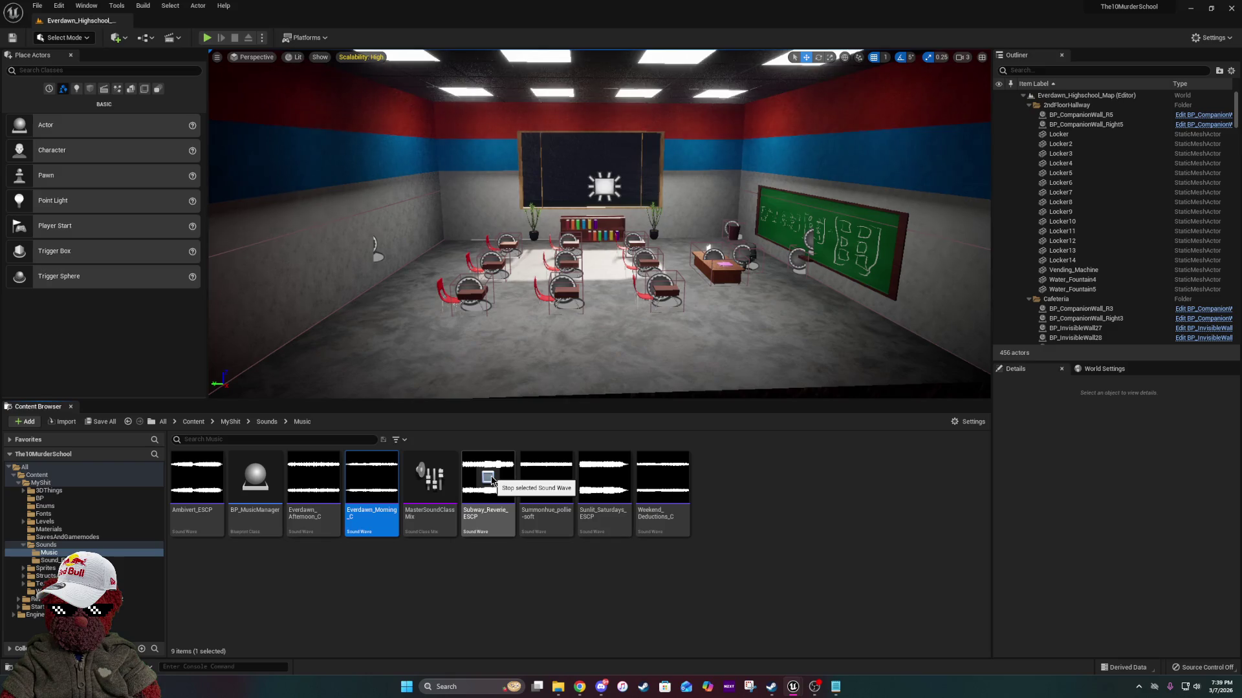
Preview the Subway_Reverie, Summonhue_pollie-soft and Sunlit_Saturdays_ESCP music tracks.
click(488, 477)
click(544, 478)
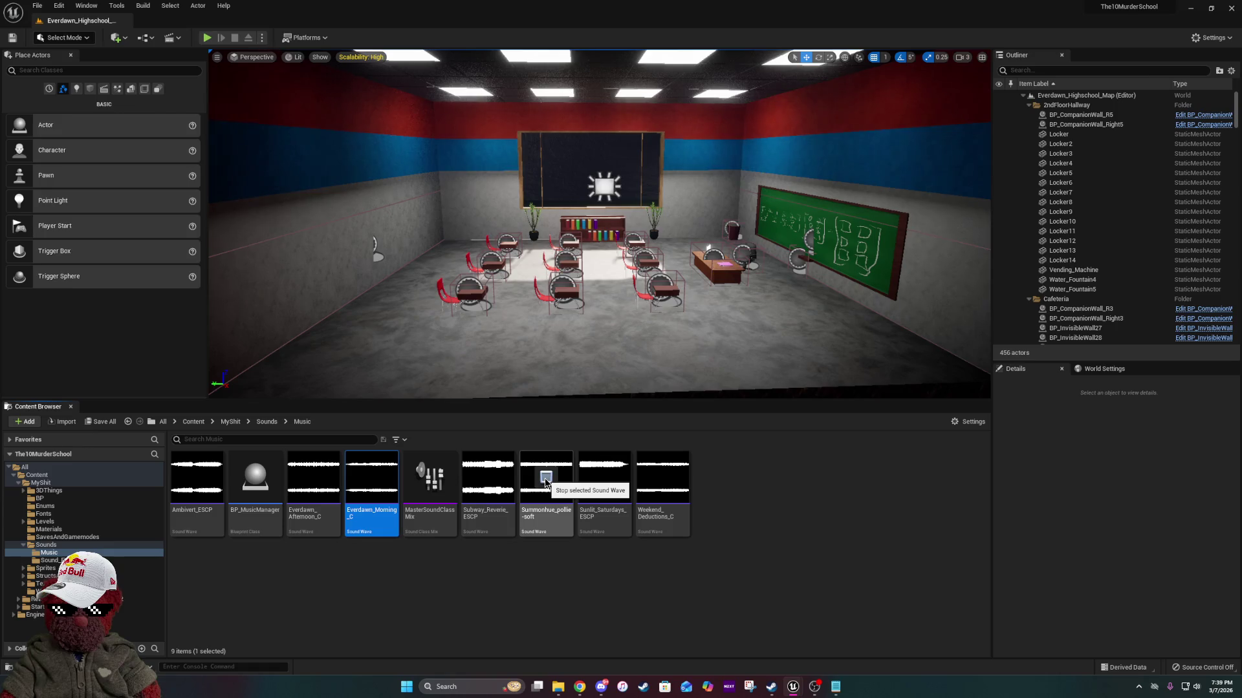
click(604, 477)
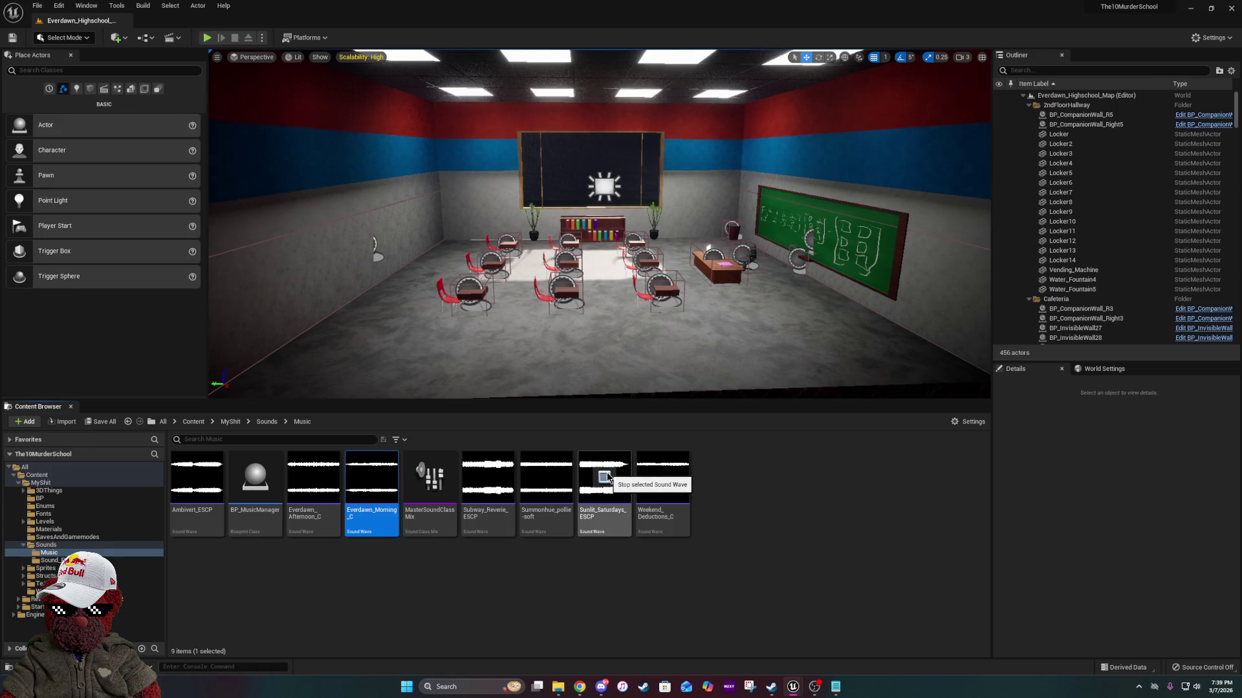
click(605, 478)
Select the Sunlit_Saturdays_ESCP and Weekend_Deductions_C tracks, then bring the eBay Chrome window forward.
click(601, 514)
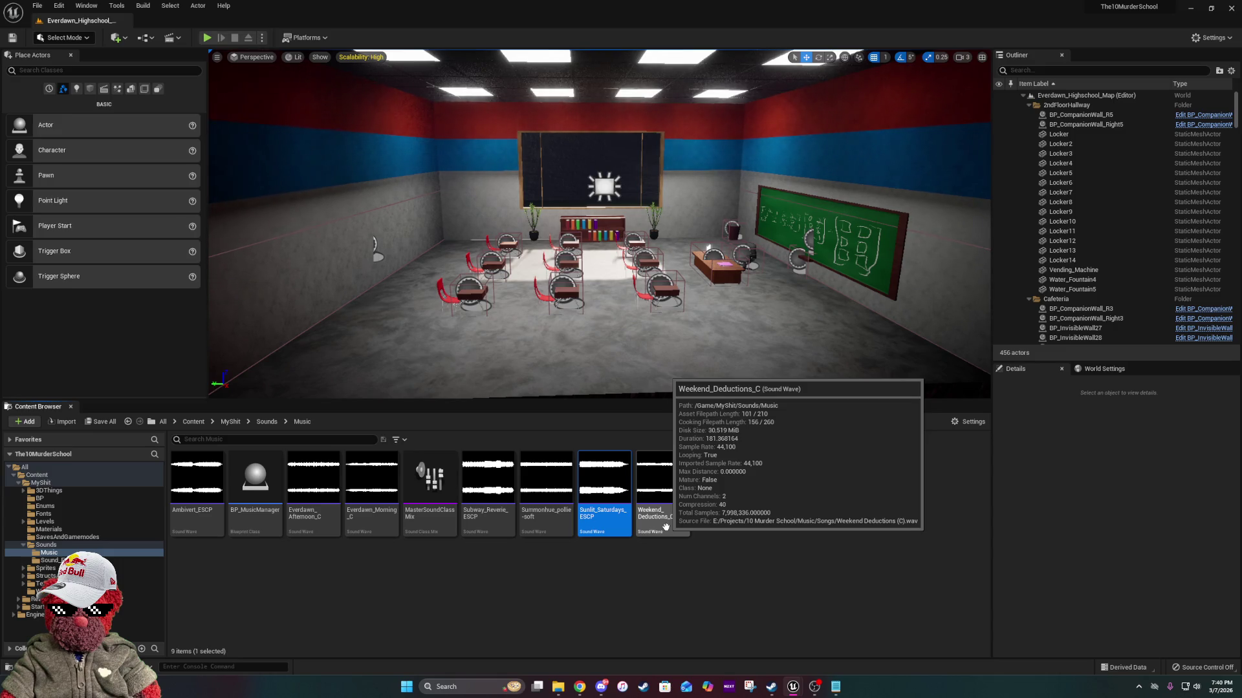
click(666, 527)
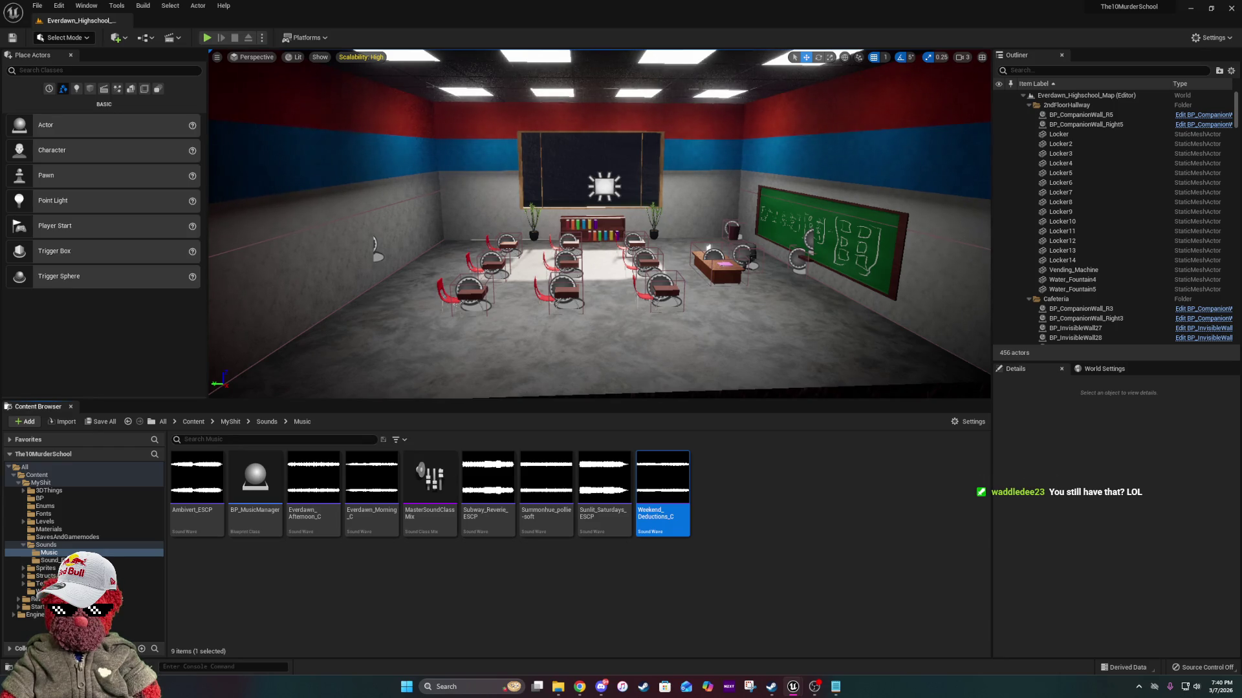
click(721, 503)
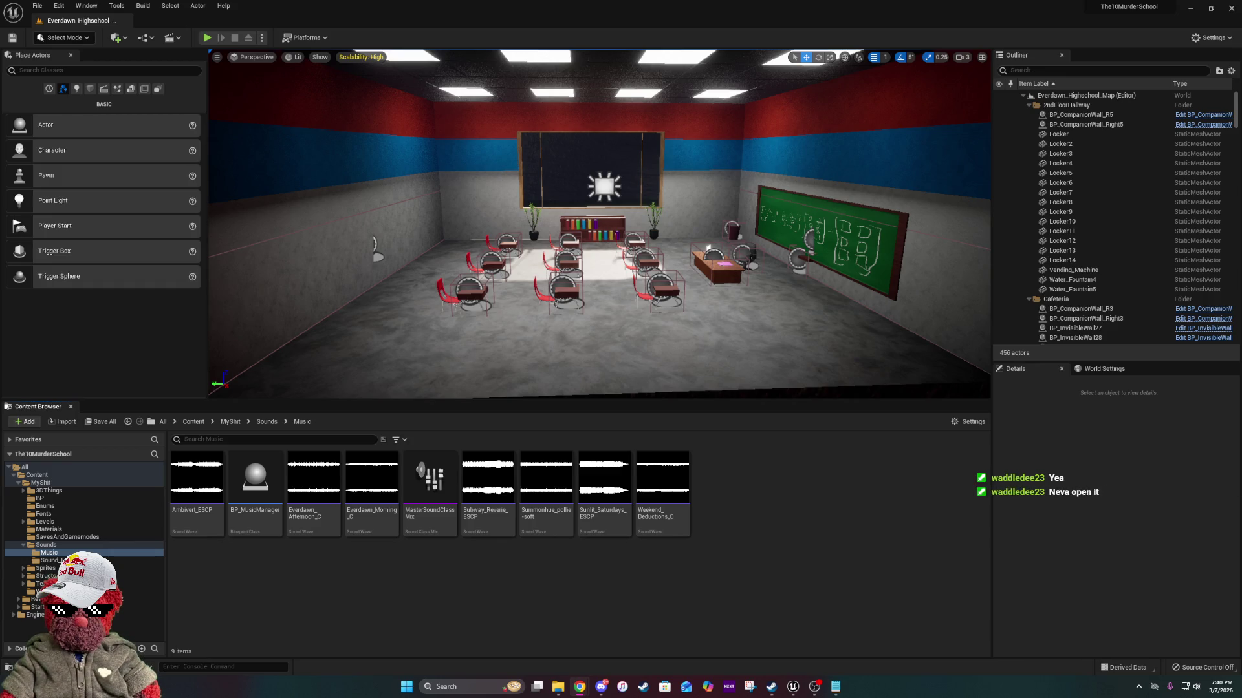
click(1208, 283)
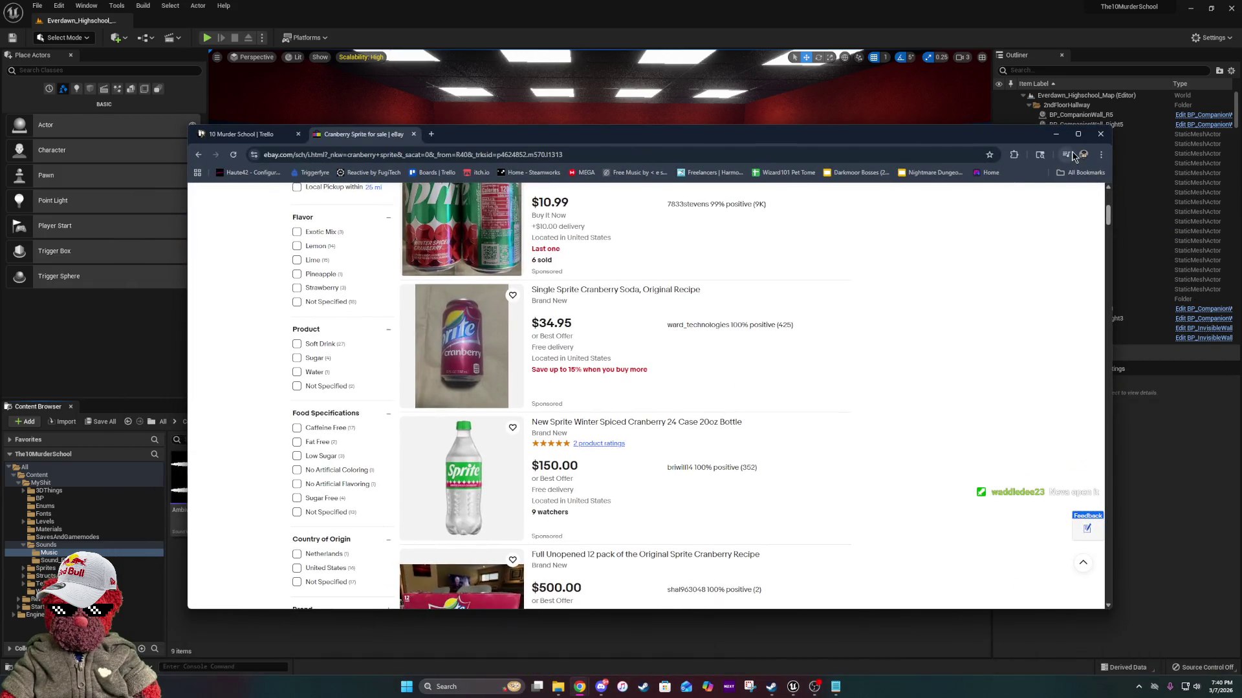
Maximize Chrome, open the Single Sprite Cranberry Soda listing, and zoom in and out on its photo.
click(1061, 130)
click(427, 251)
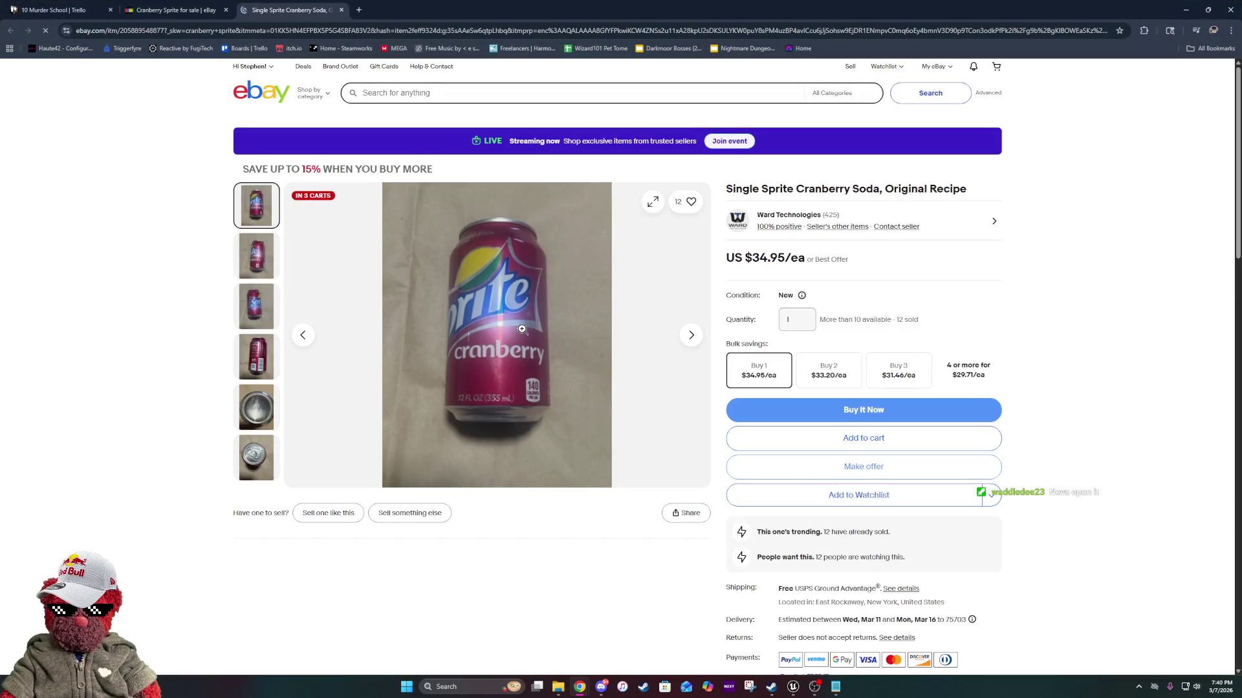
click(522, 329)
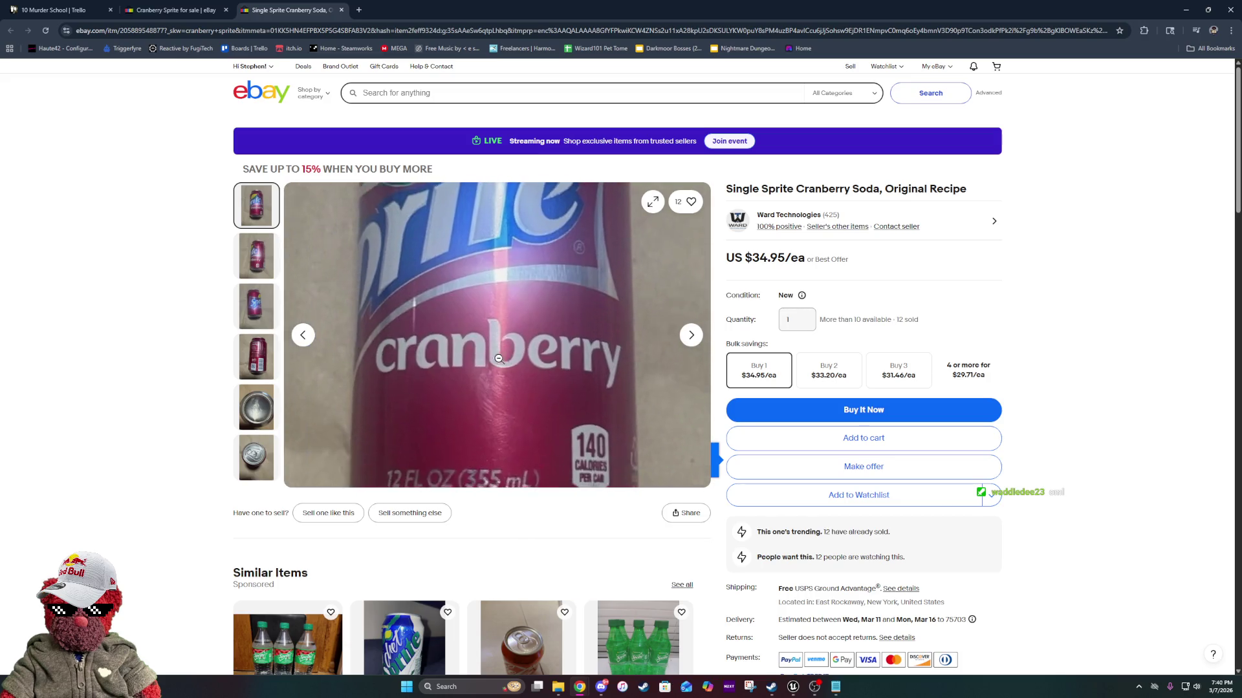
click(522, 320)
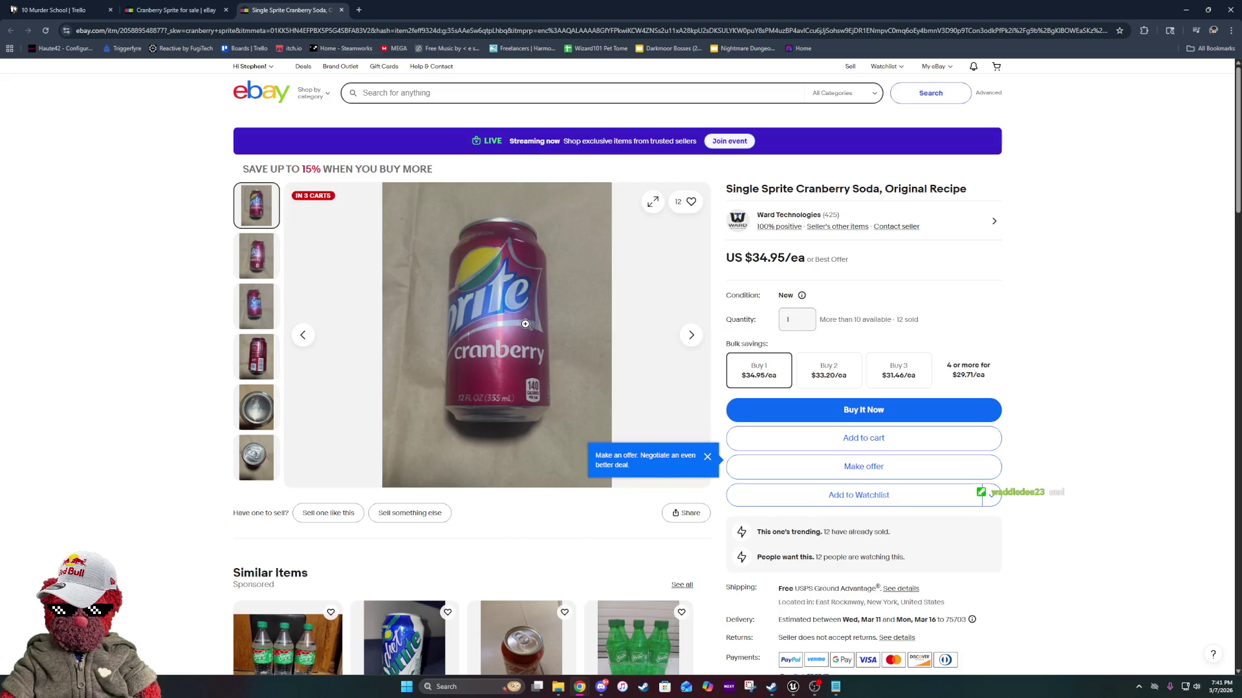
scroll(525, 324, down, 2)
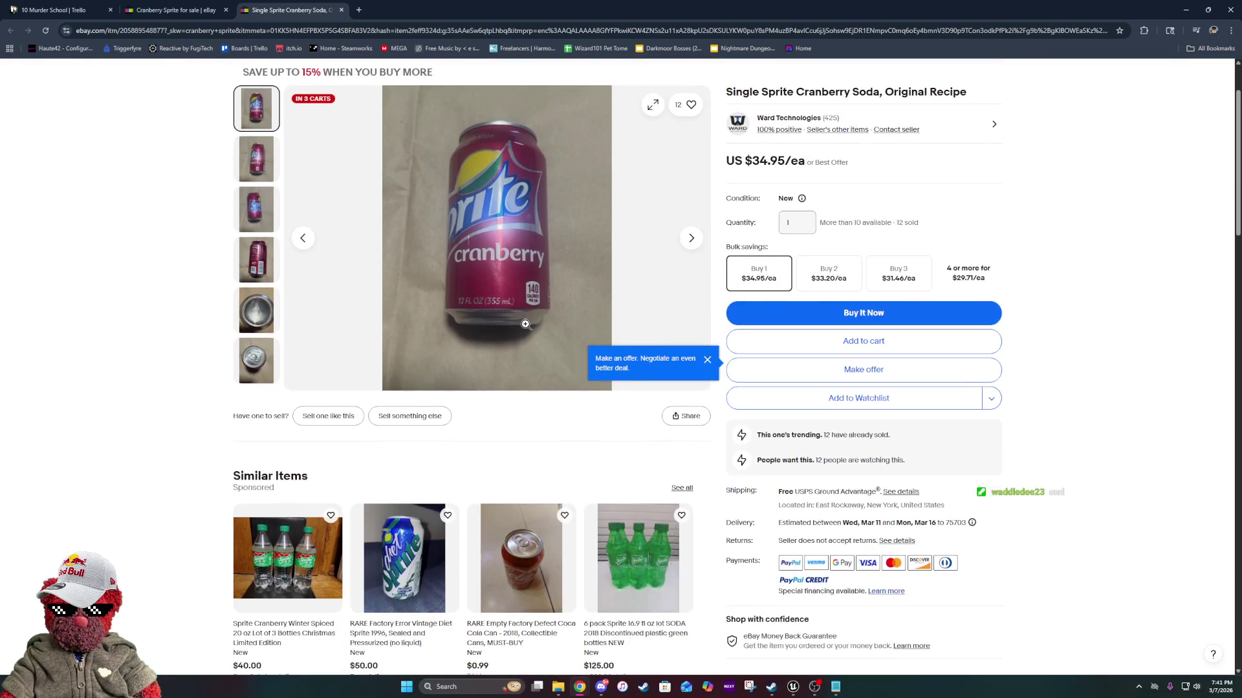
scroll(525, 324, up, 2)
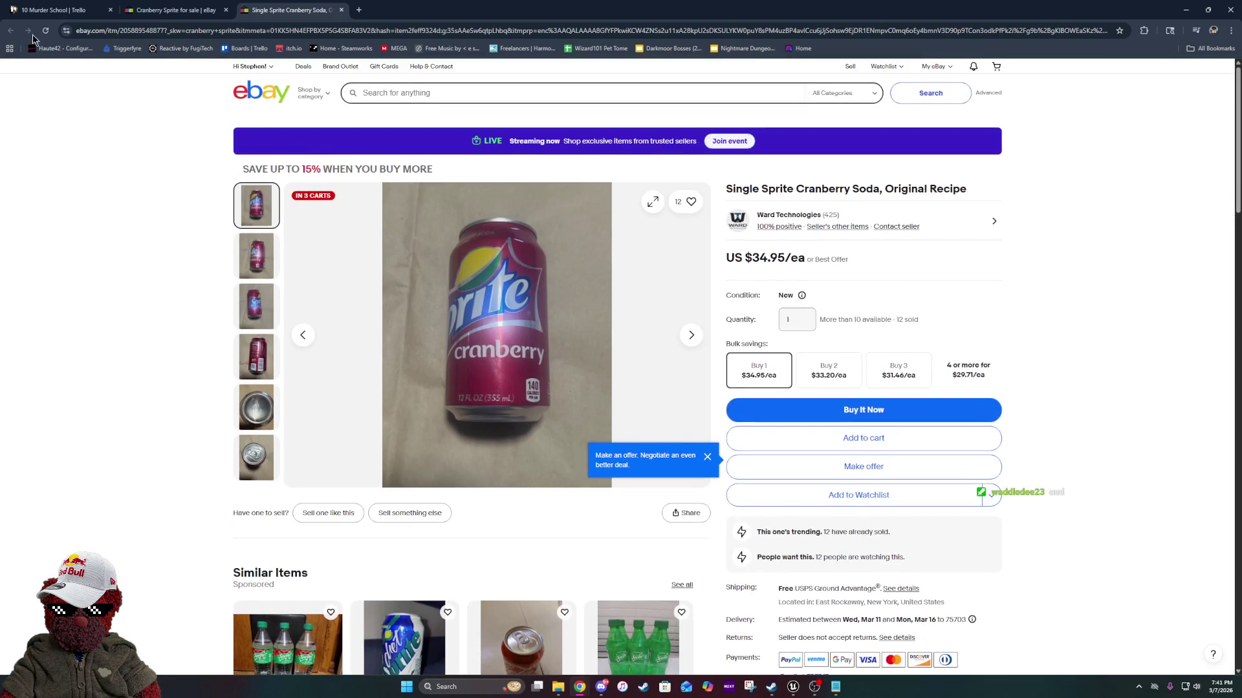
Return to the 'cranberry sprite' search results and scroll through the listings.
click(171, 10)
scroll(455, 328, down, 10)
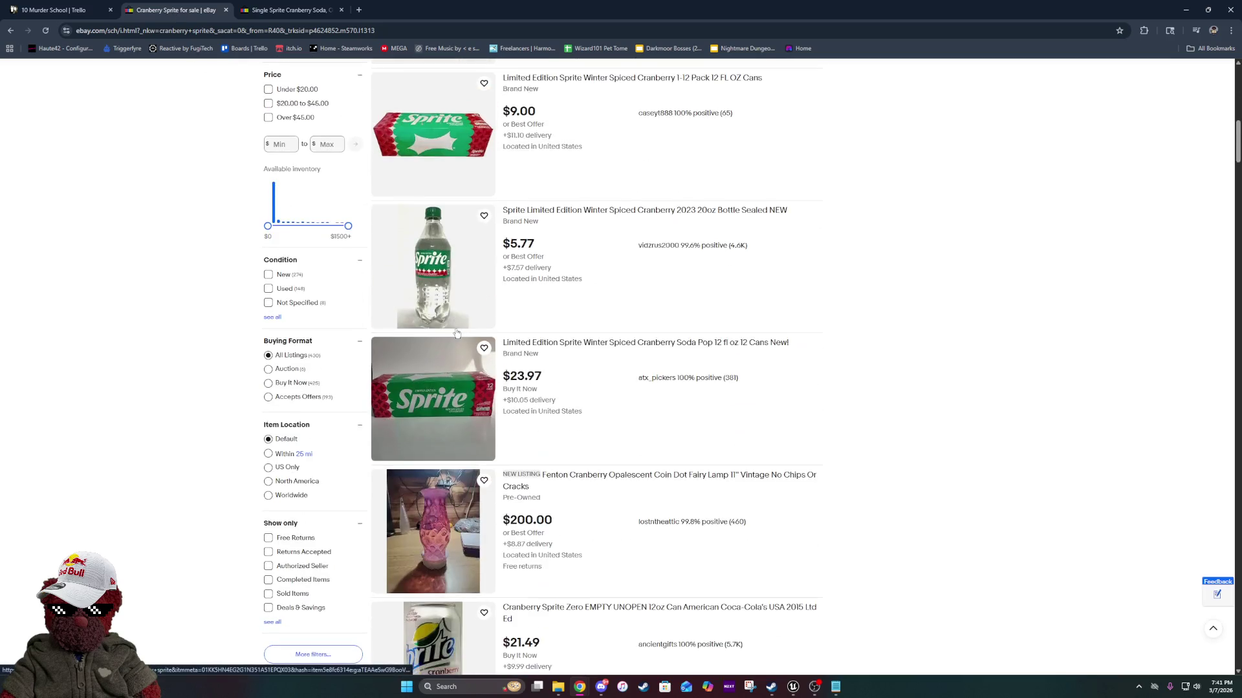
scroll(456, 332, down, 16)
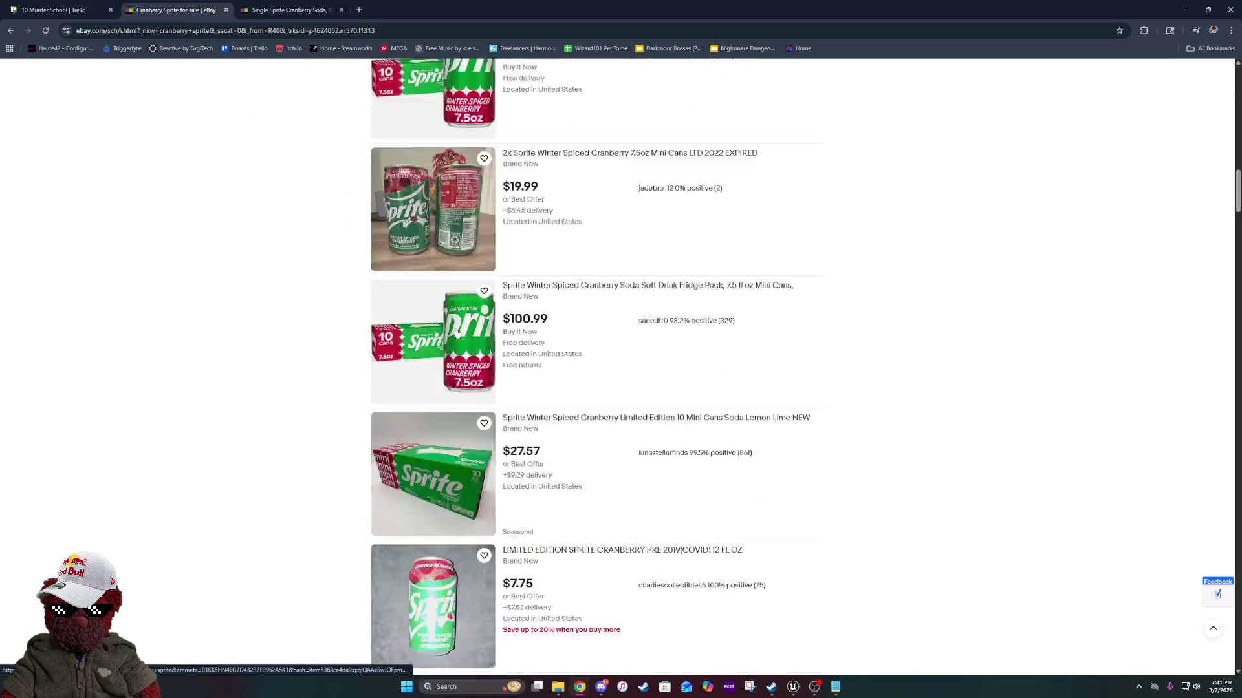
scroll(456, 333, up, 20)
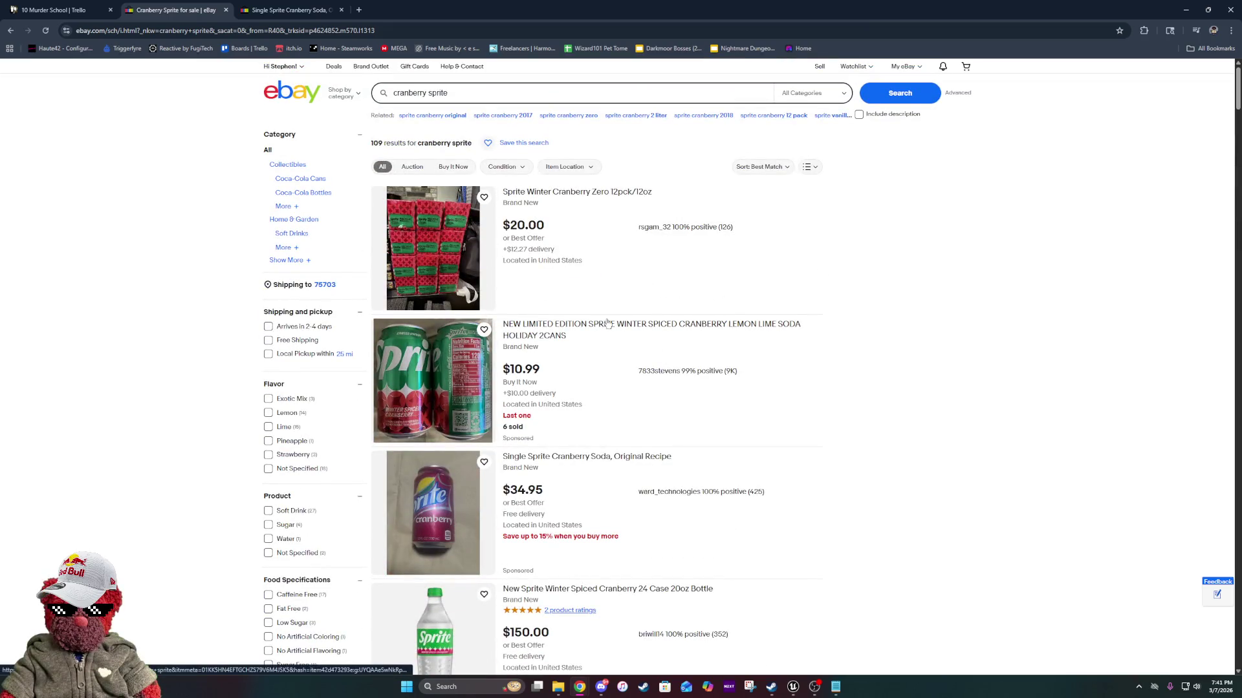
Search eBay for 'cranberry sprite original' and scroll through the results.
text(ong)
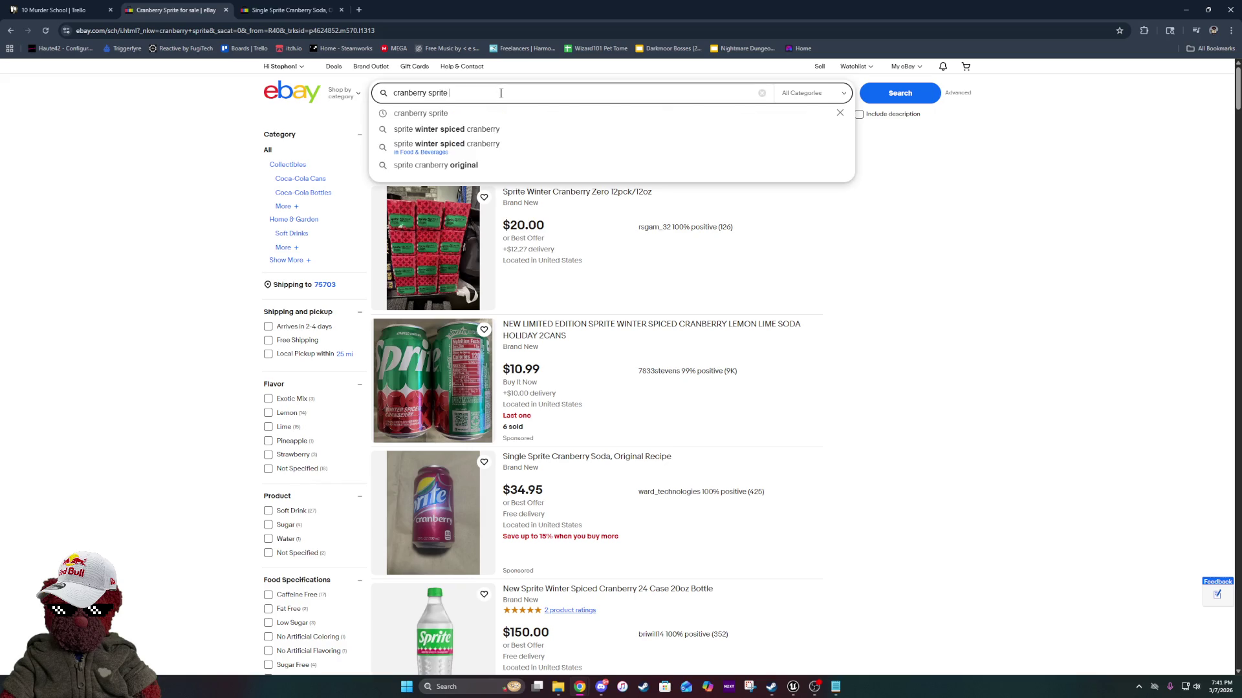
text(l)
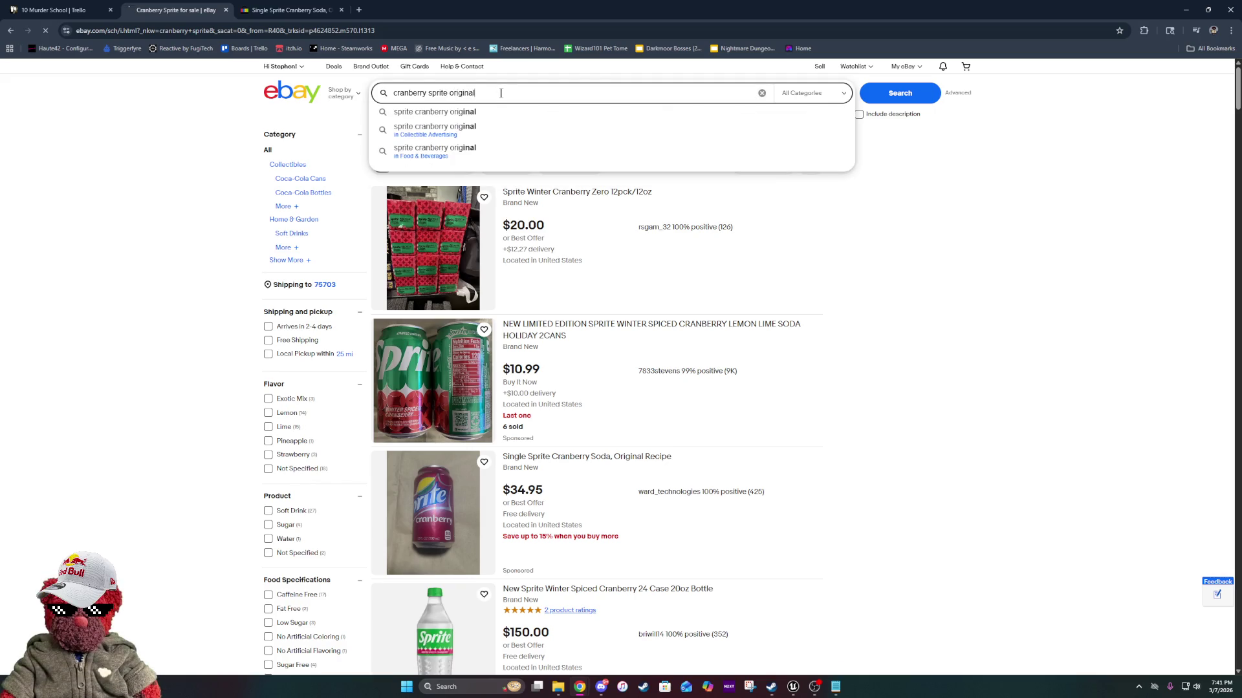
key(Return)
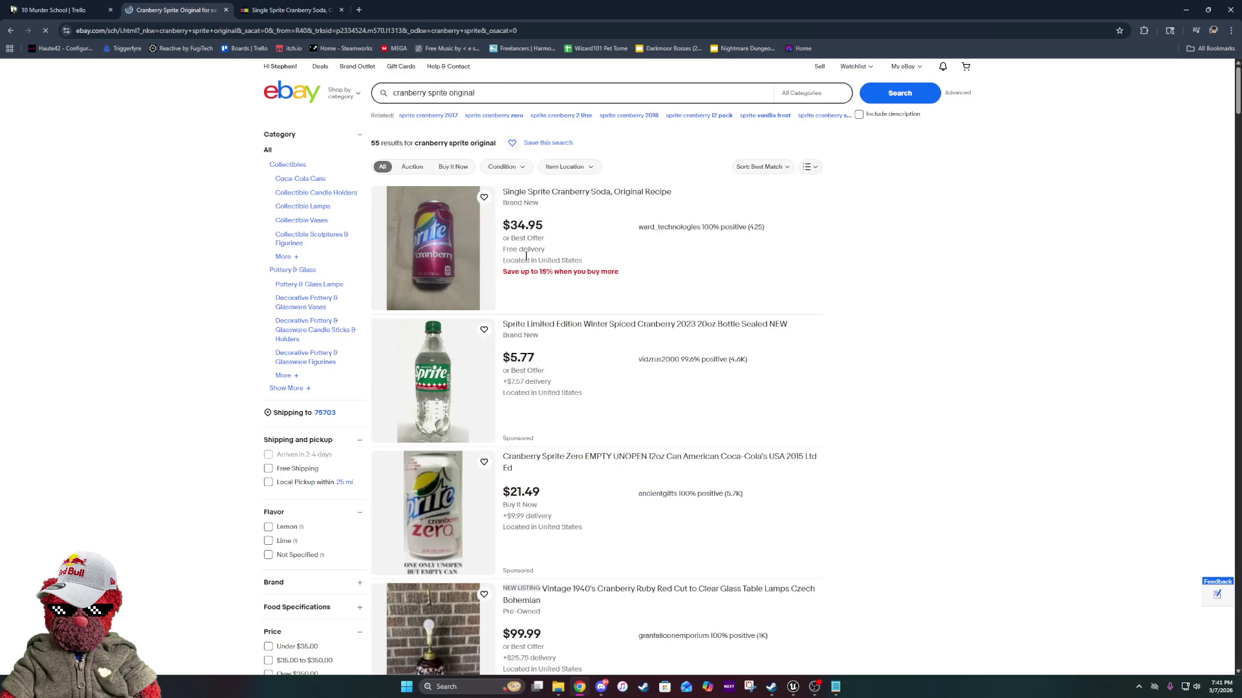
scroll(588, 283, down, 5)
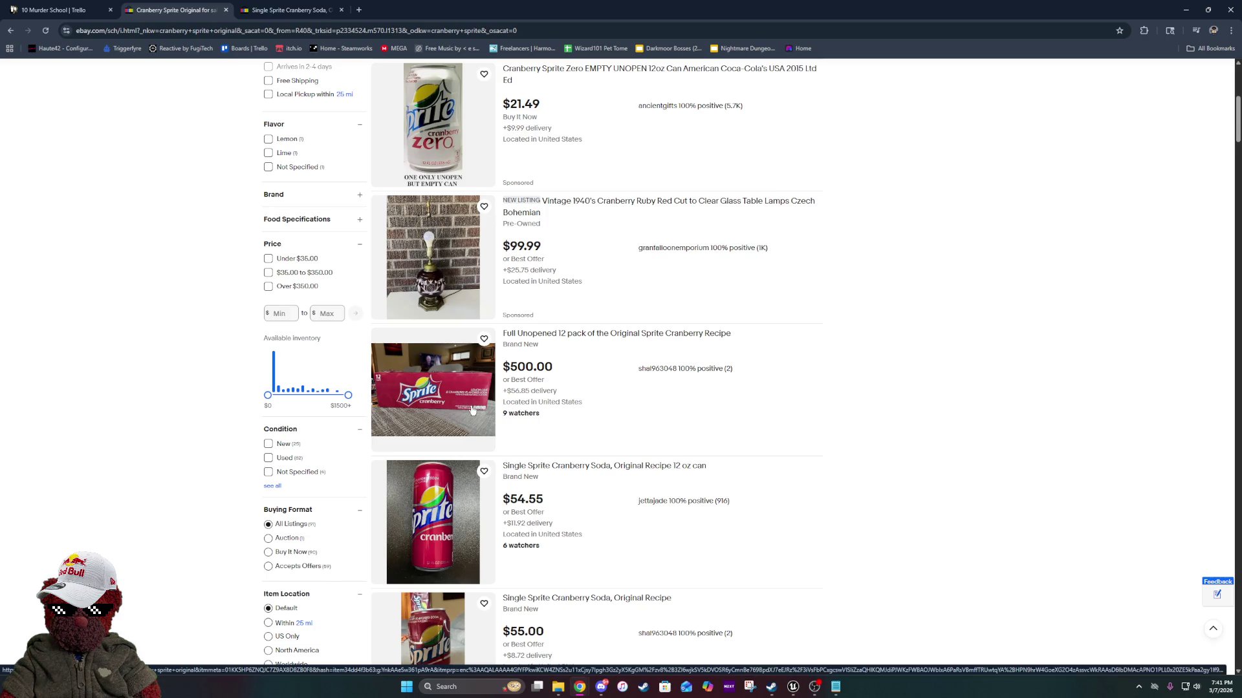
scroll(472, 409, down, 4)
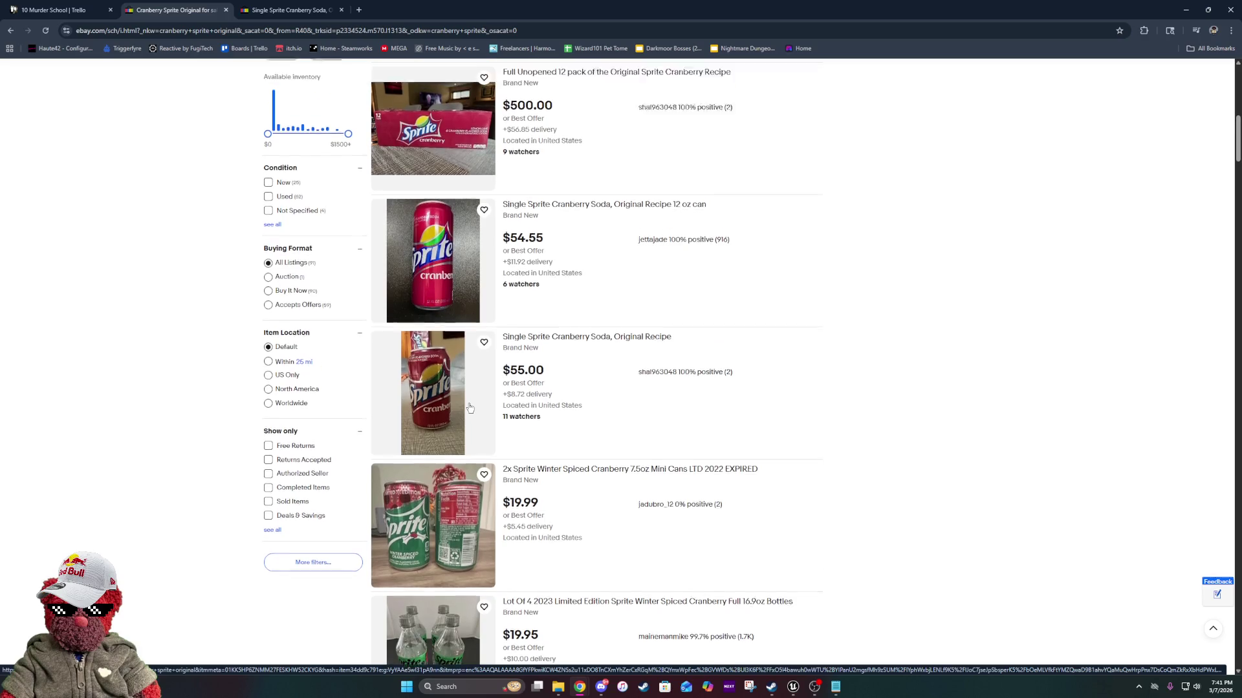
scroll(470, 407, down, 15)
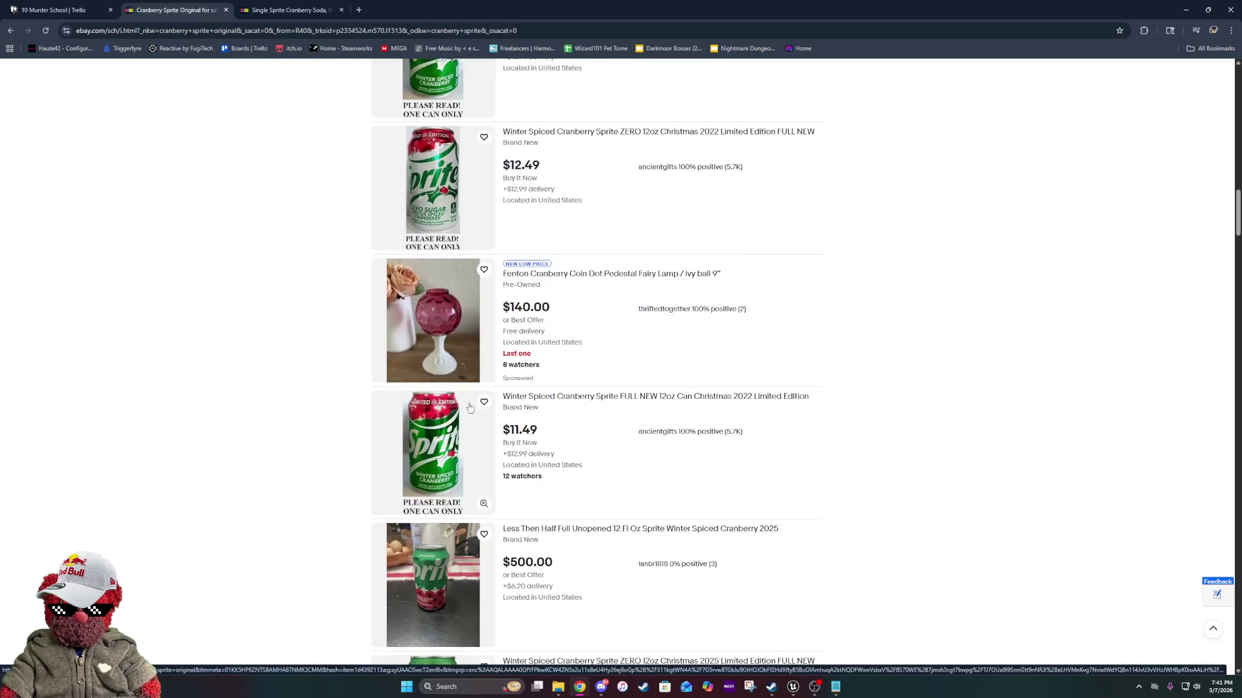
scroll(469, 407, down, 15)
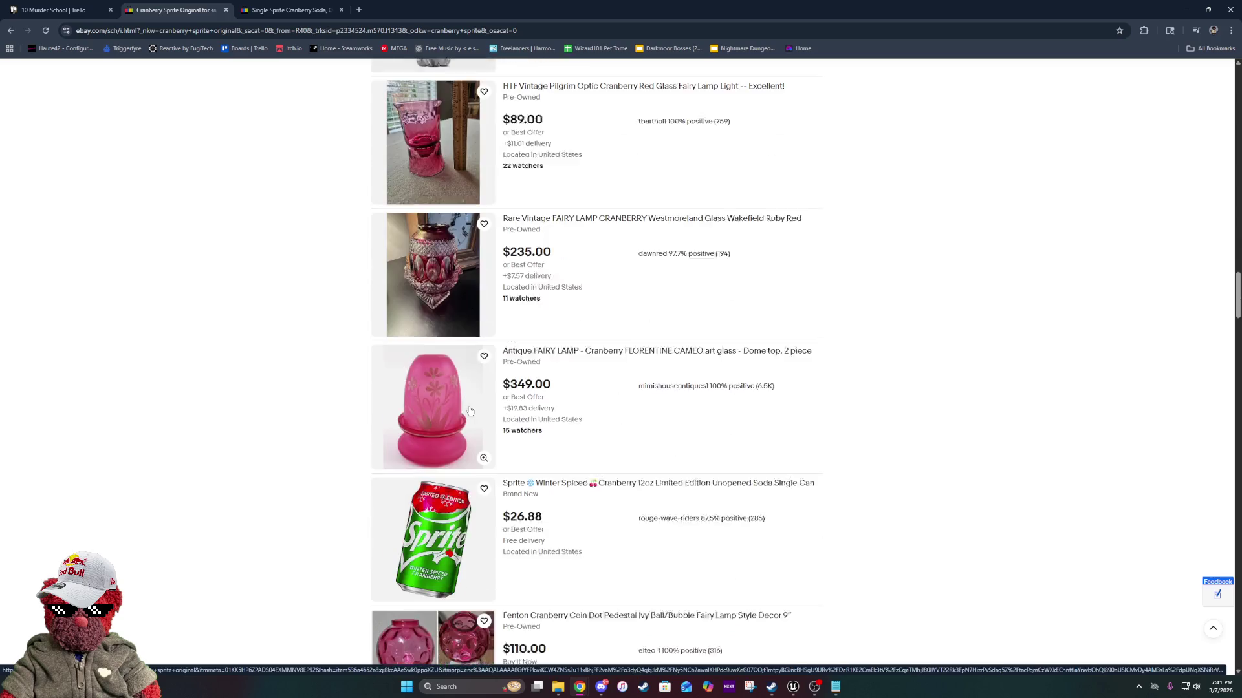
scroll(470, 411, down, 3)
scroll(469, 411, up, 20)
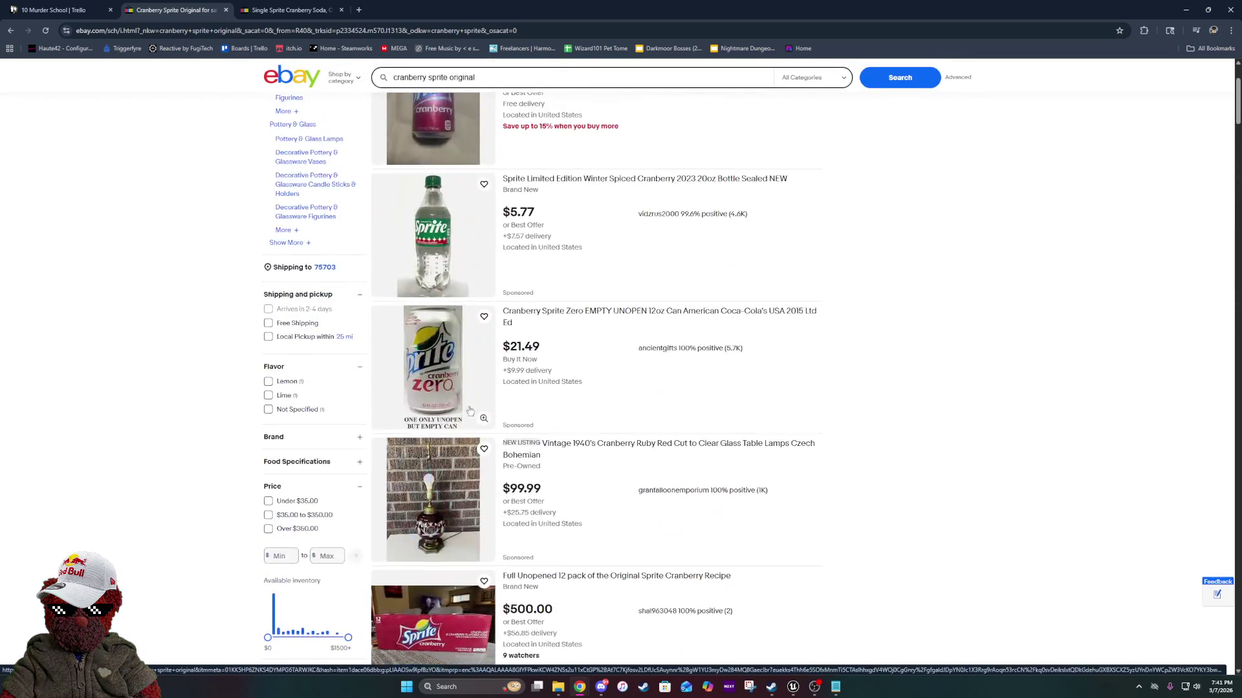
scroll(470, 411, down, 3)
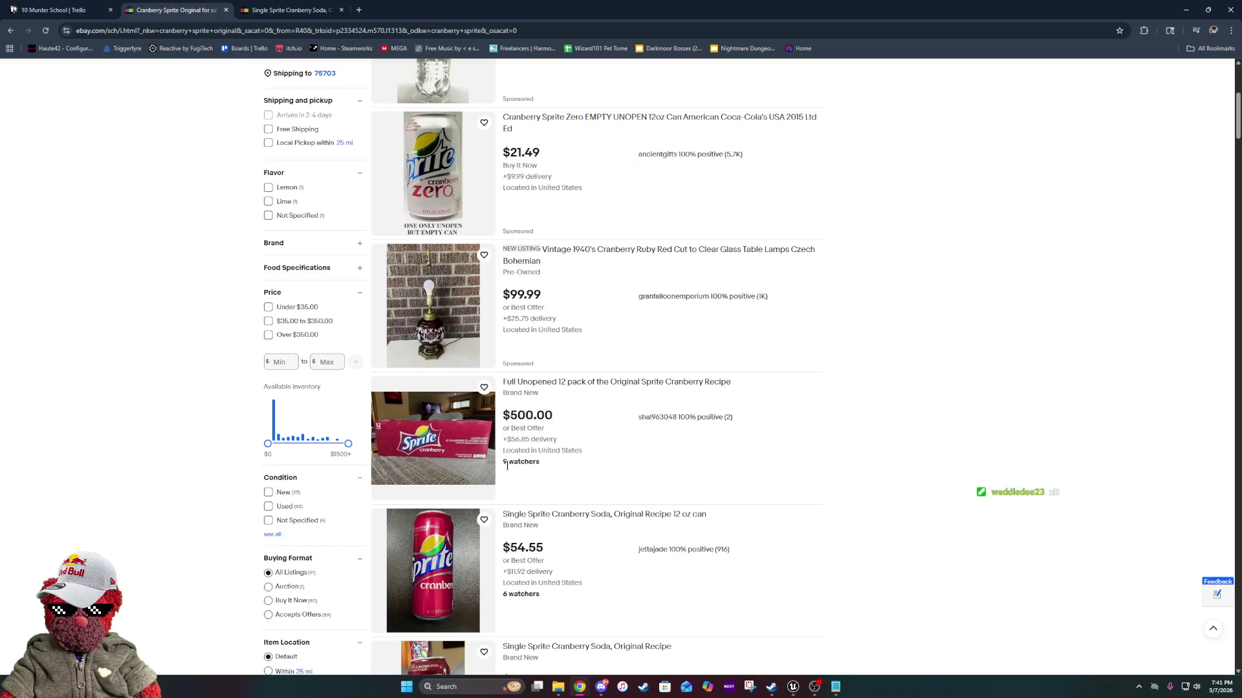
Highlight the word 'watchers' in the 12-pack listing while browsing the results.
drag(506, 462, 547, 464)
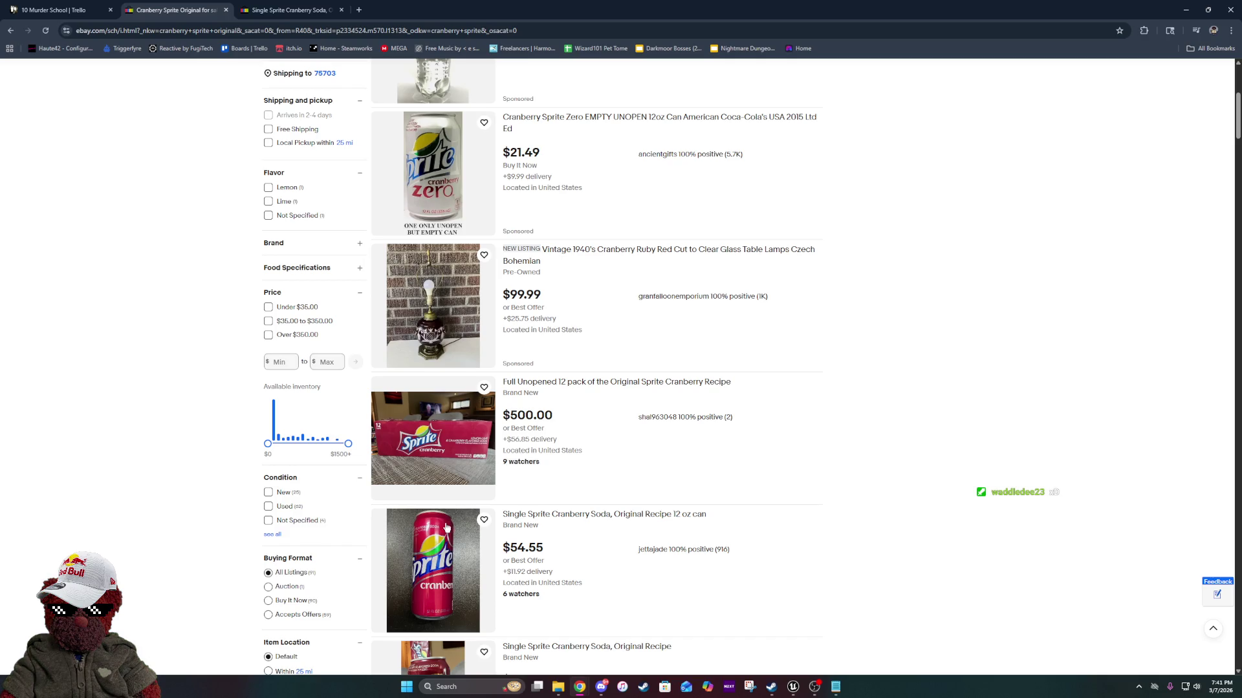
scroll(446, 527, up, 2)
scroll(442, 536, down, 2)
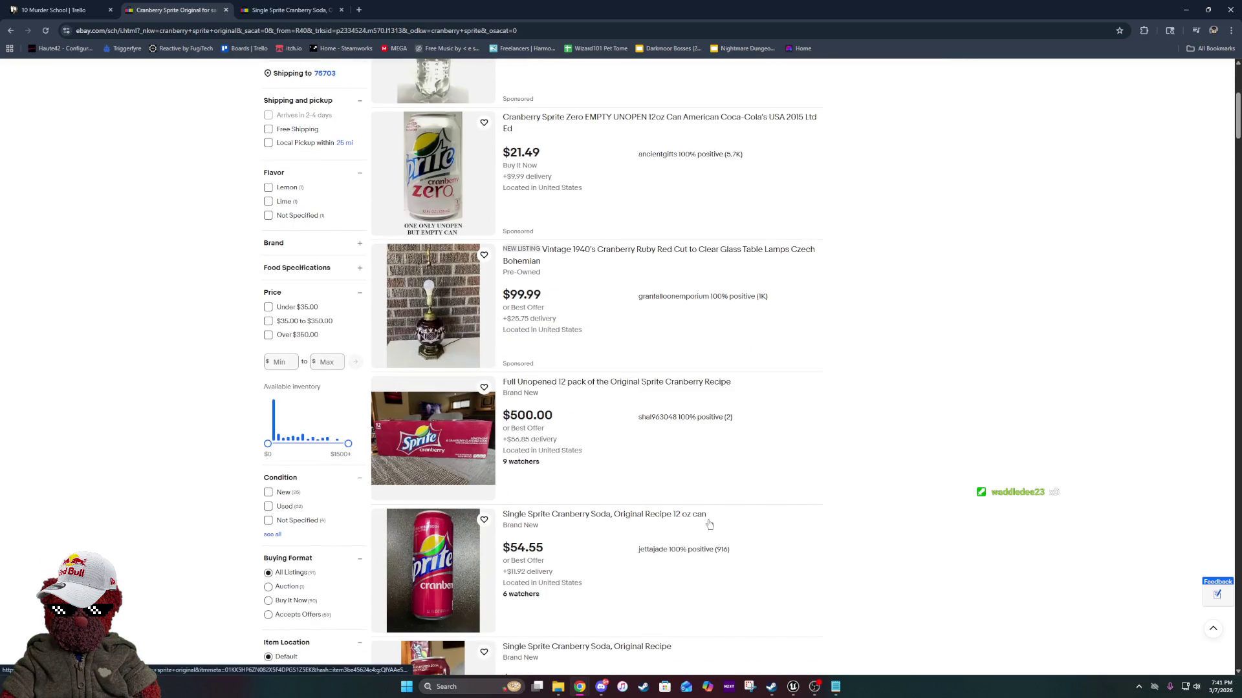
scroll(424, 542, up, 4)
scroll(424, 542, down, 5)
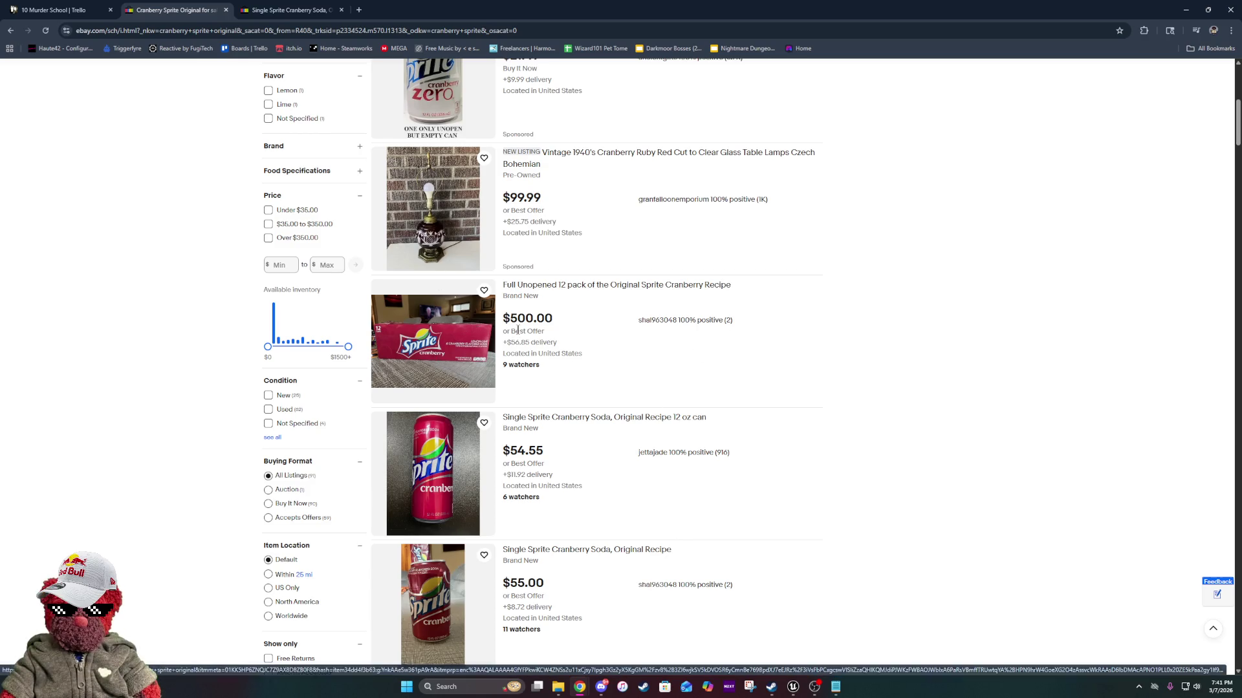
scroll(703, 216, up, 7)
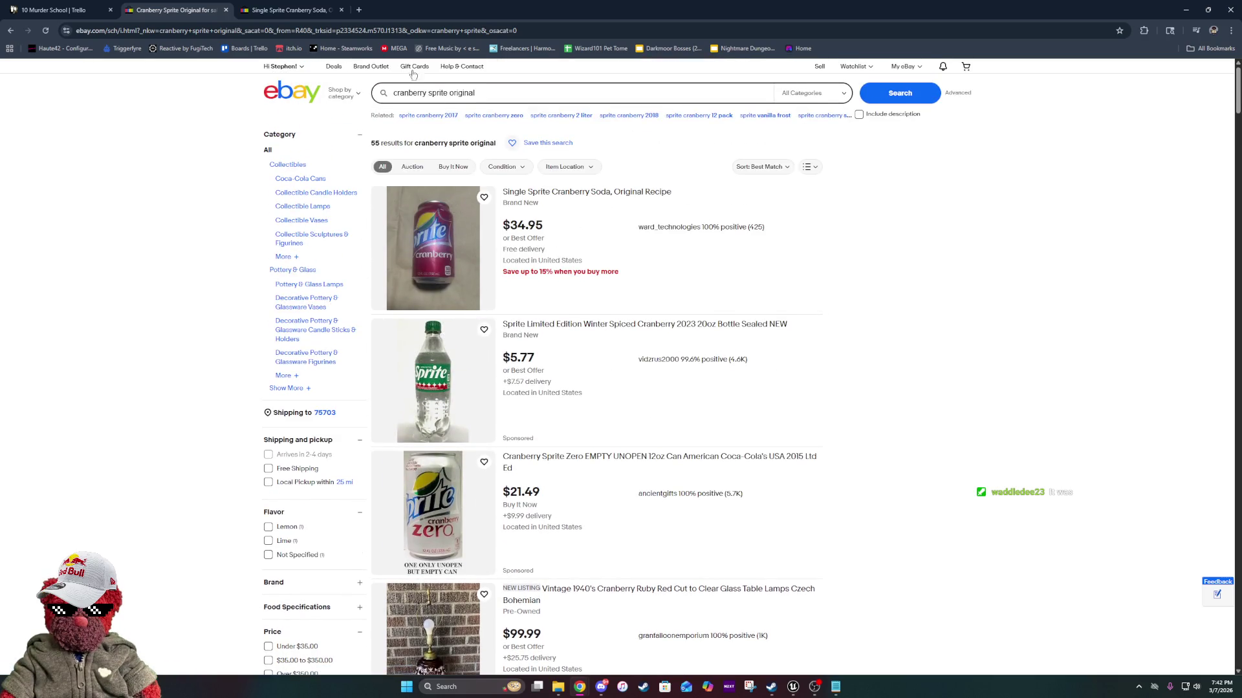
Close both eBay tabs and minimize Chrome to reveal the Unreal editor.
click(227, 11)
click(227, 11)
click(1185, 10)
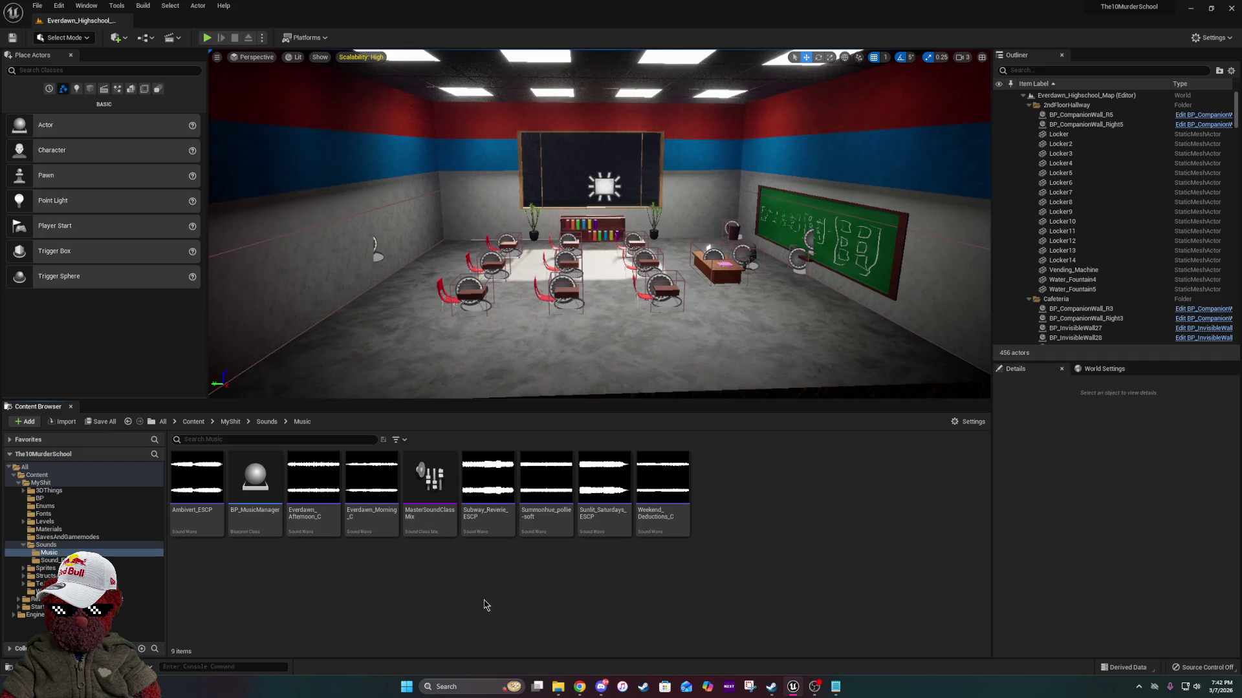
click(685, 521)
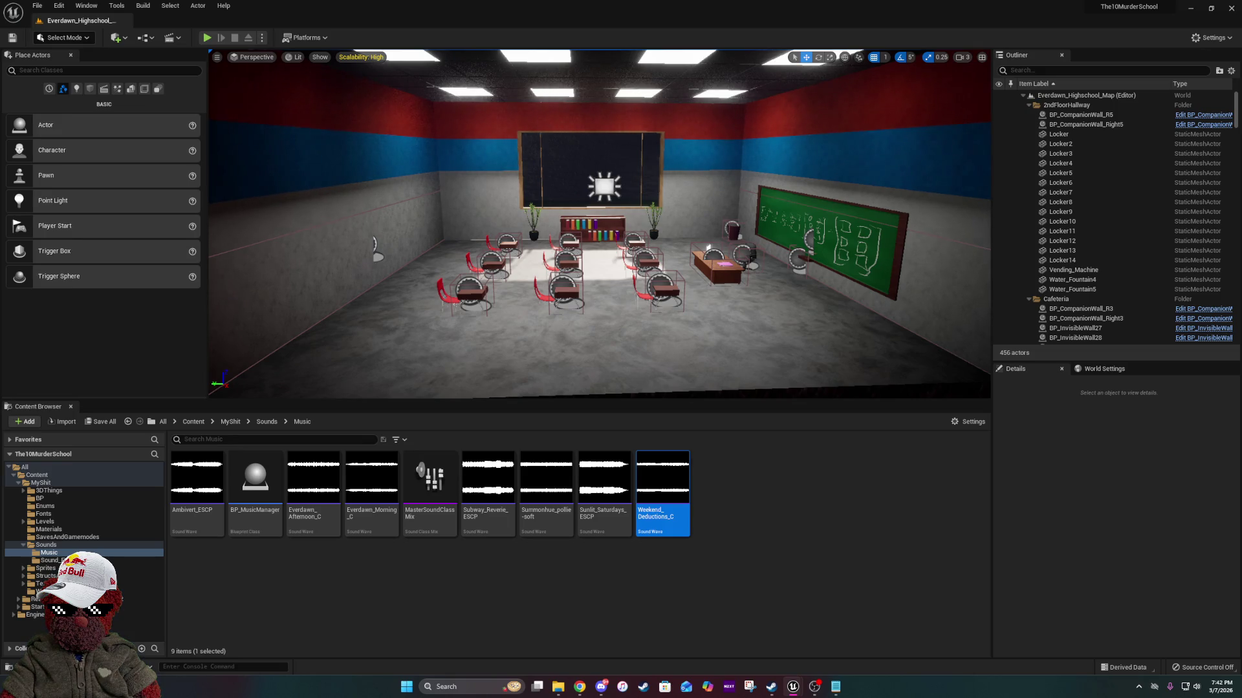
click(613, 526)
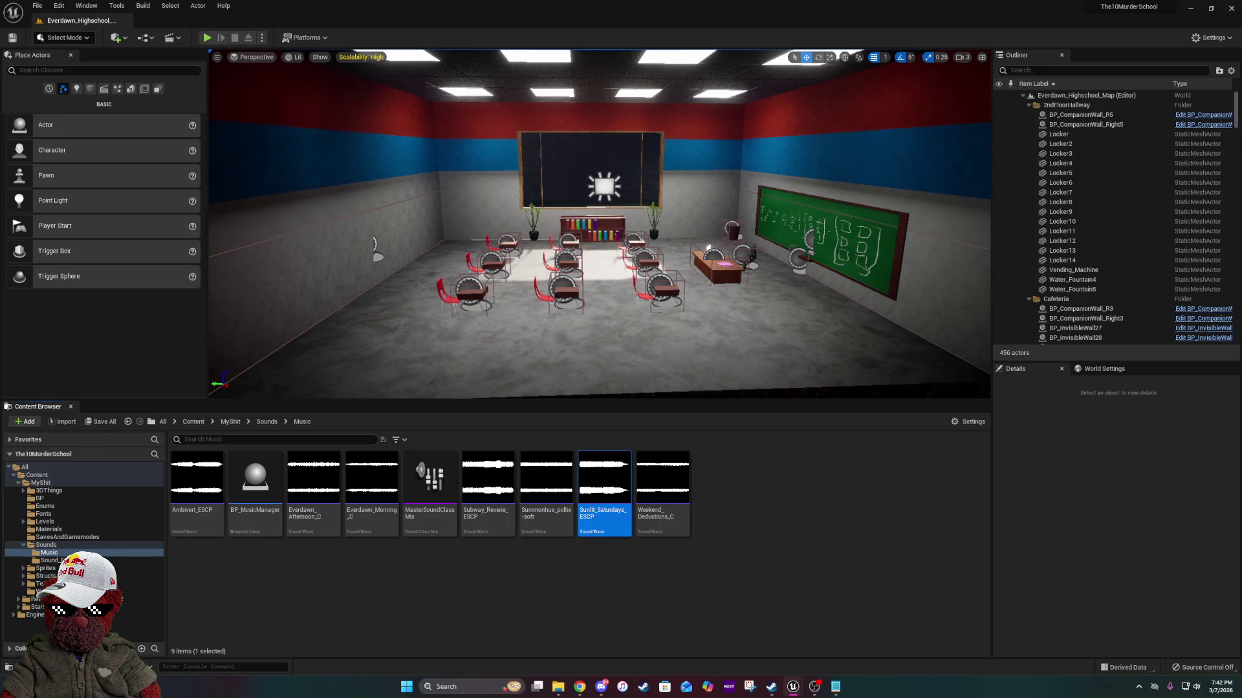
click(776, 580)
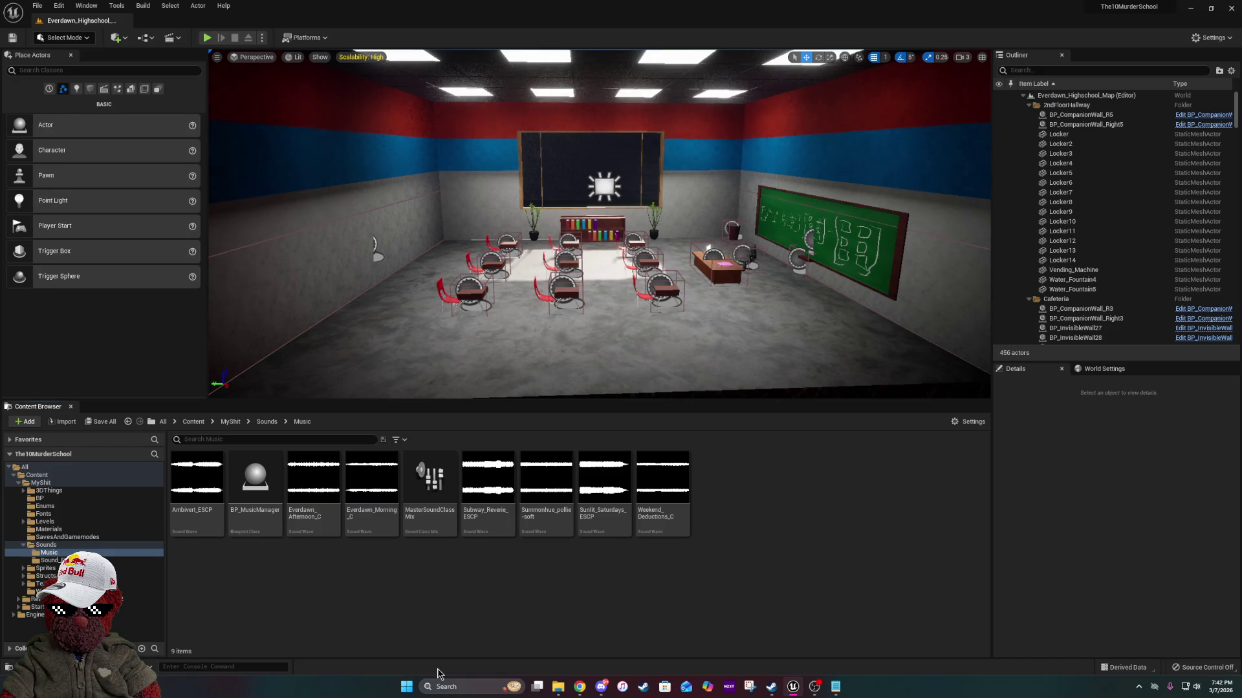
click(470, 680)
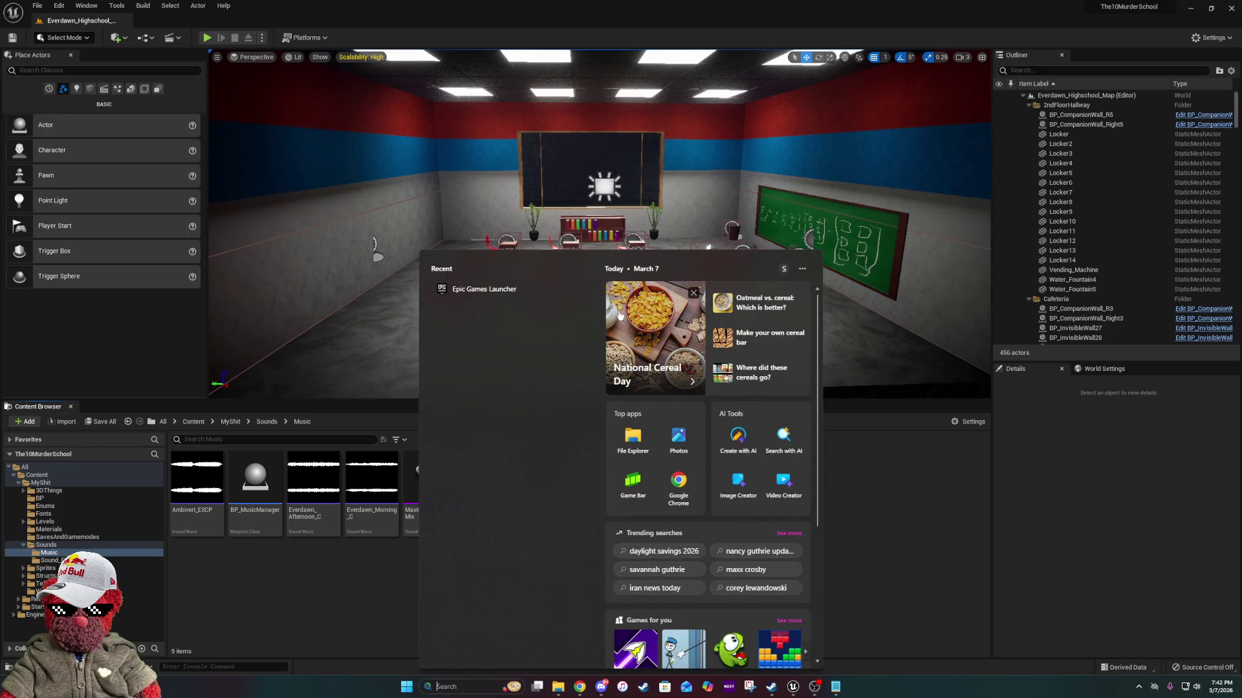
Start Unreal Engine 5.7 from the Epic Games Launcher, then close the launcher window.
click(509, 289)
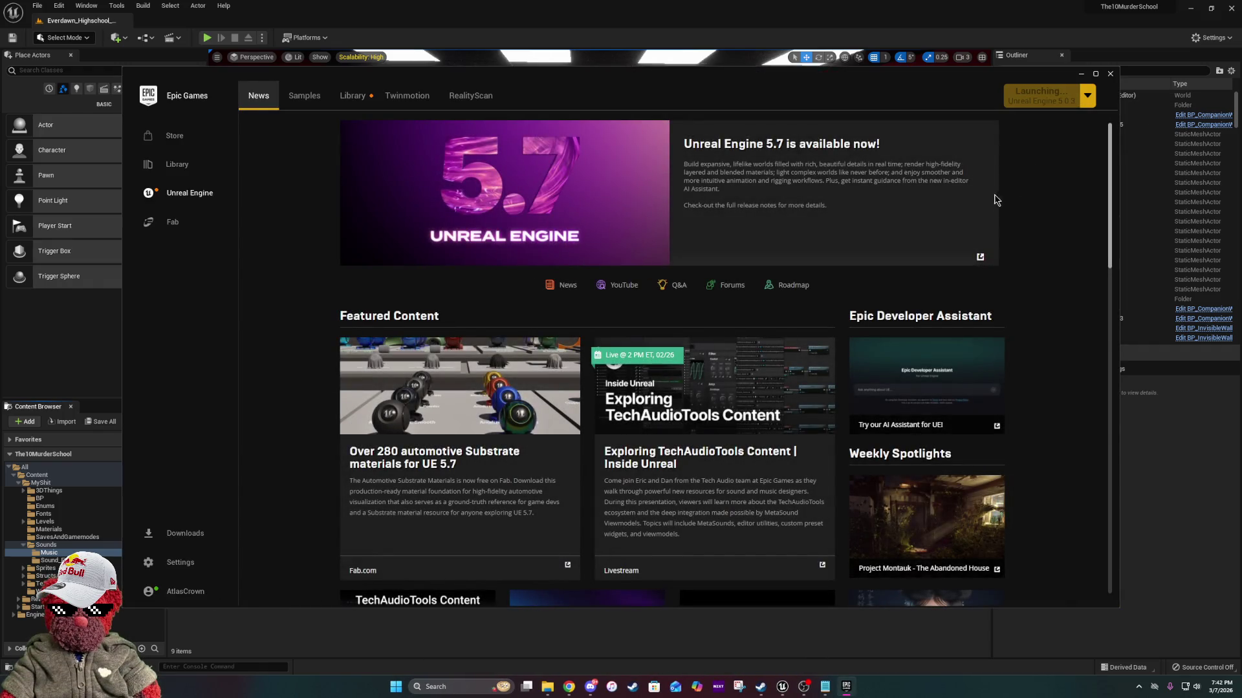
click(1110, 73)
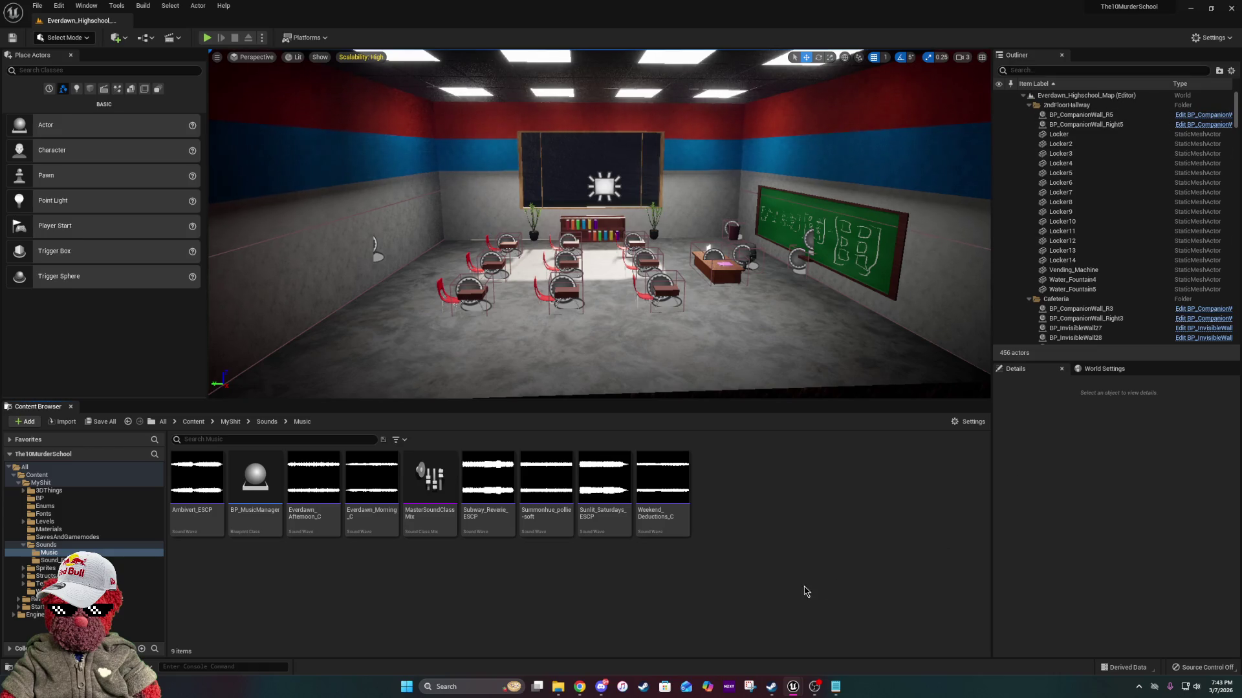
Bring the Project Browser forward and pan the viewport back over the classroom.
mouse_move(792, 687)
click(744, 637)
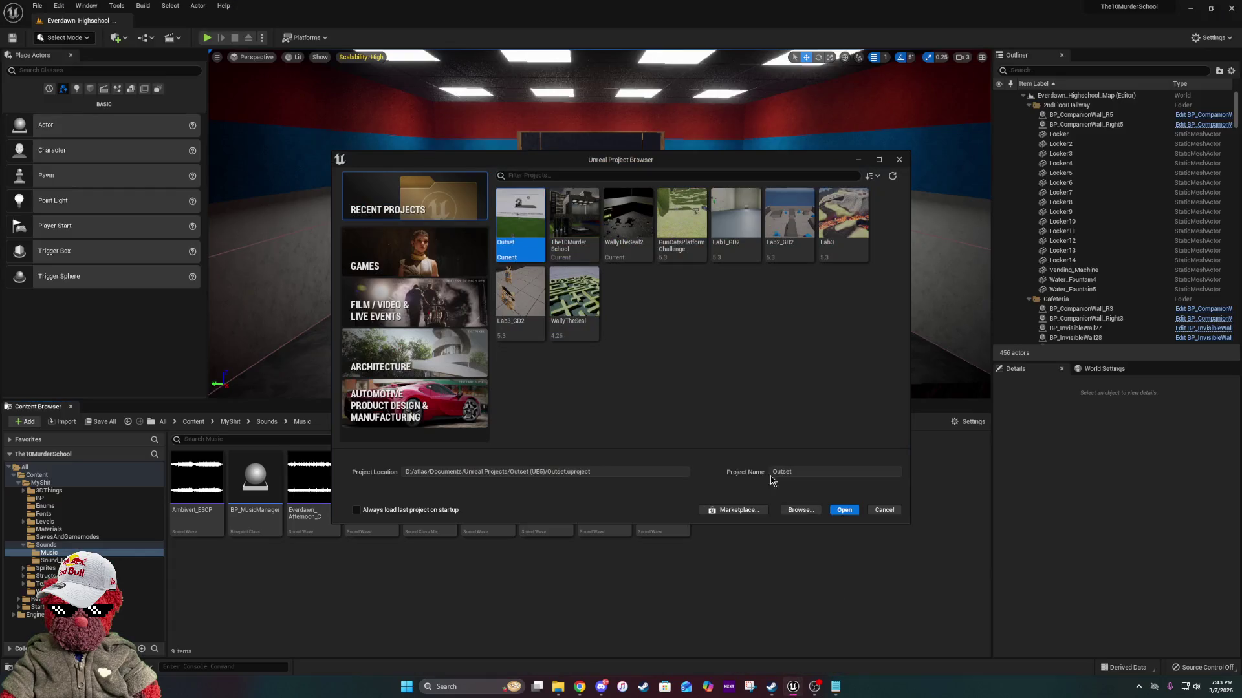
click(619, 230)
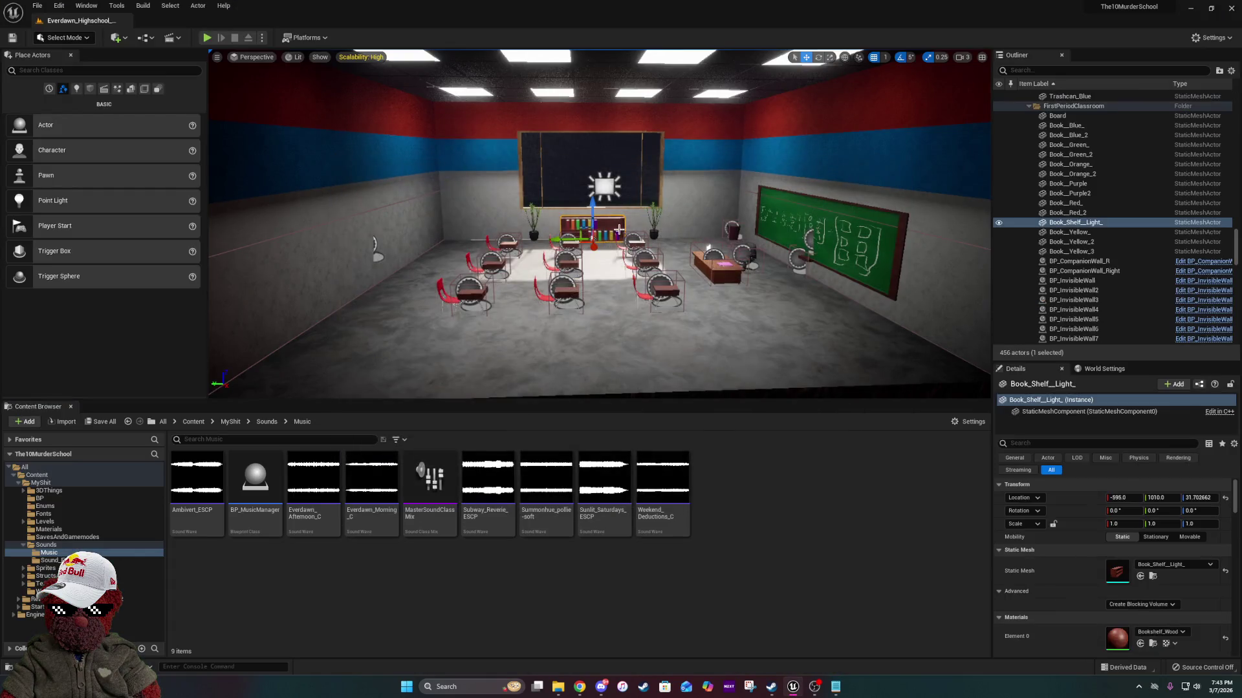
mouse_move(636, 241)
mouse_down()
mouse_move(636, 278)
mouse_move(620, 288)
mouse_move(679, 259)
mouse_move(569, 272)
mouse_up()
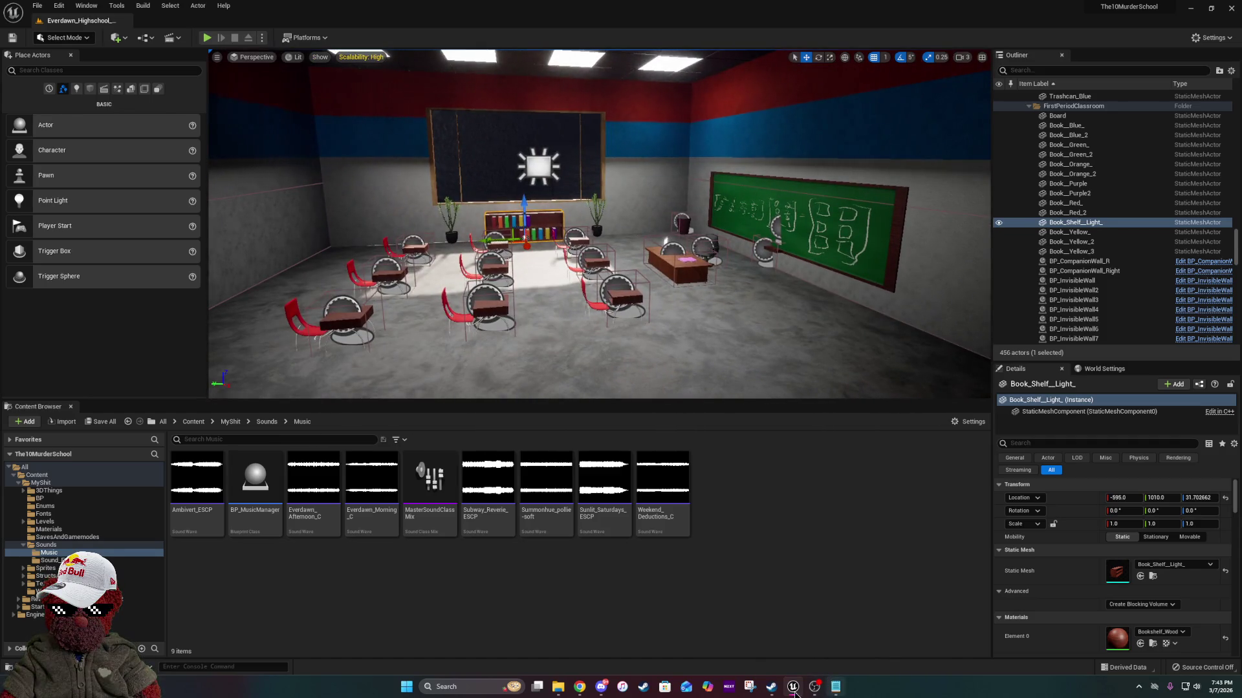
Switch to the WallyTheSeal2 editor and browse its 43-asset Sound folder.
mouse_move(793, 690)
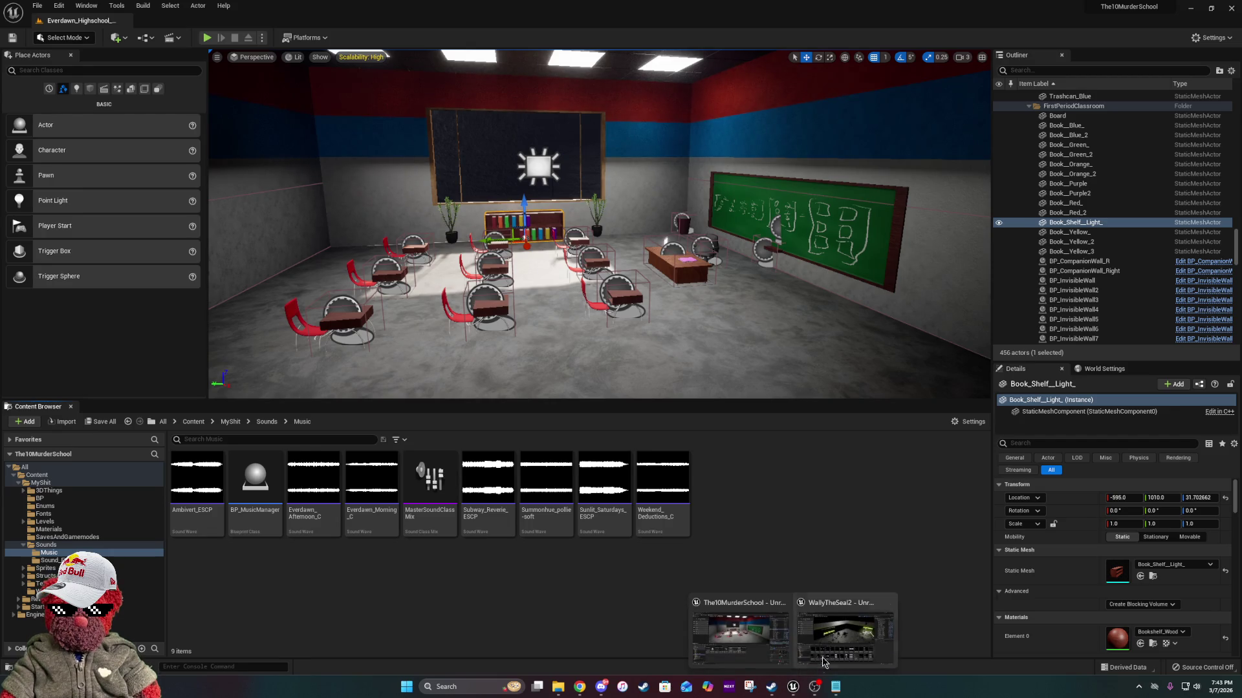
click(852, 637)
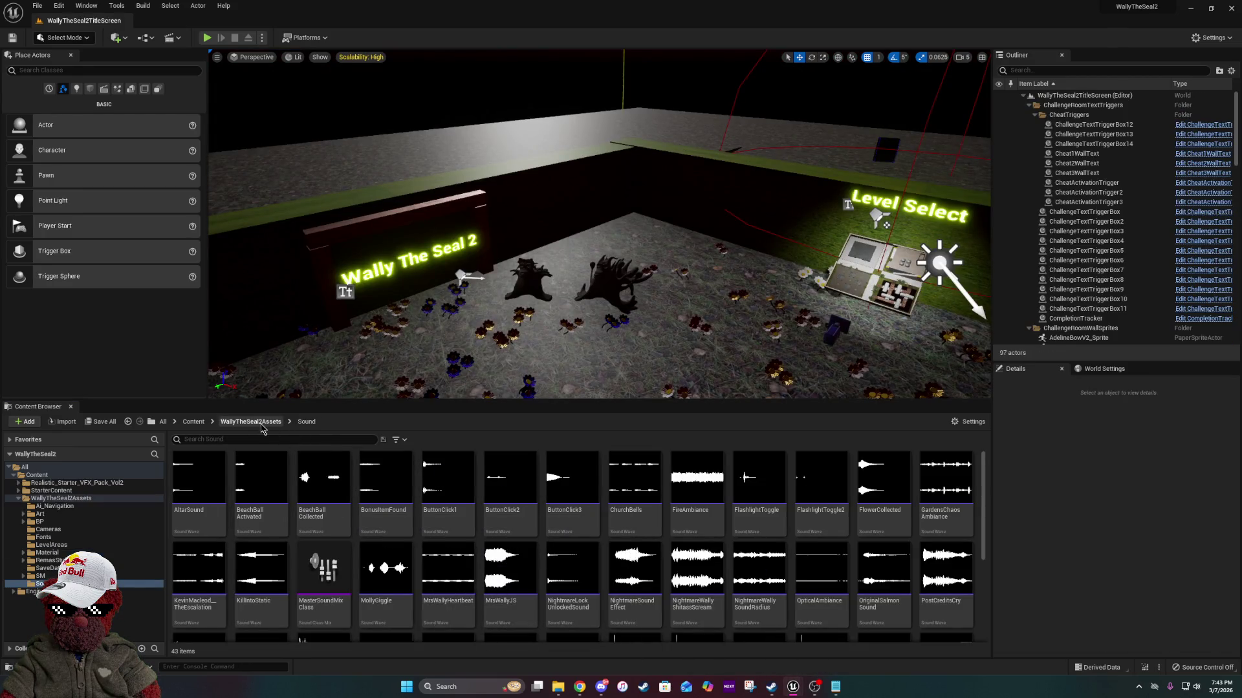
mouse_move(457, 593)
scroll(549, 602, down, 2)
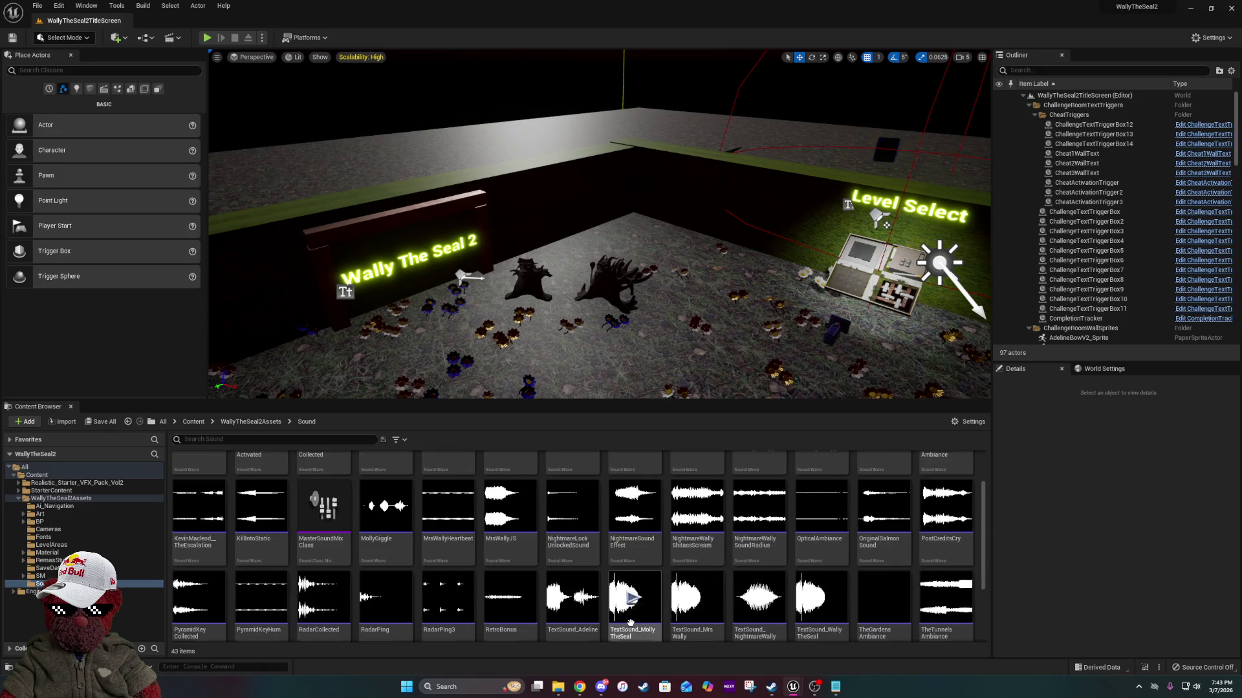
scroll(631, 611, up, 1)
mouse_move(630, 623)
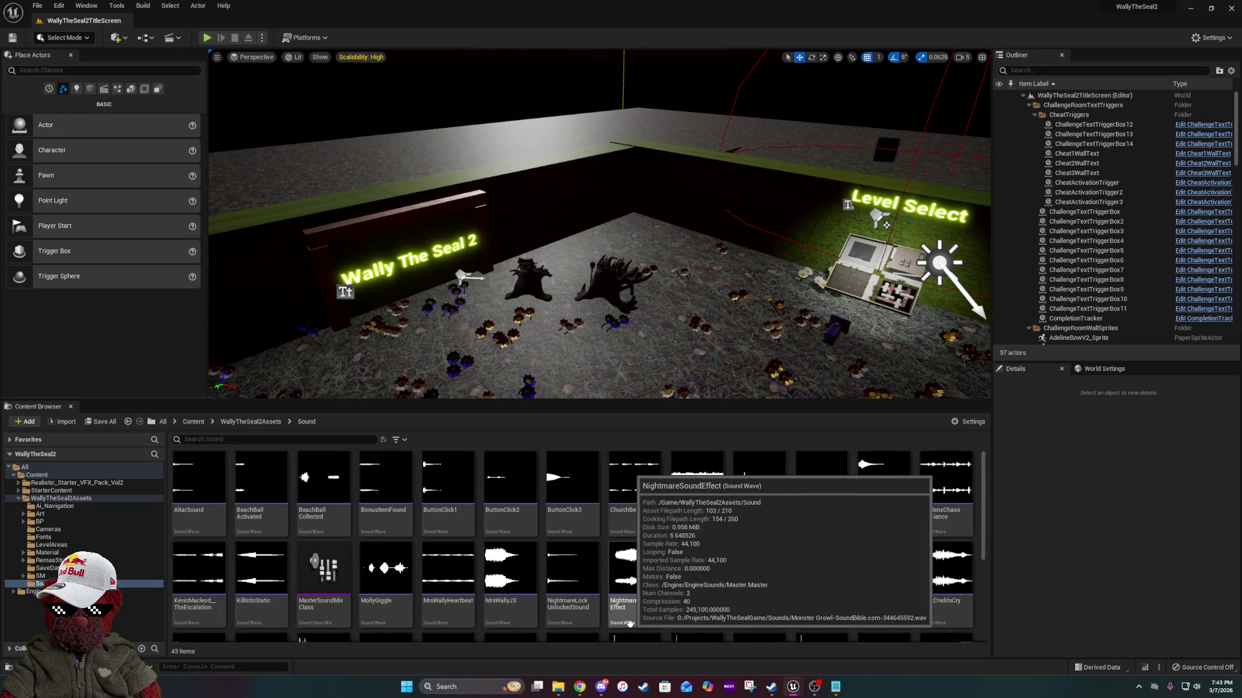
scroll(629, 623, down, 1)
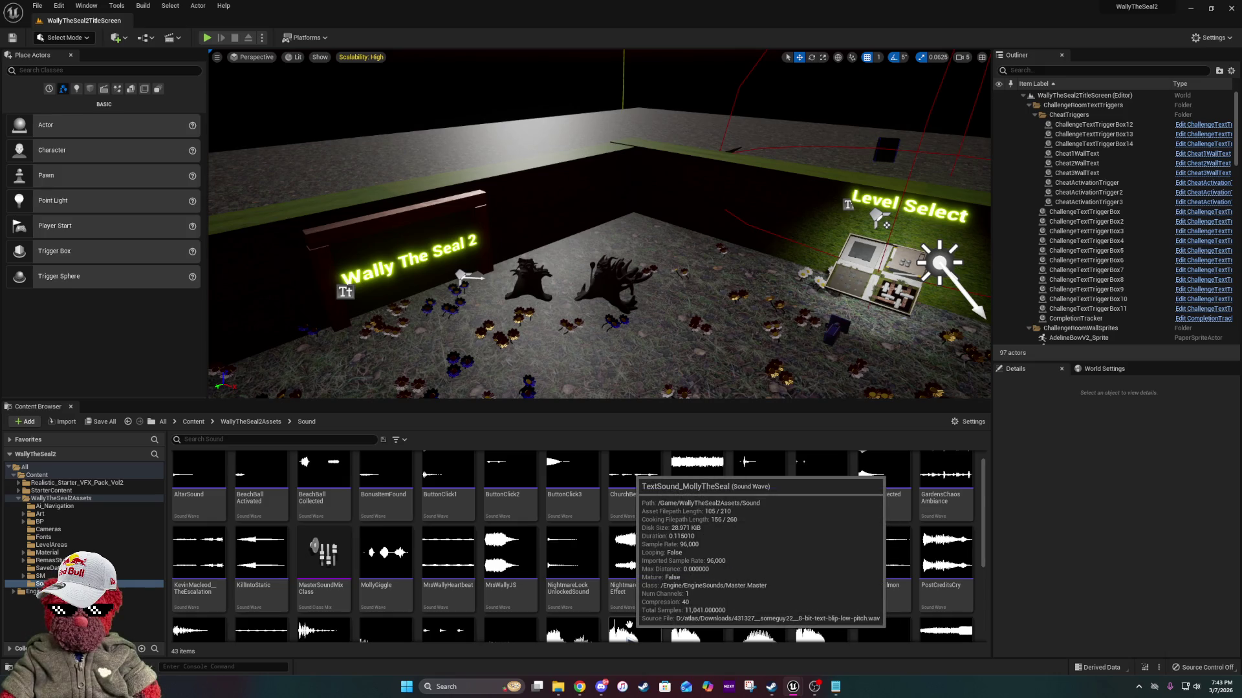
Go to WallyTheSeal2Assets > BP > UserInterface and open Options_UI_Menu maximized.
click(251, 422)
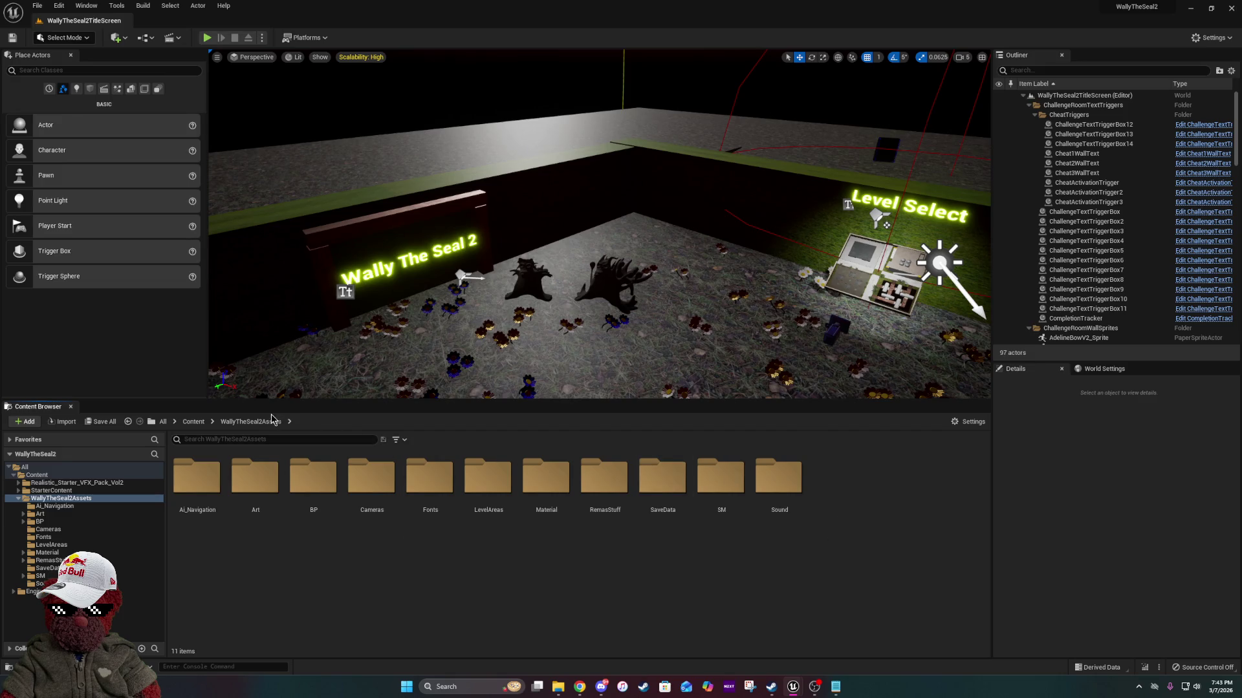
click(194, 422)
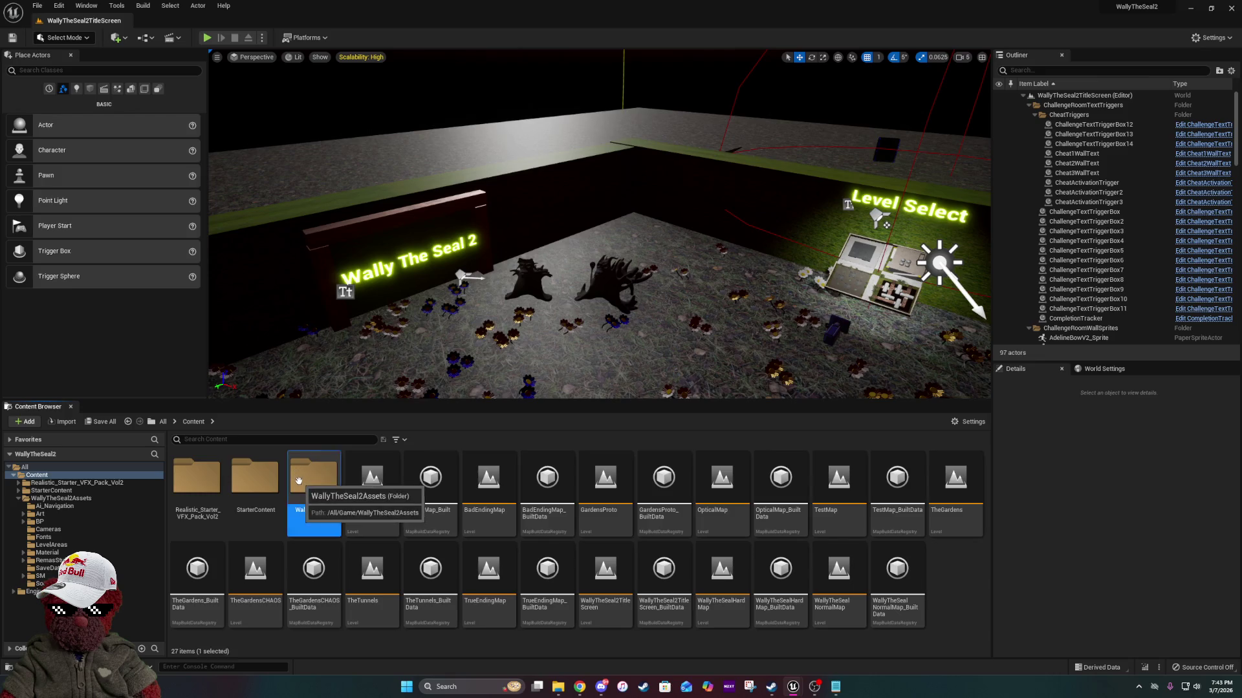
key(alt+Left)
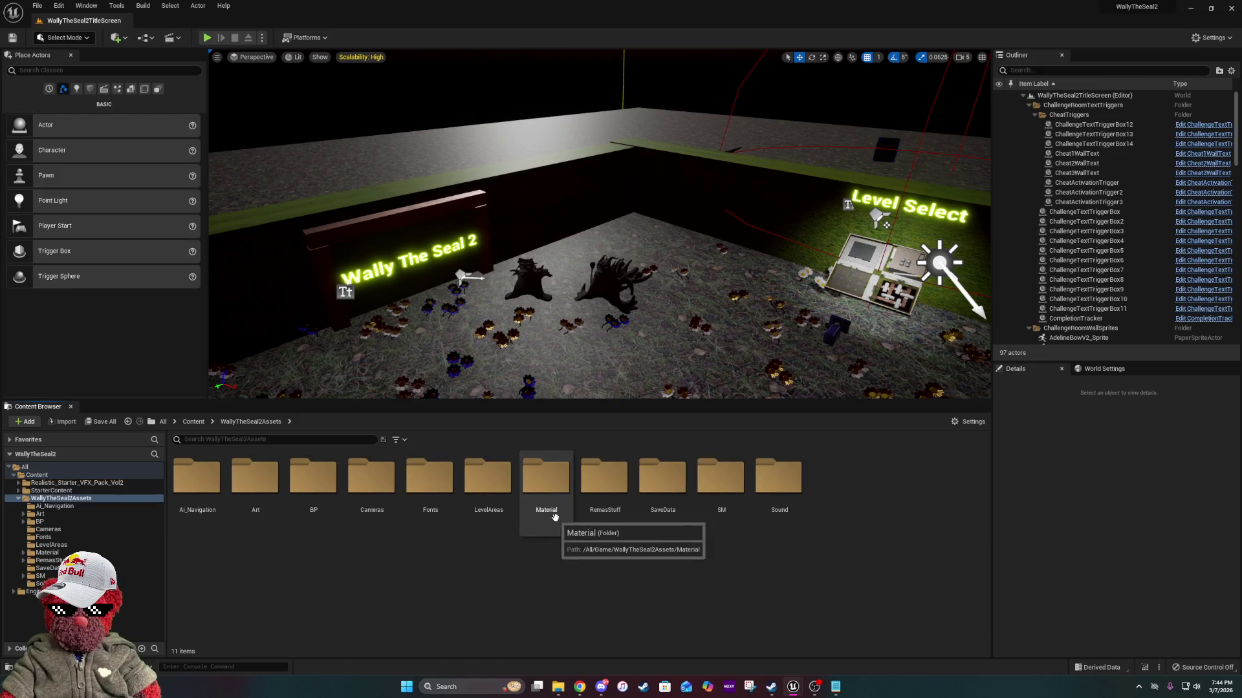
double_click(314, 498)
click(547, 508)
double_click(548, 508)
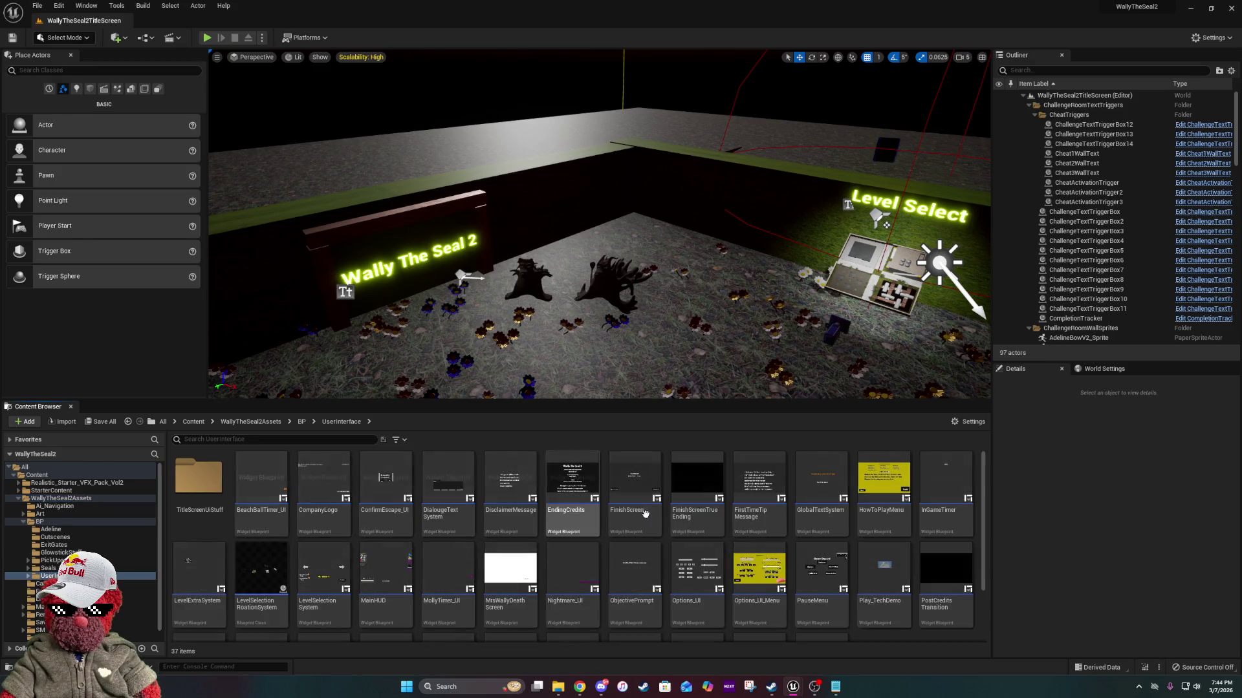
click(782, 618)
double_click(780, 615)
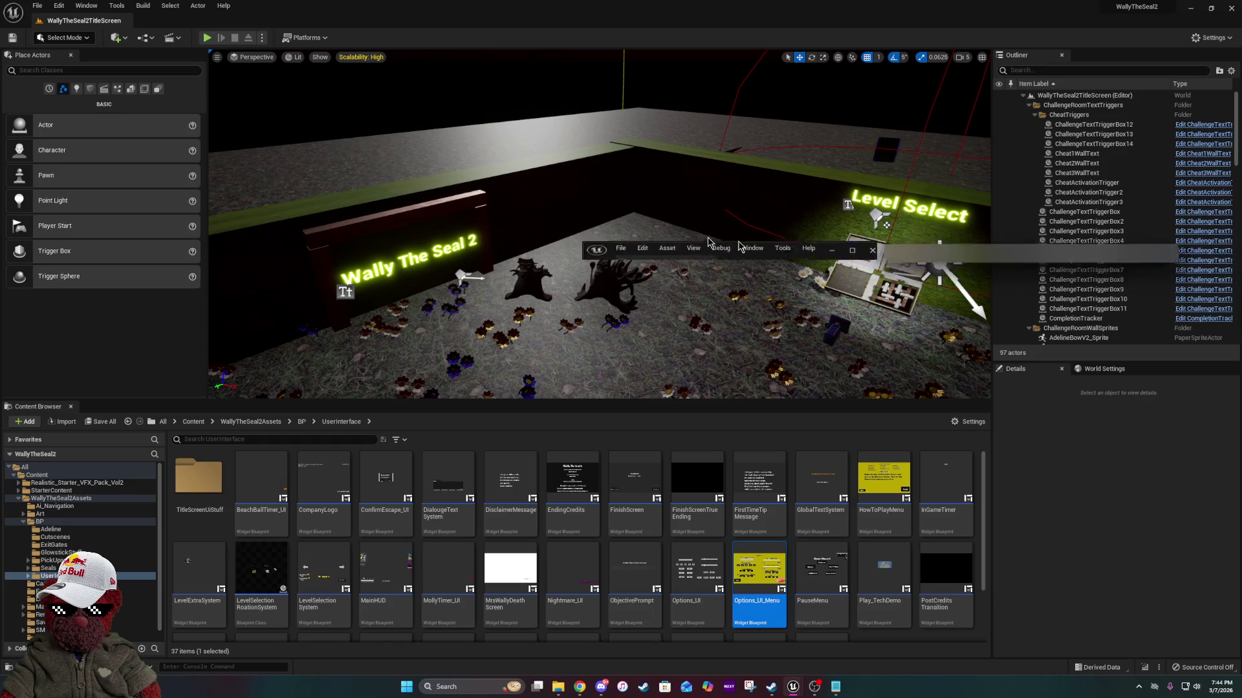
click(822, 245)
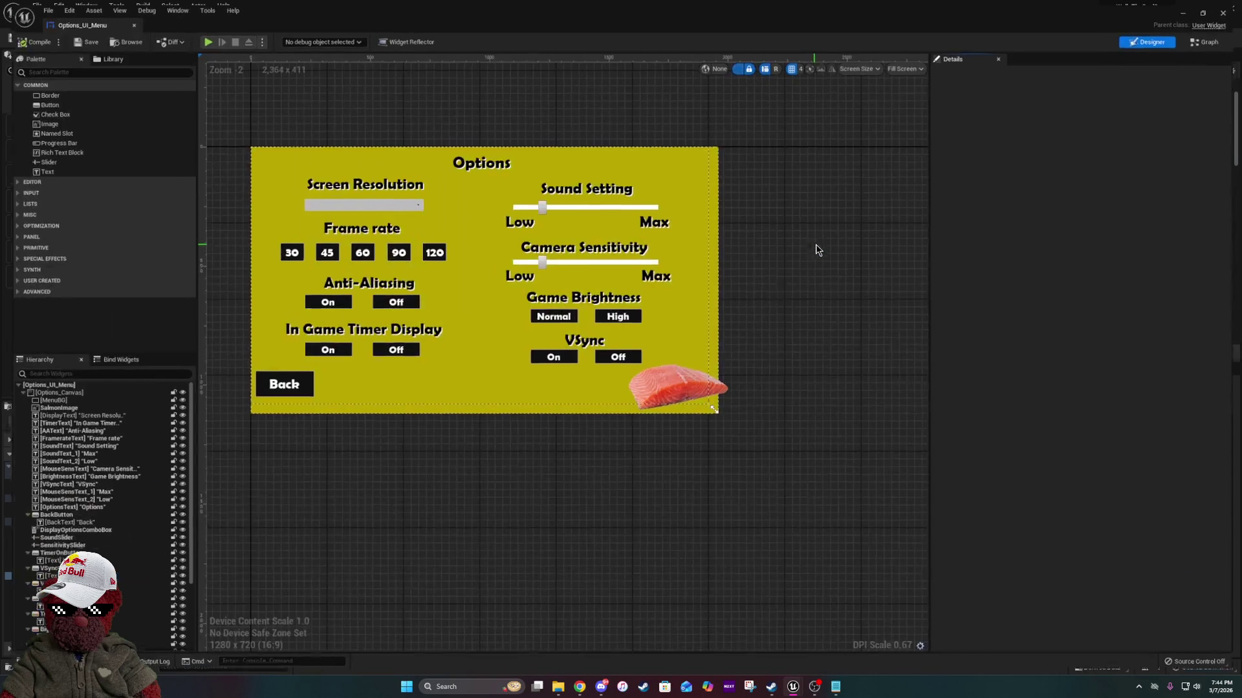
Switch Options_UI_Menu to Graph view and pan to the VSync and anti-aliasing nodes.
click(1215, 37)
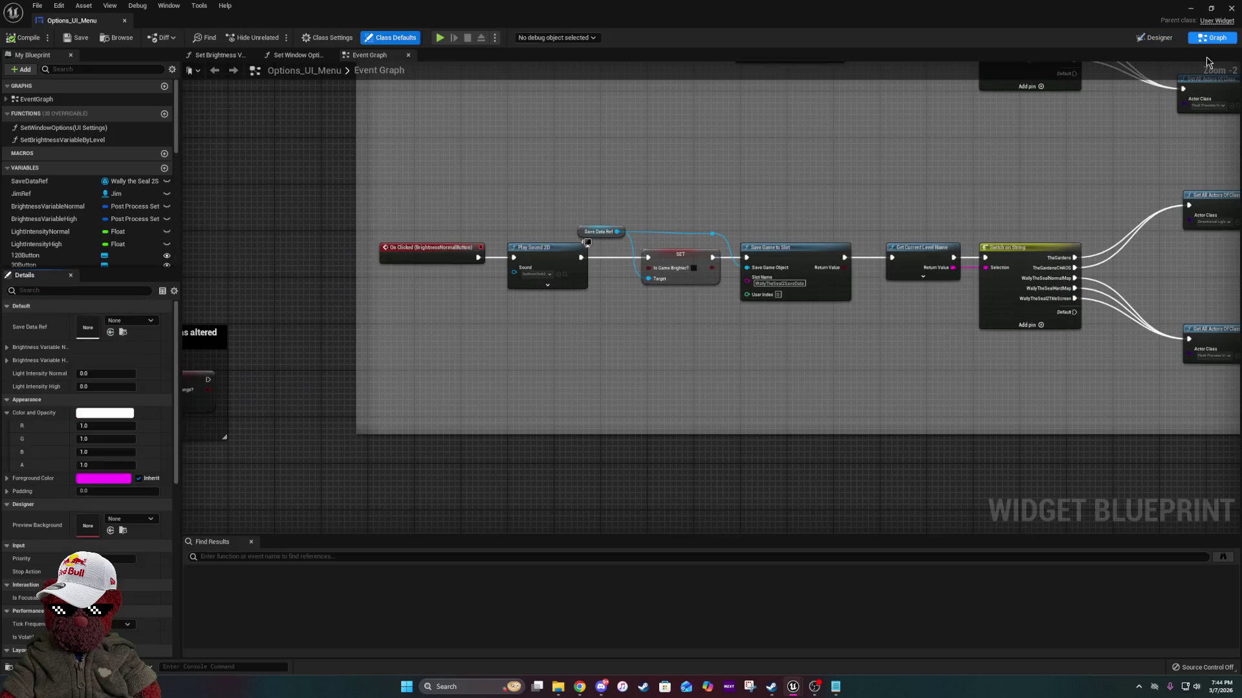
scroll(626, 486, up, 3)
drag(626, 486, 616, 459)
scroll(615, 458, down, 6)
scroll(860, 92, up, 3)
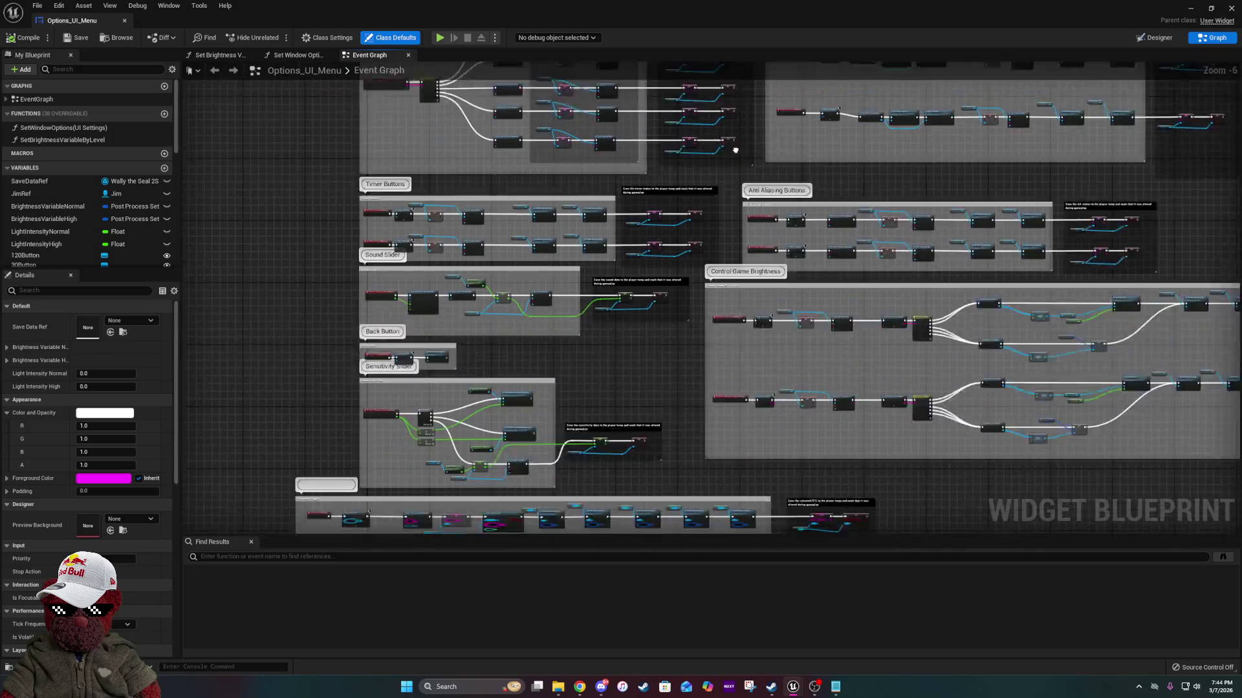
scroll(572, 246, up, 5)
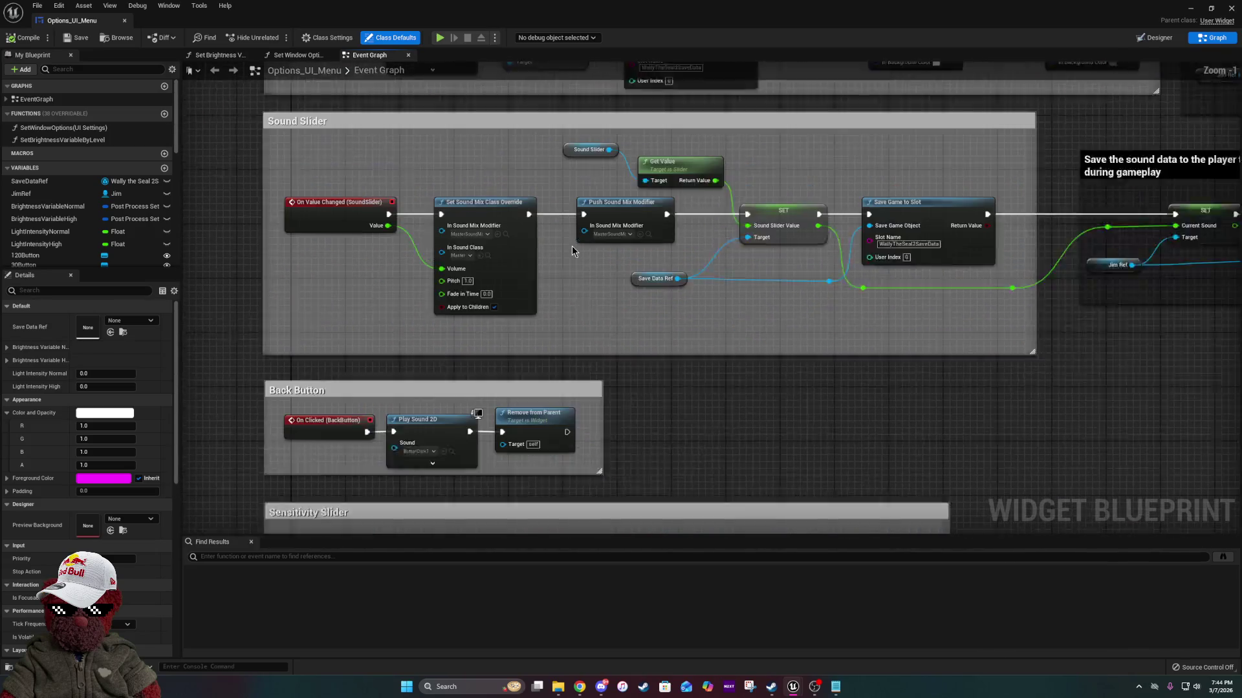
Select the Set Sound Mix Class Override and Push Sound Mix Modifier nodes, then review the sound-saving logic.
mouse_move(403, 128)
mouse_down()
mouse_move(521, 206)
mouse_move(527, 246)
mouse_move(508, 251)
mouse_up()
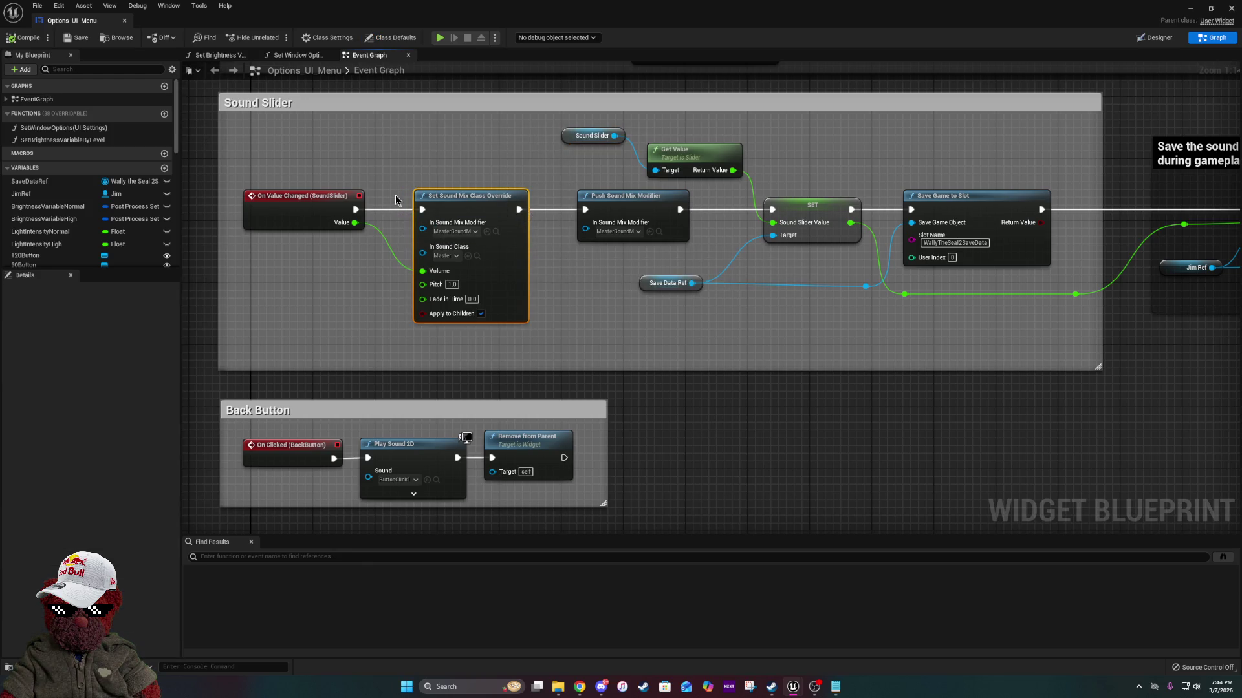
drag(590, 258, 618, 247)
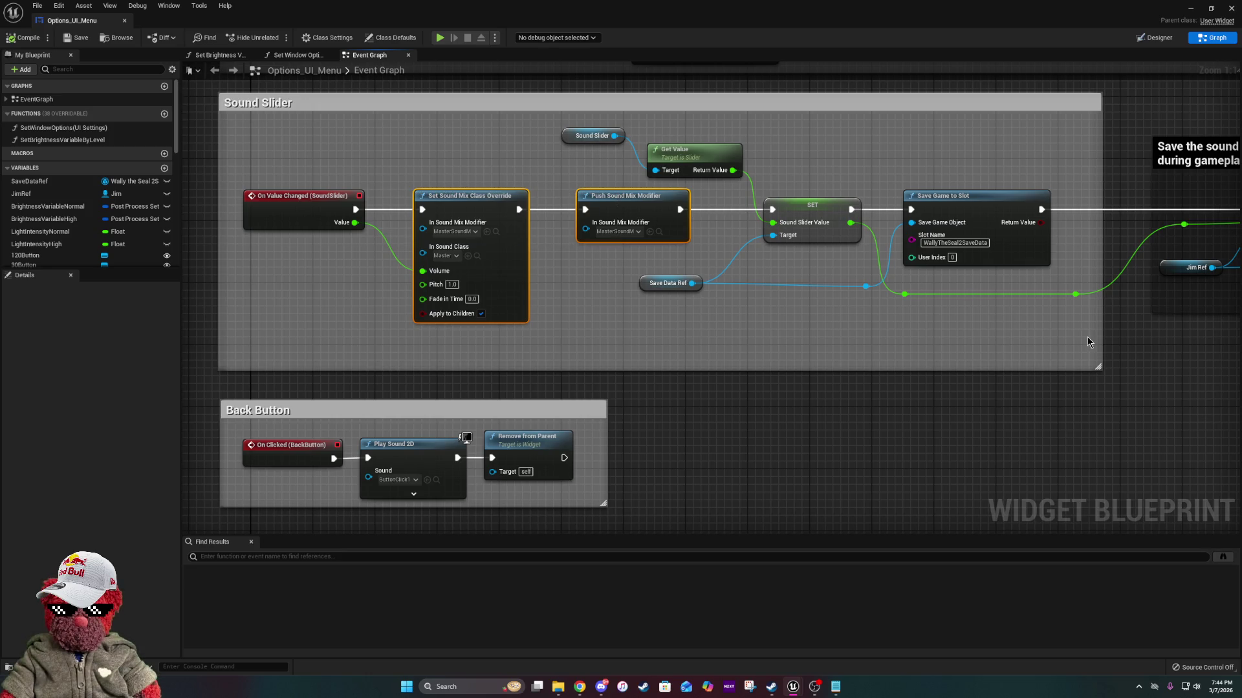
mouse_move(967, 287)
mouse_down()
mouse_move(525, 308)
mouse_move(881, 349)
mouse_move(1074, 350)
mouse_up()
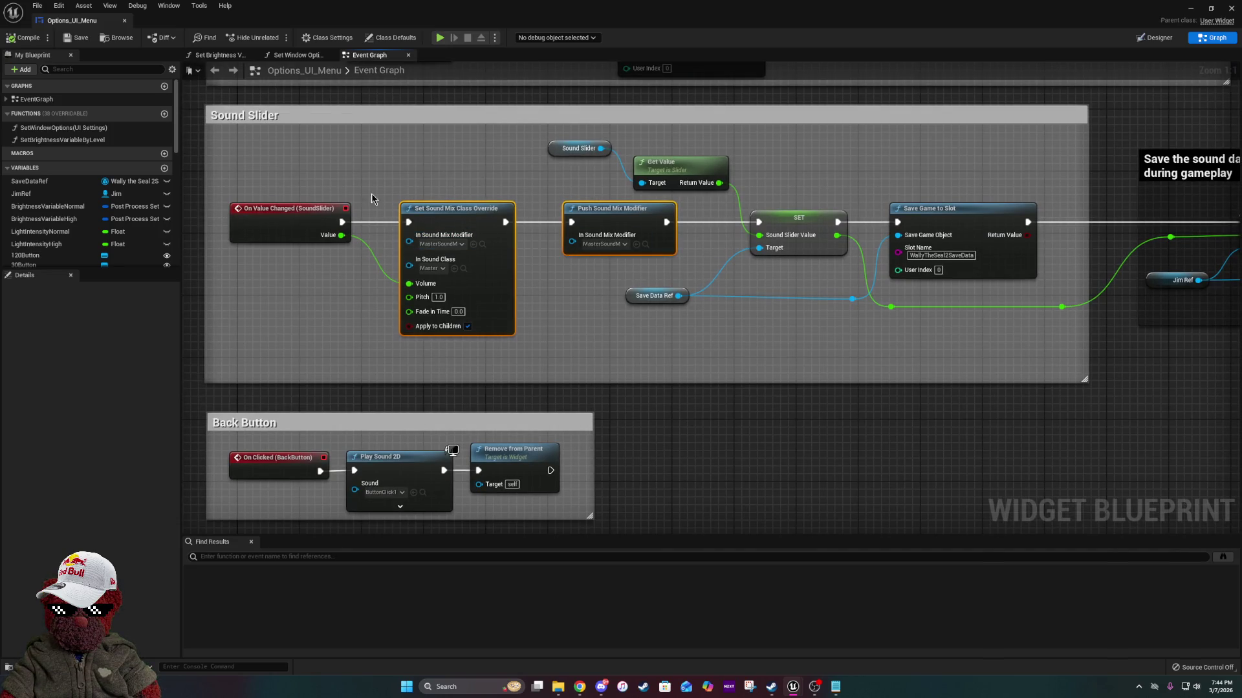
drag(816, 187, 413, 159)
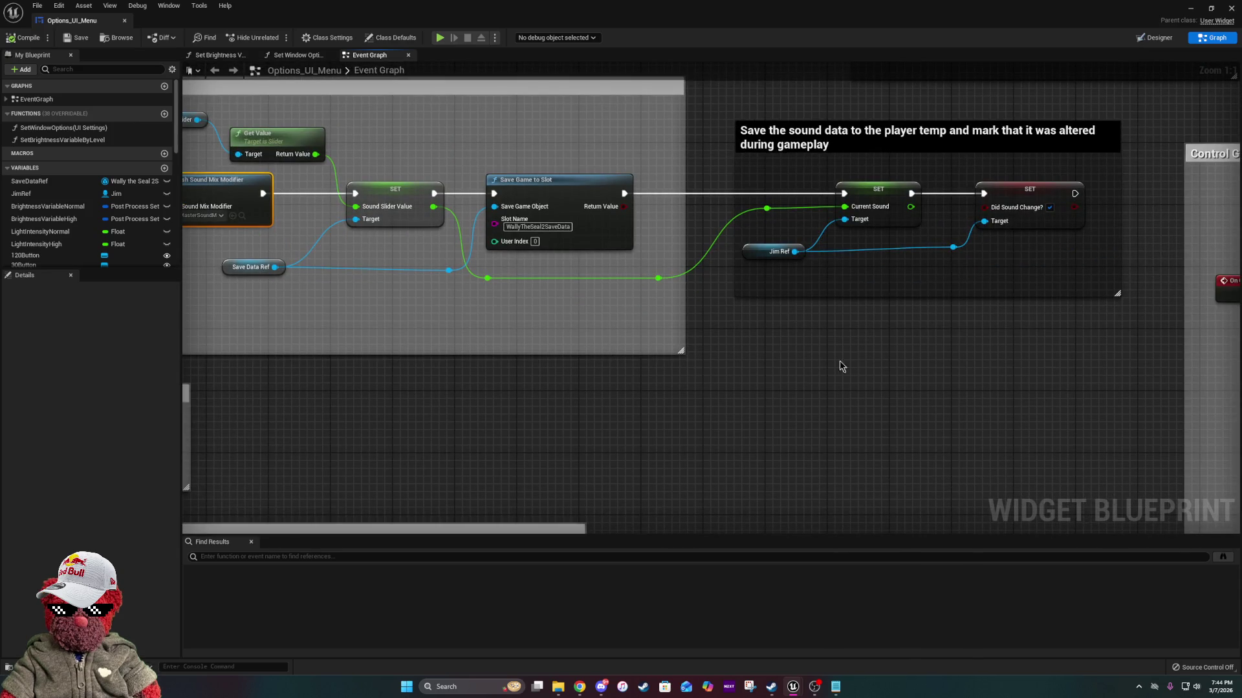
scroll(671, 421, down, 2)
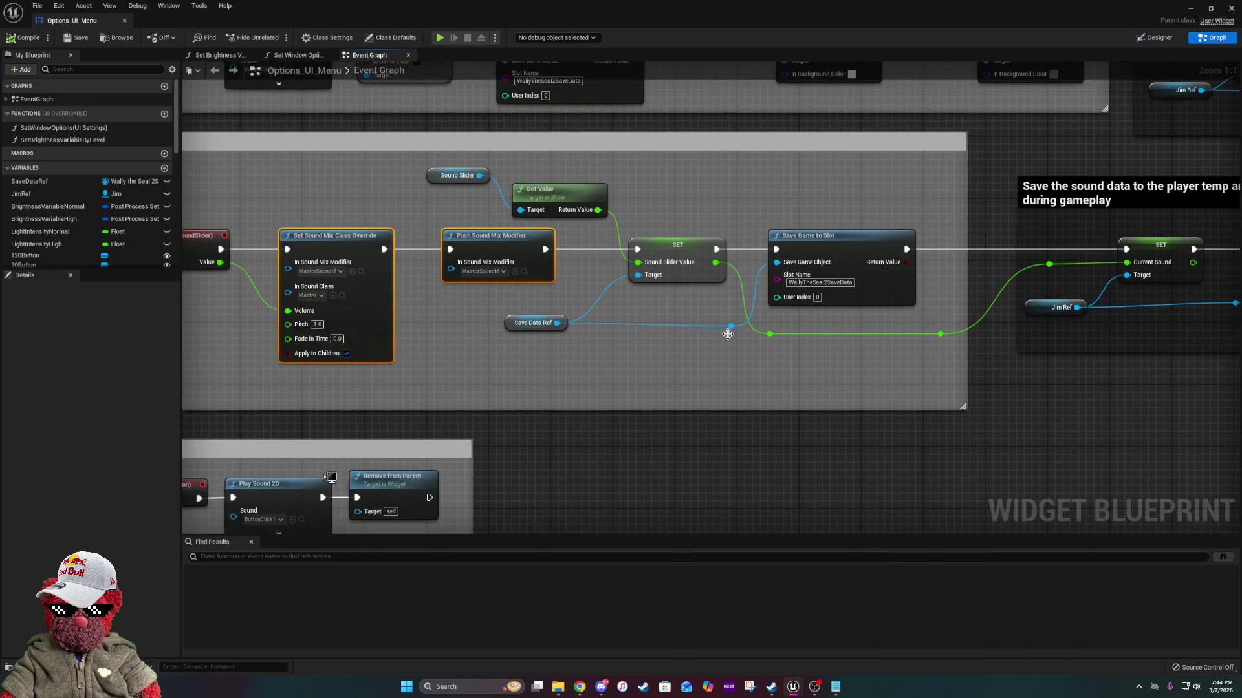
scroll(671, 421, down, 3)
mouse_move(671, 421)
mouse_down()
mouse_move(686, 647)
mouse_move(673, 692)
mouse_up()
scroll(982, 304, up, 4)
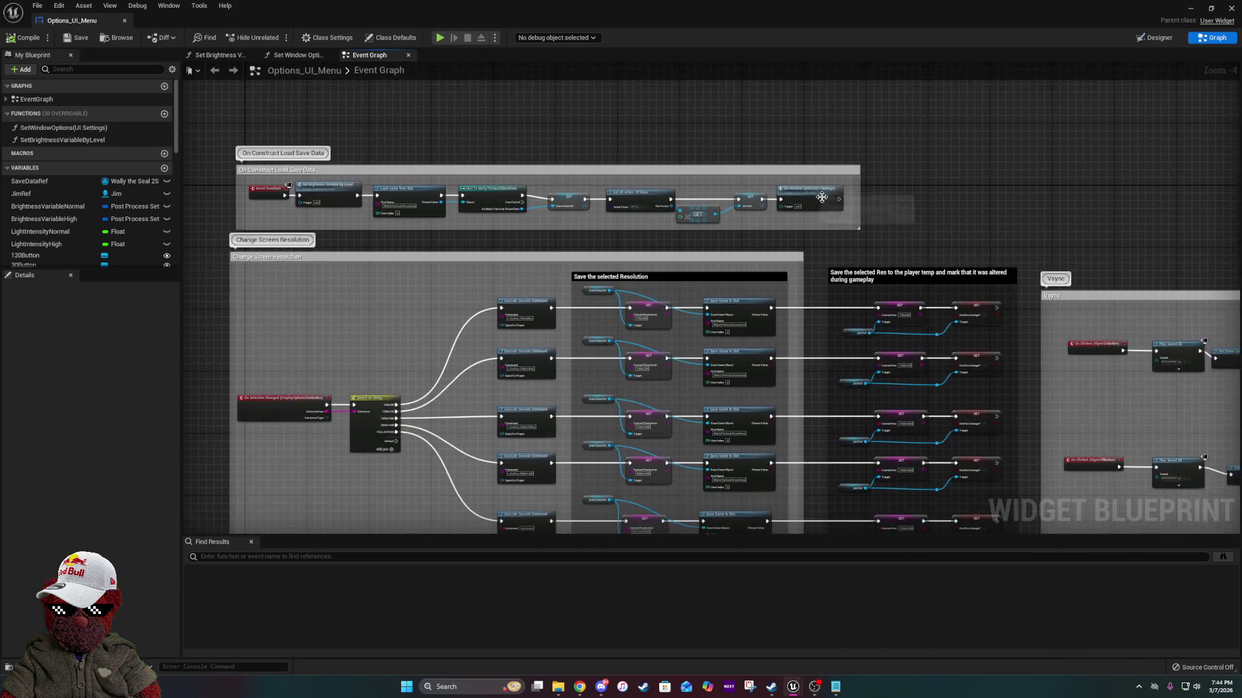
Open the Set Window Options function, center its Sound and Sensitivity Slider block, then return to the level editor.
double_click(841, 194)
scroll(566, 332, down, 7)
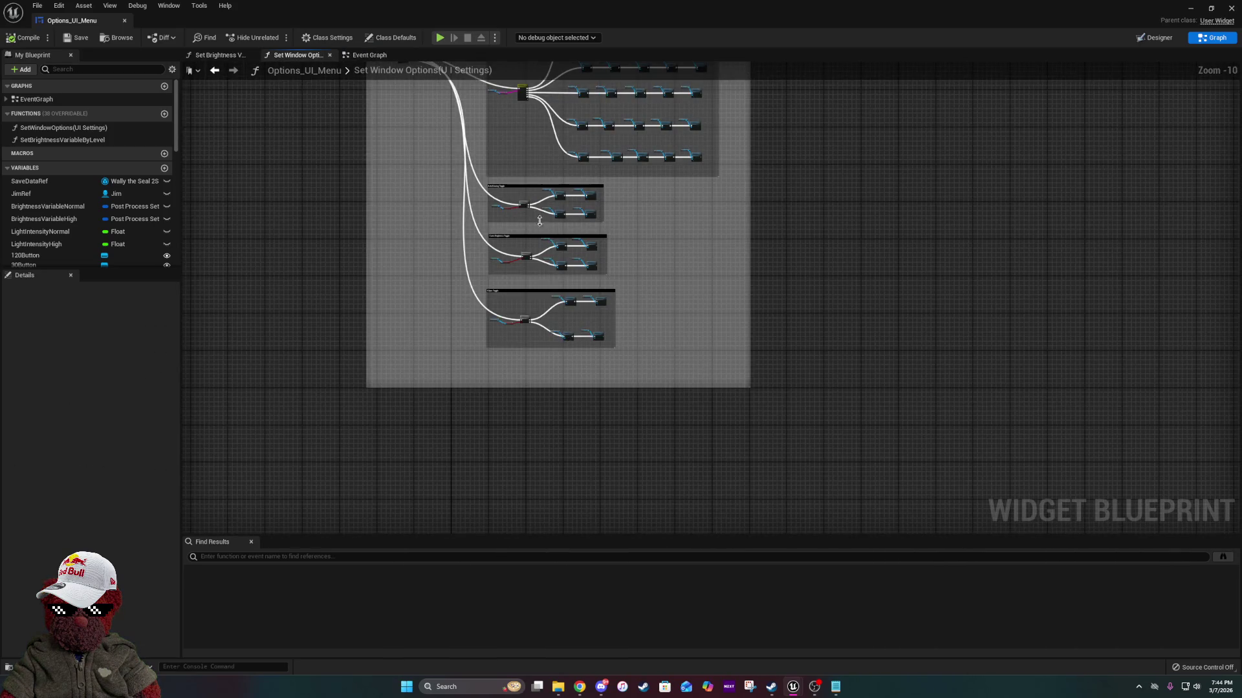
scroll(502, 174, up, 6)
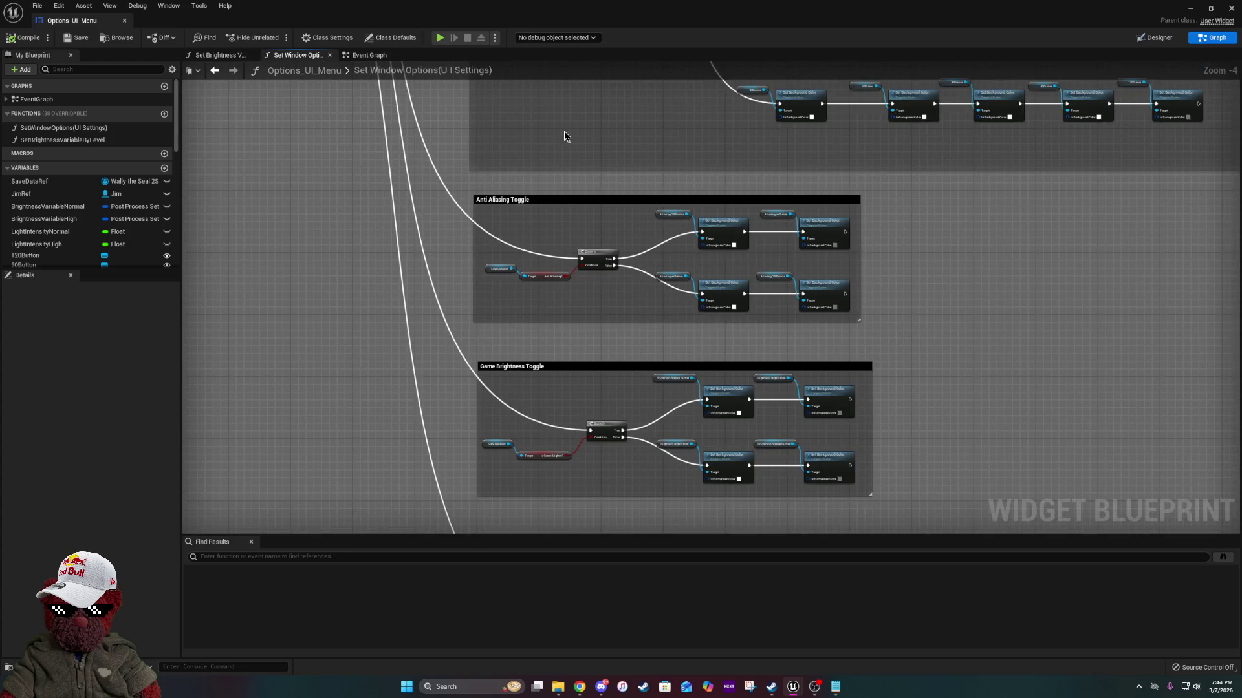
mouse_move(564, 131)
mouse_down()
mouse_move(617, 397)
mouse_move(735, 388)
mouse_move(737, 419)
mouse_move(752, 350)
mouse_up()
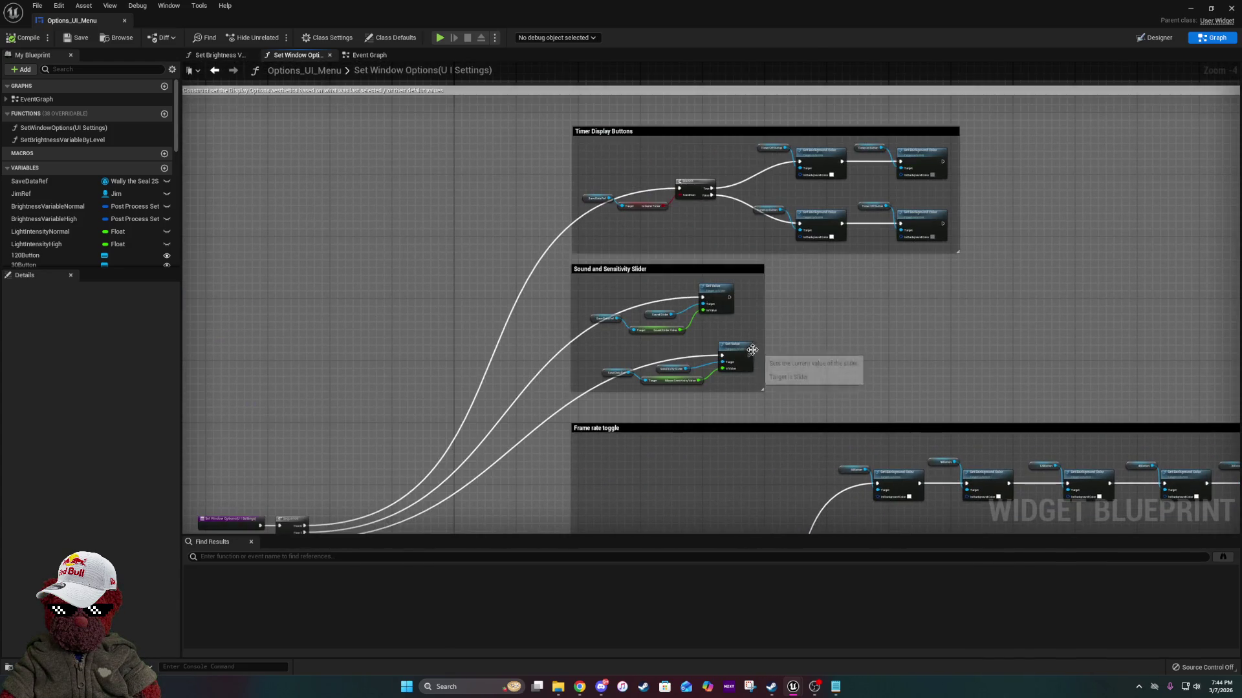
scroll(651, 302, up, 3)
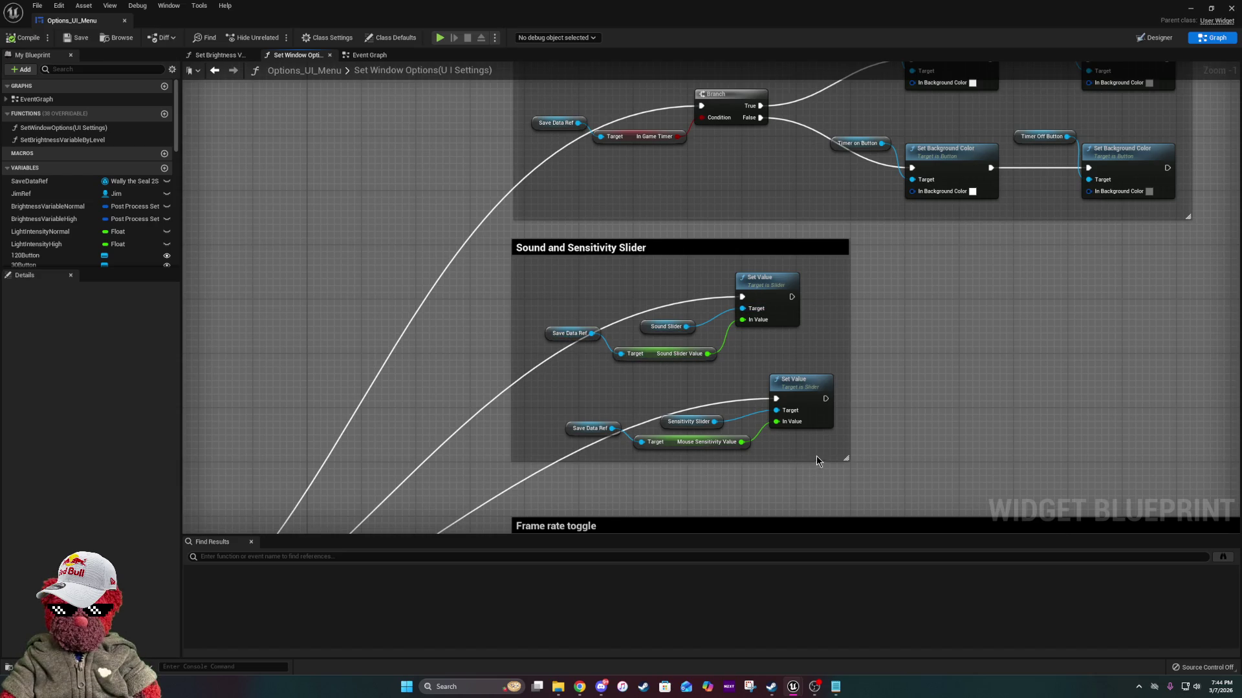
drag(816, 456, 791, 390)
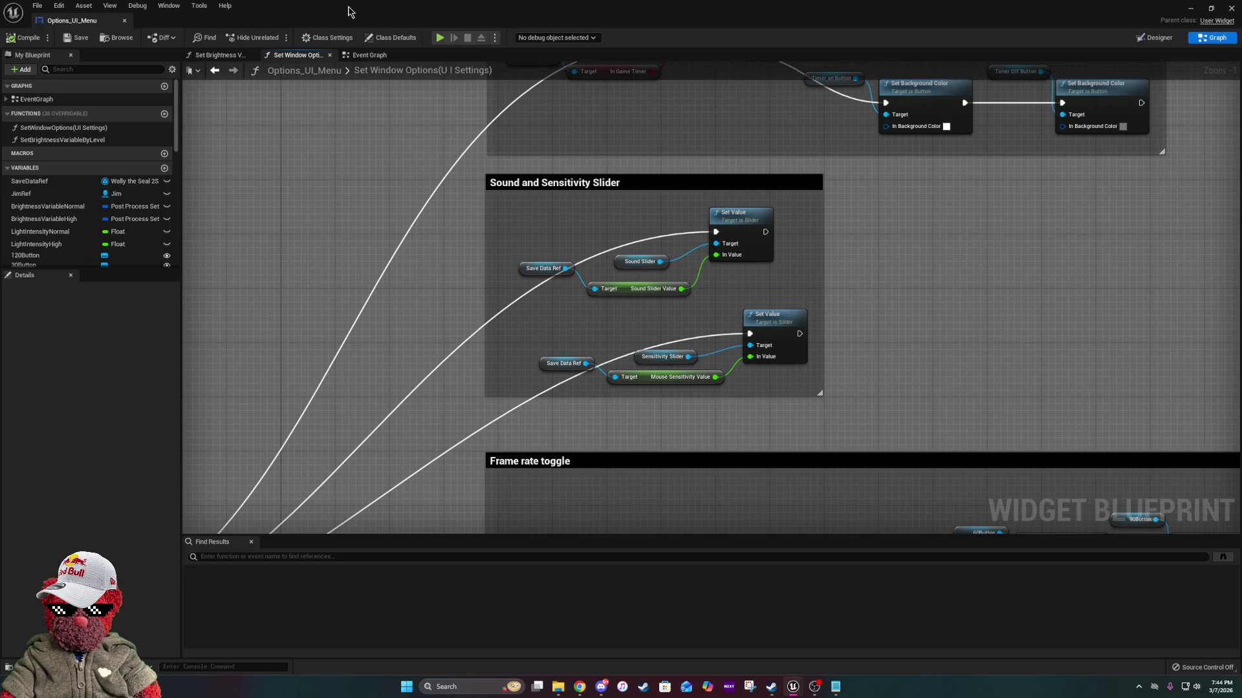
key(alt+Tab)
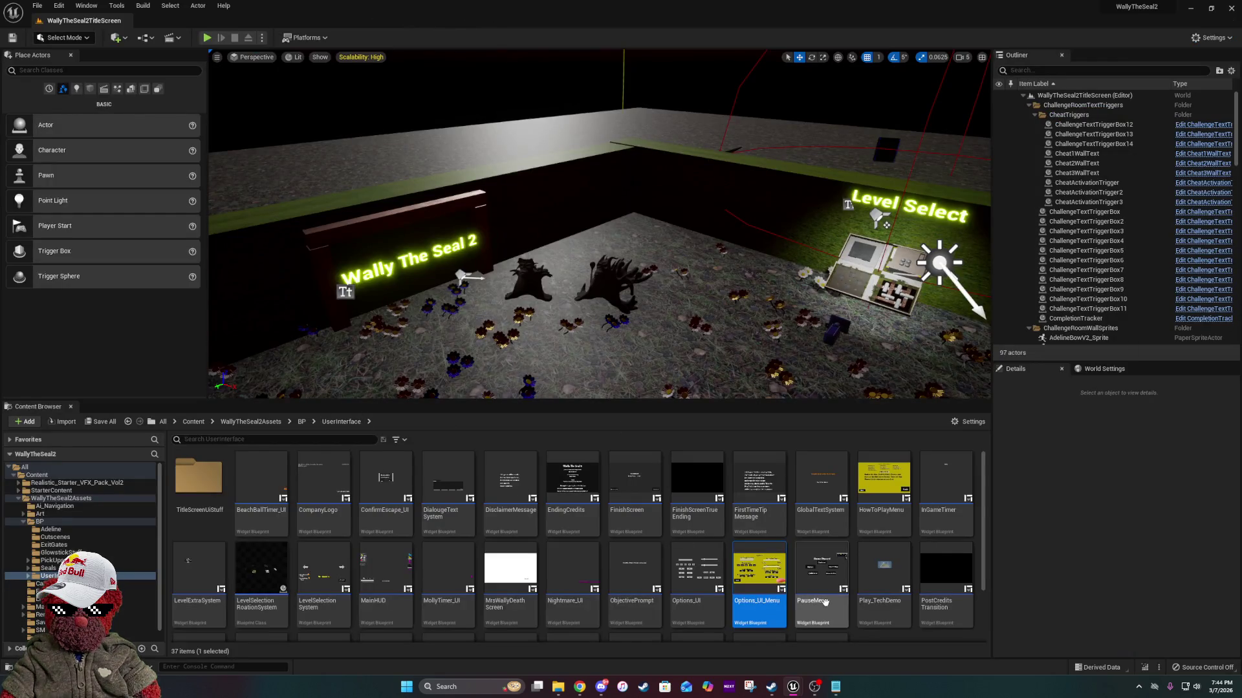
Open the Options_UI widget blueprint maximized and switch it to Graph view.
click(691, 582)
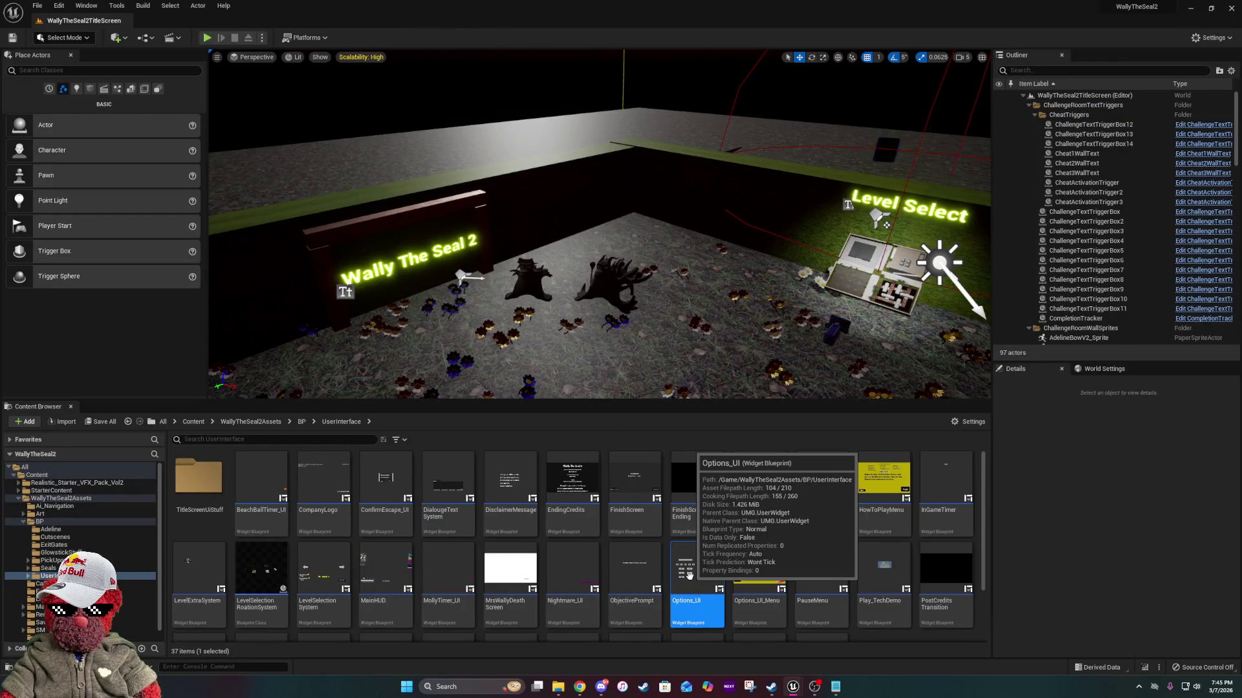
double_click(688, 575)
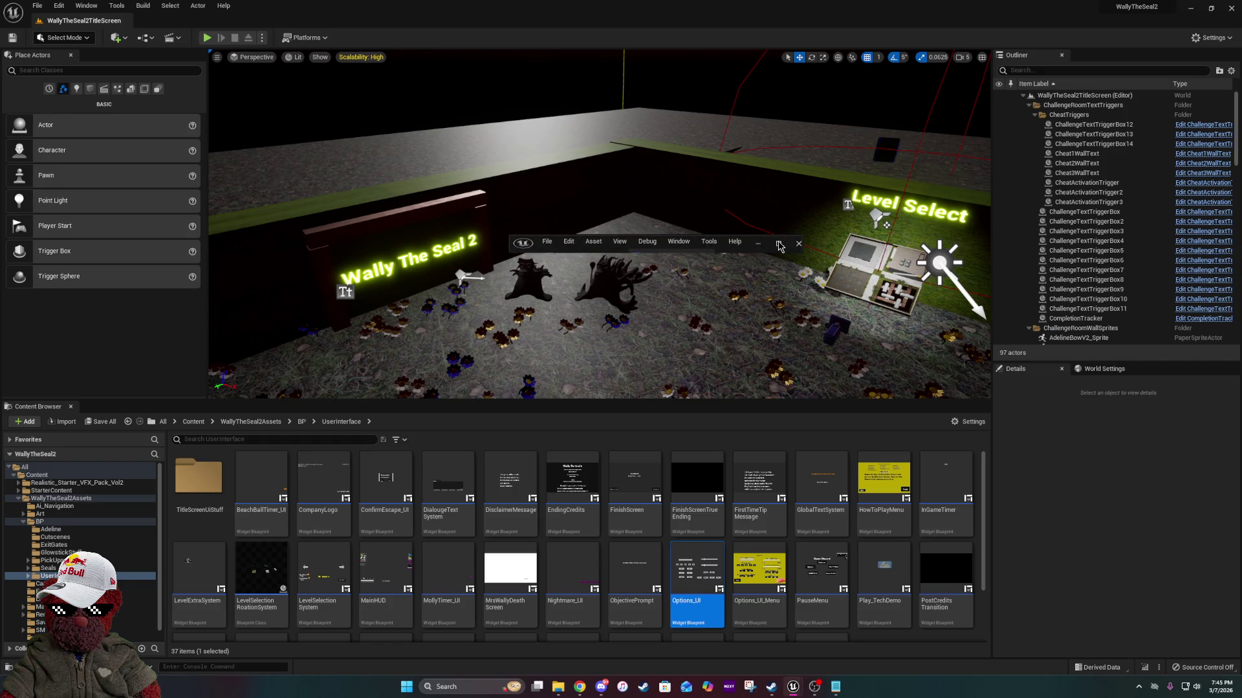
click(779, 244)
click(1211, 37)
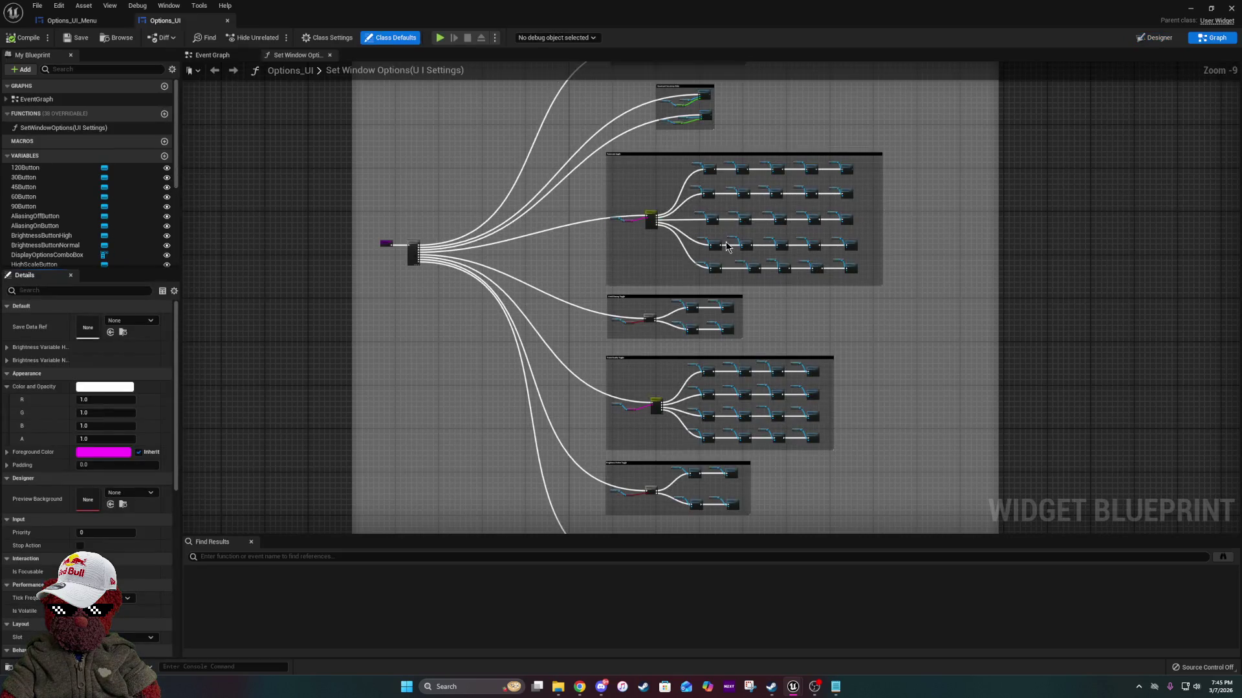
scroll(681, 200, up, 8)
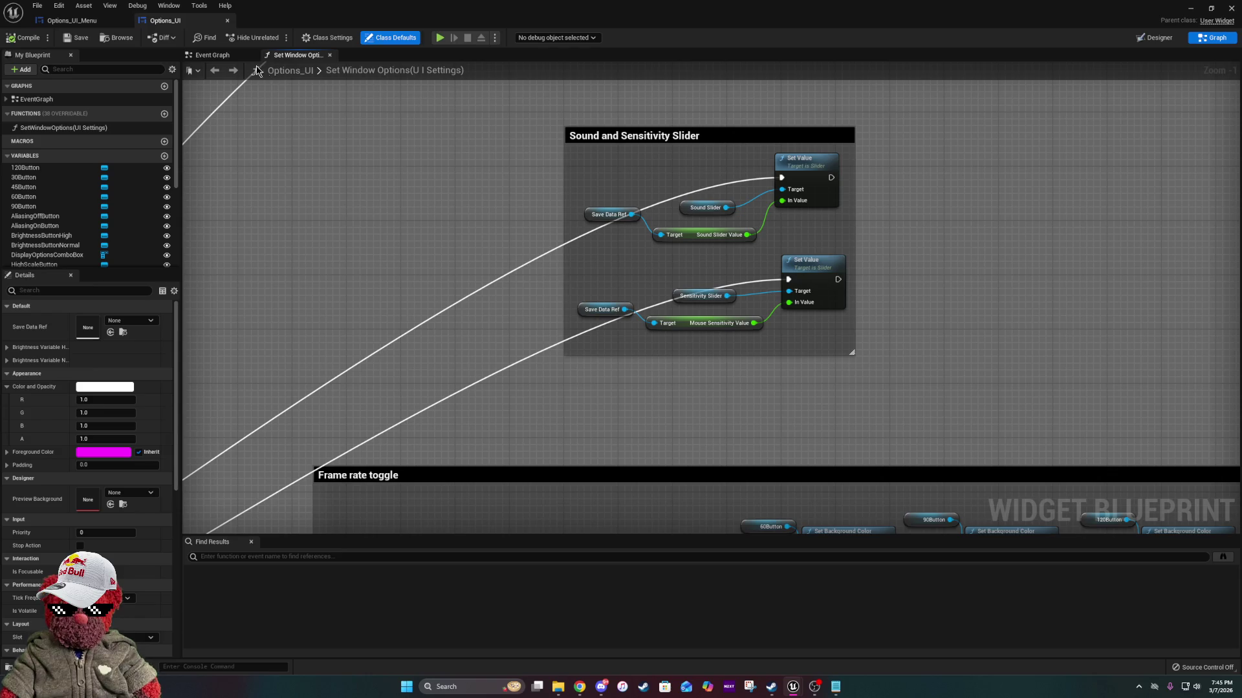
In the Options_UI Event Graph, select the sound mix override and modifier nodes, then return to the level editor.
click(230, 59)
scroll(879, 476, up, 4)
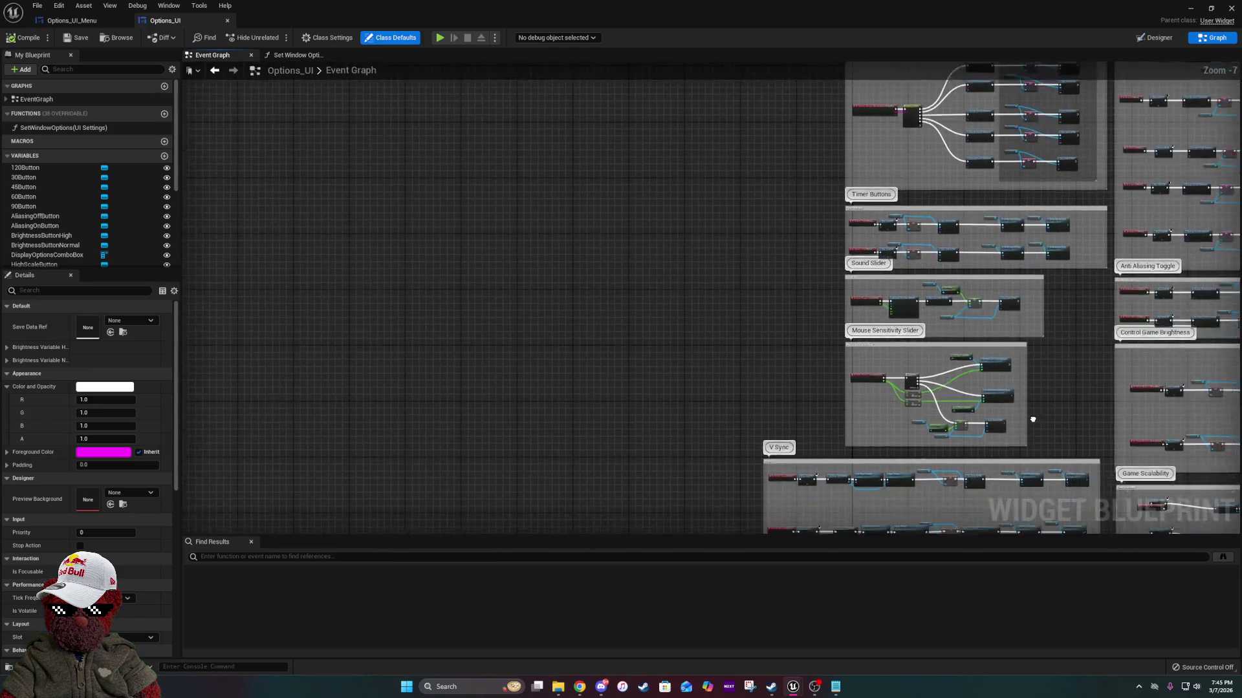
scroll(707, 324, up, 2)
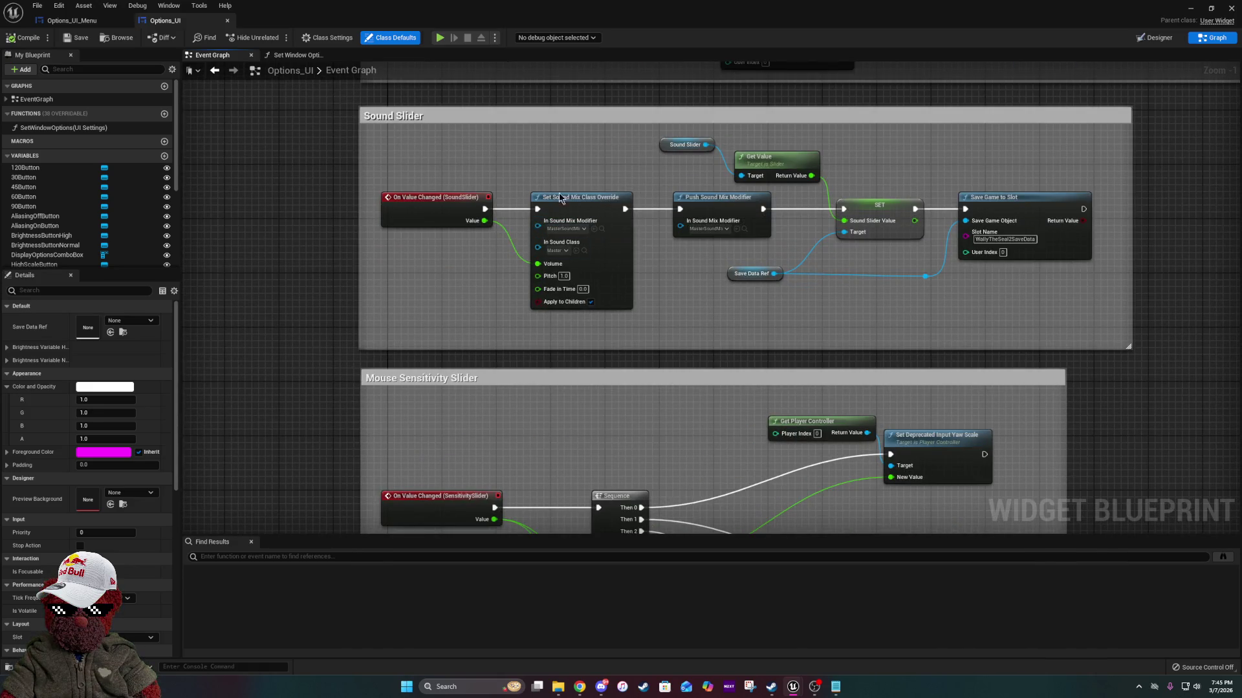
drag(533, 186, 715, 258)
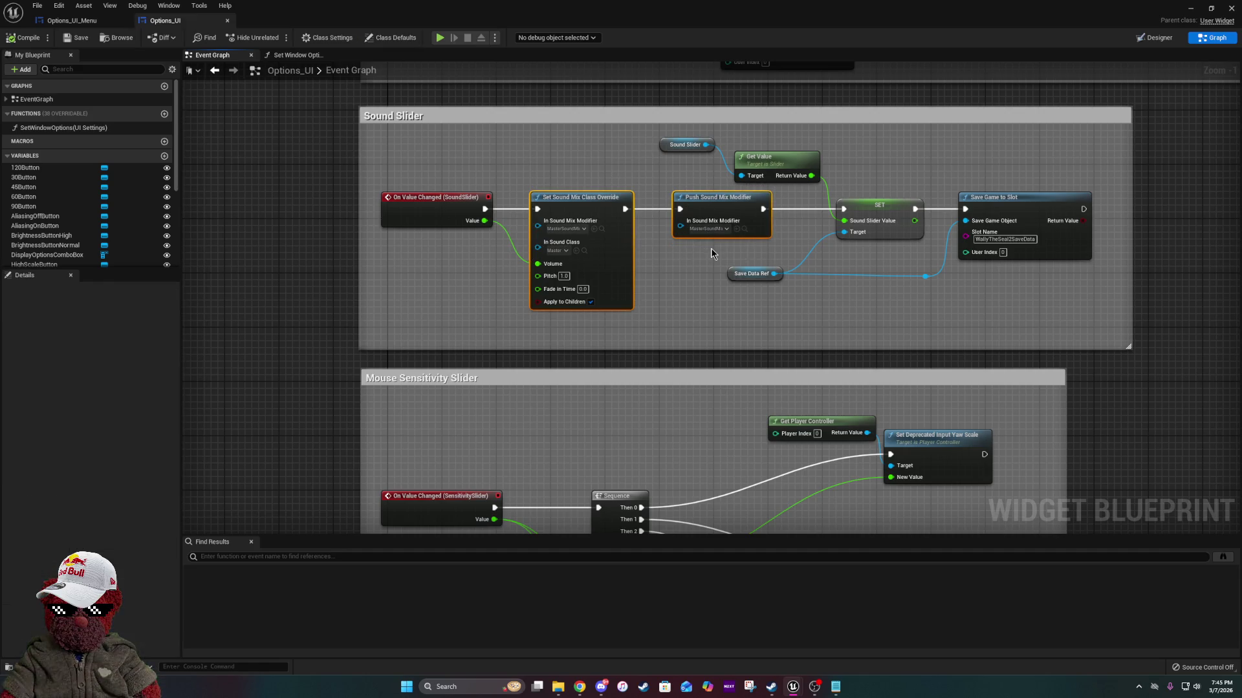
click(105, 26)
key(alt+Tab)
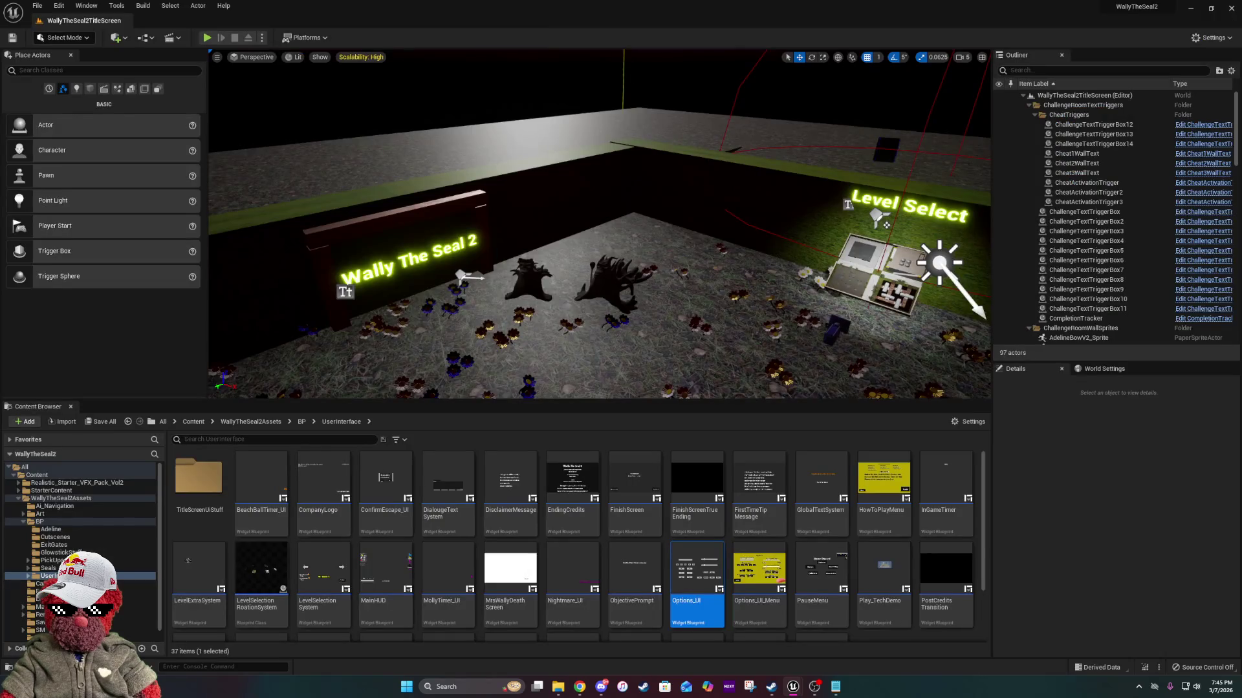
Show the level's World Settings Audio section, with Default Base Sound Mix set to None, and open the toolbar Settings dropdown.
click(1093, 370)
text(sound)
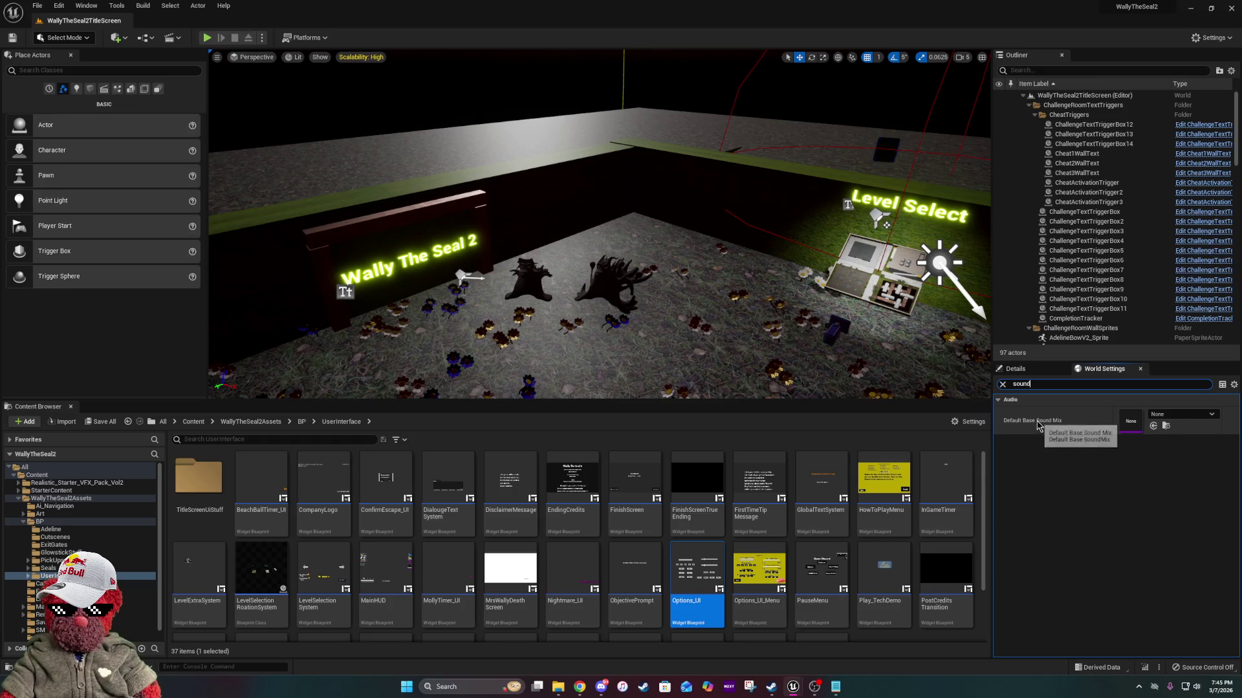
click(1214, 40)
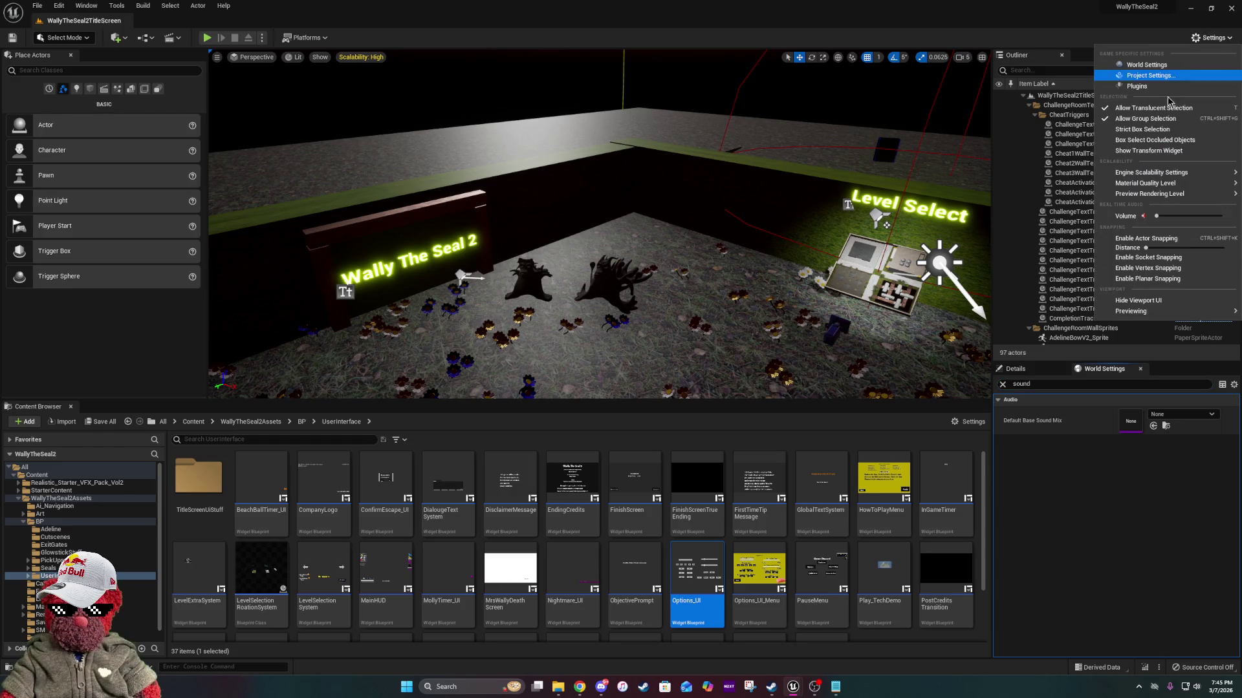
Search Project Settings for 'sound' to check the audio options, then close the WallyTheSeal2 project.
click(1152, 77)
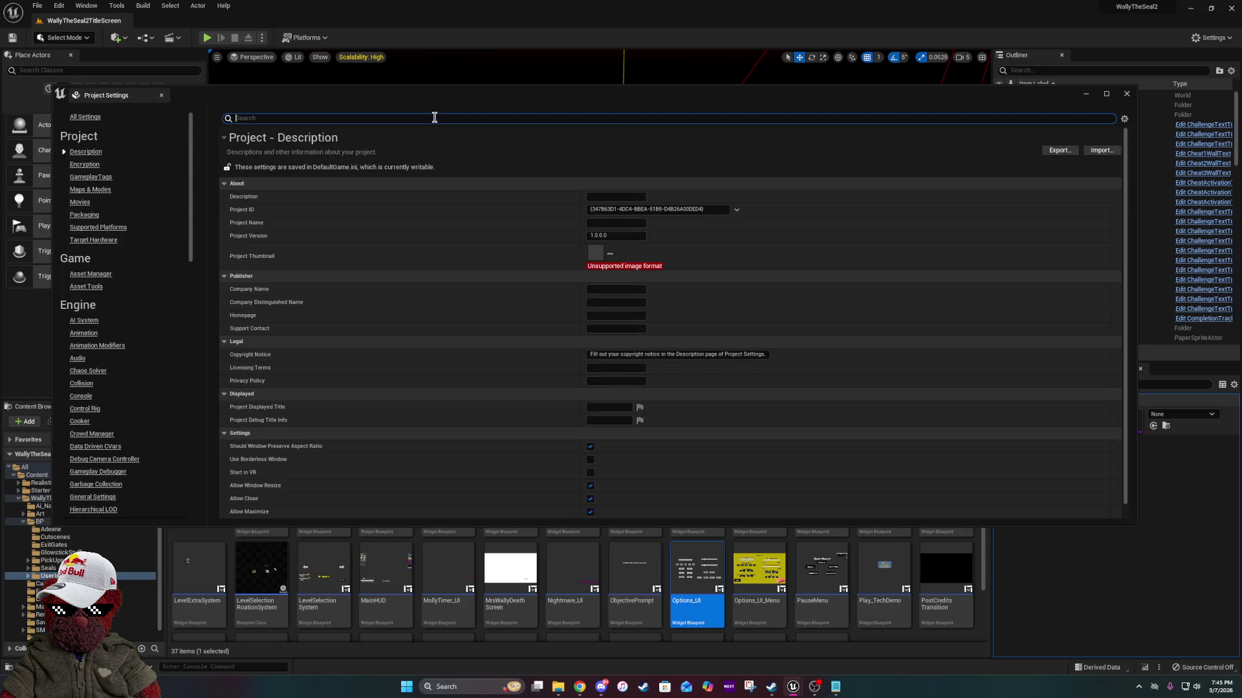
text(s)
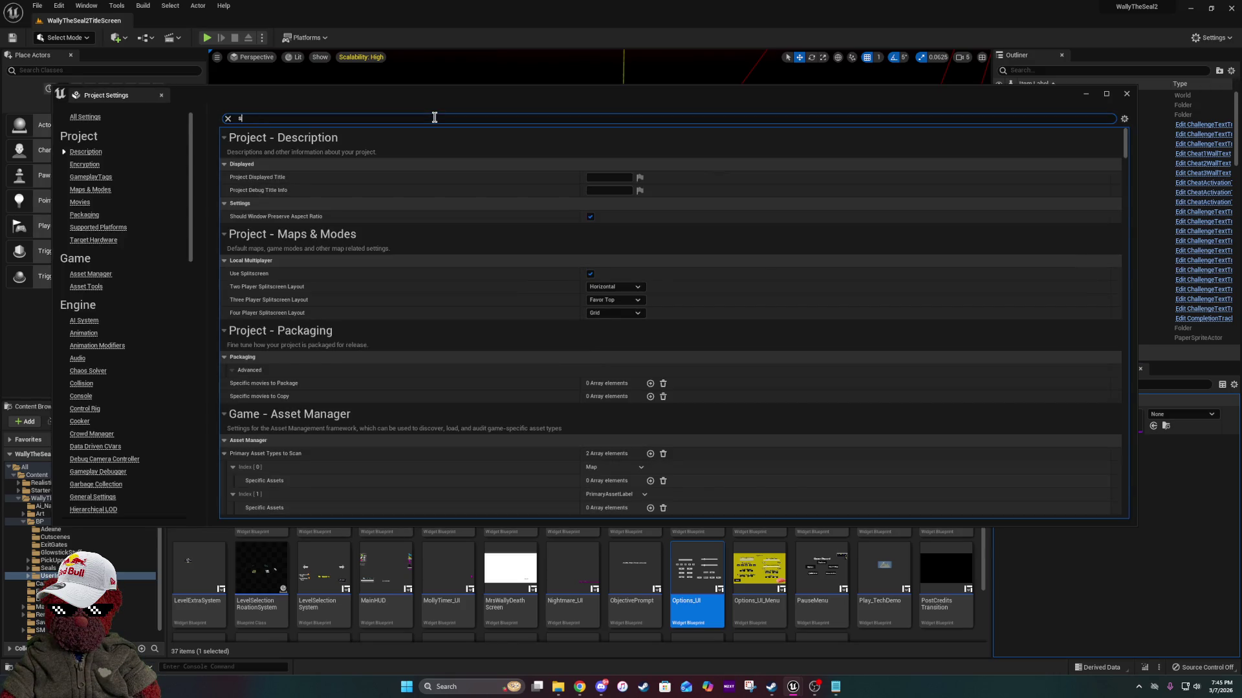
text(ound)
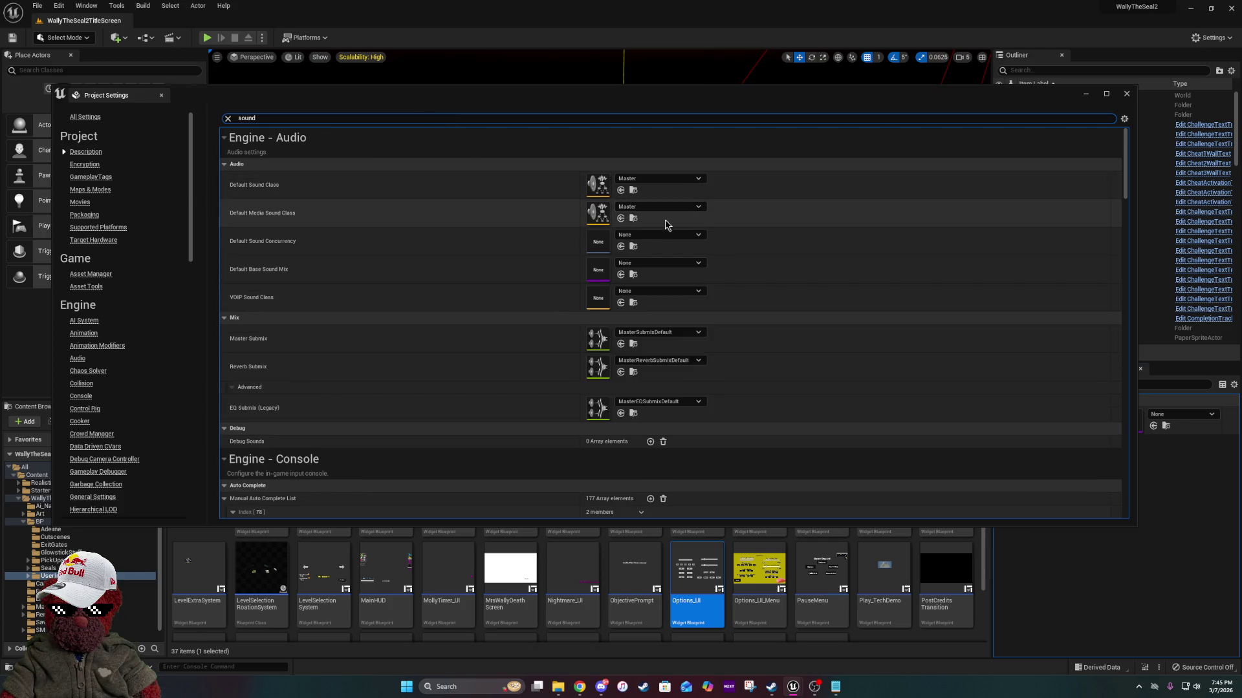
scroll(880, 365, down, 3)
scroll(879, 367, down, 15)
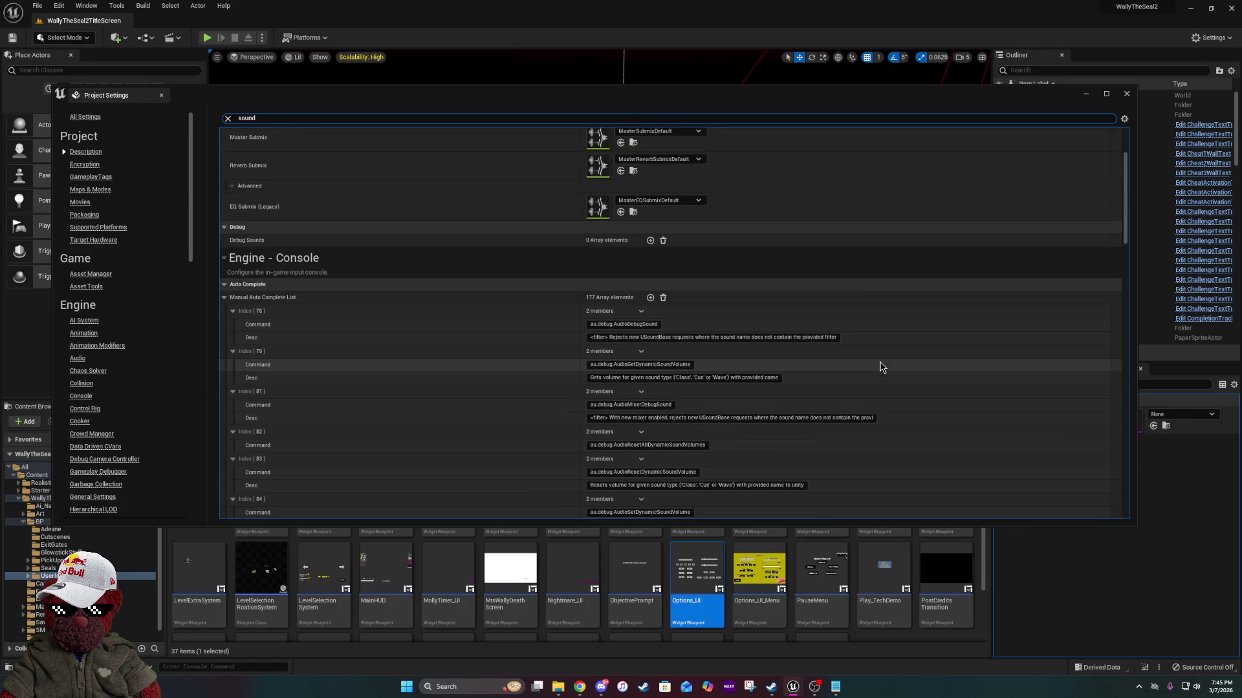
scroll(879, 368, up, 15)
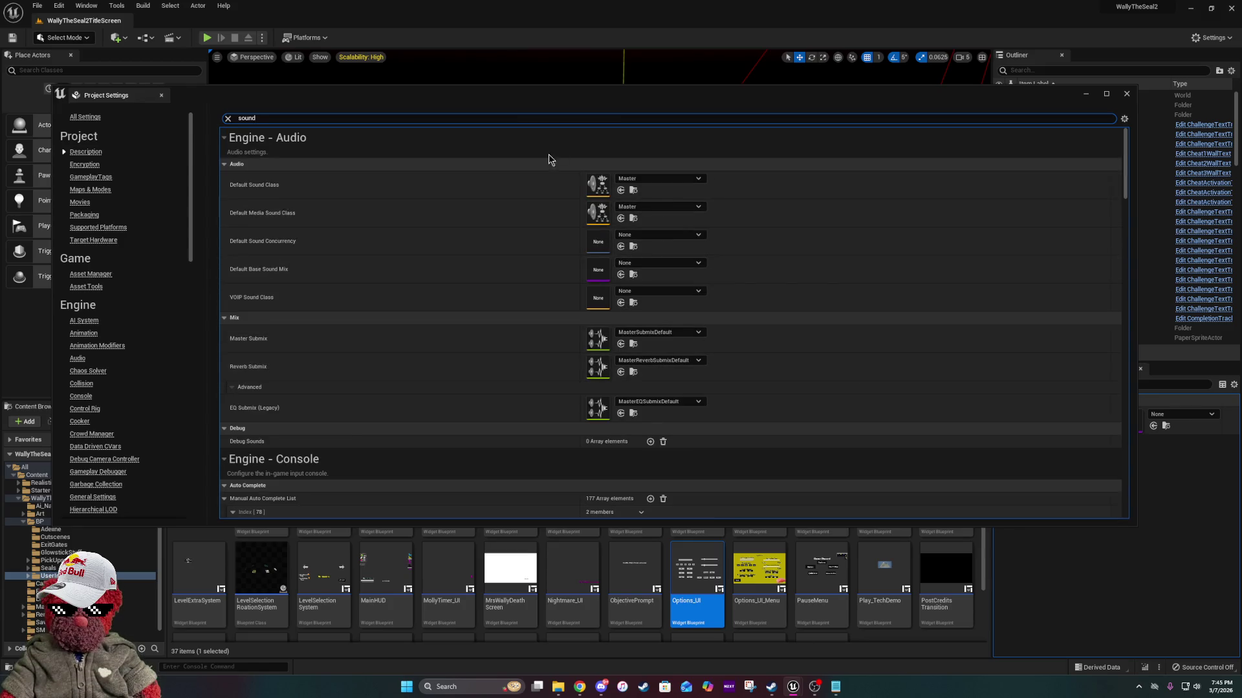
click(1126, 94)
click(1232, 9)
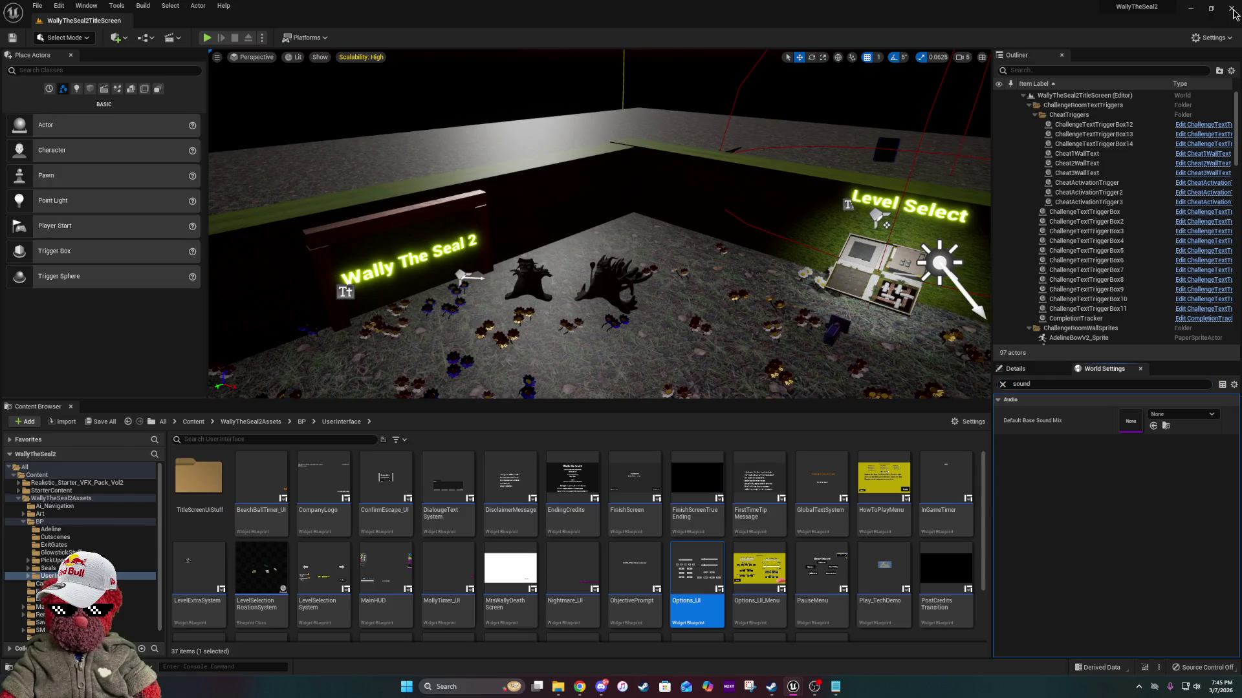
Search the school project's Project Settings for 'sound', then return to the MyShit content folder.
click(1211, 37)
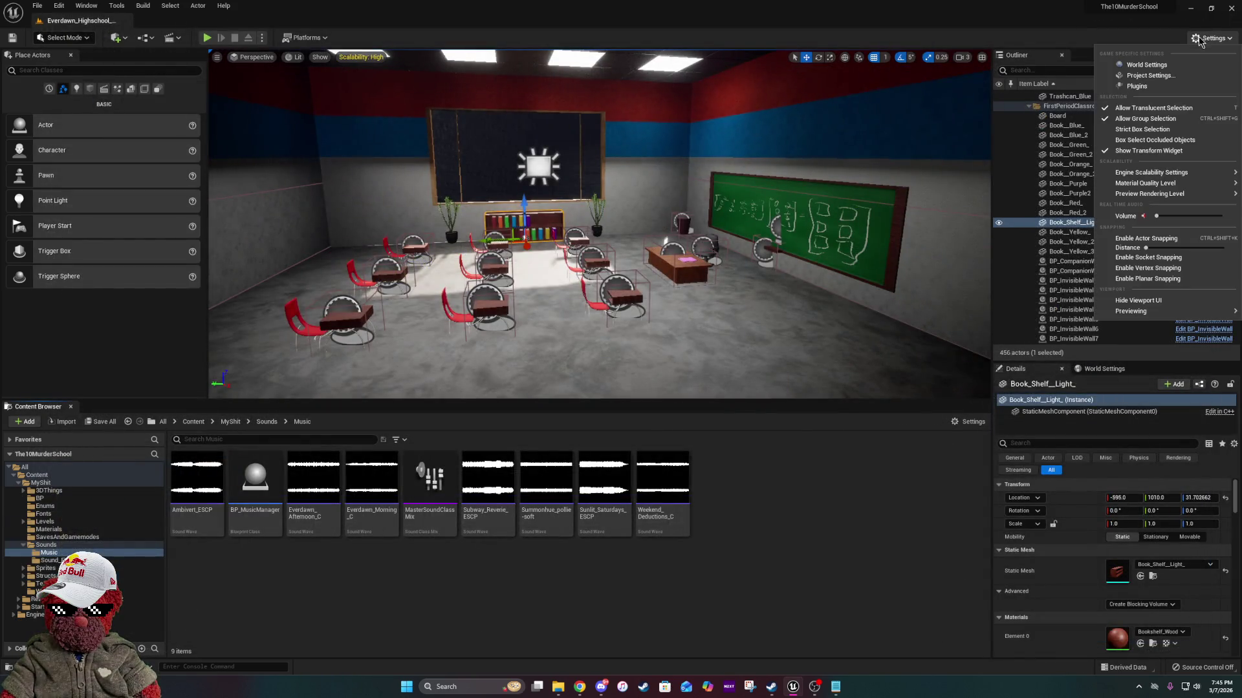
click(1151, 76)
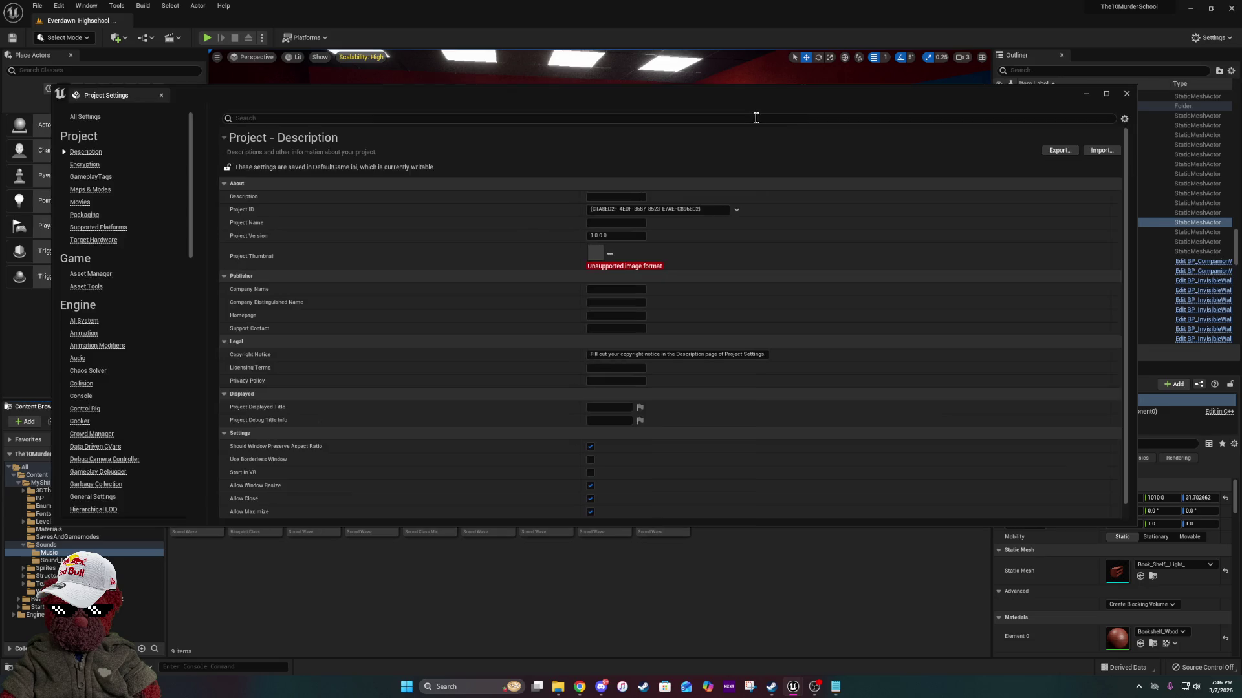
text(sound)
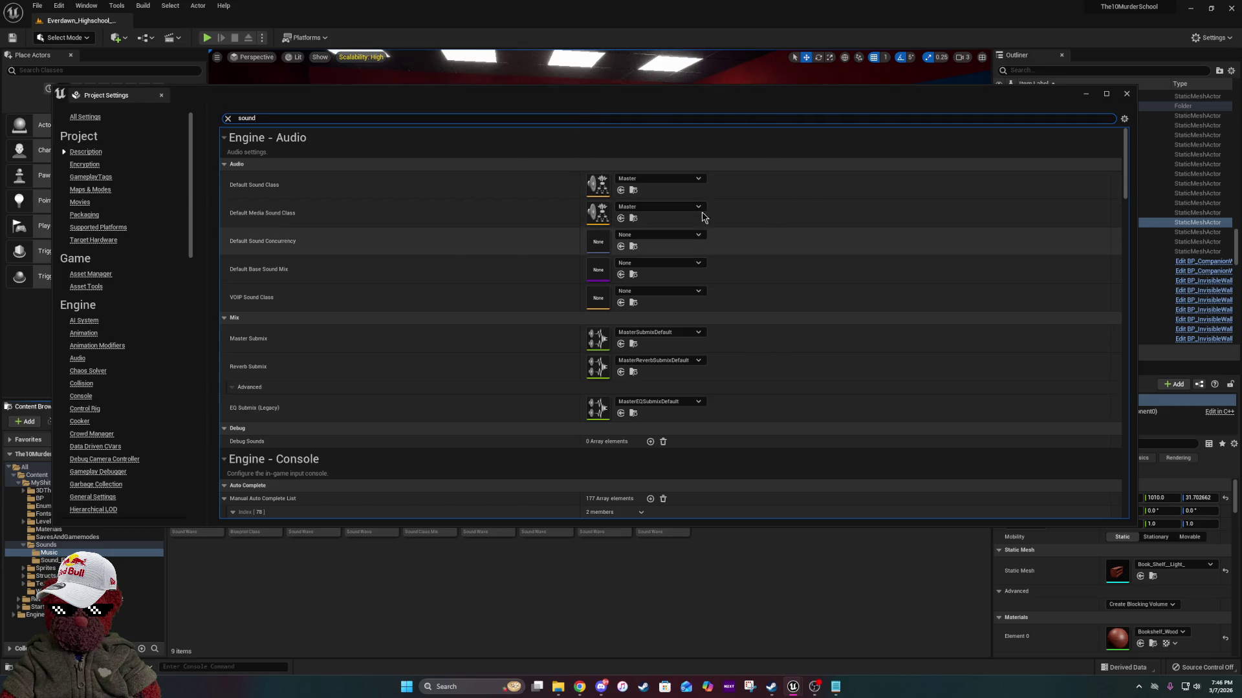
click(1127, 94)
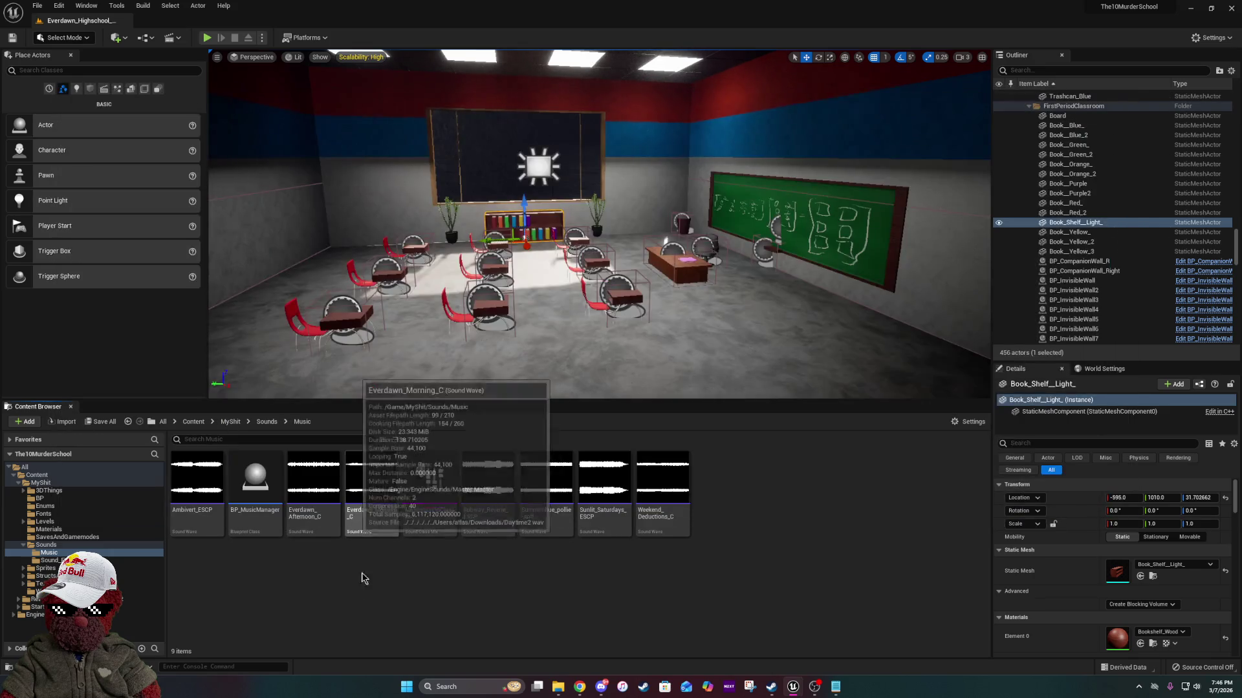
click(234, 423)
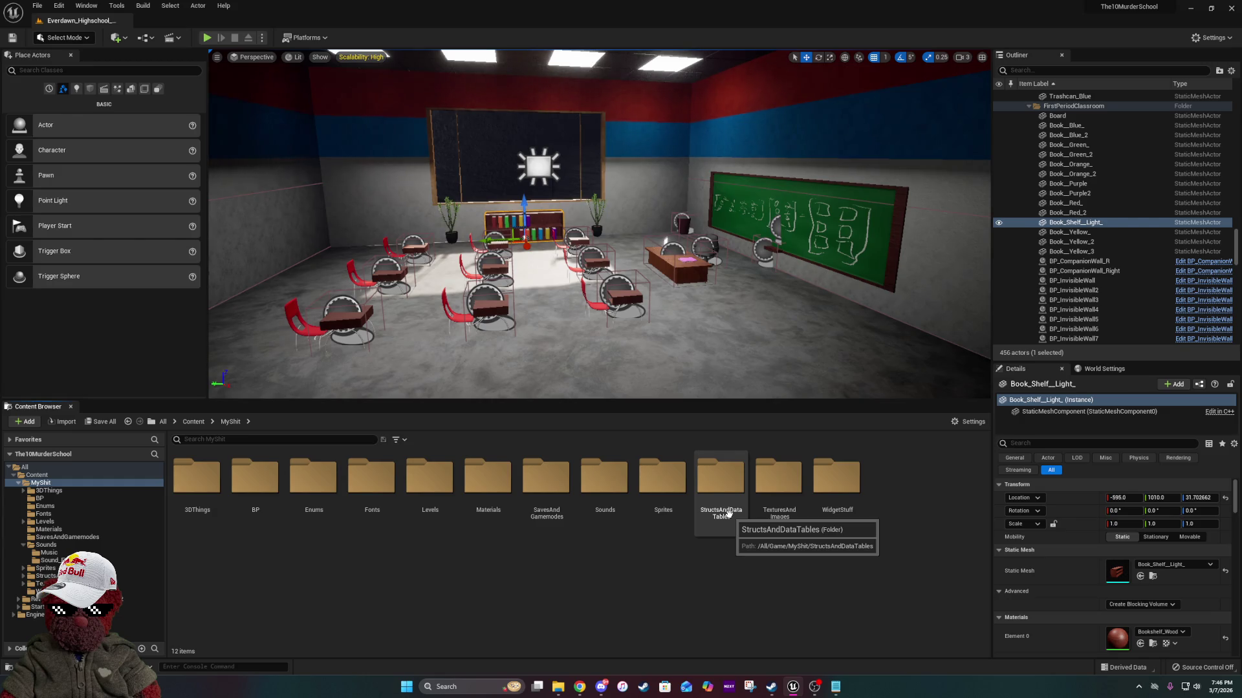
Open the 10MurderSchoolOptions_UI widget blueprint from the WidgetStuff folder.
double_click(729, 514)
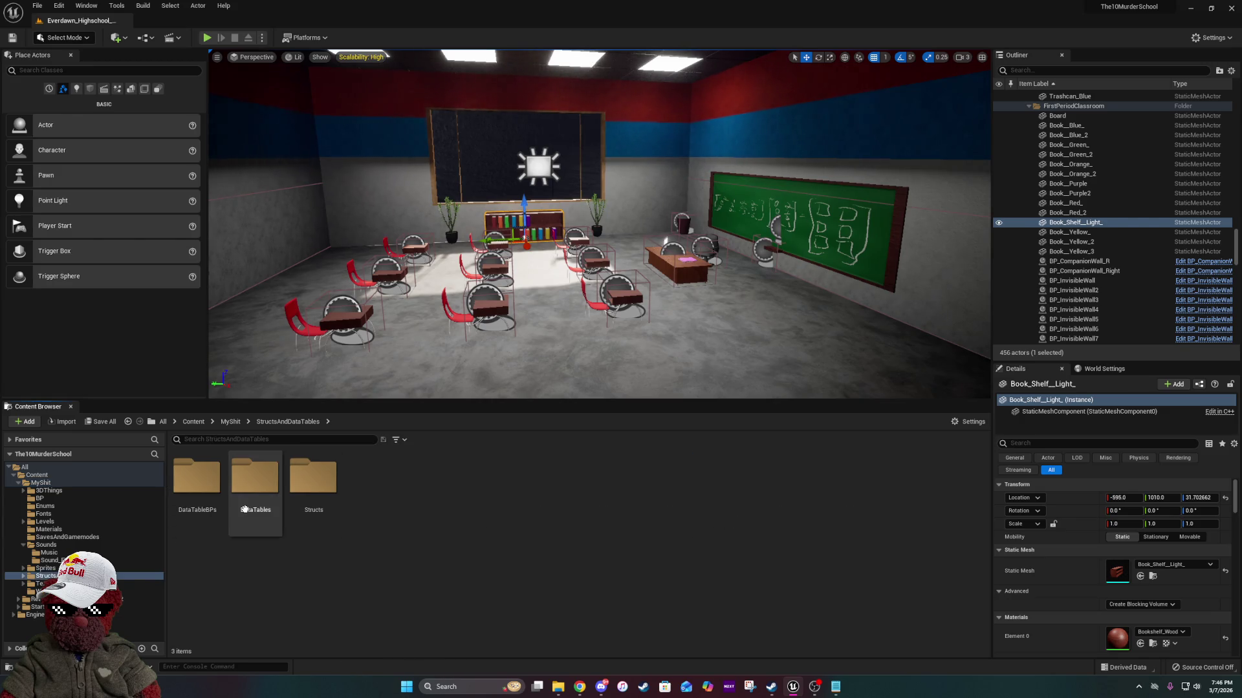
click(235, 426)
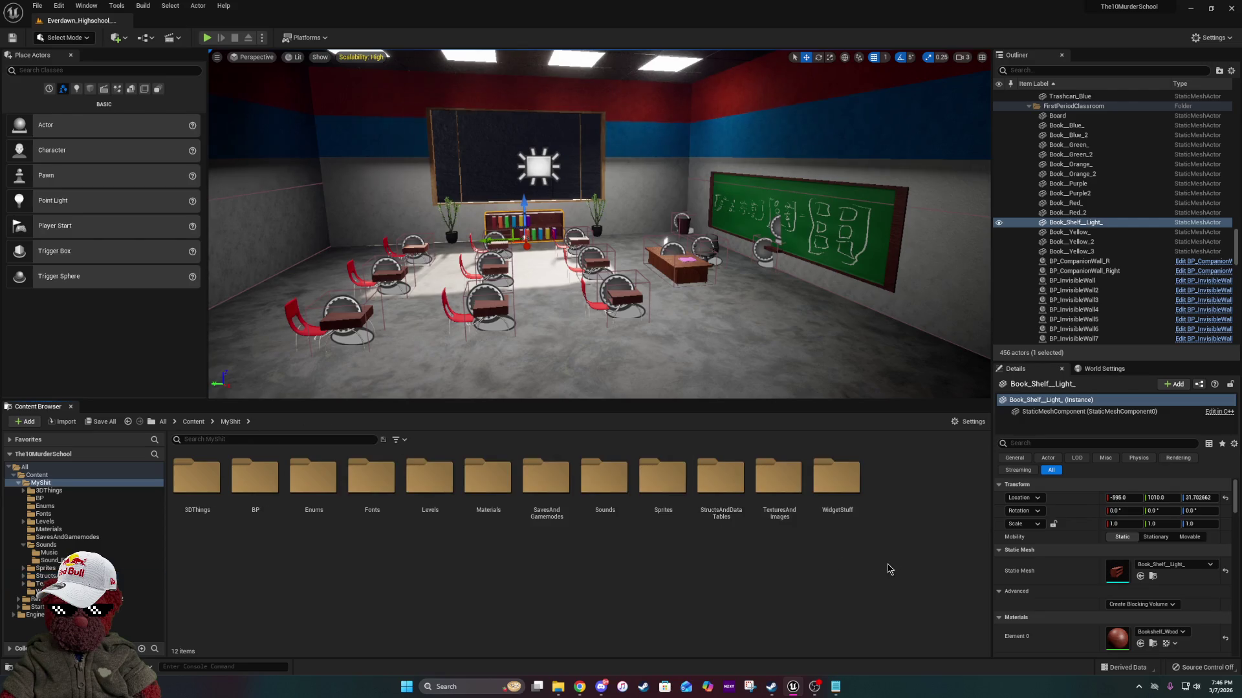
double_click(841, 506)
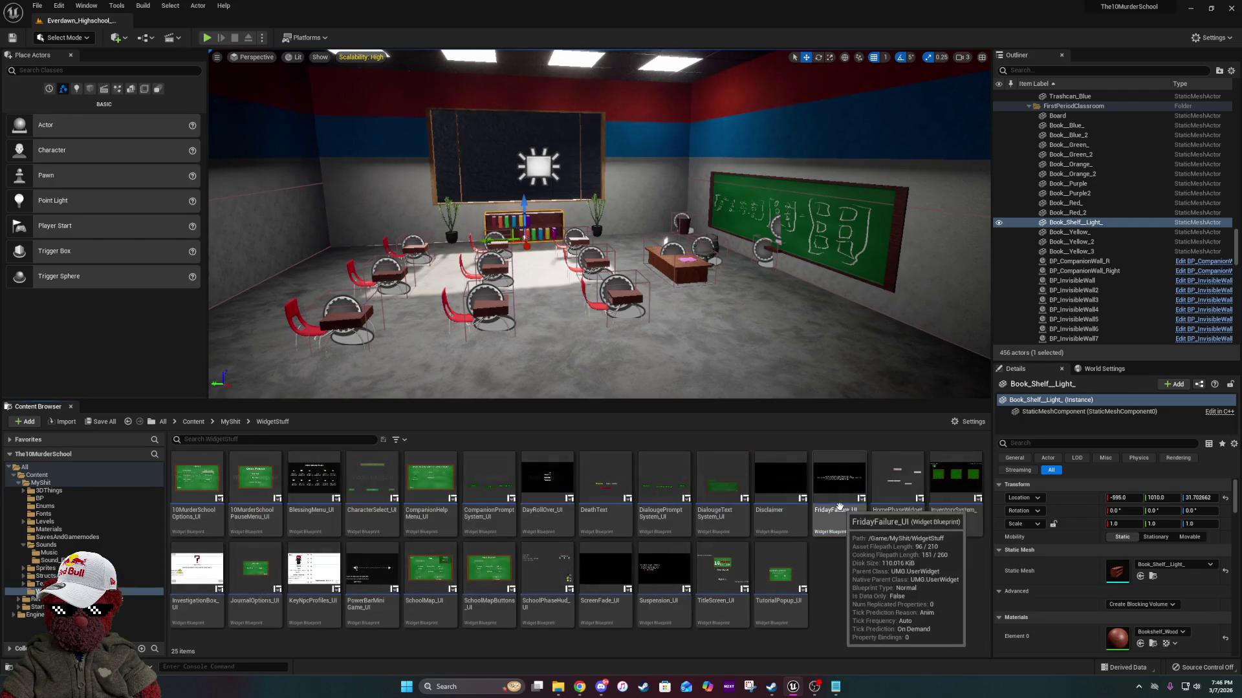
click(207, 494)
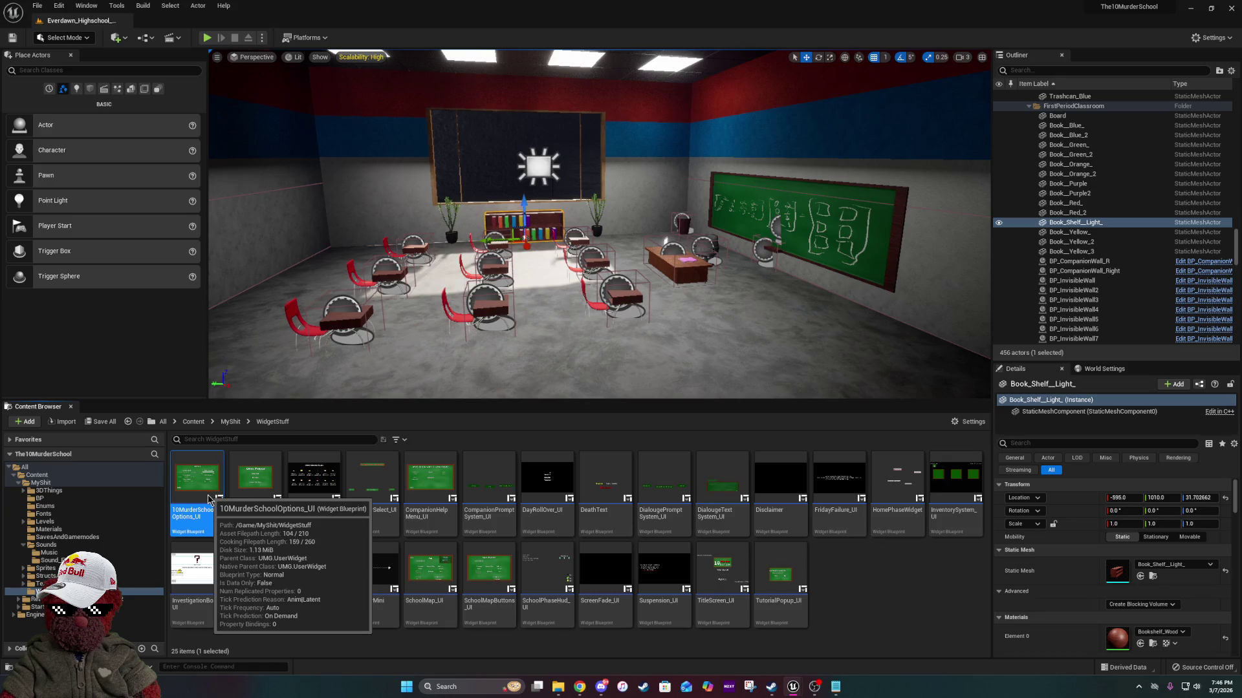
double_click(209, 499)
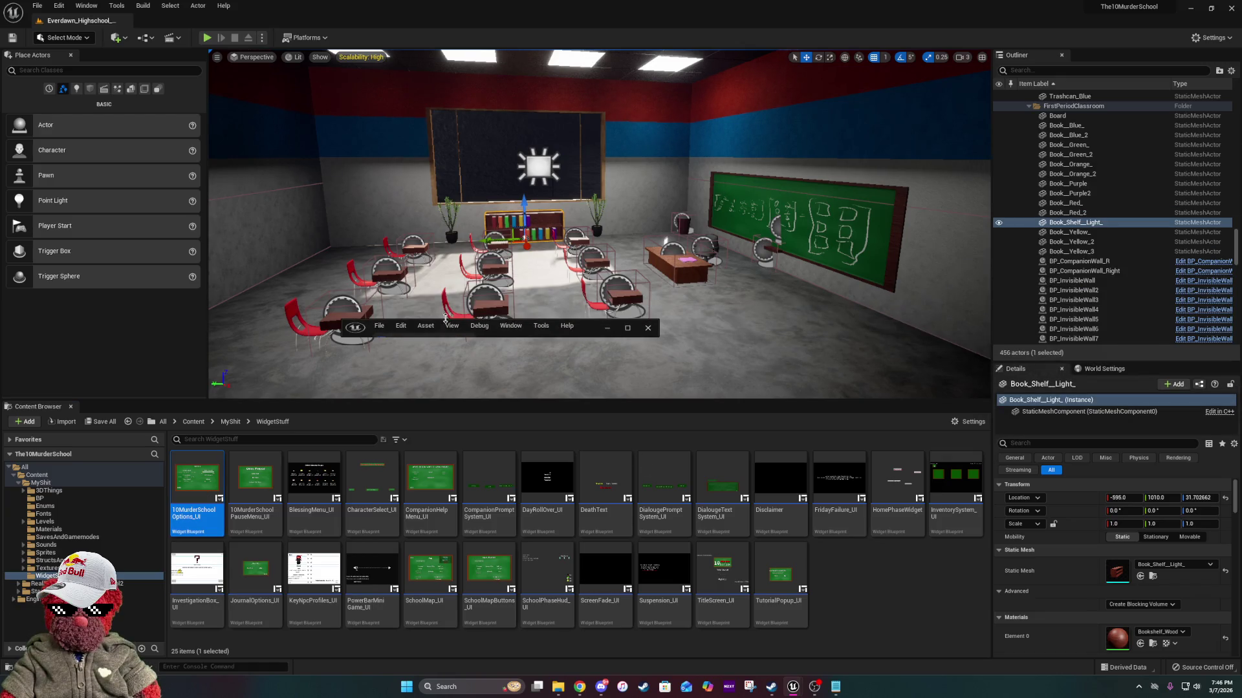
Maximize the editor, go to the Event Graph's BGM Control section, and paste the two sound mix nodes.
click(623, 329)
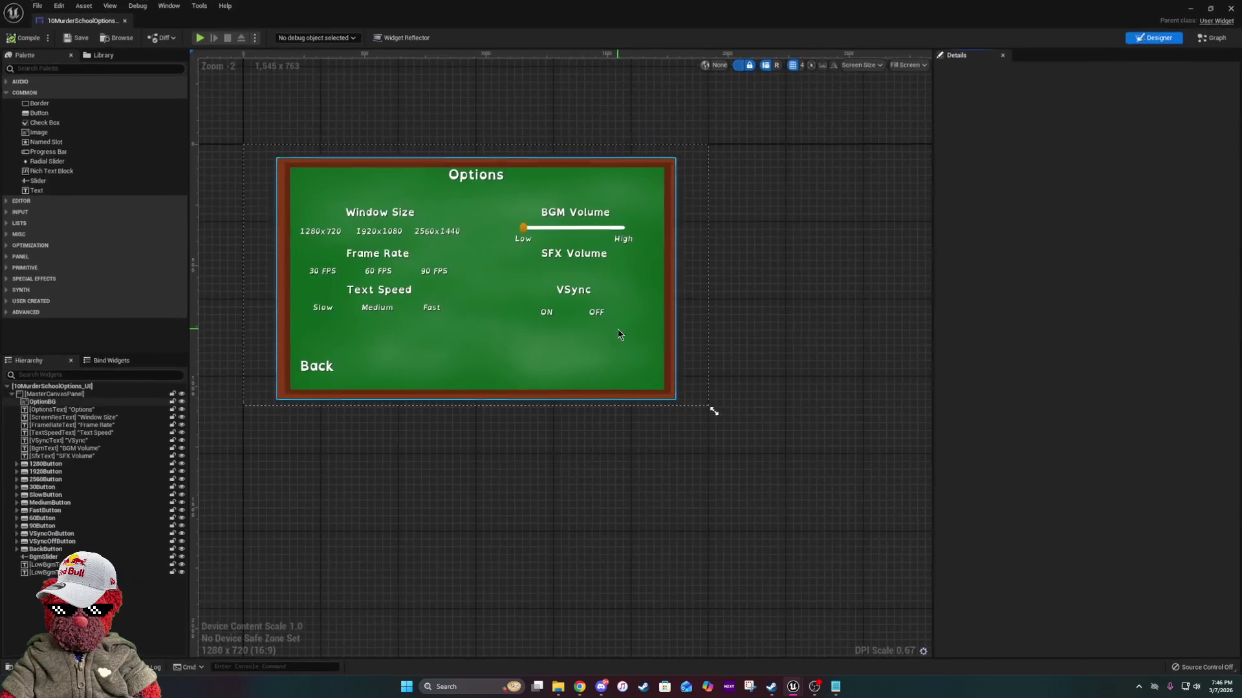
click(1203, 38)
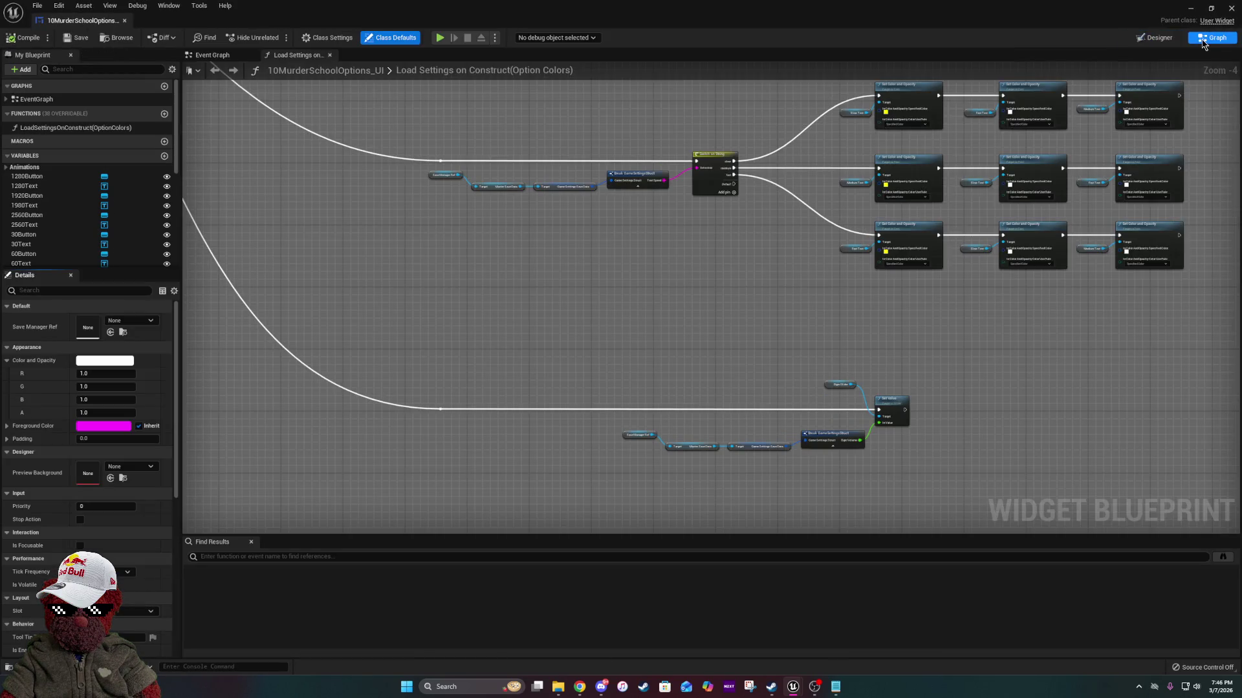
mouse_move(788, 181)
mouse_down()
mouse_move(656, 381)
mouse_move(714, 501)
mouse_up()
click(213, 56)
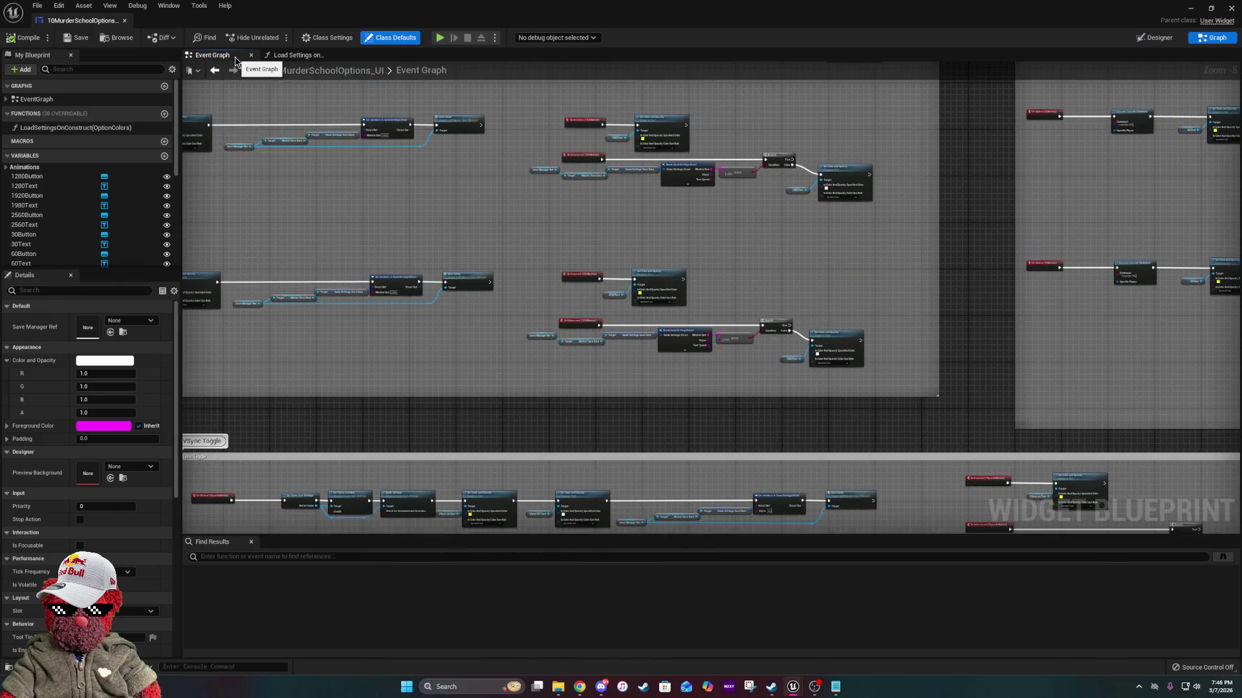
scroll(887, 434, down, 7)
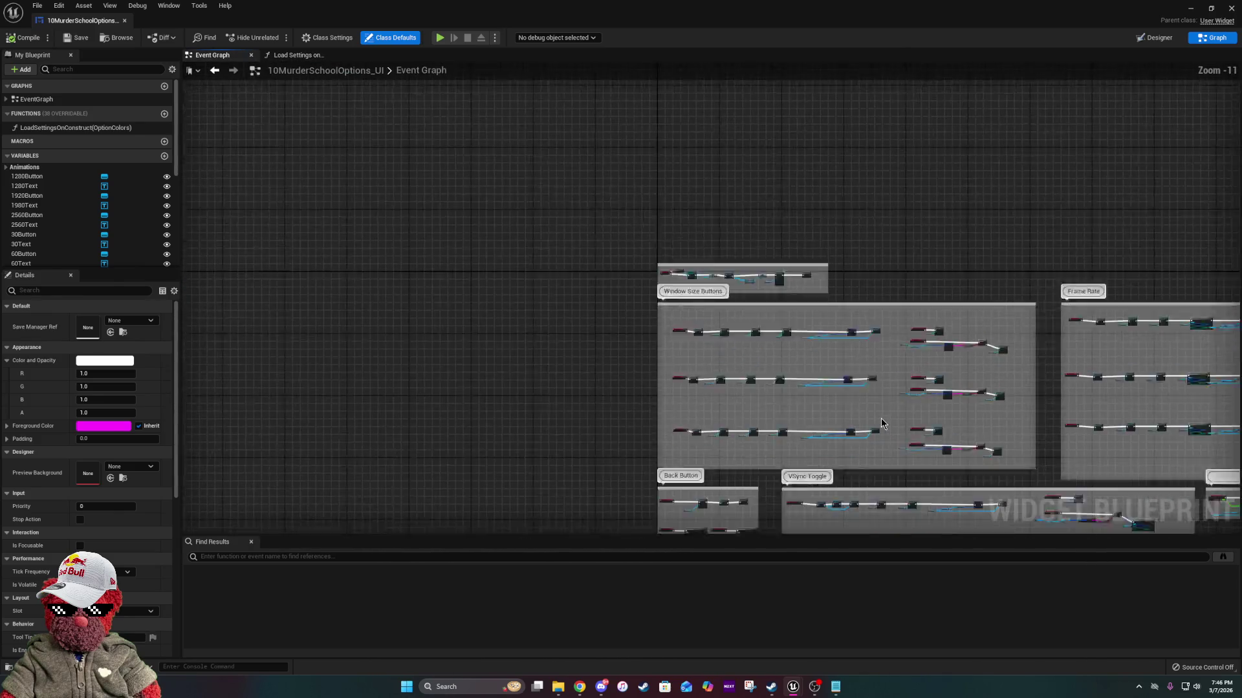
drag(858, 348, 623, 160)
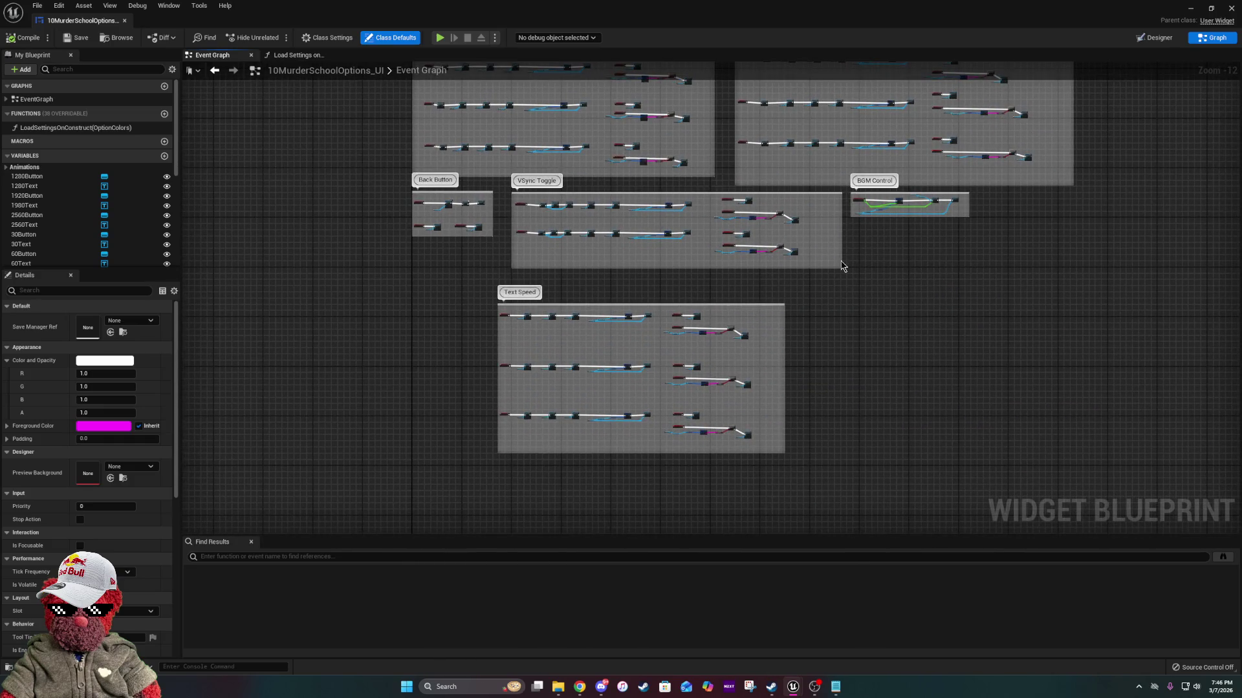
scroll(666, 323, up, 13)
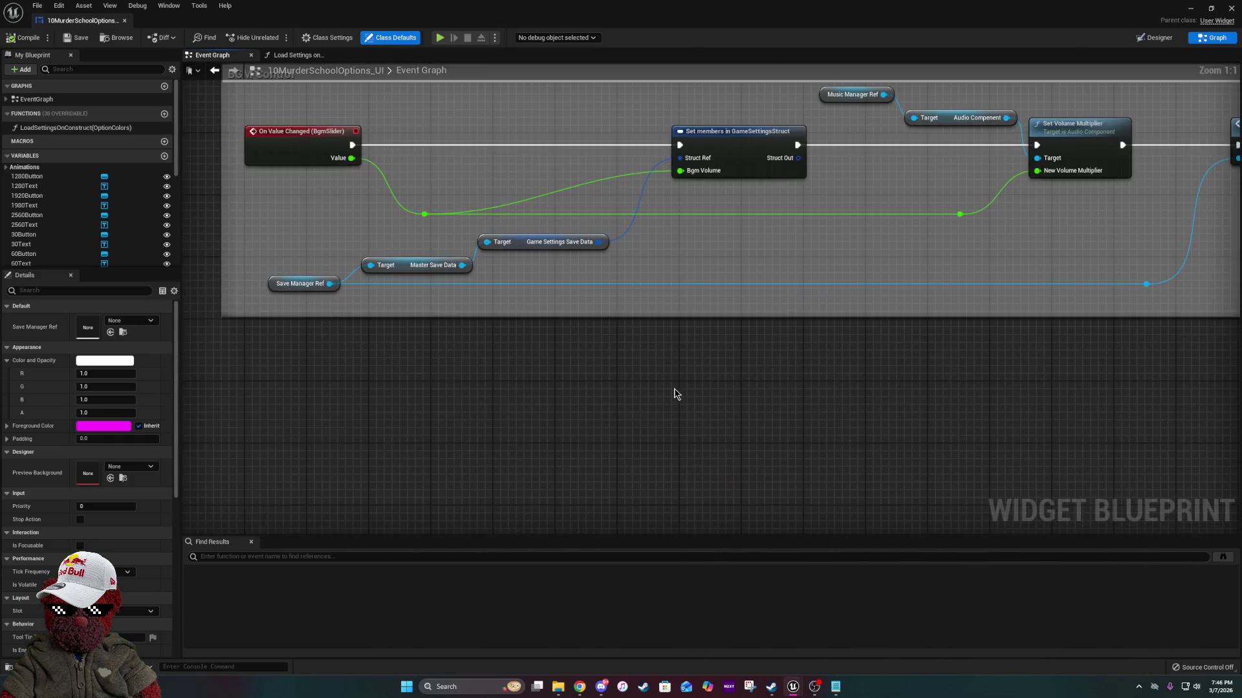
key(ctrl+v)
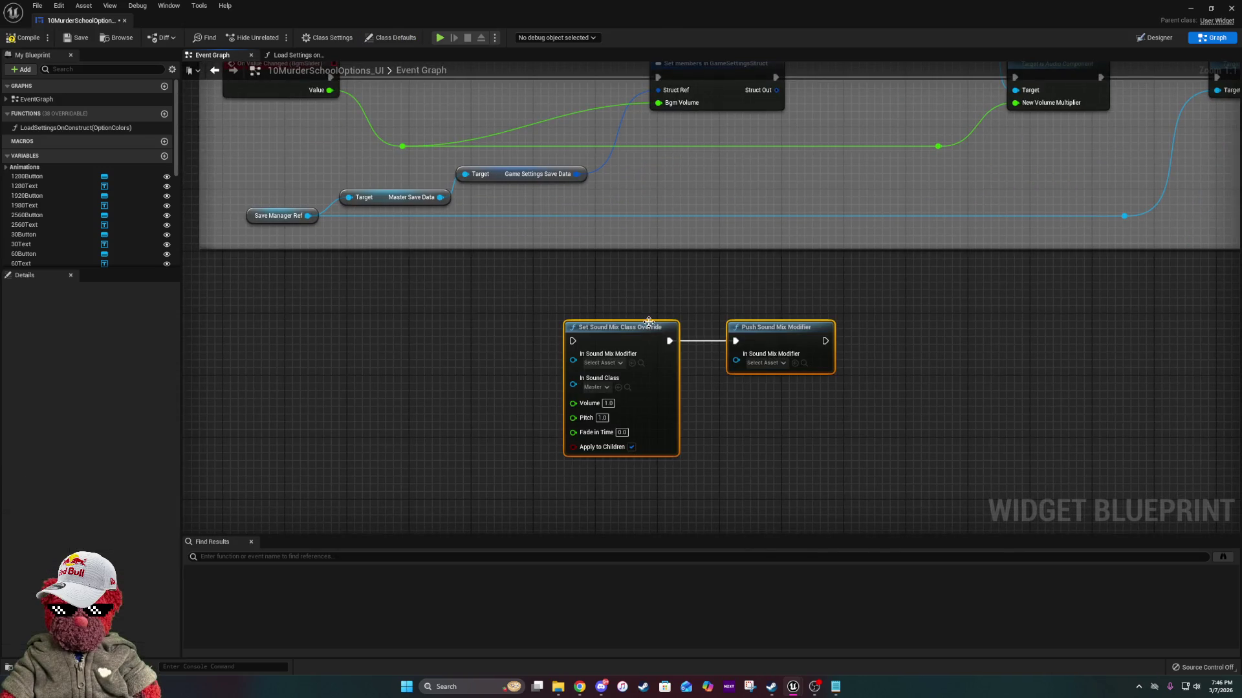
Drag the Set Sound Mix Class Override and Push Sound Mix Modifier nodes into the BGM Control box, then select the old volume nodes.
drag(648, 322, 652, 382)
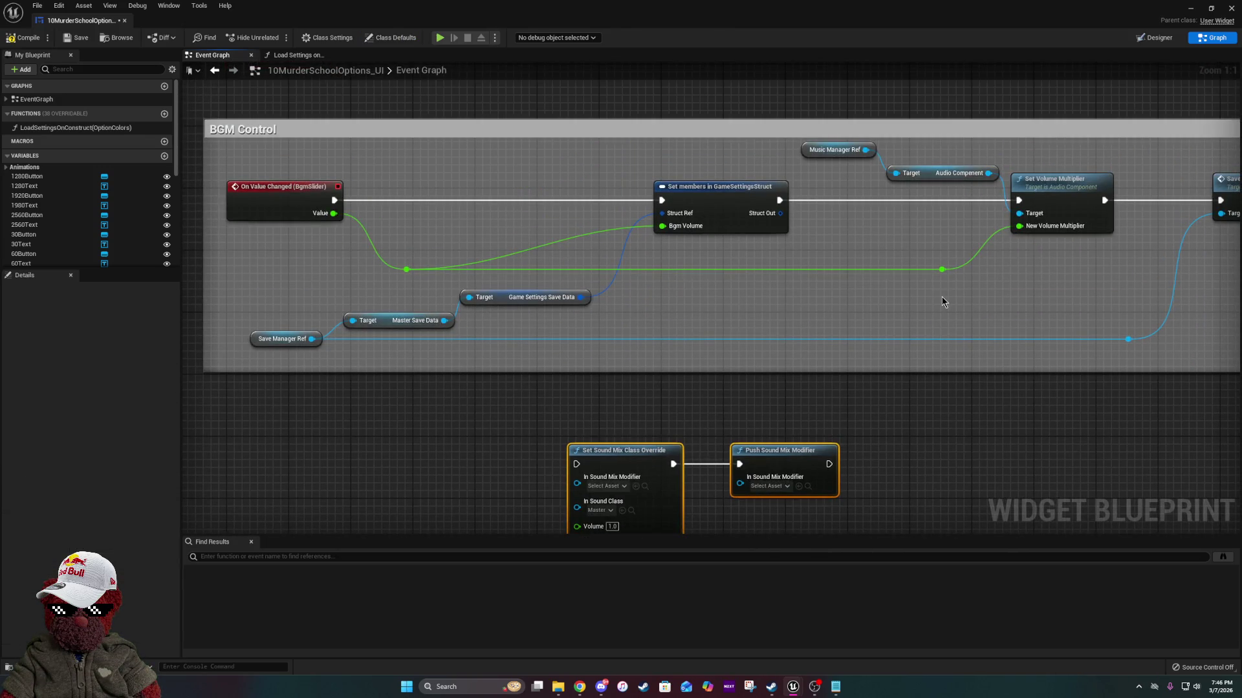
mouse_move(942, 302)
mouse_down()
mouse_move(702, 264)
mouse_move(838, 261)
mouse_up()
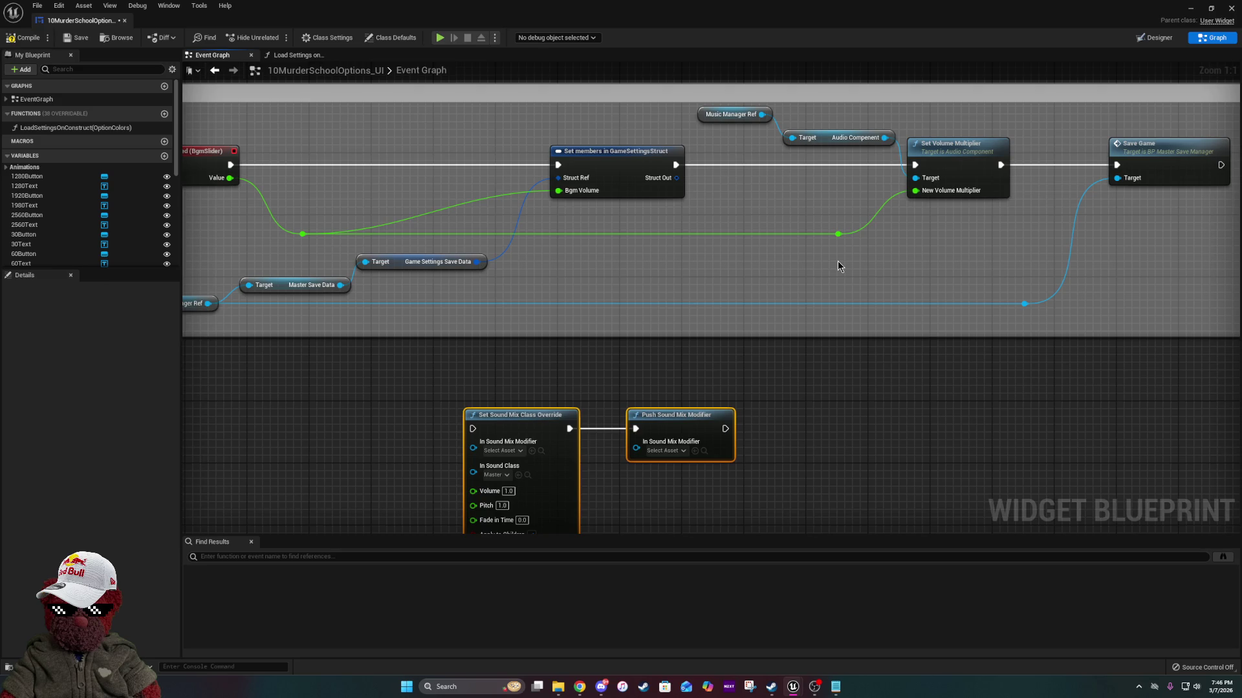
drag(729, 204, 642, 268)
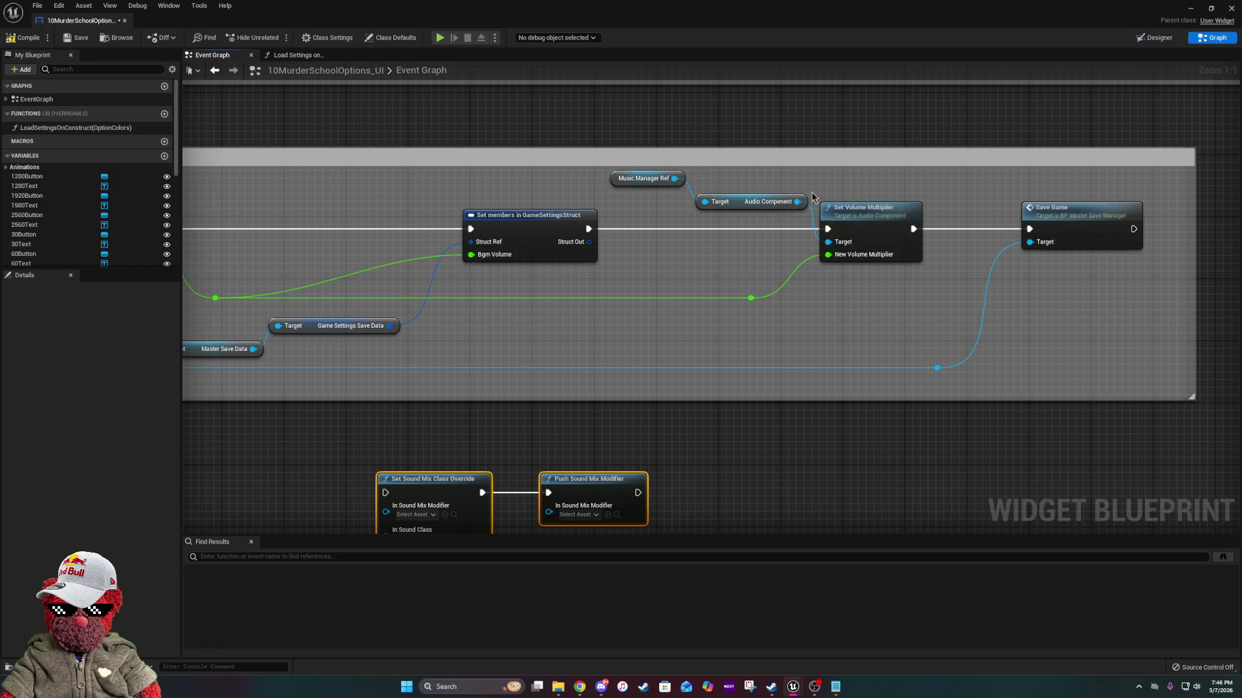
drag(740, 150, 737, 188)
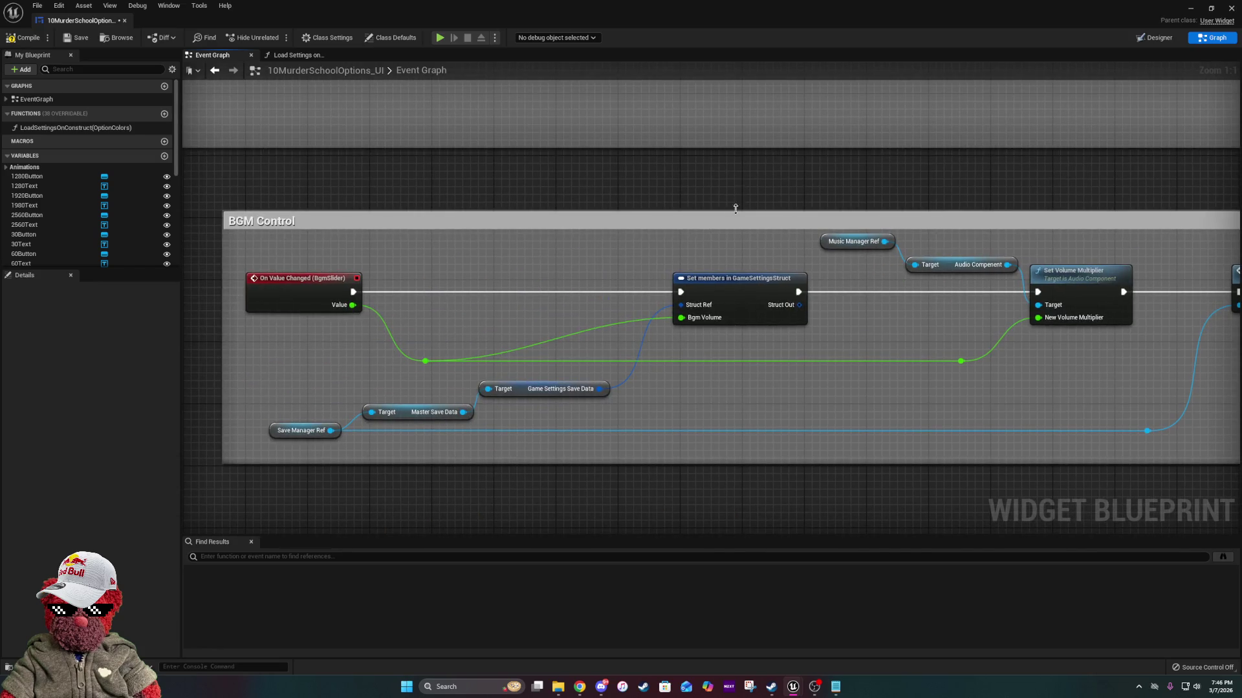
mouse_move(991, 301)
mouse_down()
mouse_move(877, 278)
mouse_move(744, 207)
mouse_up()
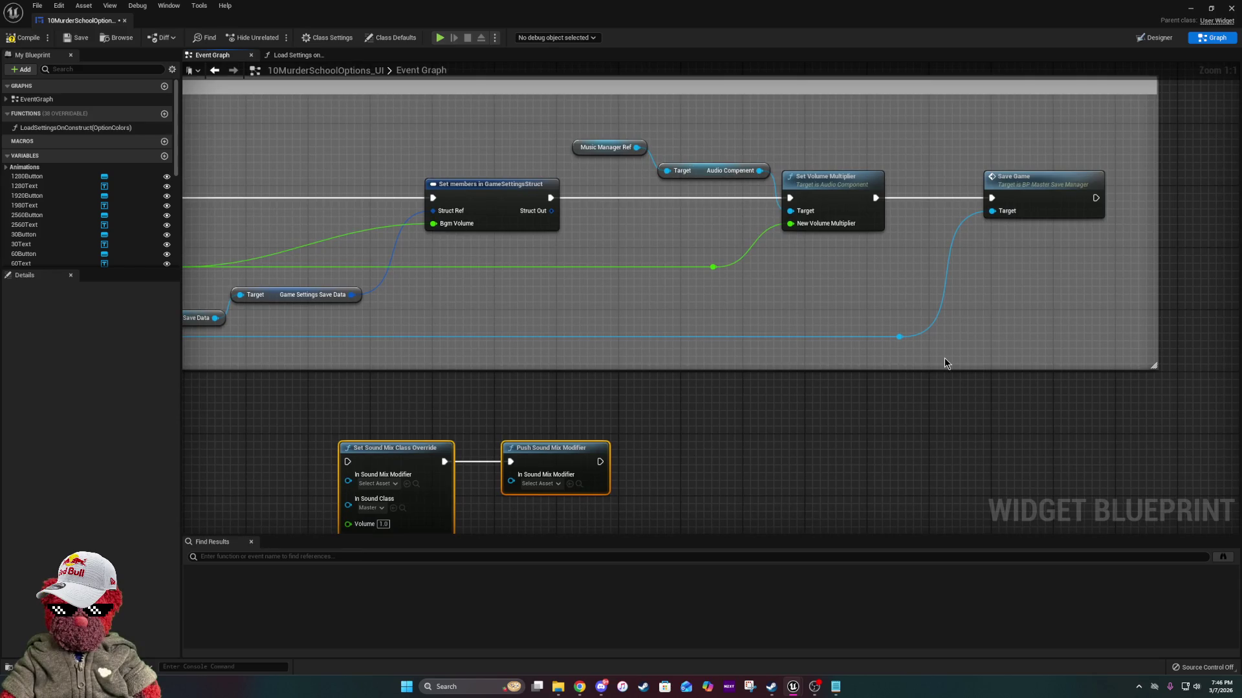
drag(944, 362, 930, 313)
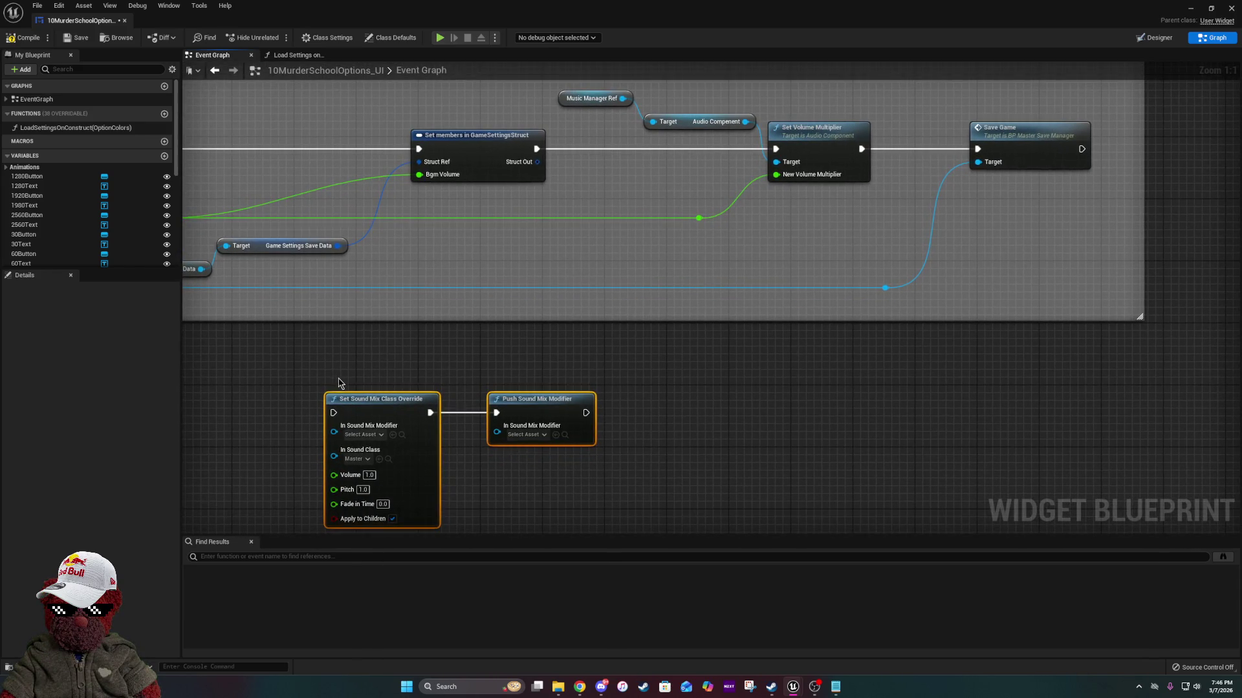
drag(337, 382, 586, 467)
mouse_move(544, 410)
mouse_down()
mouse_move(805, 265)
mouse_move(720, 323)
mouse_up()
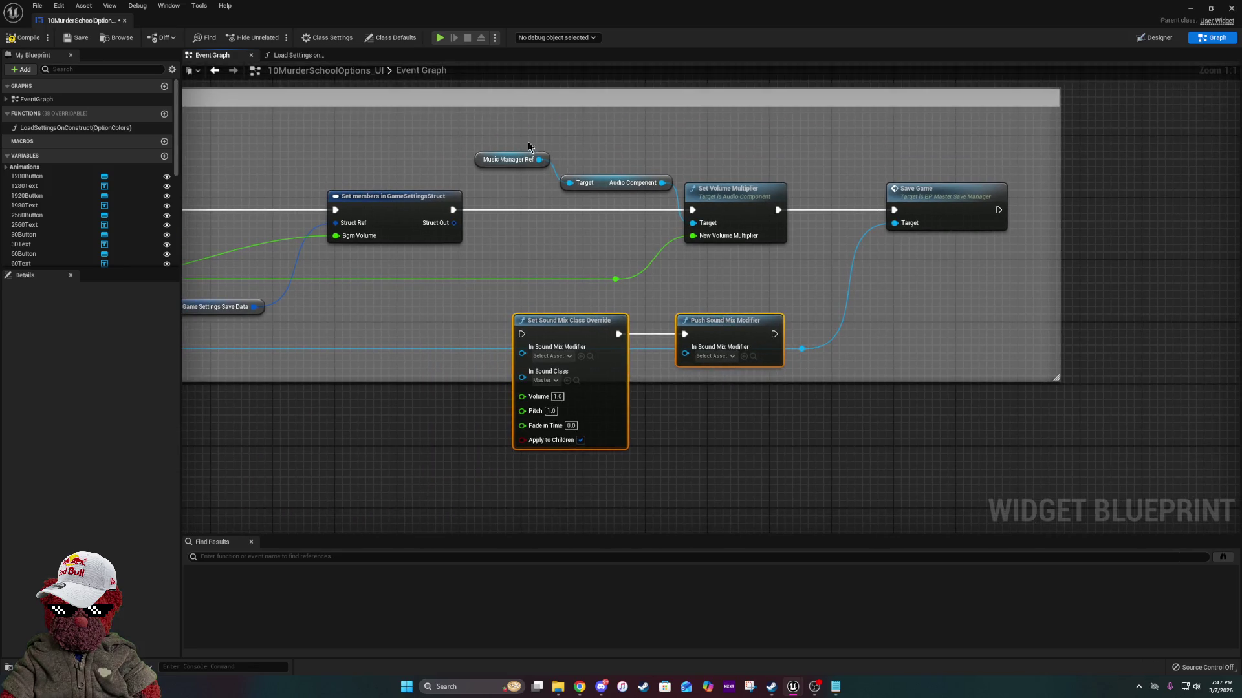
drag(517, 131, 736, 201)
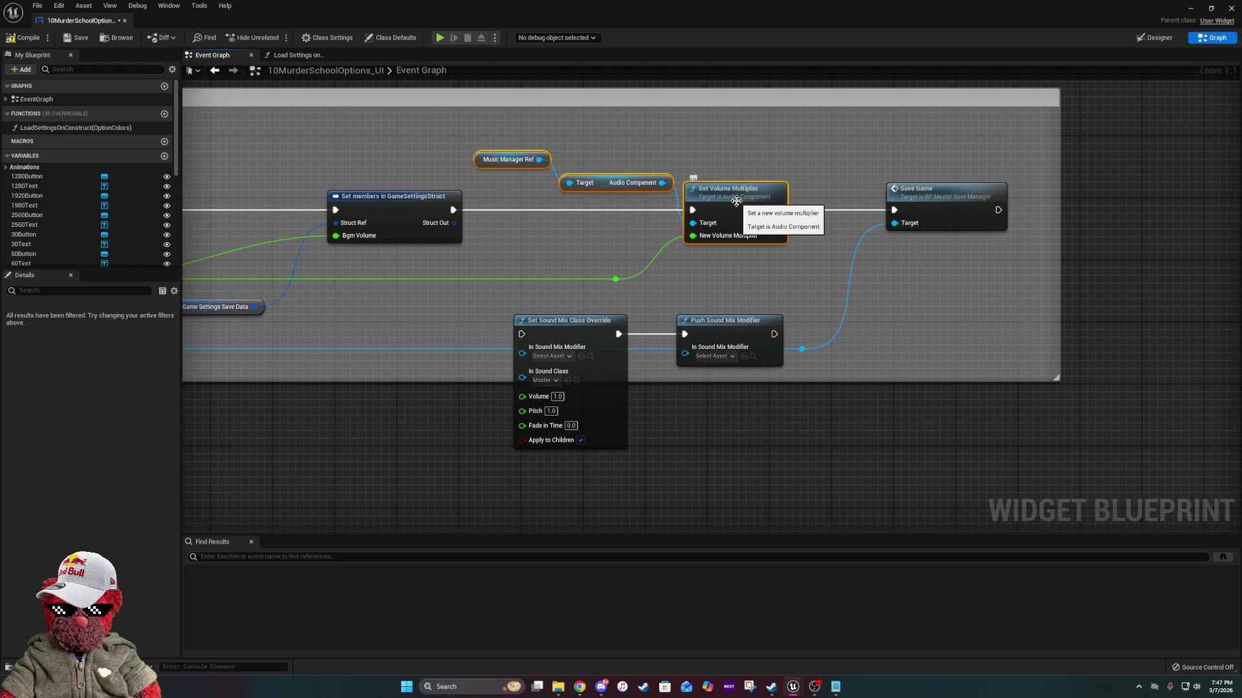
Delete the old Set Volume Multiplier nodes and move the sound mix nodes into the execution line.
key(Delete)
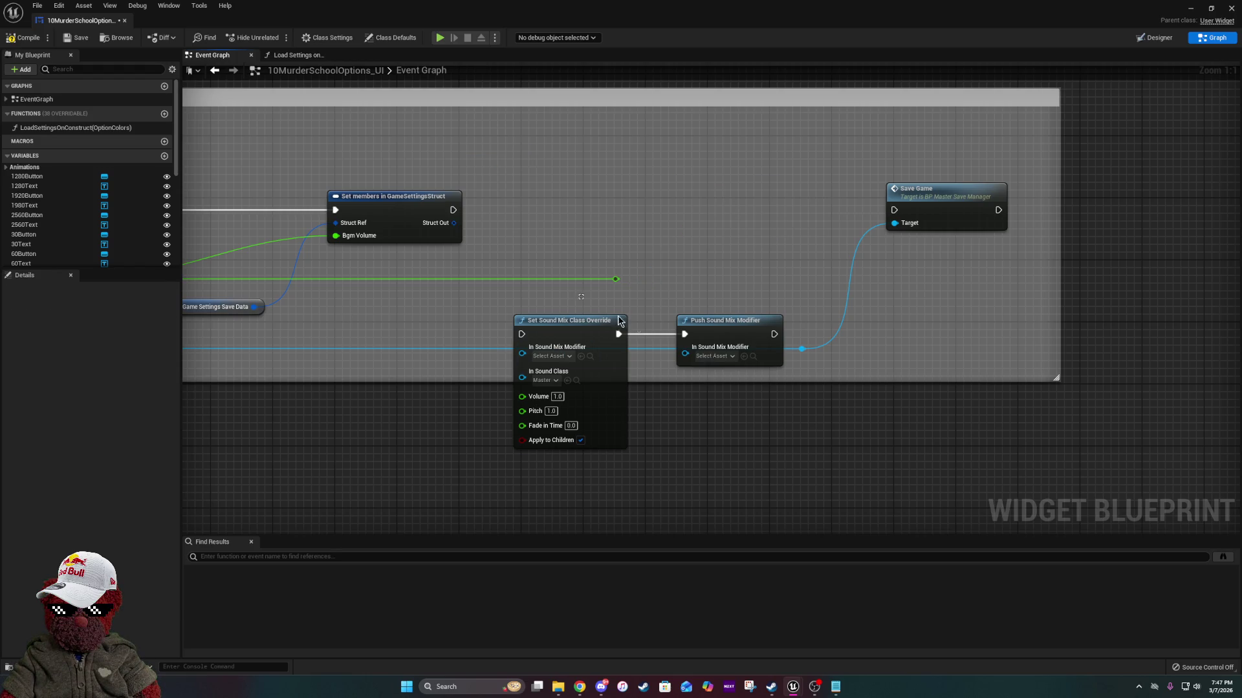
mouse_move(621, 285)
mouse_down()
mouse_move(718, 330)
mouse_move(753, 189)
mouse_move(767, 189)
mouse_up()
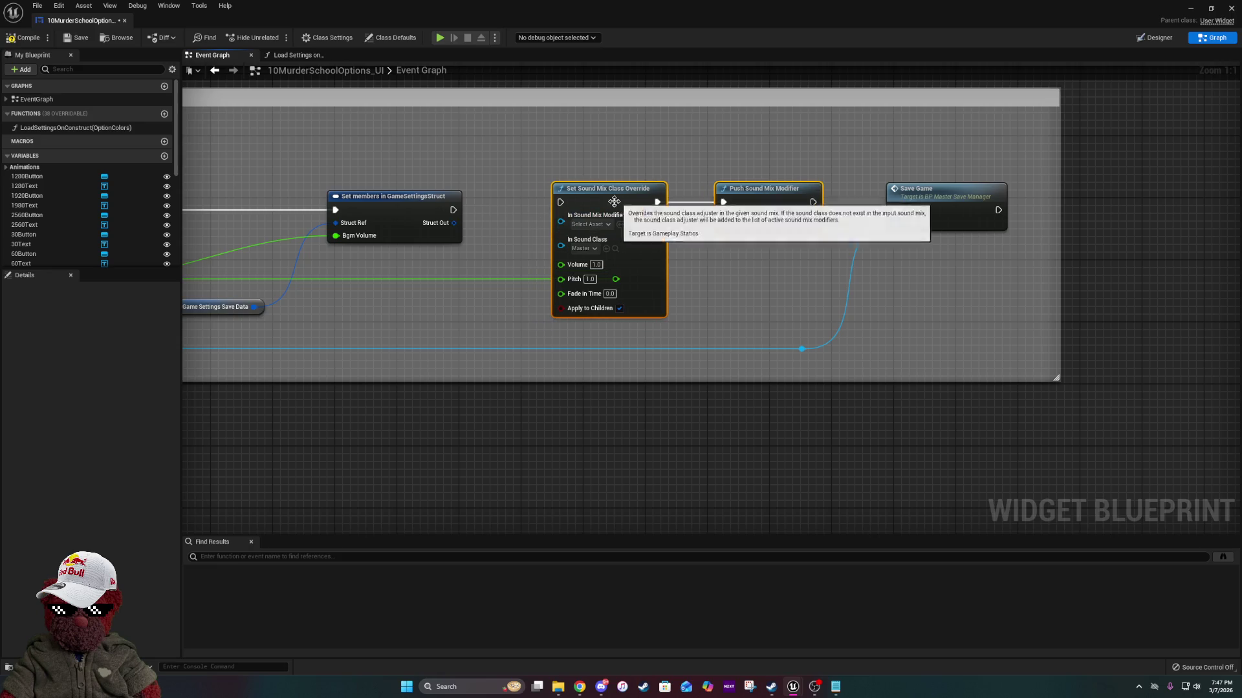
drag(617, 275, 605, 279)
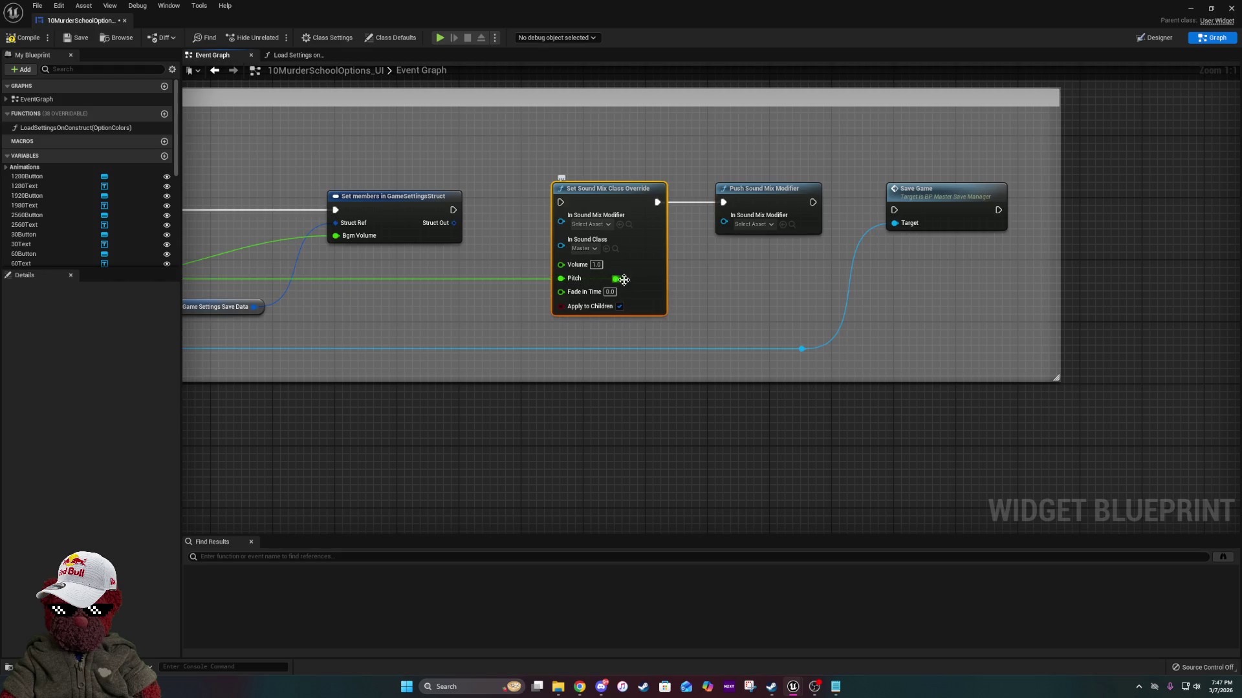
drag(638, 203, 747, 195)
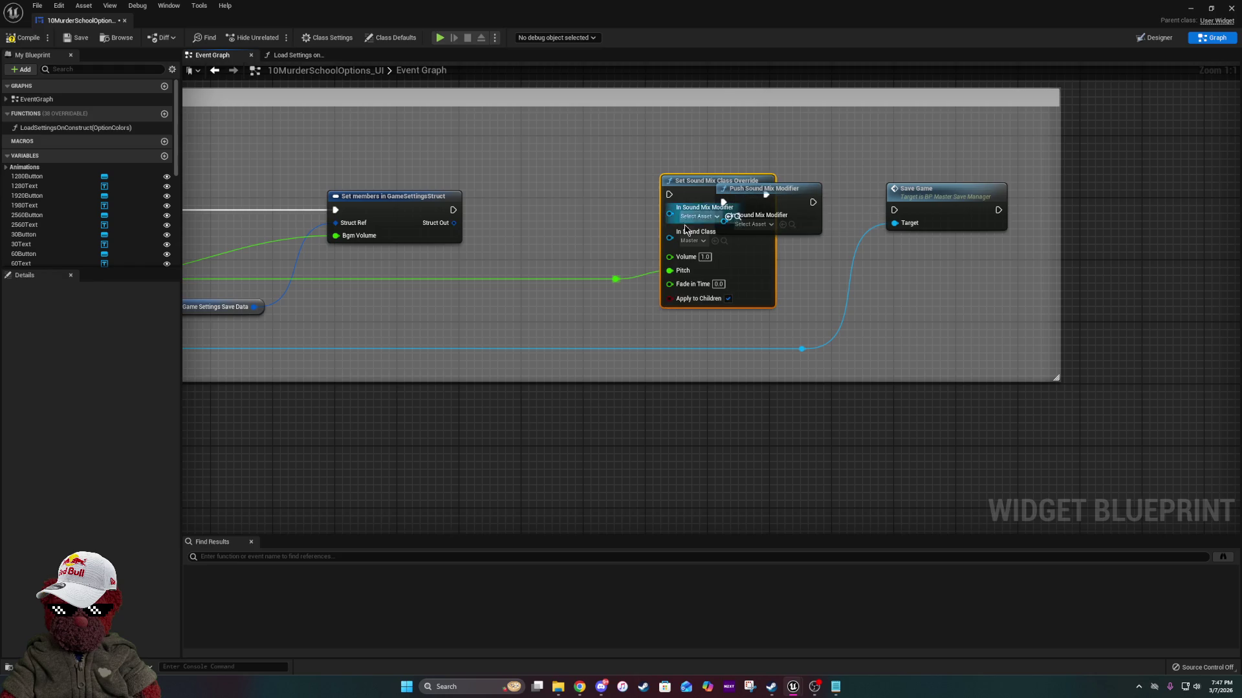
Break the Pitch link, wire the slider value to Volume, and connect Set members to Set Sound Mix Class Override.
right_click(684, 277)
mouse_move(721, 310)
click(811, 320)
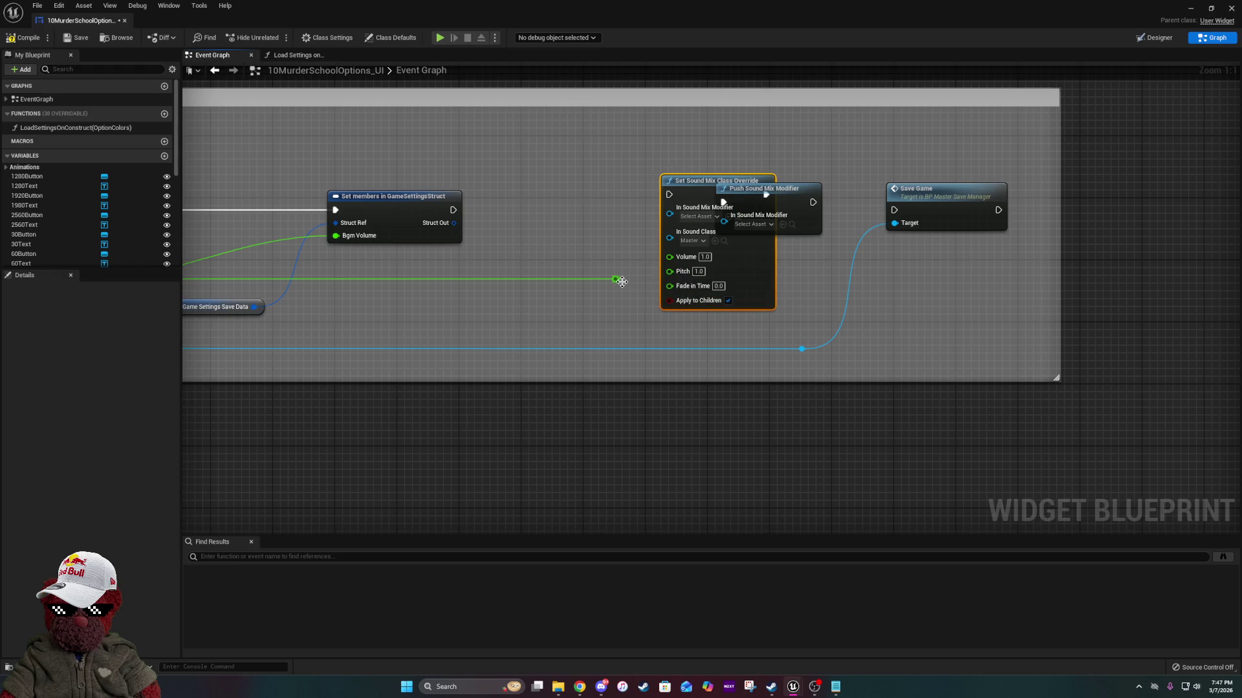
mouse_move(564, 287)
mouse_down()
mouse_move(491, 284)
mouse_move(670, 257)
mouse_up()
drag(683, 181, 567, 203)
mouse_move(755, 189)
mouse_down()
mouse_move(732, 197)
mouse_move(894, 210)
mouse_up()
drag(538, 208, 453, 210)
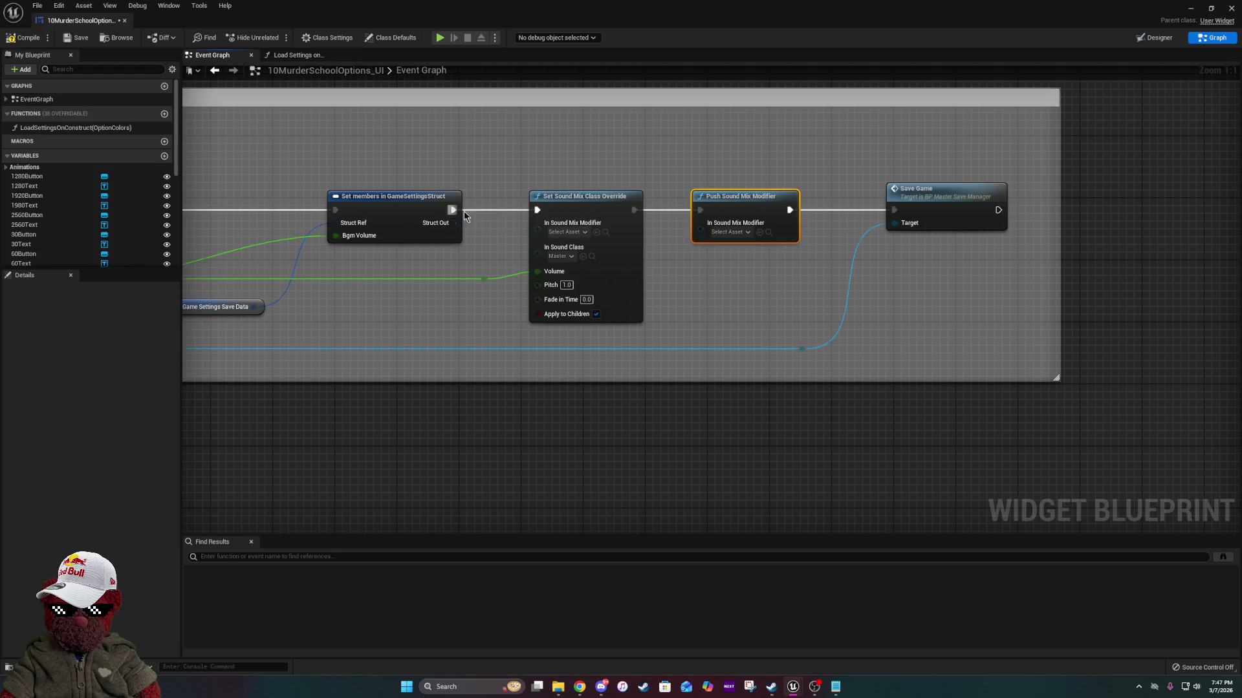
click(730, 232)
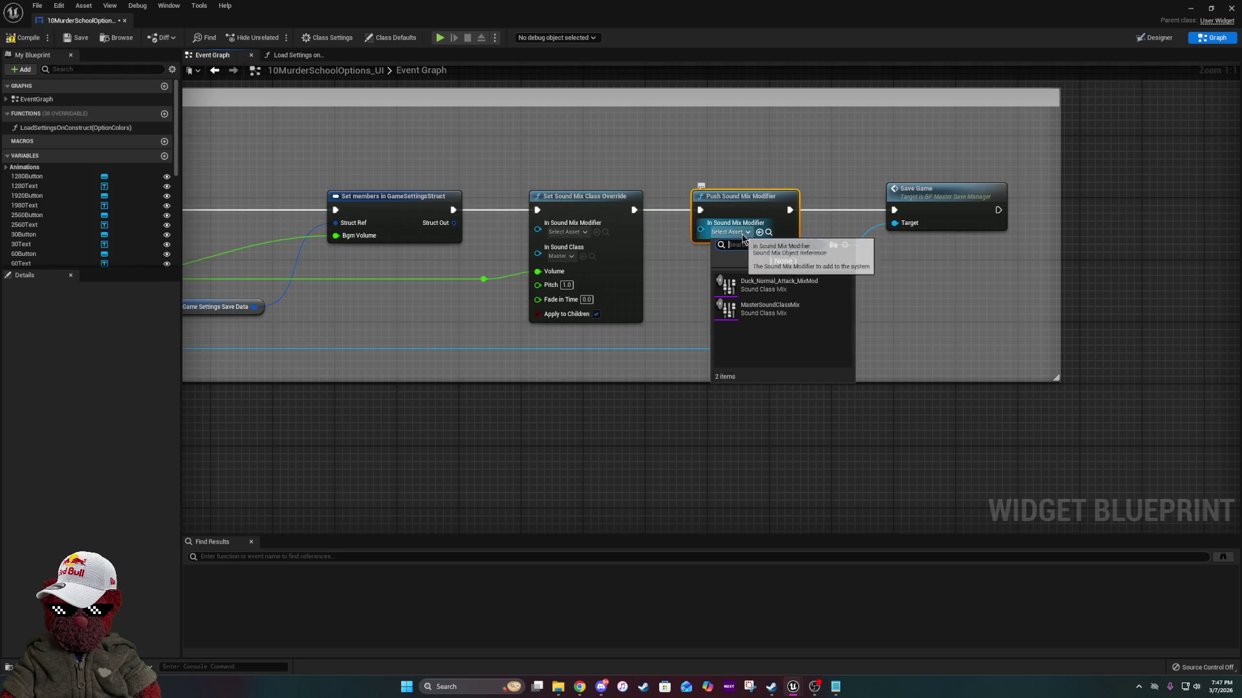
Set both the Push Sound Mix Modifier and class override assets to MasterSoundClassMix.
click(767, 309)
drag(524, 318, 607, 315)
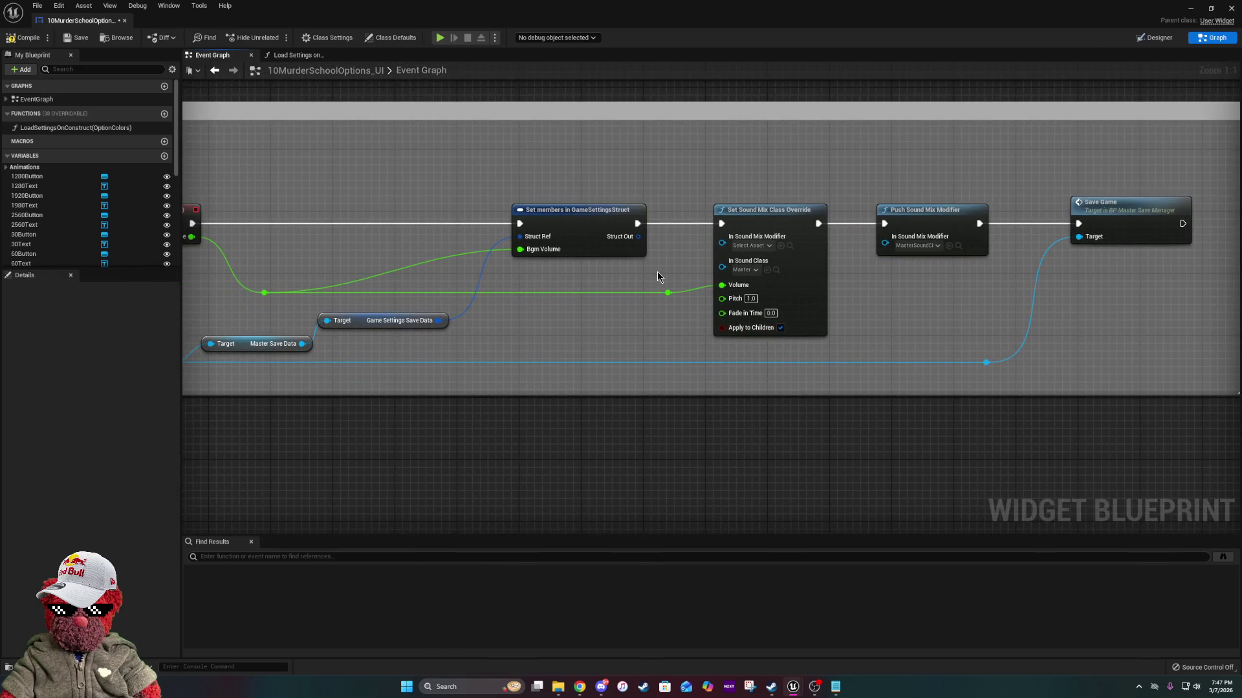
click(750, 247)
click(767, 322)
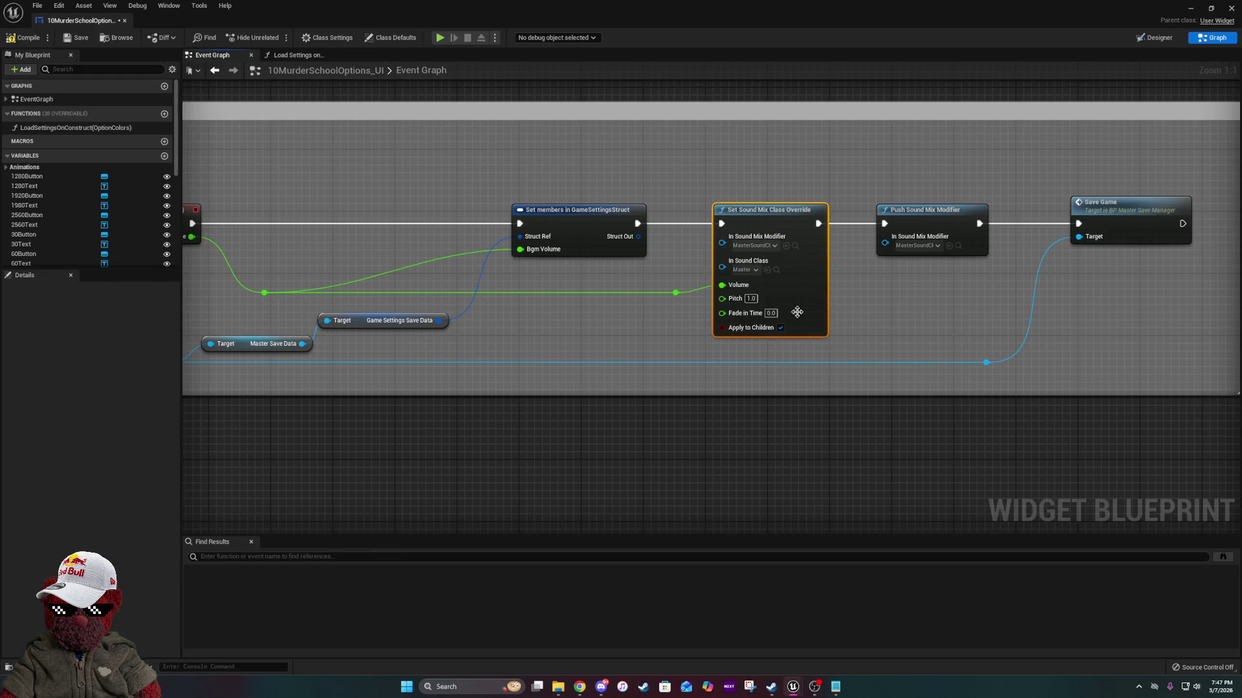
Open the Load Settings on Construct function graph.
scroll(748, 339, down, 6)
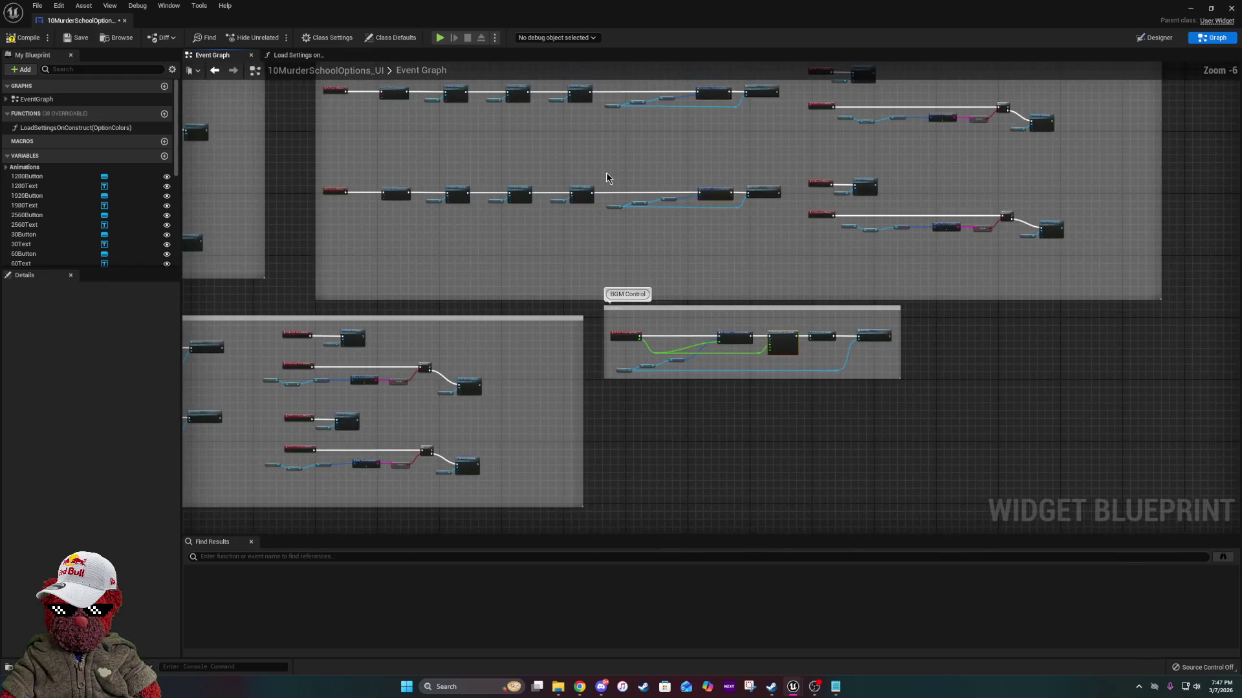
scroll(747, 310, up, 5)
scroll(775, 397, down, 9)
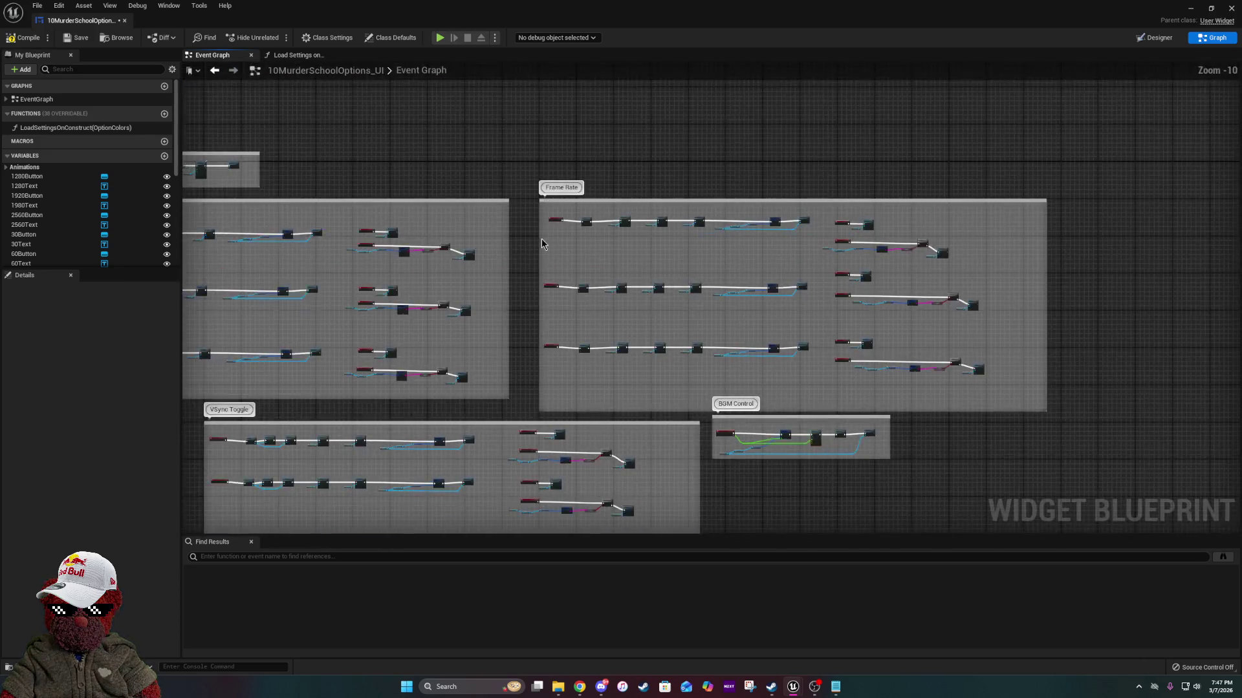
scroll(542, 243, up, 10)
double_click(613, 309)
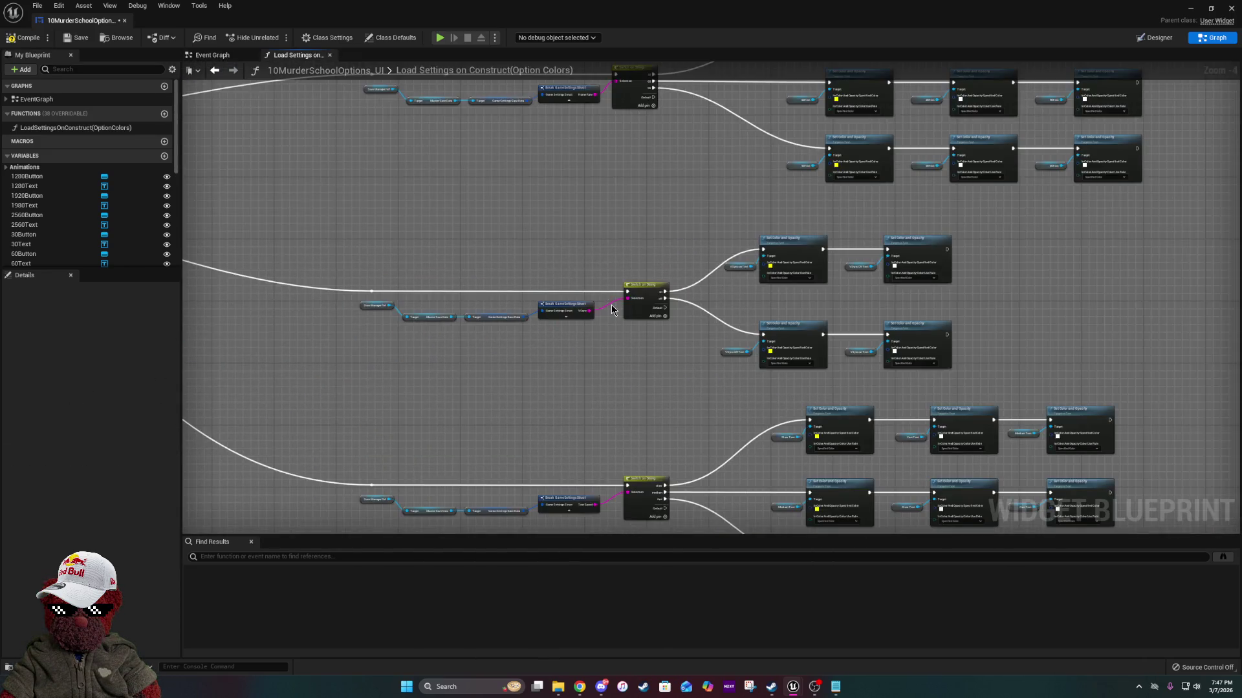
Inspect the slider loading nodes and Set Value node in Load Settings on Construct.
scroll(613, 309, down, 5)
scroll(629, 287, up, 6)
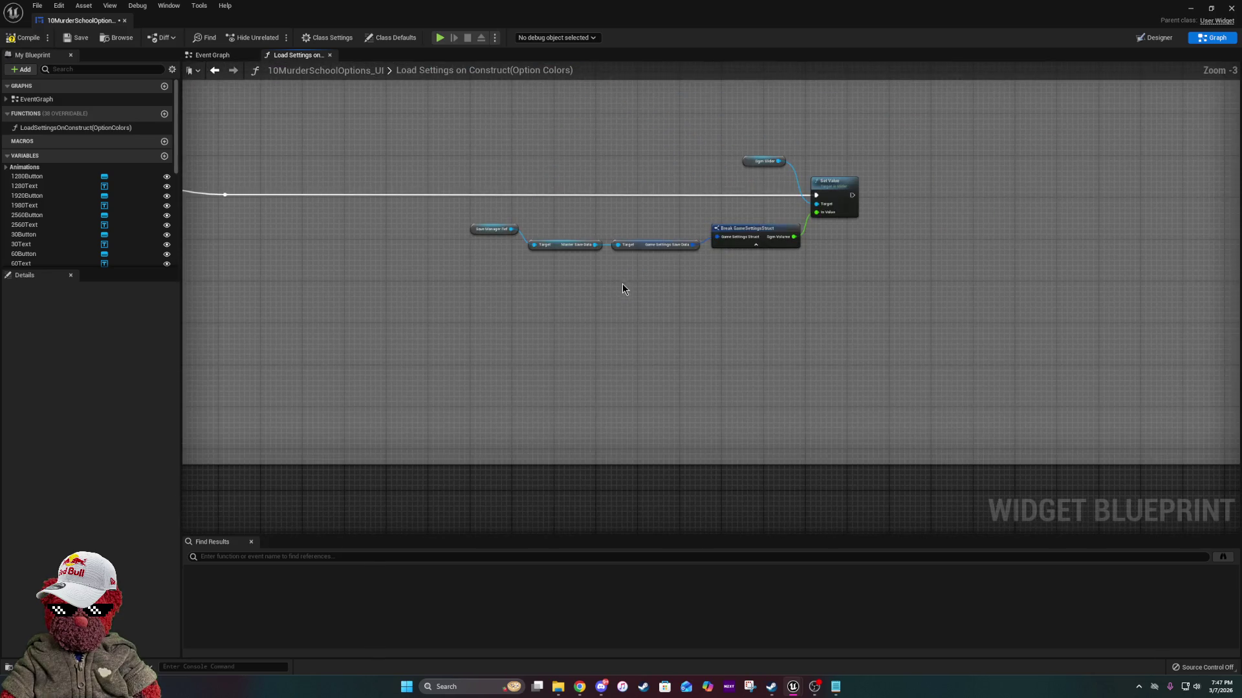
drag(449, 211, 405, 216)
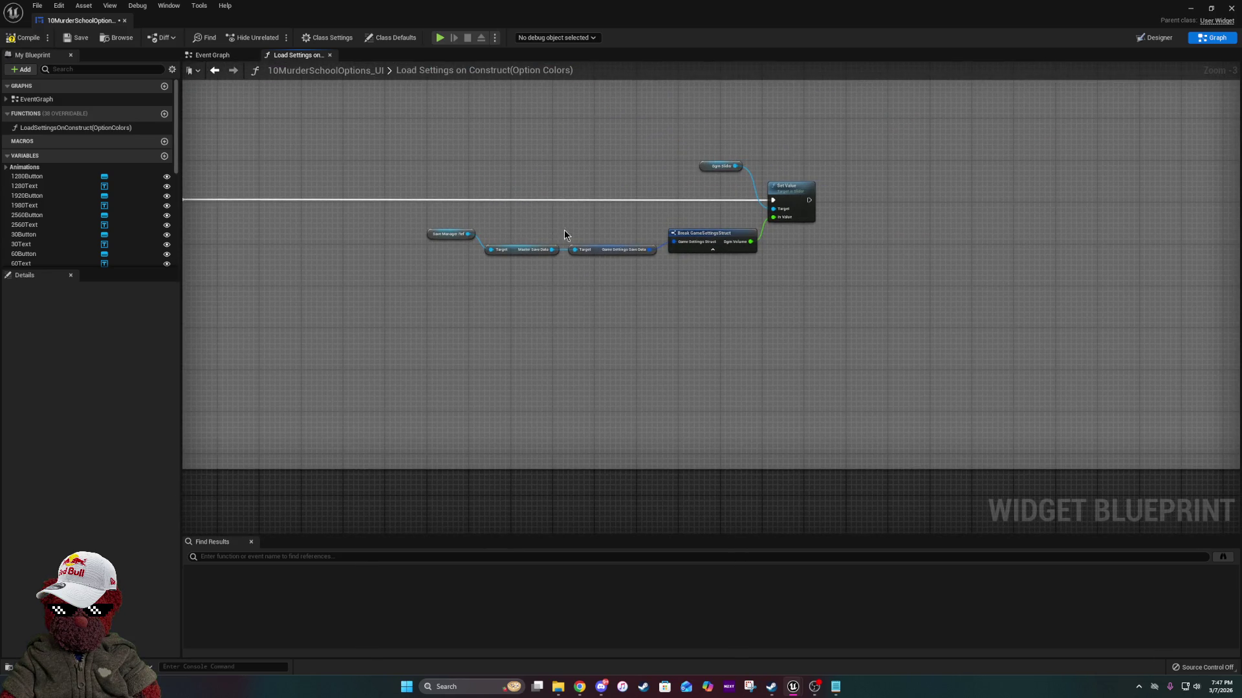
drag(857, 260, 722, 306)
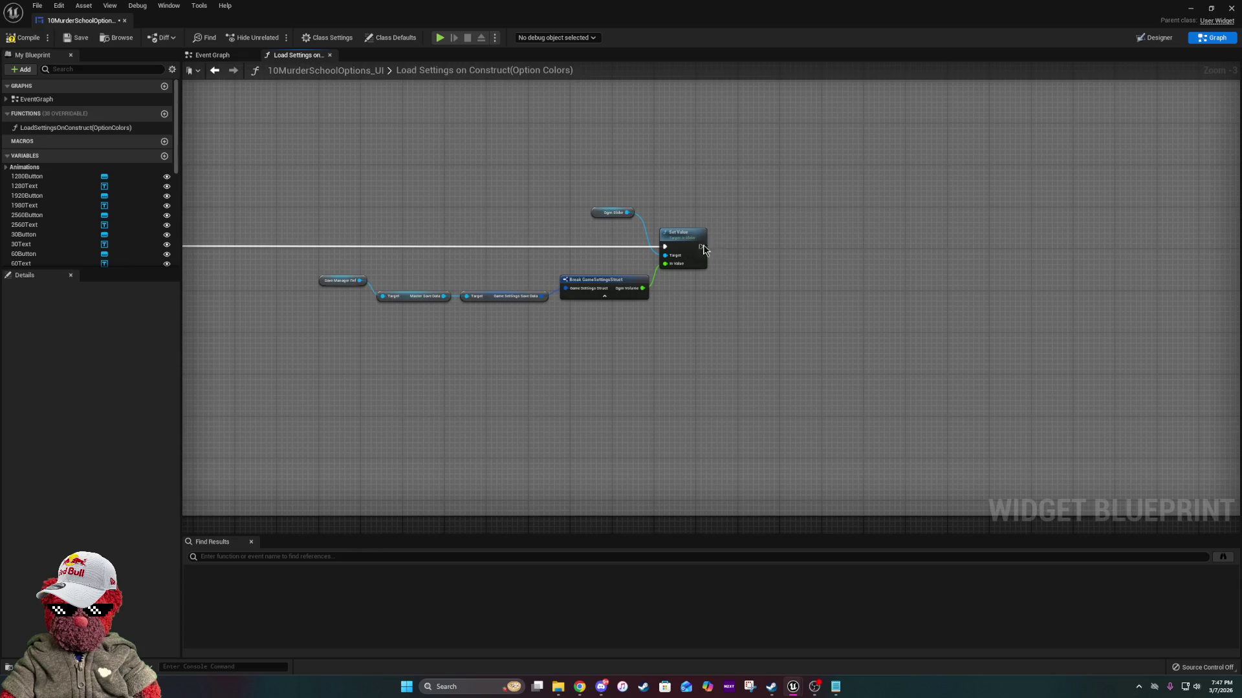
Review the Event Graph's BGM Control chain ending in Save Game, then compile the widget blueprint.
click(256, 55)
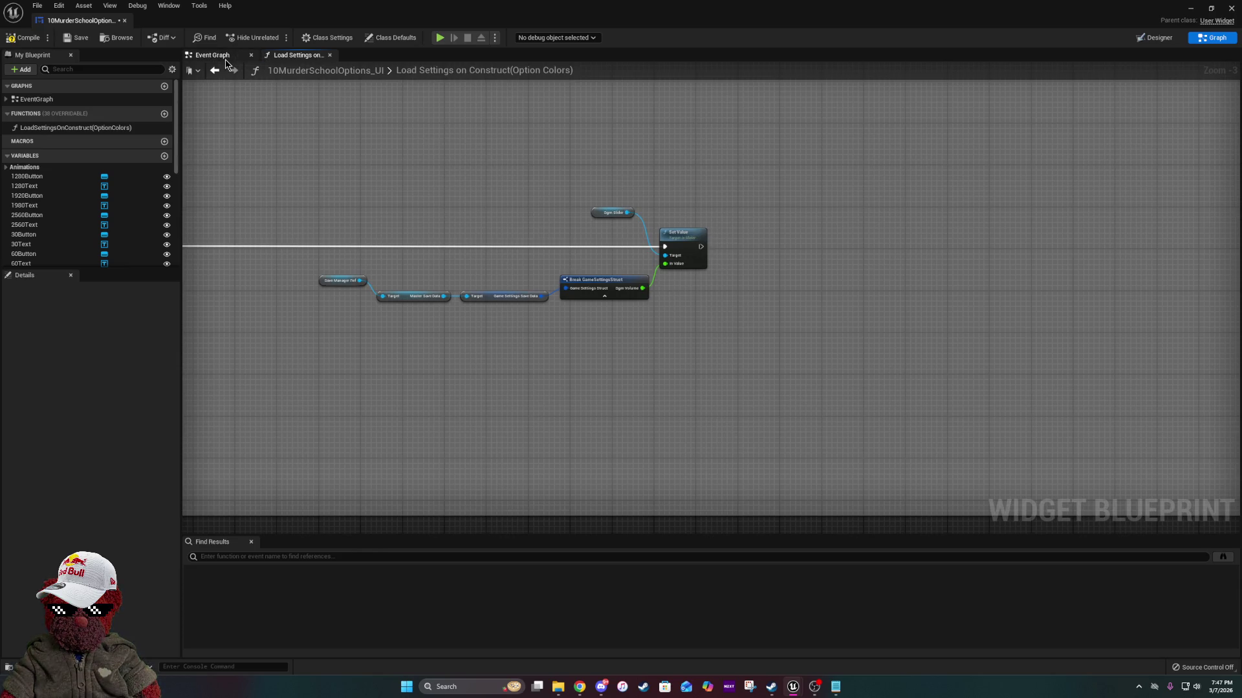
scroll(754, 313, down, 1)
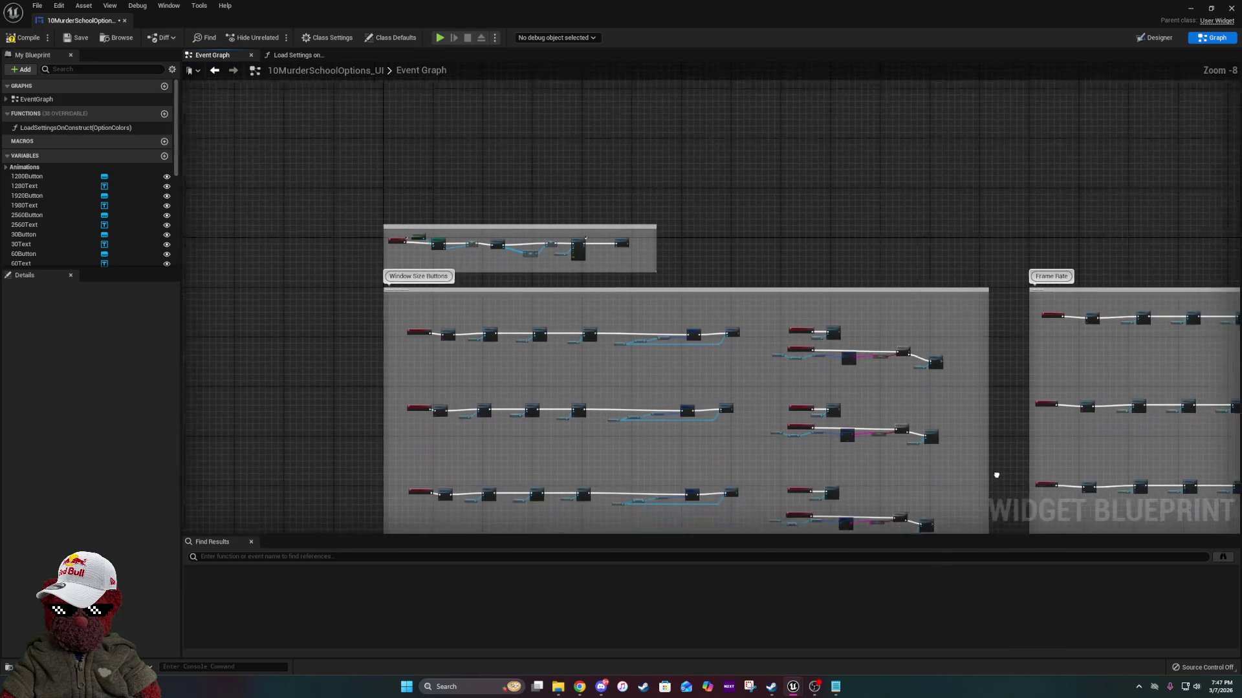
drag(754, 313, 739, 244)
drag(1029, 304, 598, 313)
scroll(599, 314, up, 5)
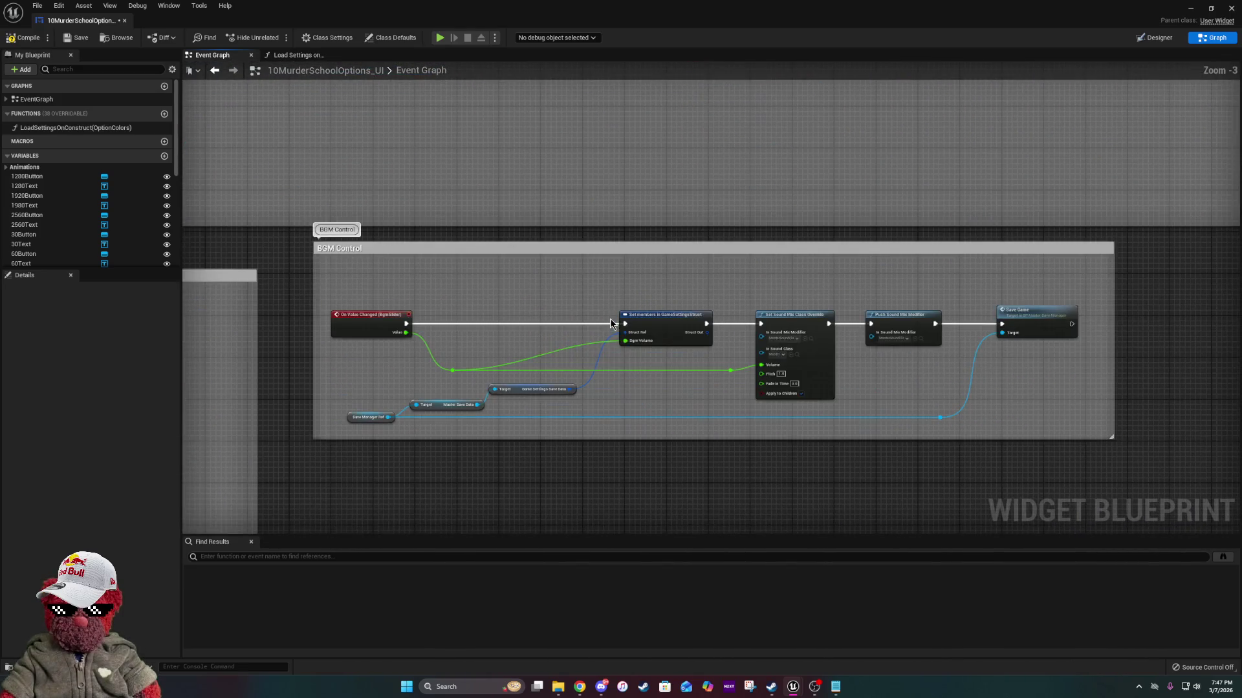
scroll(564, 348, up, 3)
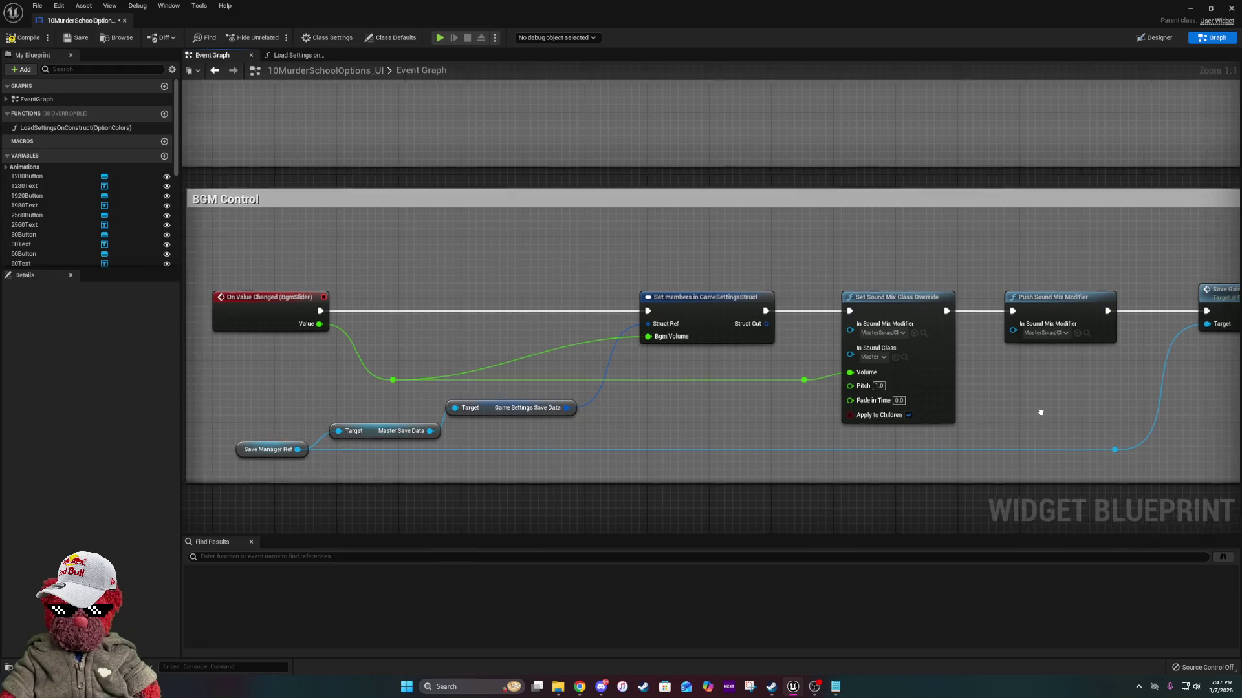
drag(1163, 452, 852, 407)
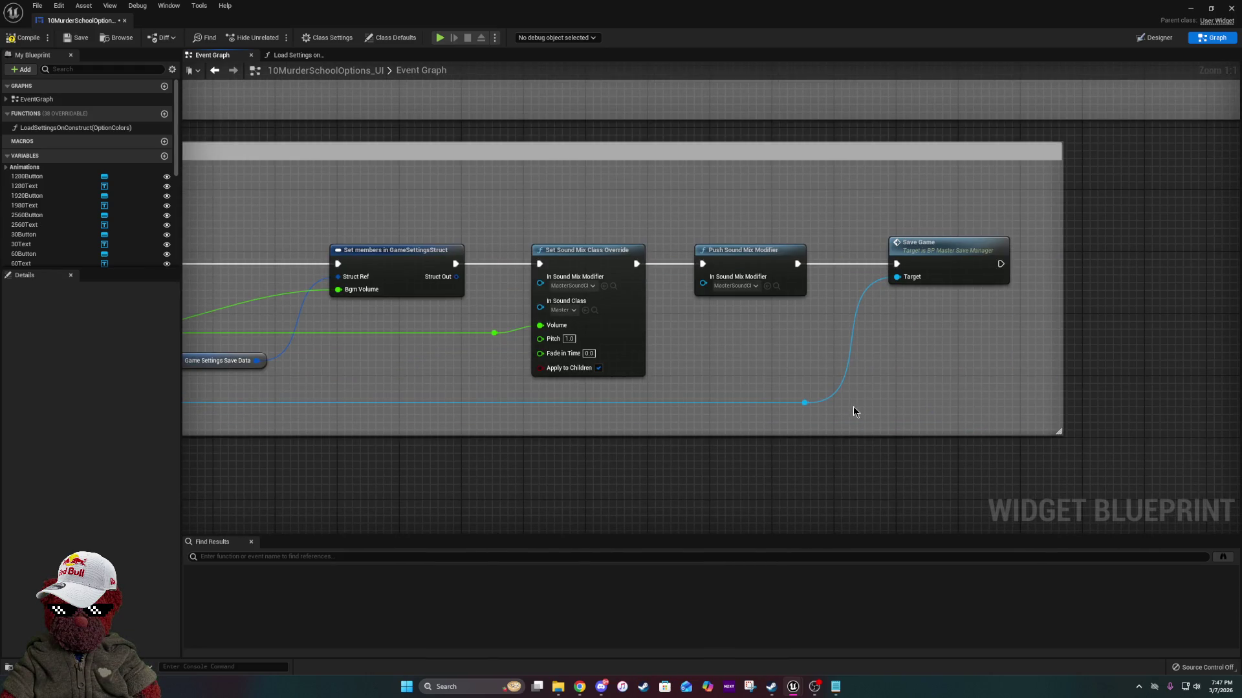
mouse_move(708, 383)
mouse_down()
mouse_move(1149, 383)
mouse_move(849, 349)
mouse_up()
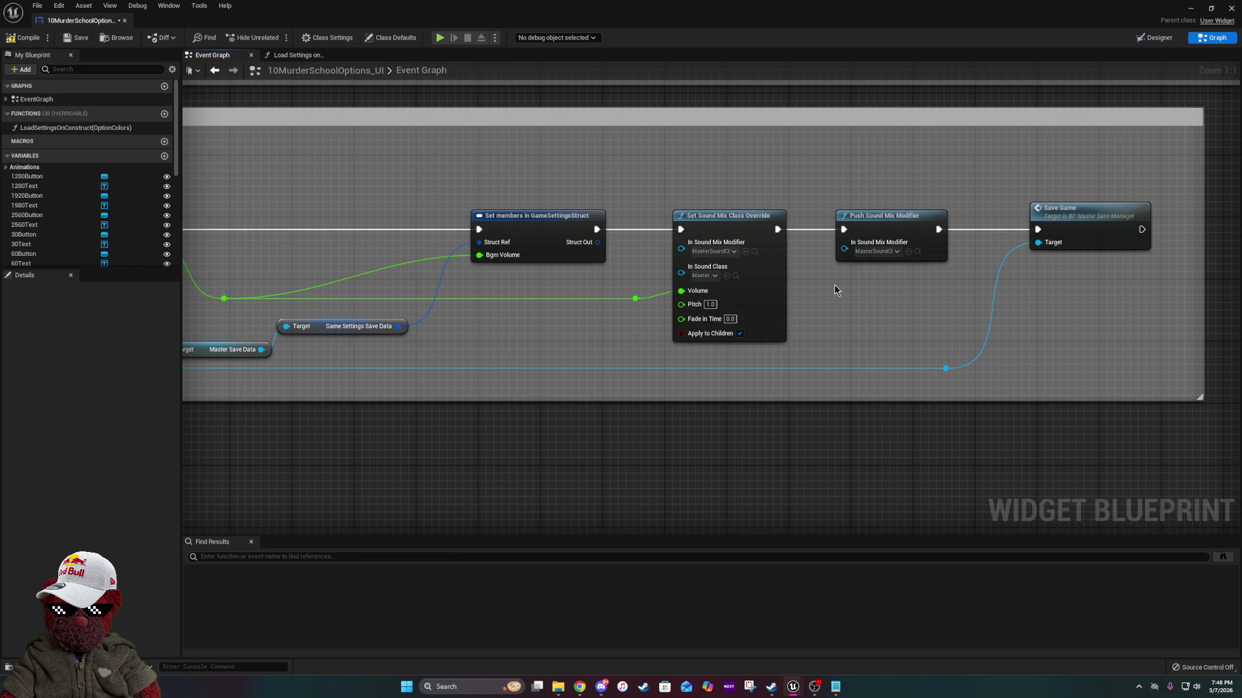
click(25, 37)
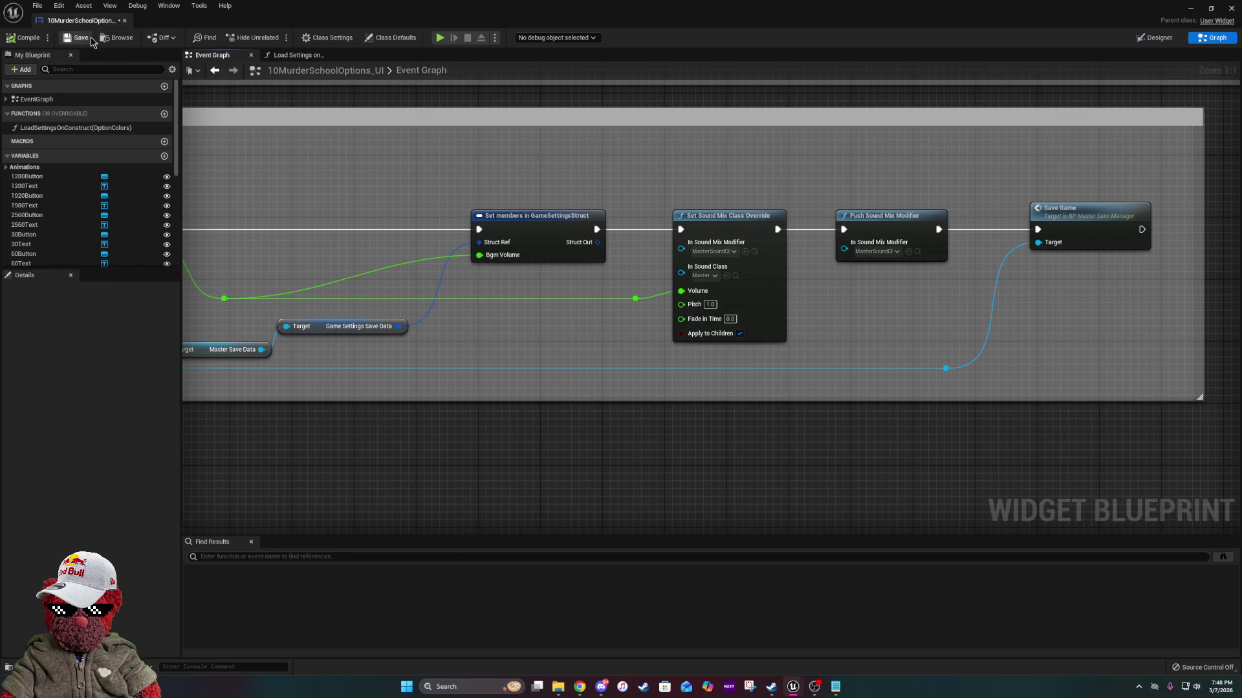
Start play-in-editor, advance Fate's opening dialogue, and choose a blessing target.
key(alt+Tab)
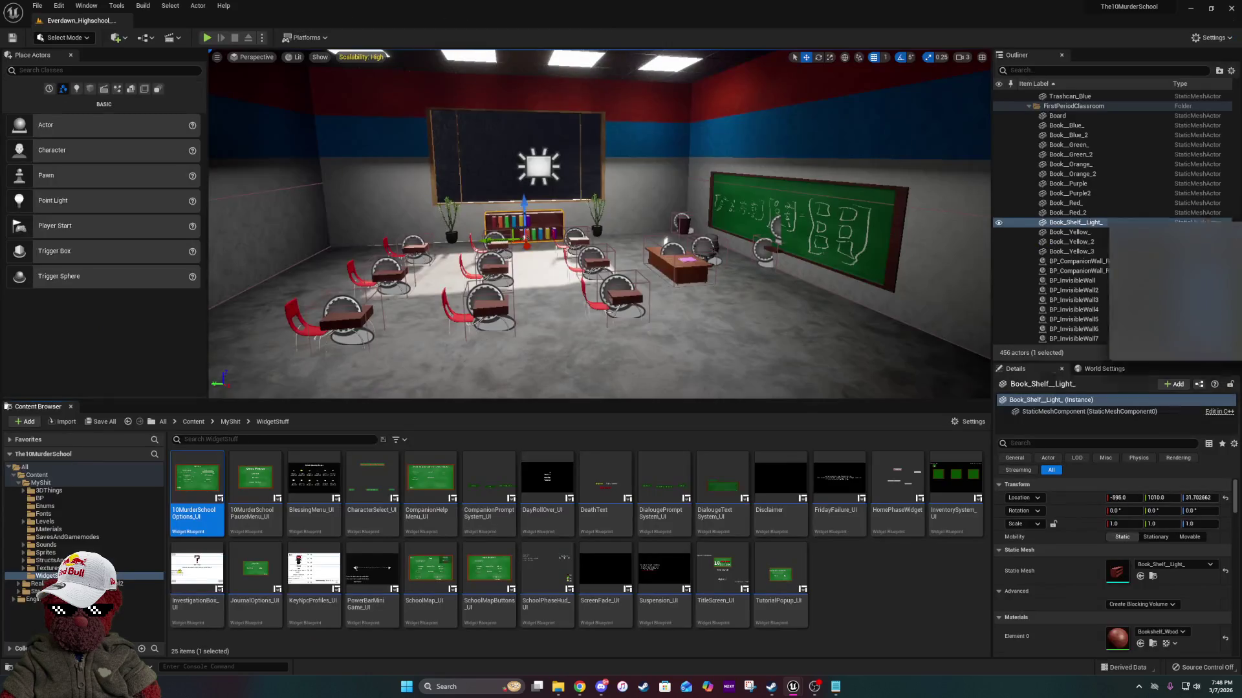
click(206, 38)
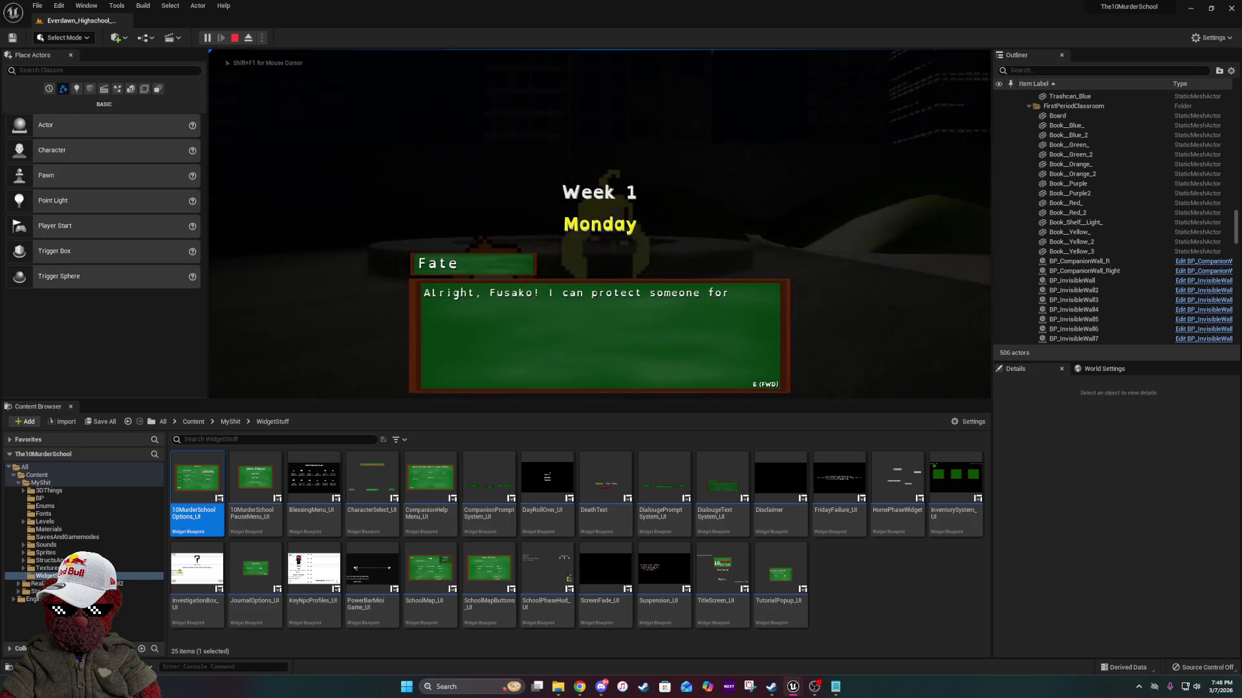
key(e)
key(e)
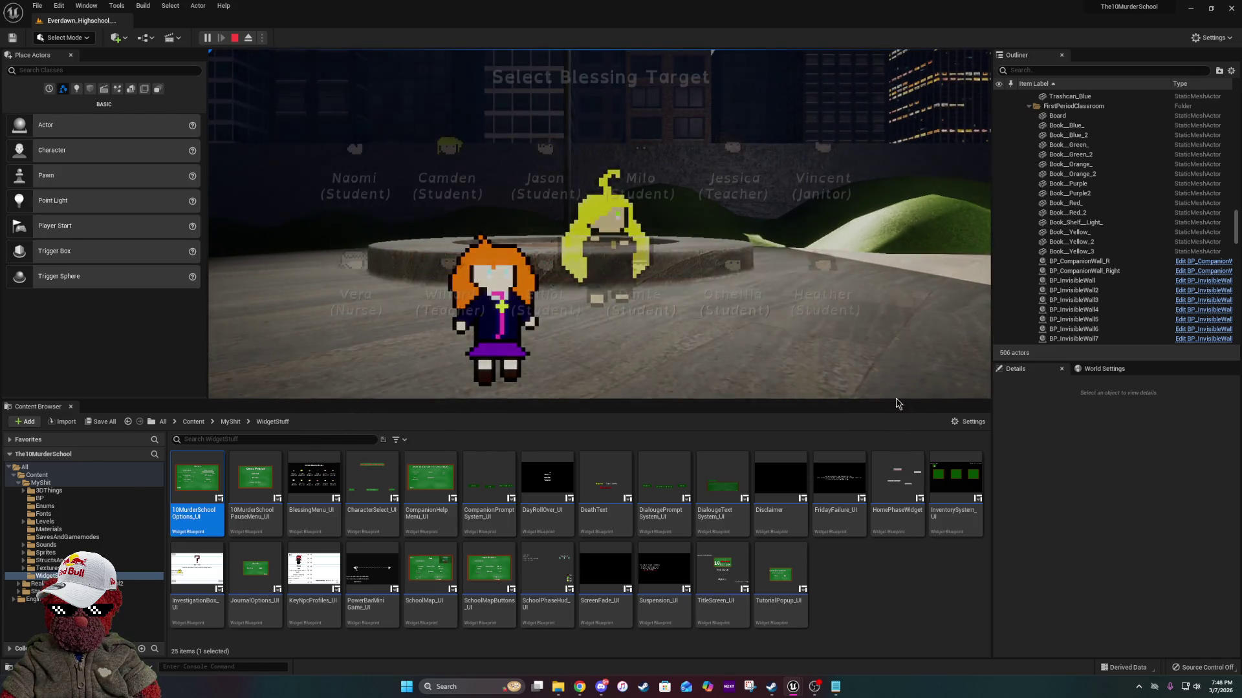
click(834, 268)
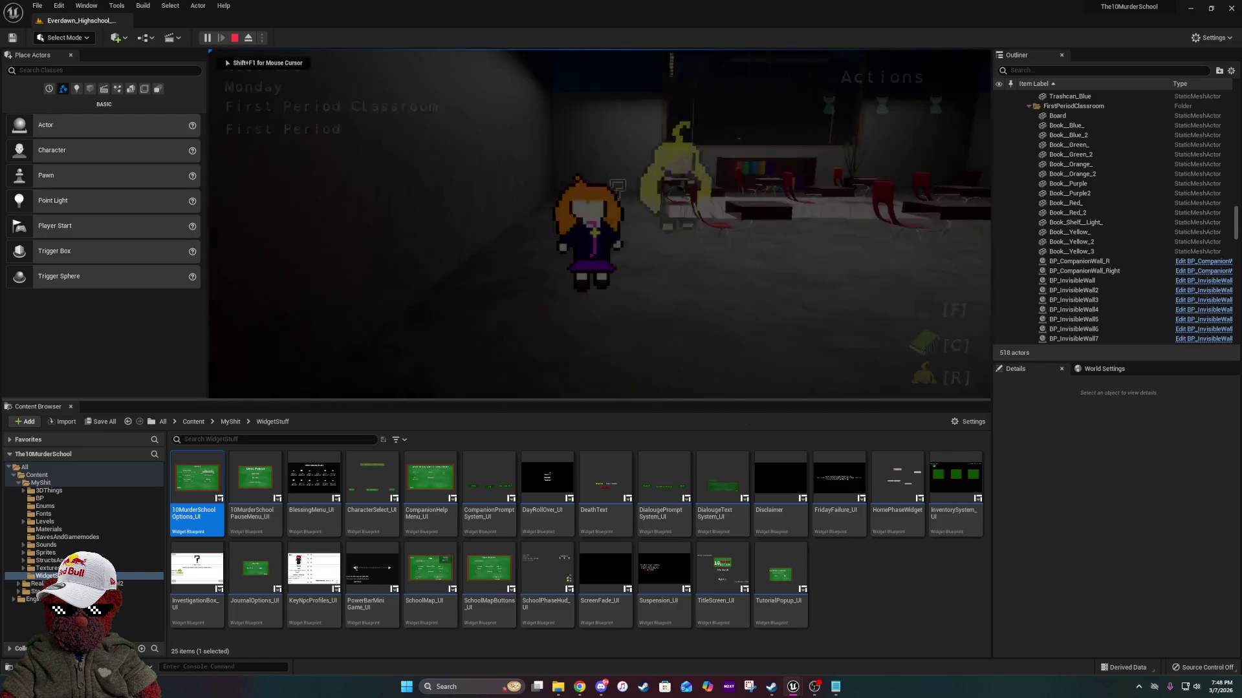
Advance through Fate's inventory, journal, map and goal tutorial lines, then pause the game.
key(e)
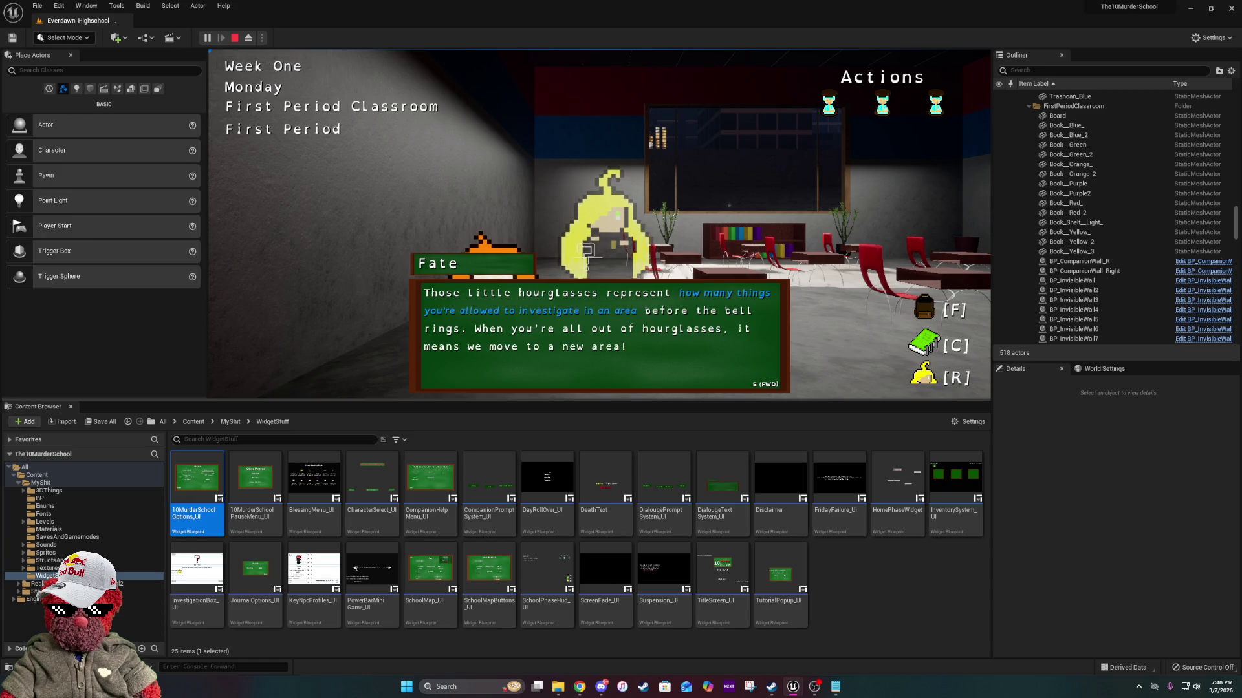
key(e)
key(e)
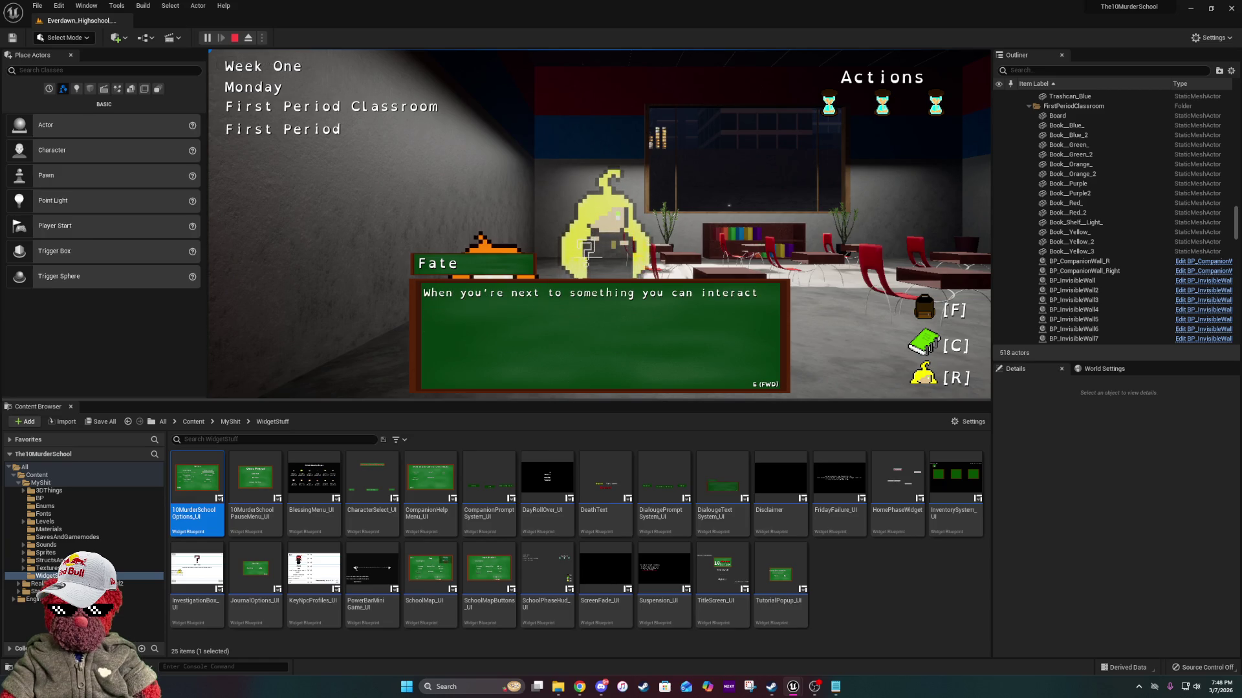
key(e)
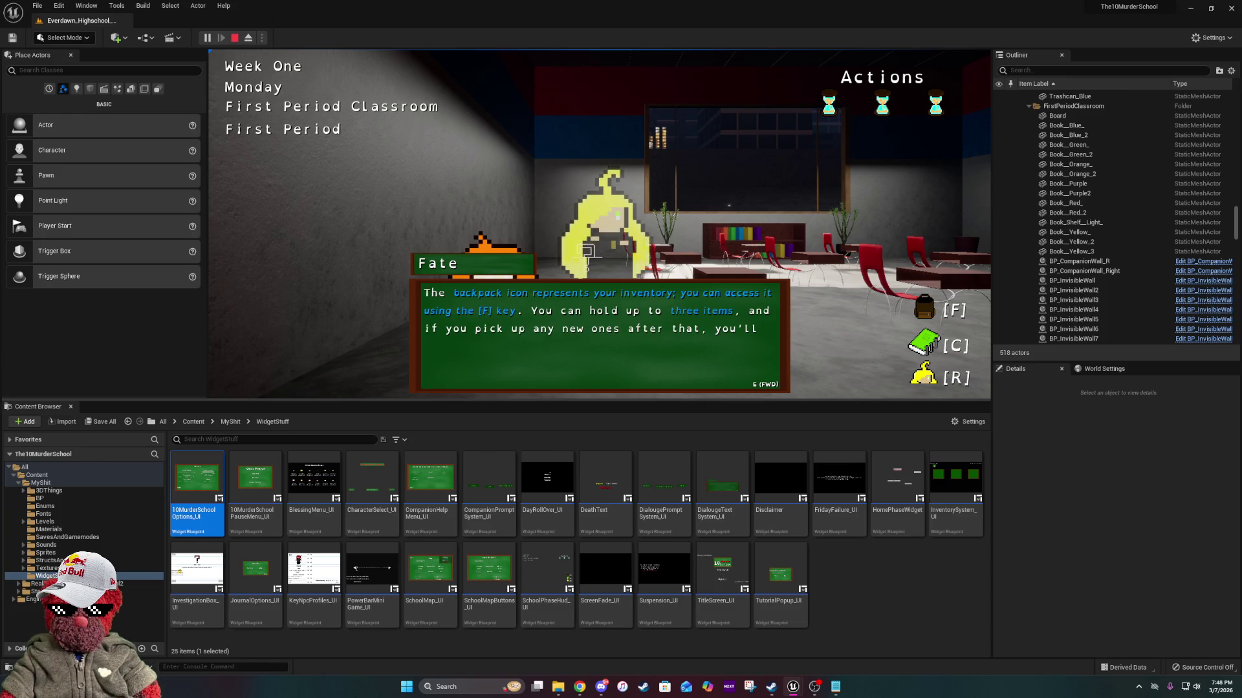
key(e)
key(e)
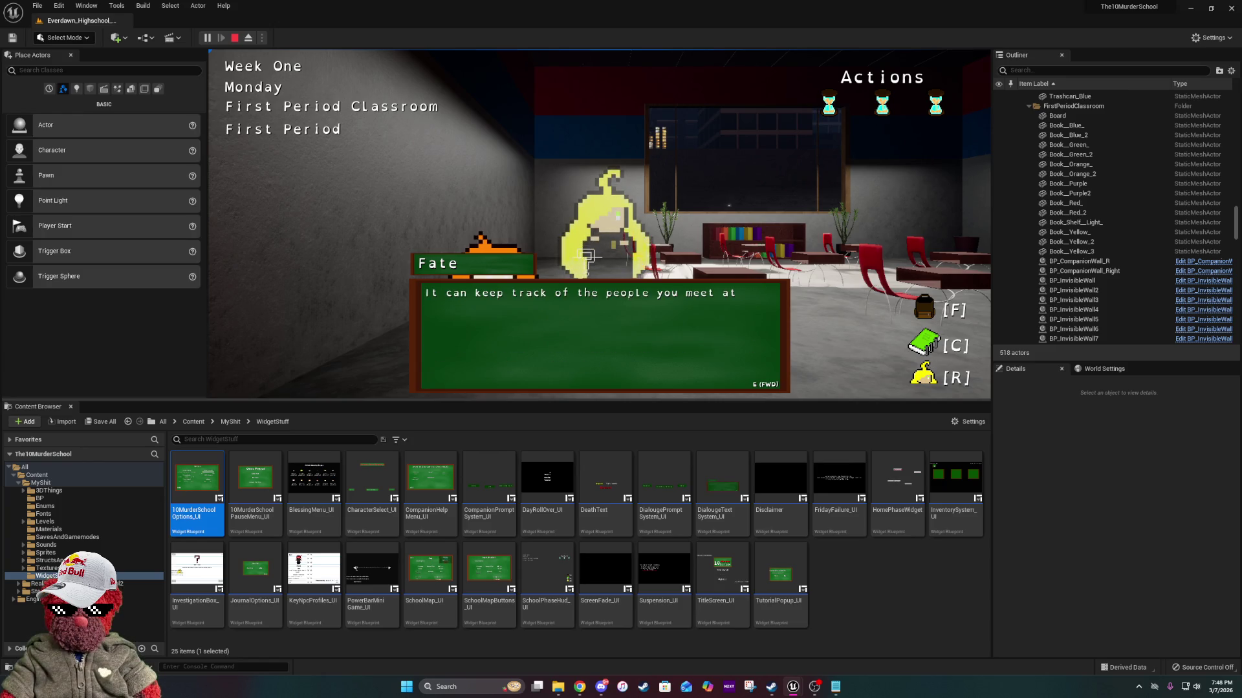
key(e)
key(e)
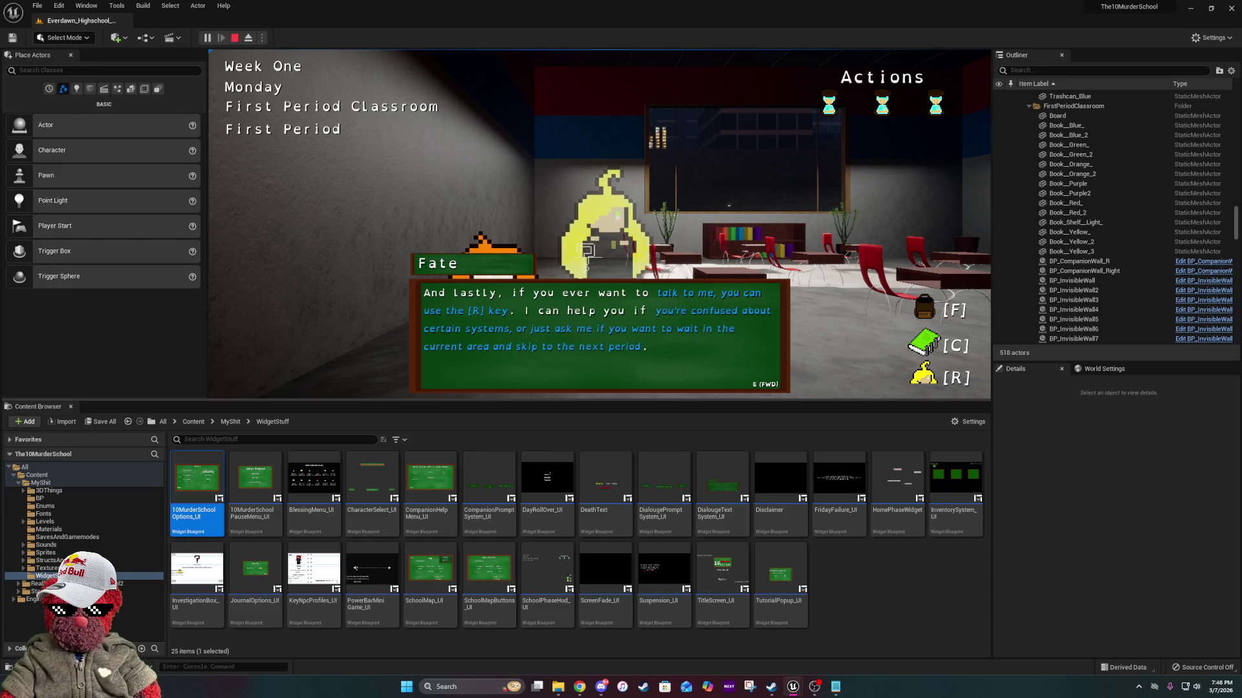
key(e)
key(e)
key(e)
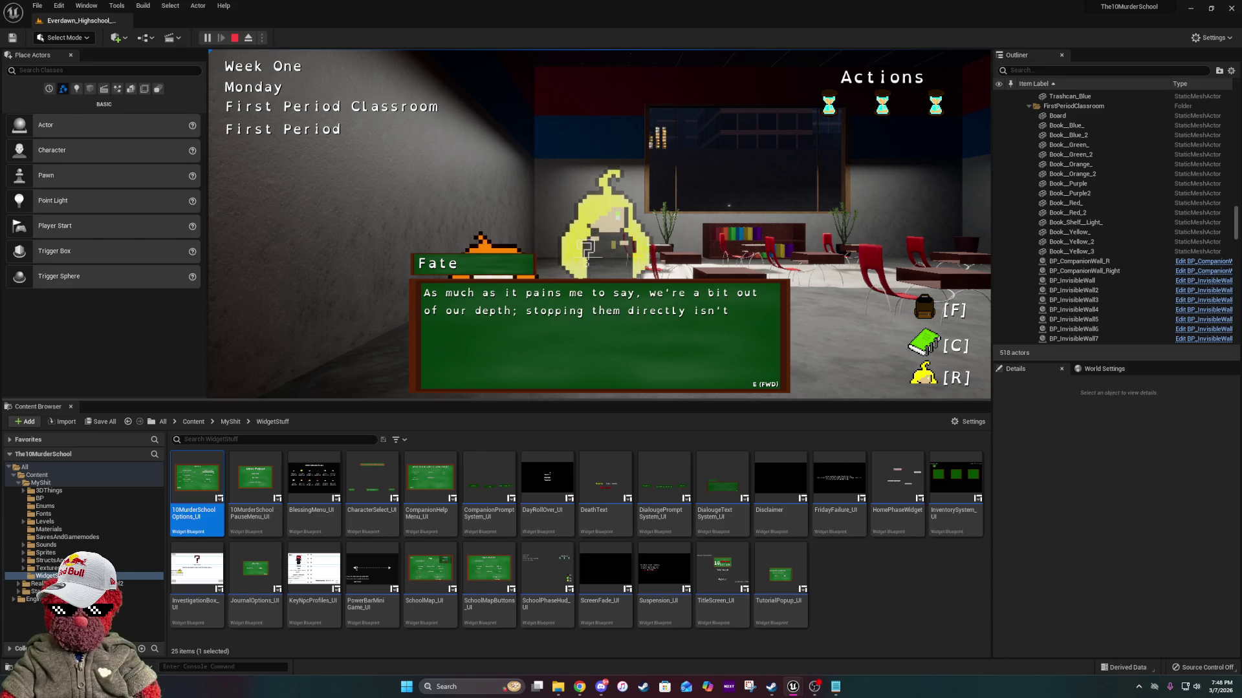
key(e)
key(e)
key(e)
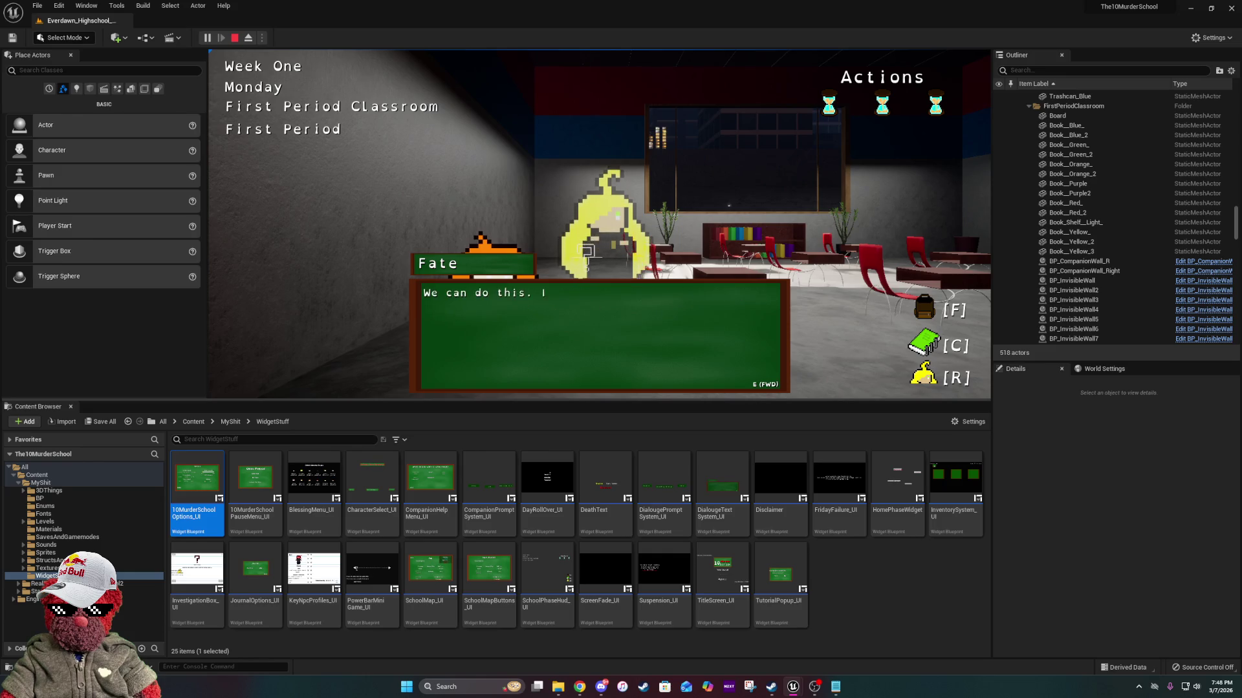
key(e)
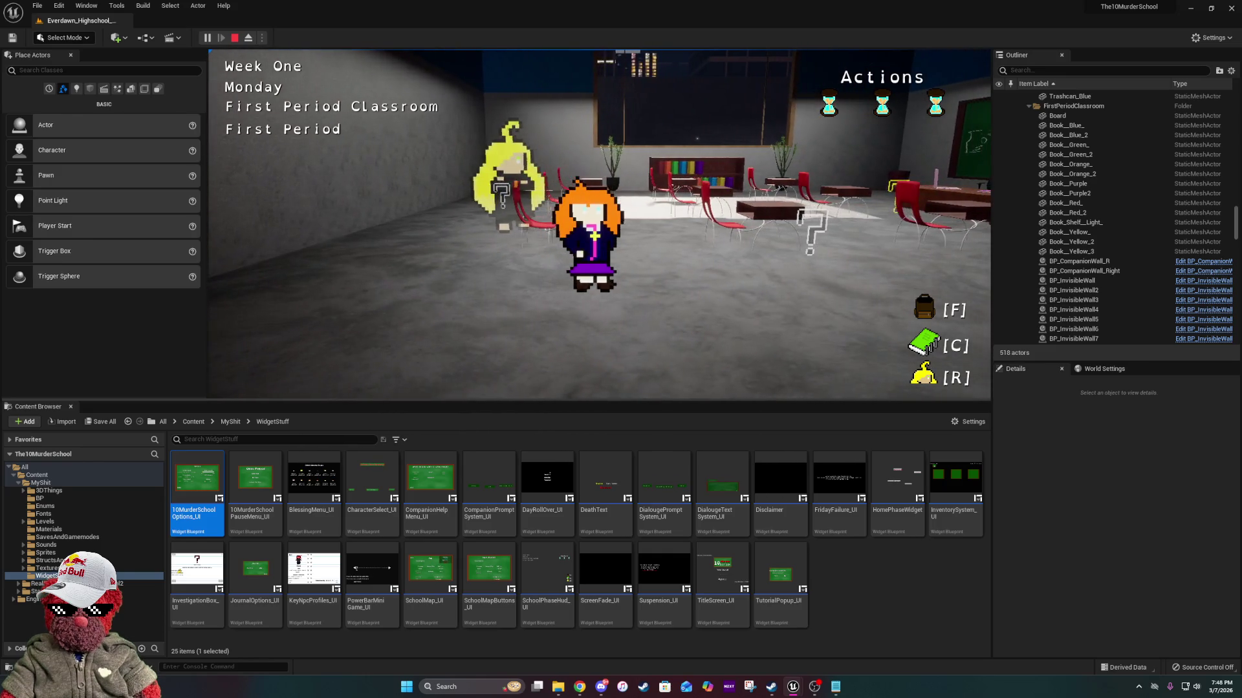
key(Escape)
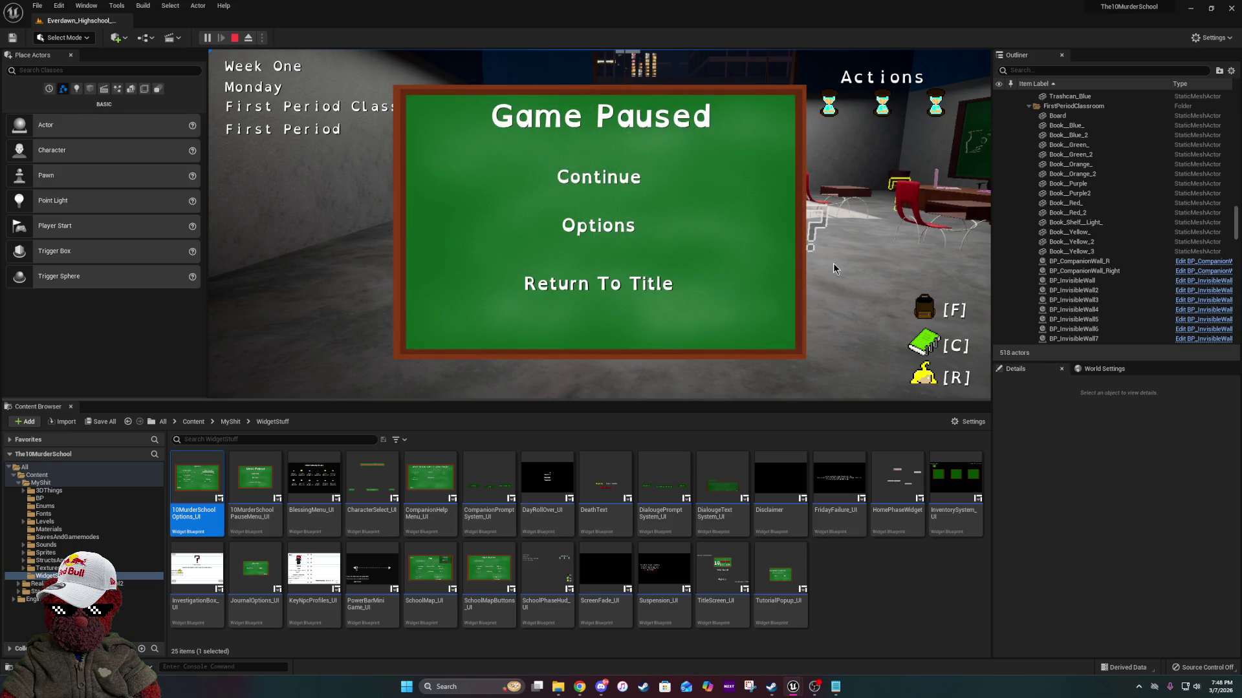
In Options, drag the BGM Volume slider down near Low, then go Back to the pause menu.
click(626, 238)
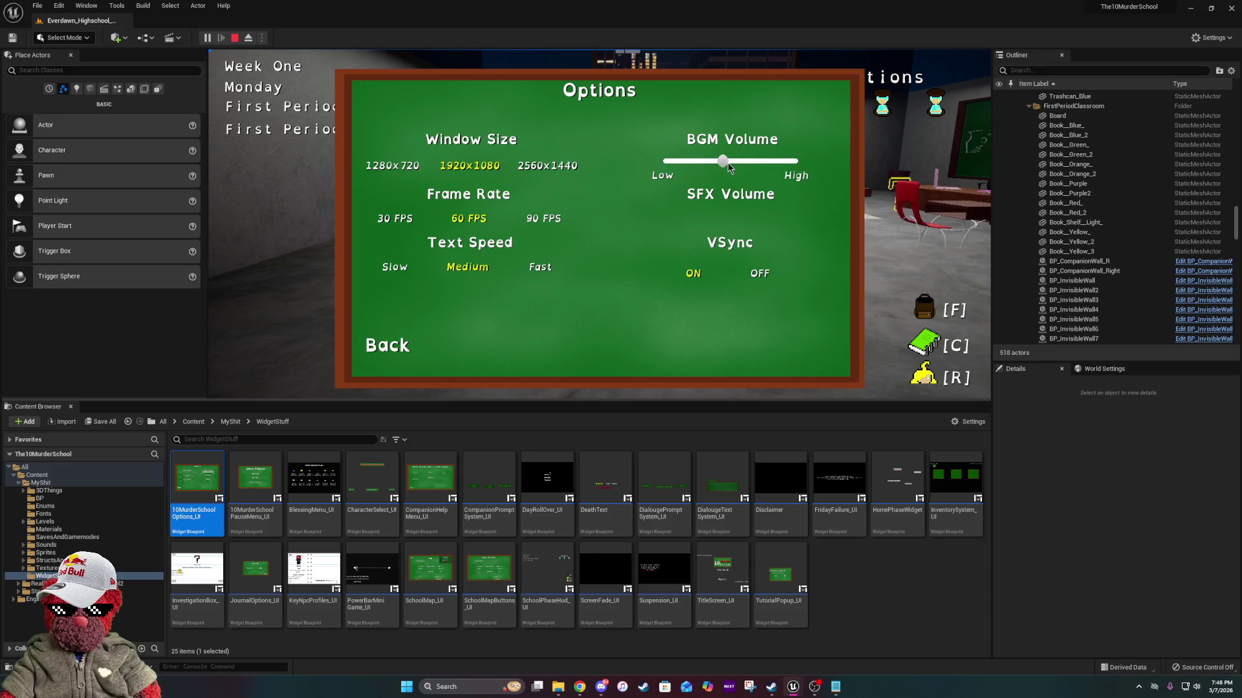
mouse_move(727, 162)
mouse_down()
mouse_move(680, 167)
mouse_move(774, 166)
mouse_up()
drag(773, 170, 680, 161)
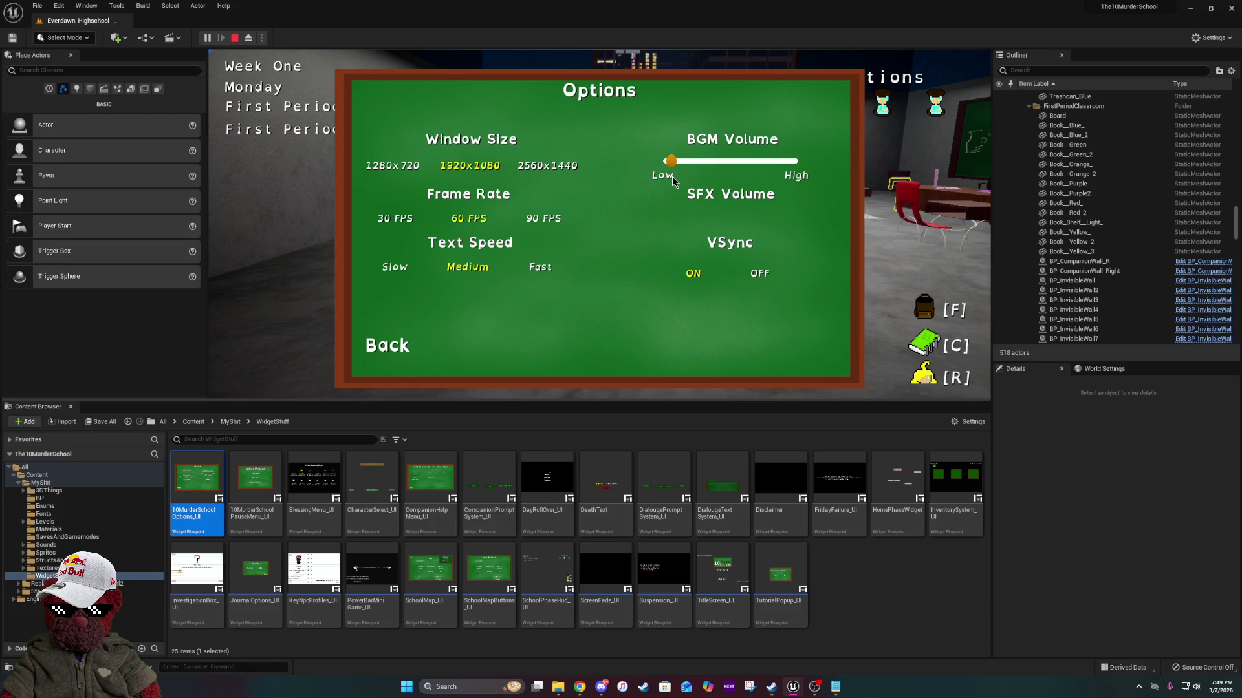
click(388, 346)
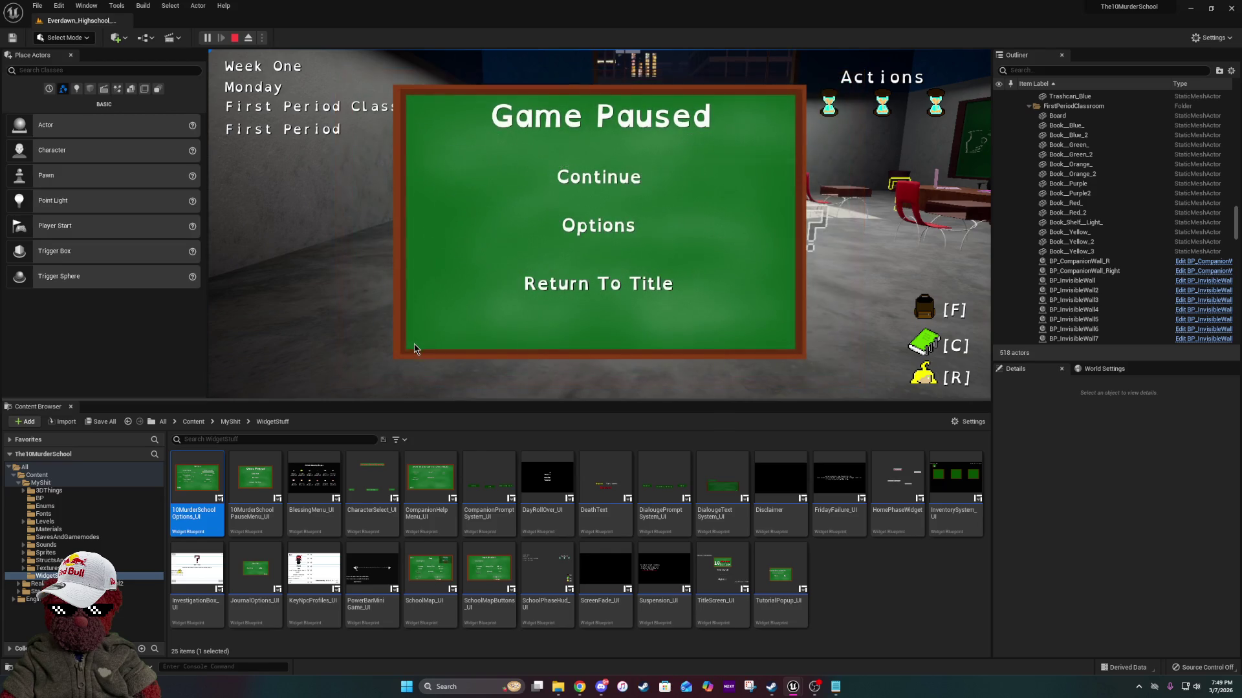
Resume the game, wait for the next period with Fate, and go to the 2nd Floor Hallway.
click(619, 183)
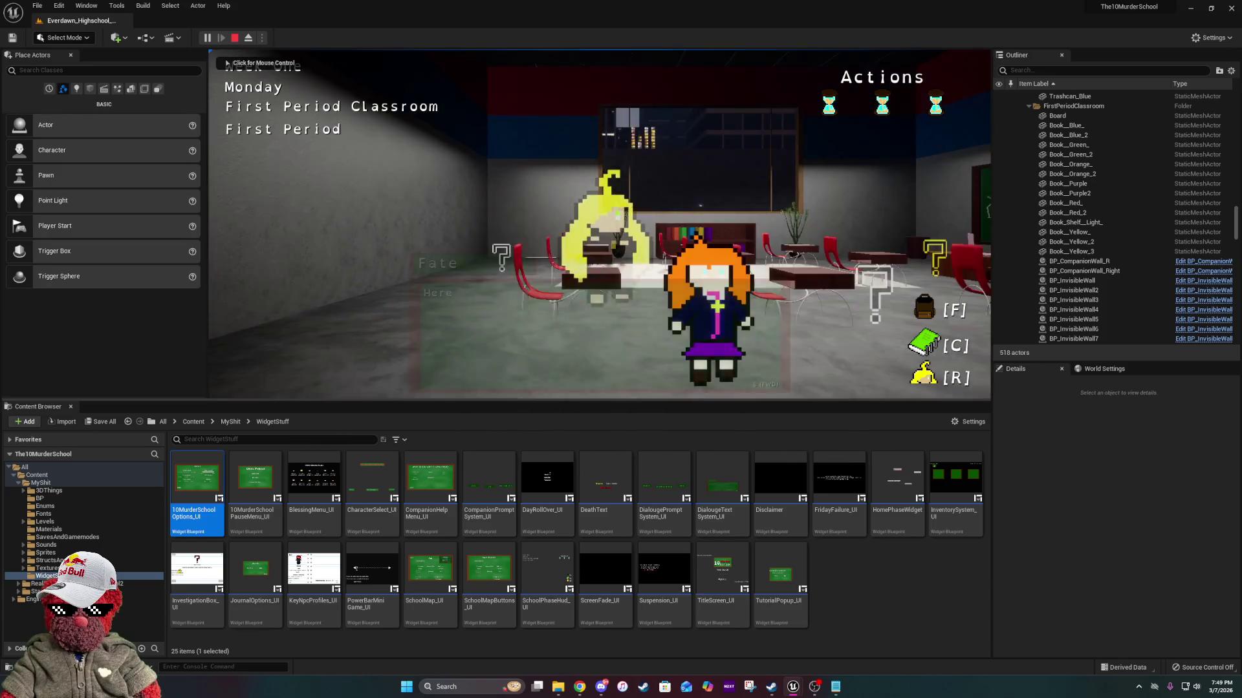
click(780, 323)
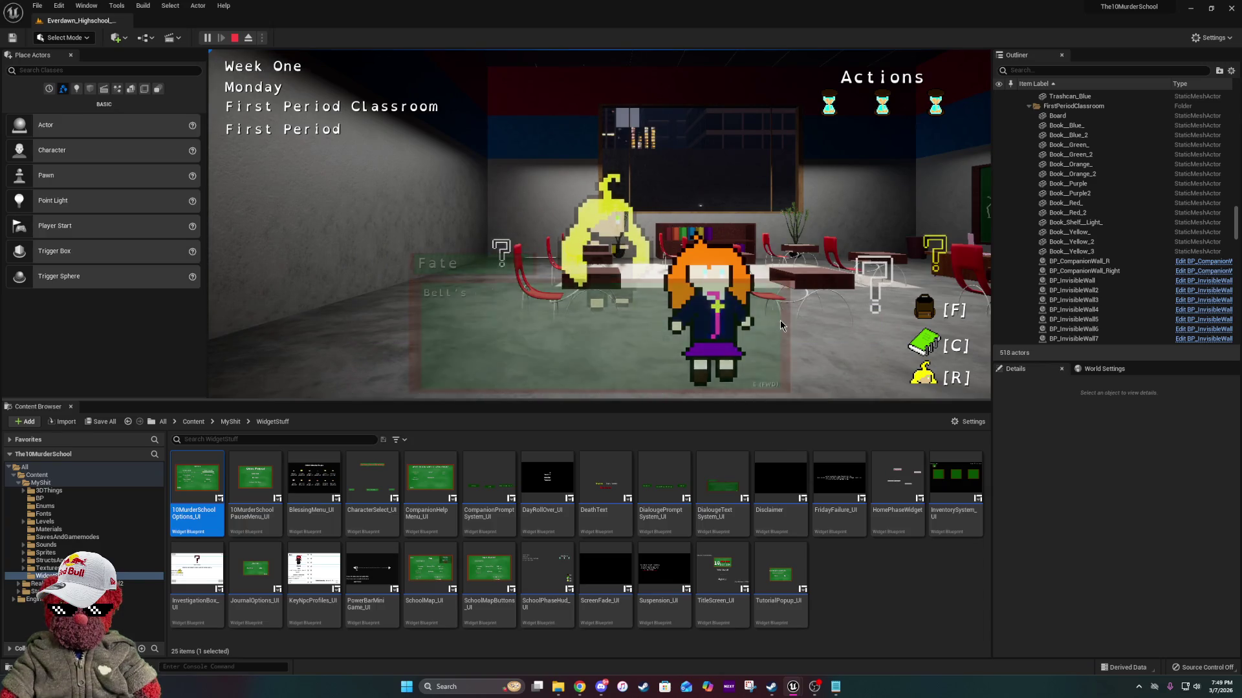
click(773, 322)
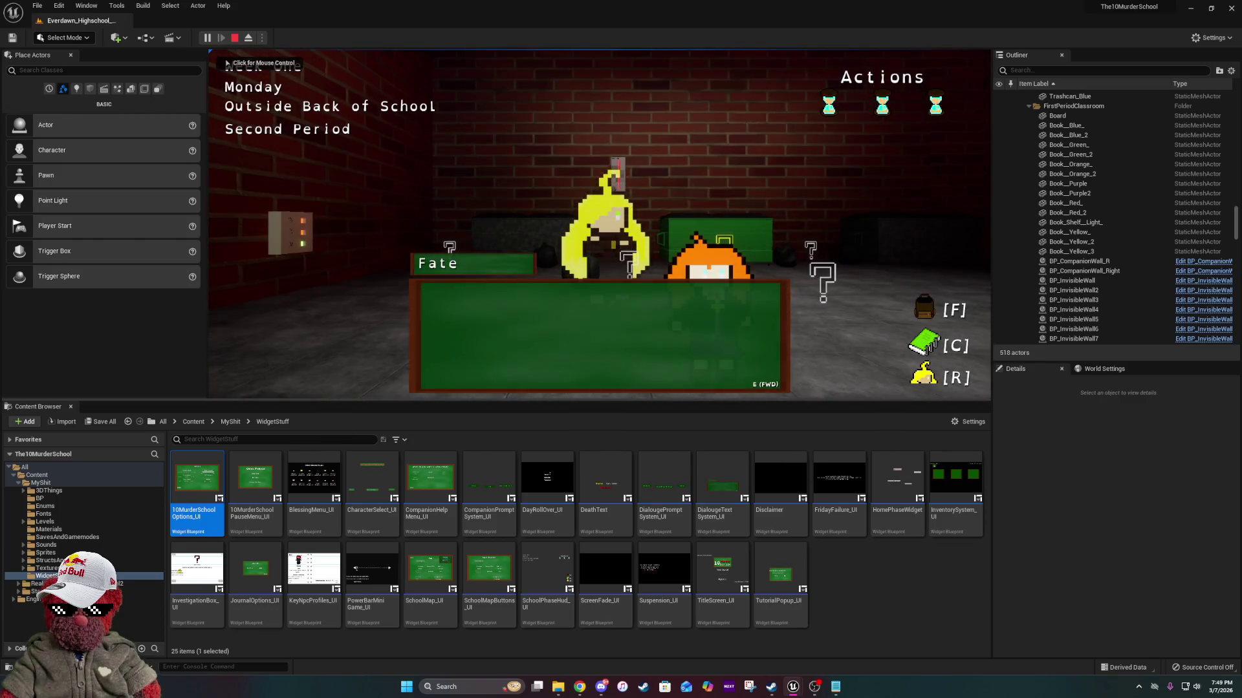
click(765, 324)
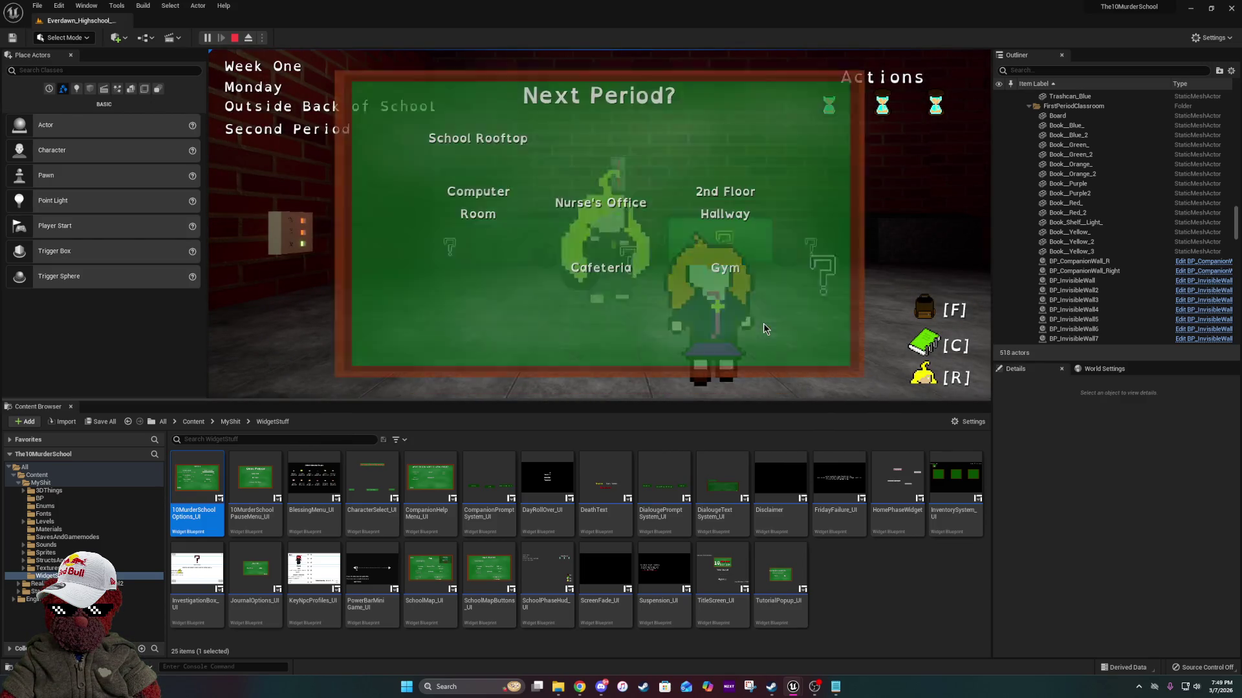
click(713, 228)
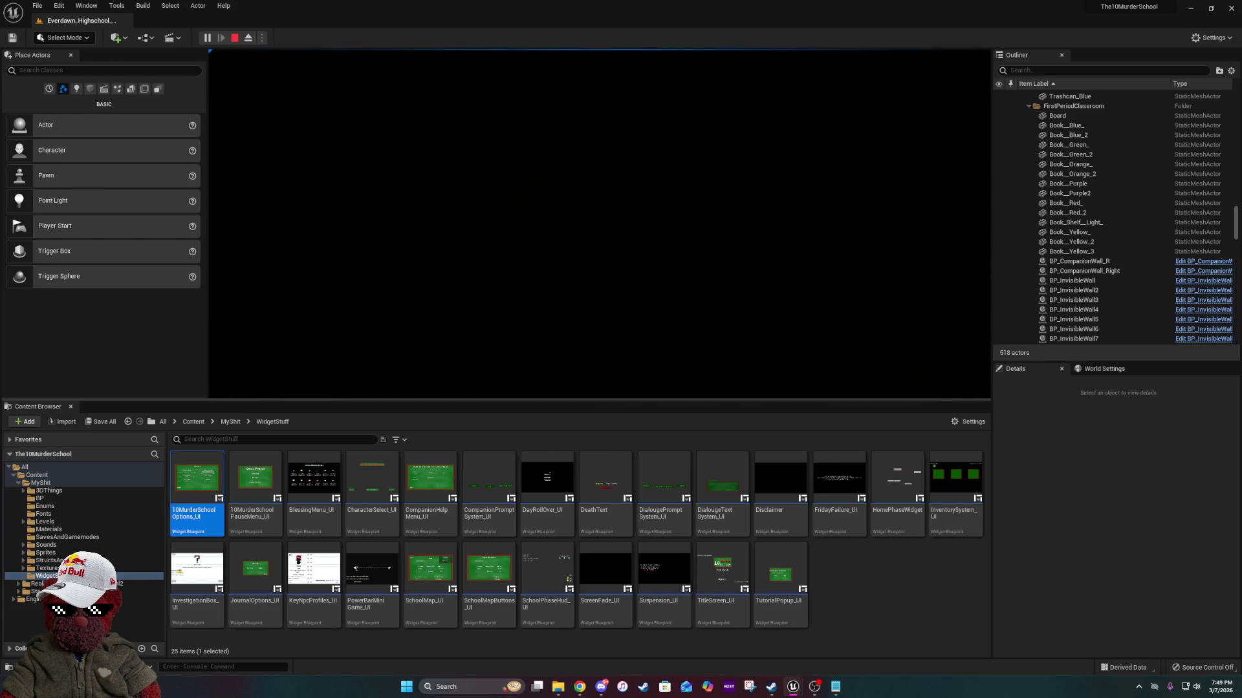
Wait again into Tuesday's First Period Classroom, hear the white clues explanation, pick Nothing, and pause.
click(785, 332)
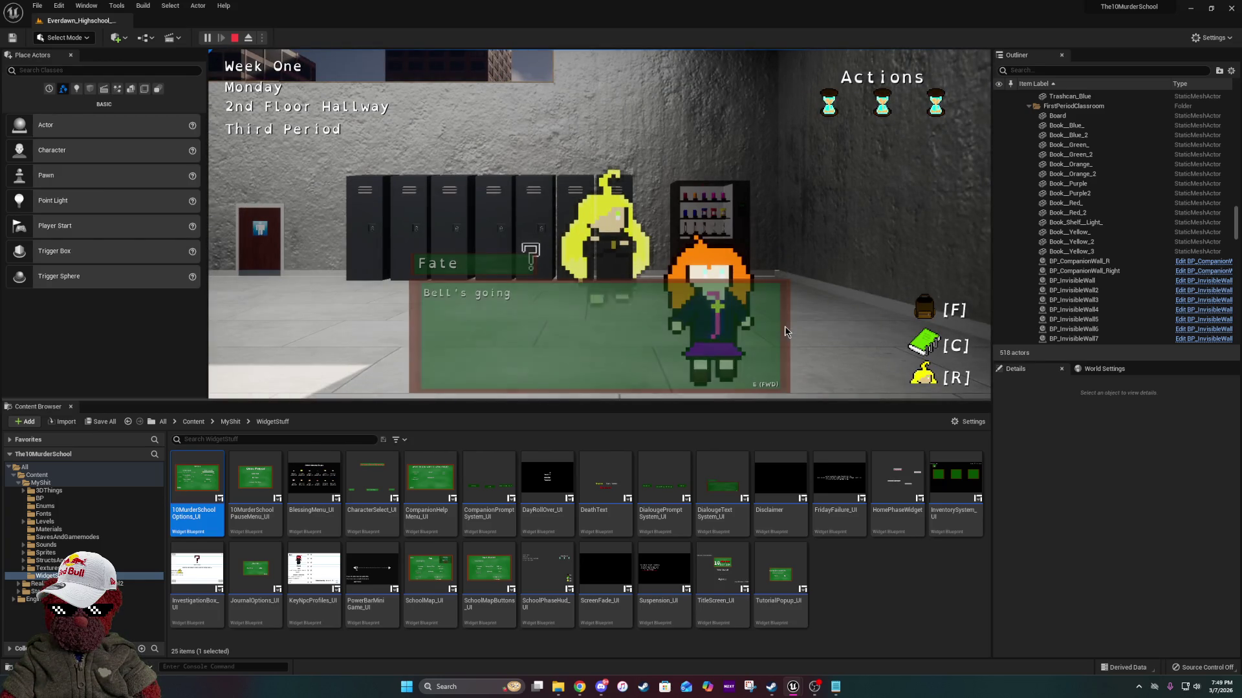
click(482, 265)
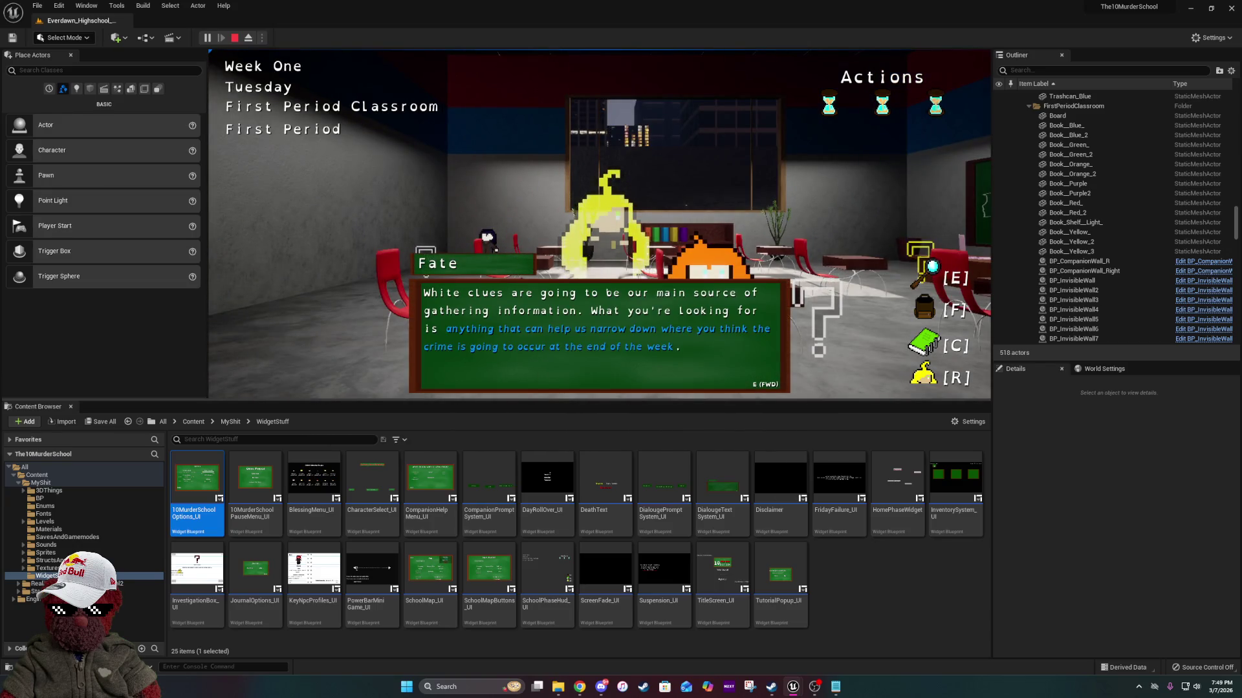
key(e)
key(e)
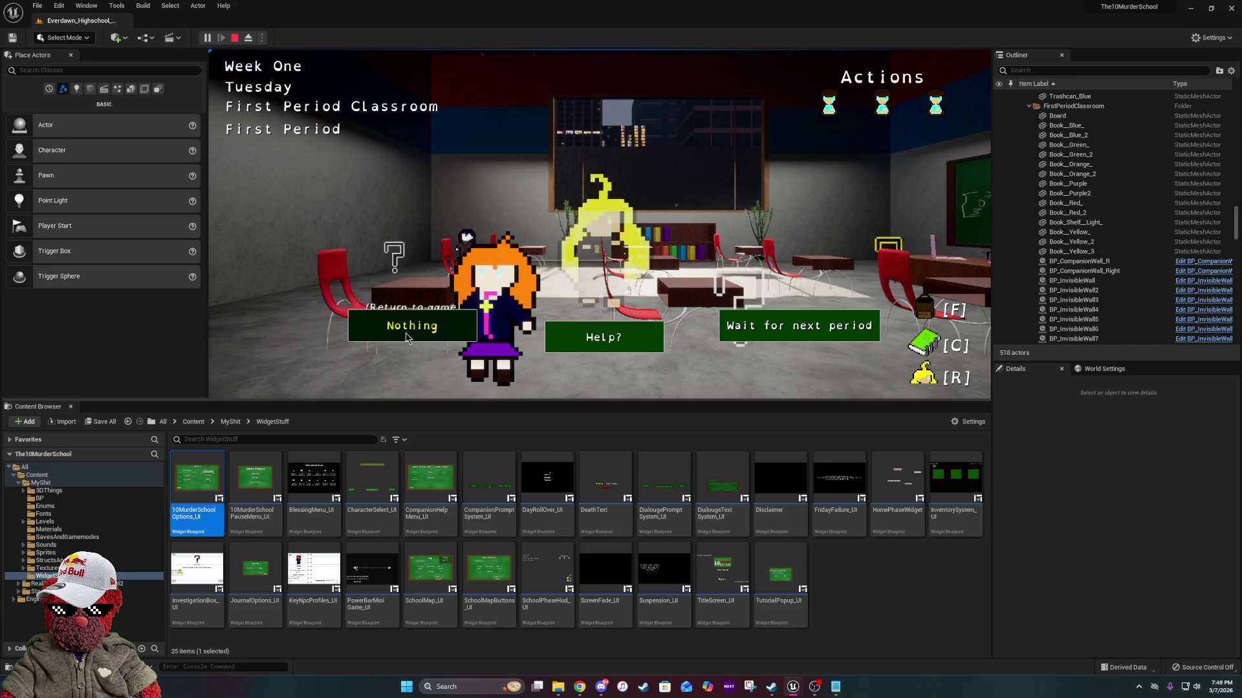
click(414, 327)
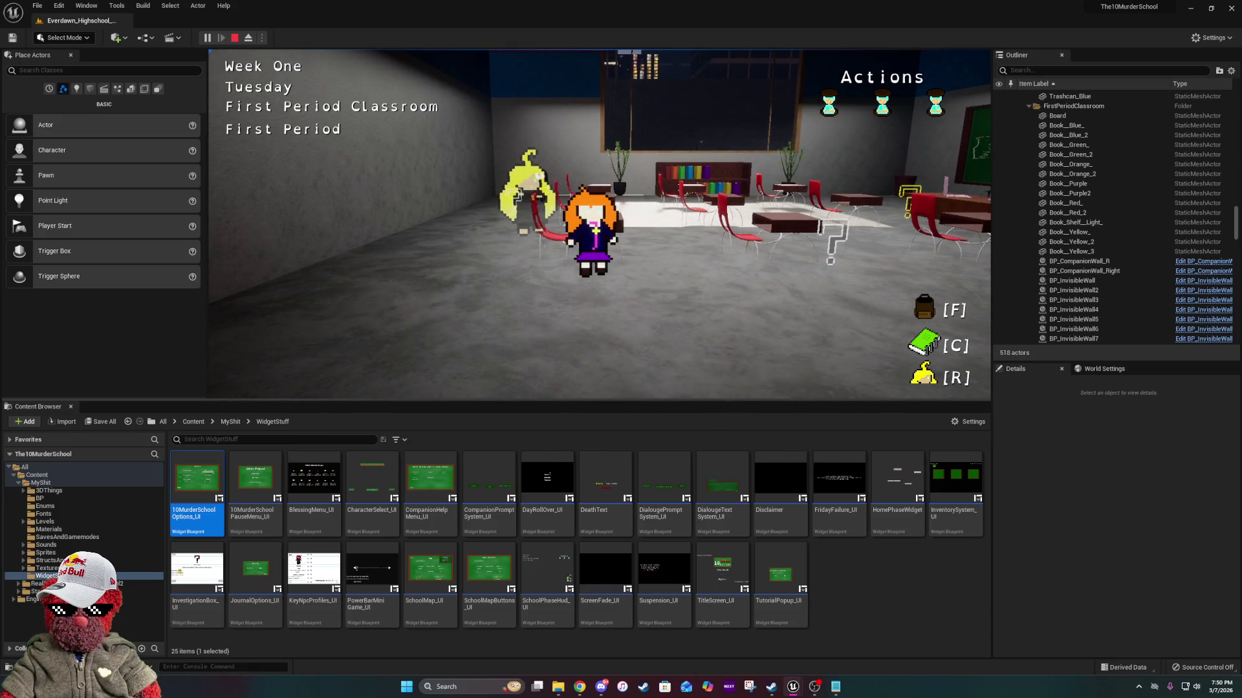
key(Escape)
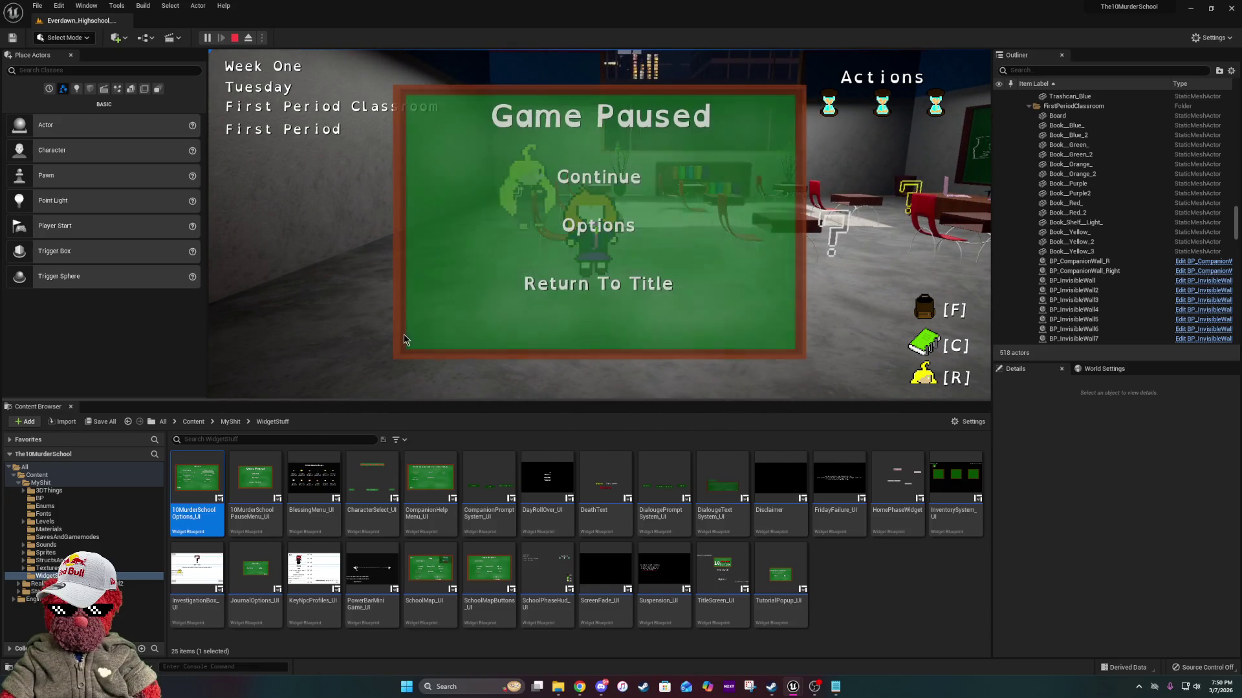
Look at the game's Options screen, go back, and continue playing.
click(599, 225)
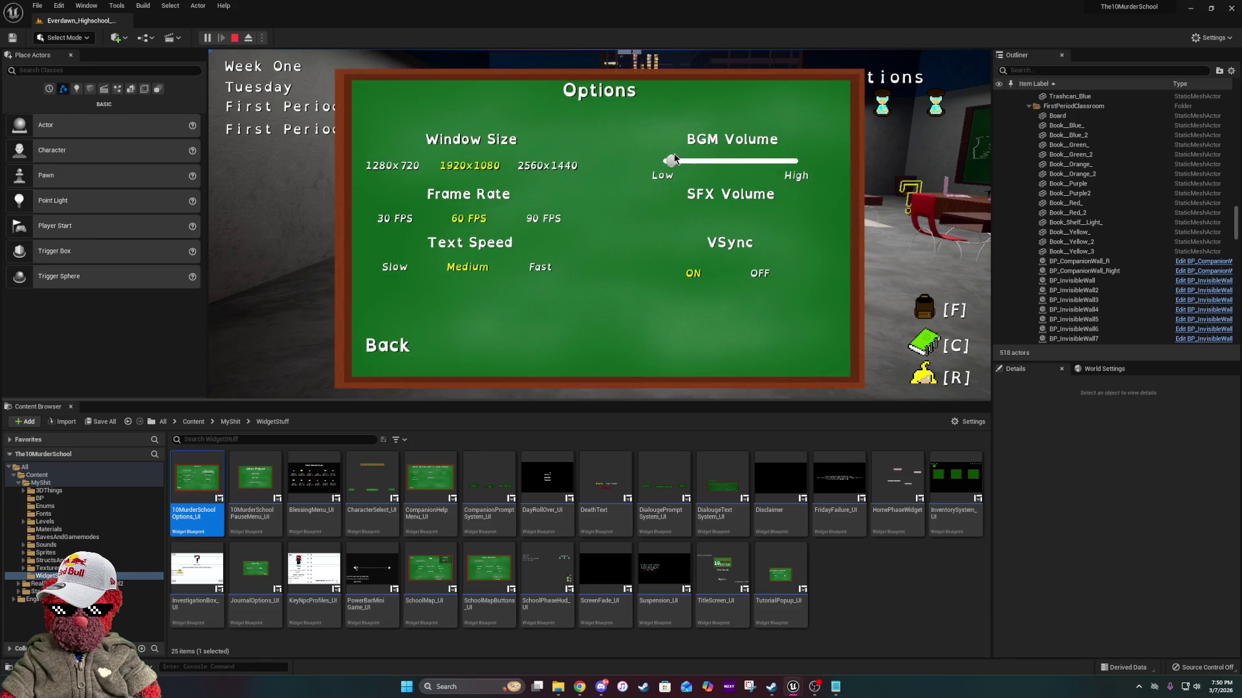
click(408, 346)
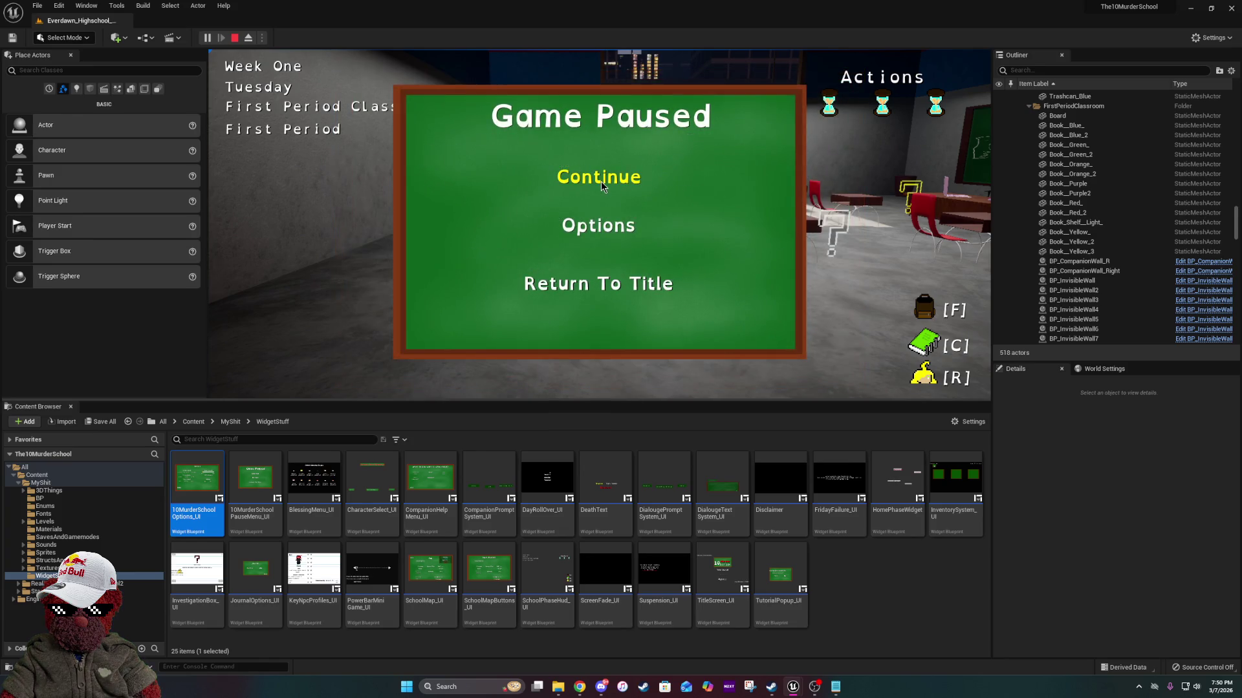
click(597, 175)
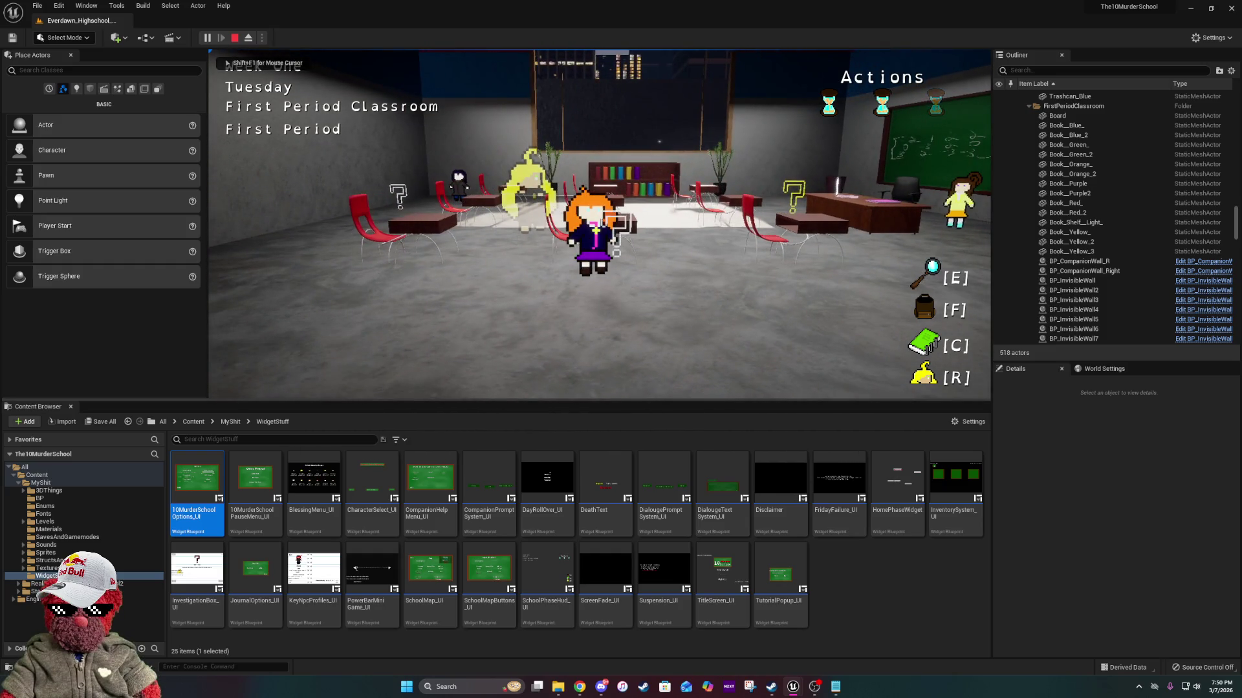
Search the classroom desk and discard the Torn Storage Label instead of keeping it.
key(e)
key(e)
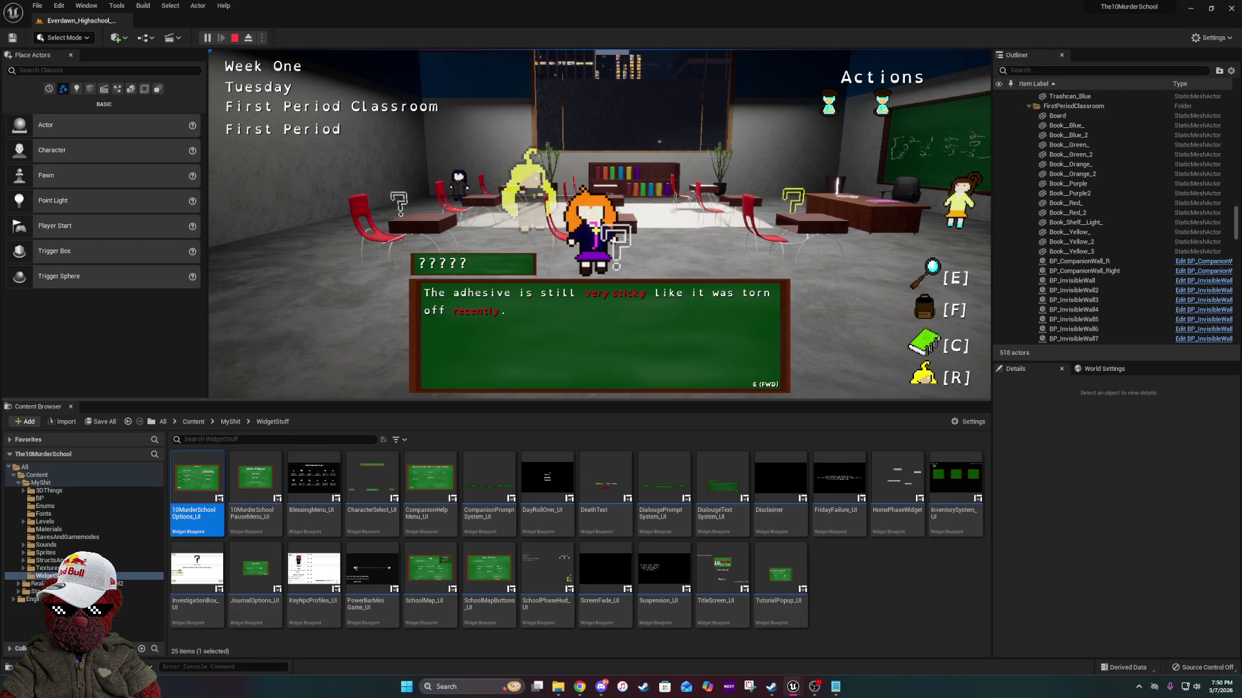
key(e)
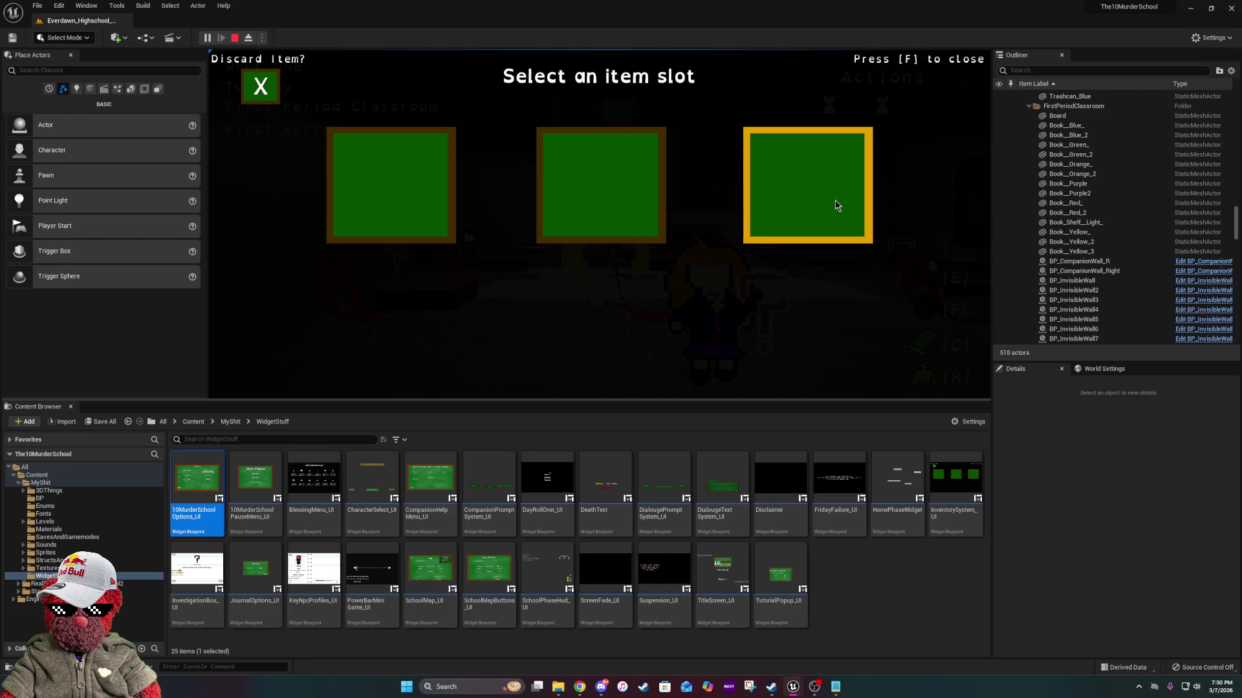
click(275, 93)
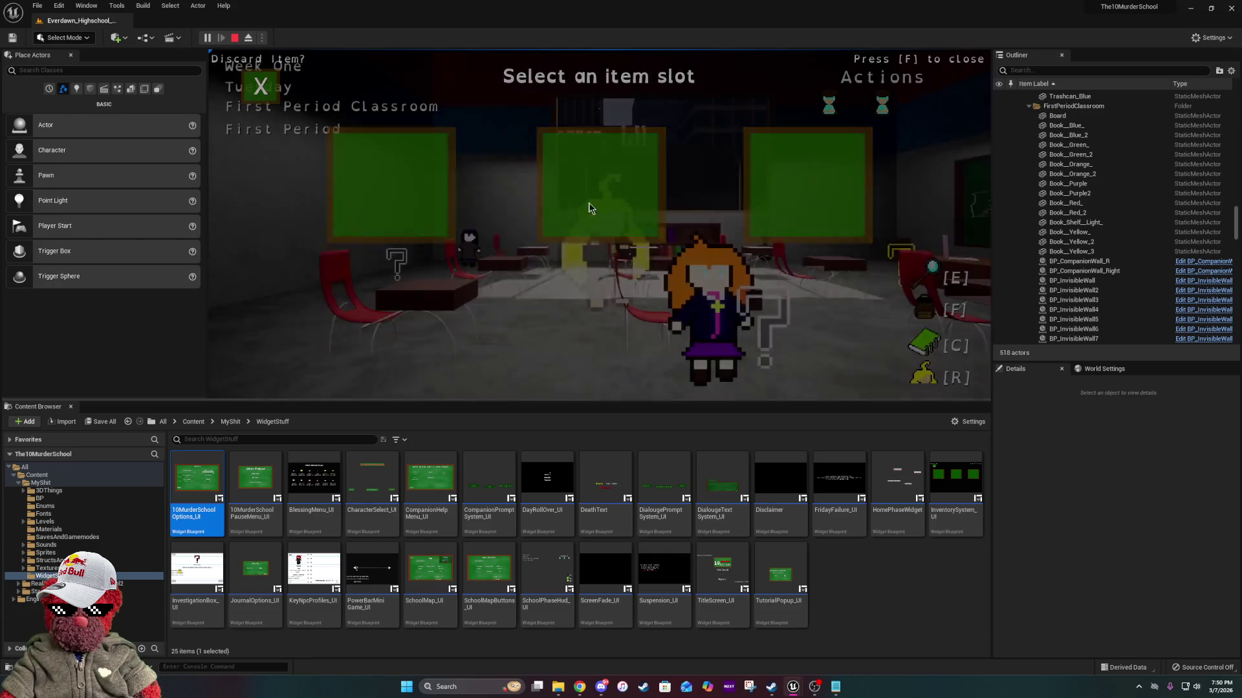
Walk over to Fate, pick a dialogue choice, hear her reply, then return to the game.
key(w)
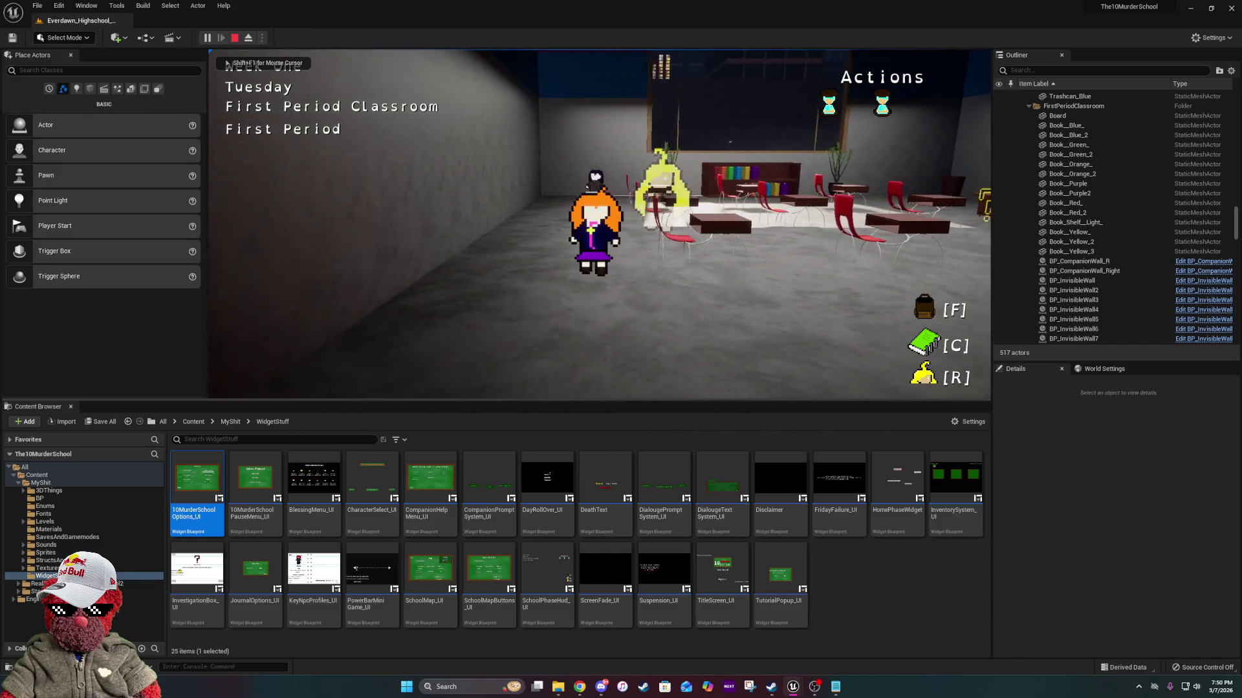
key(e)
key(e)
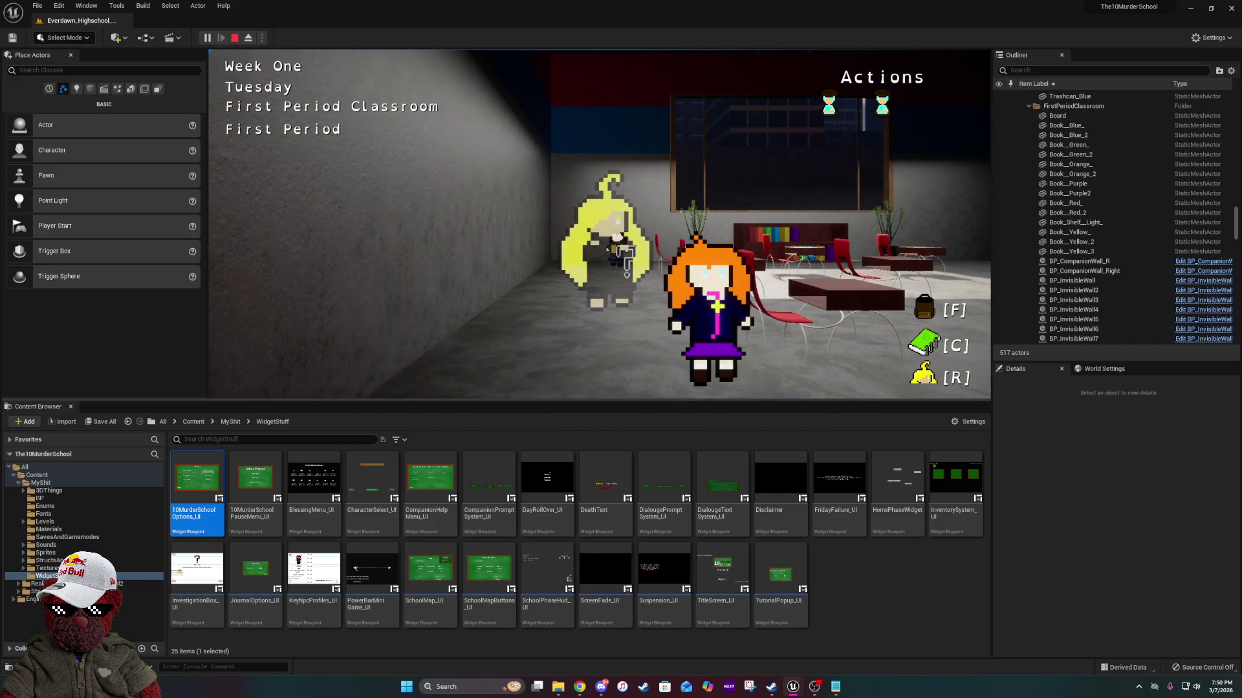
click(426, 324)
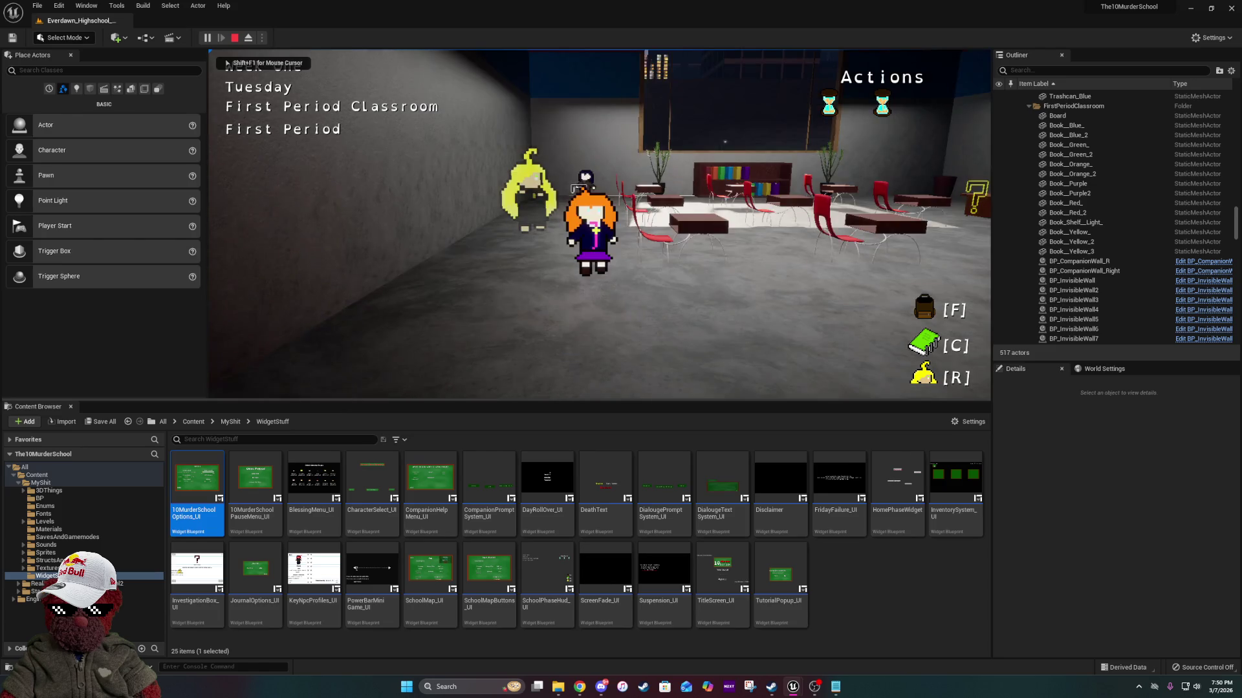
key(e)
key(e)
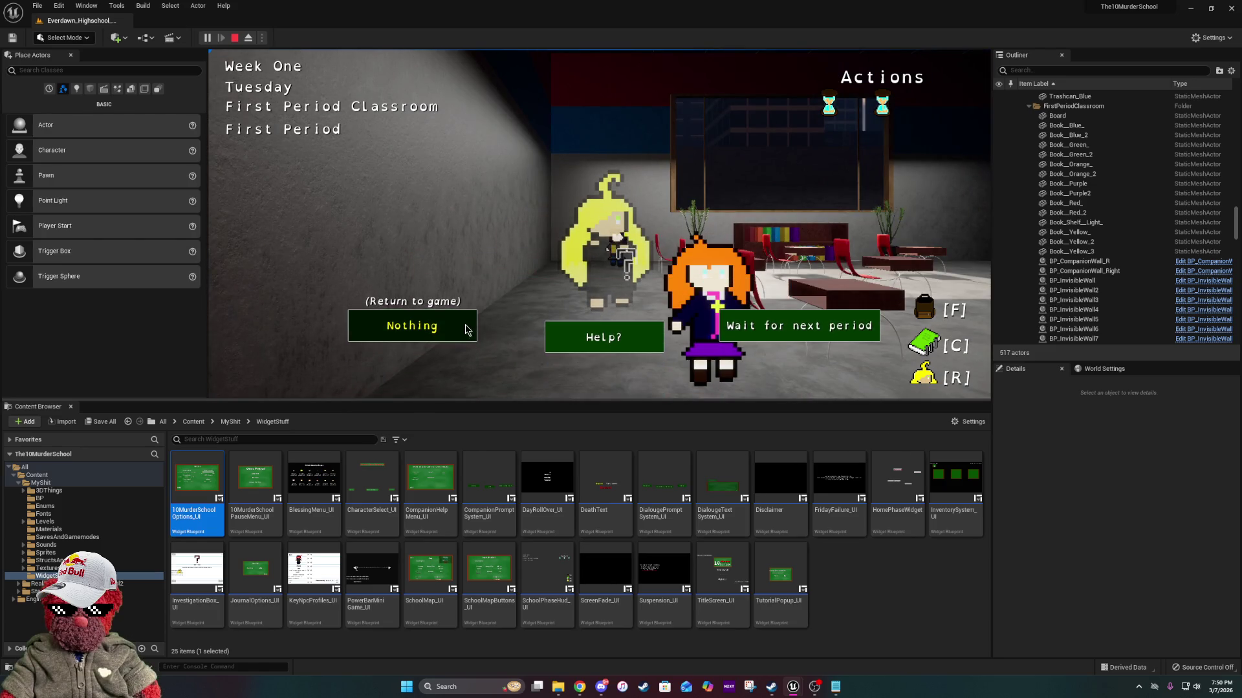
click(471, 321)
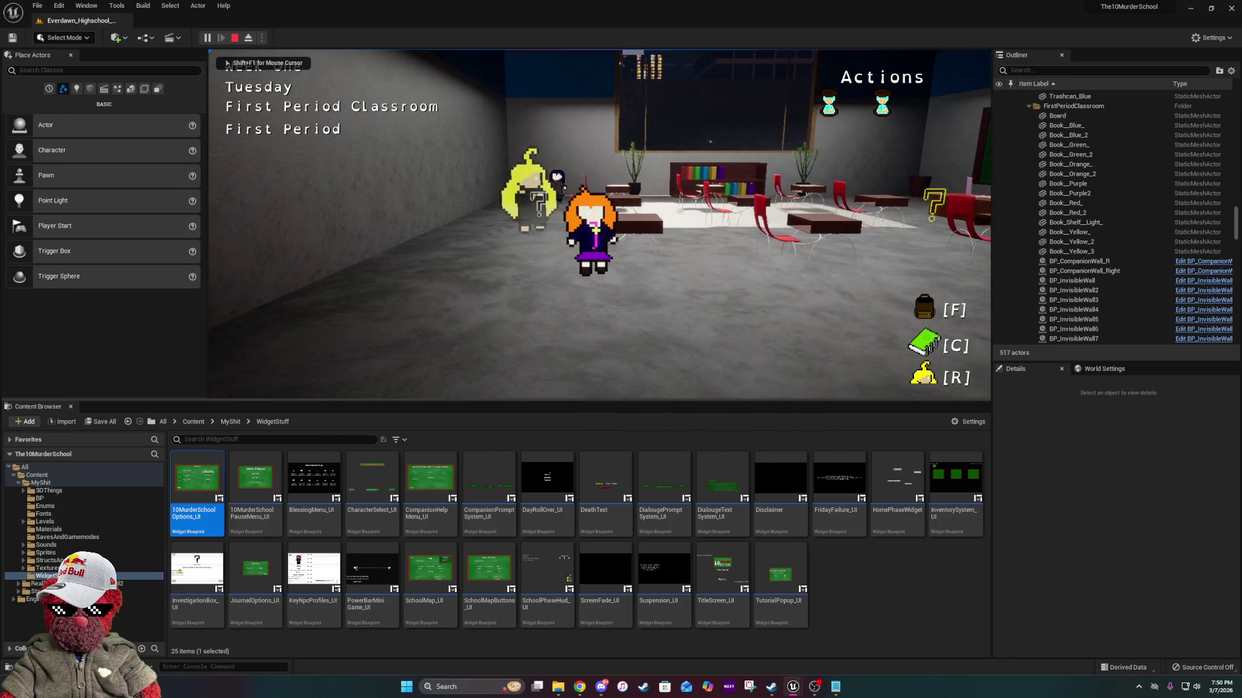
Pause the game, view the Options screen, then resume playing.
key(Escape)
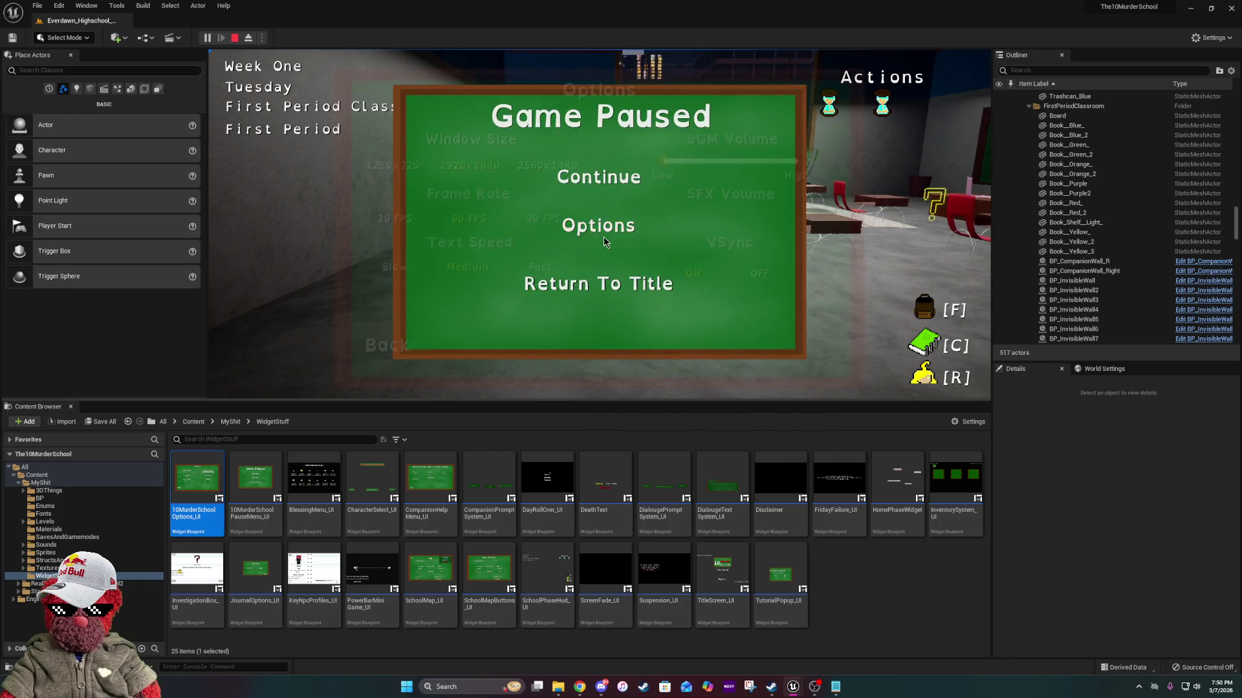
click(604, 242)
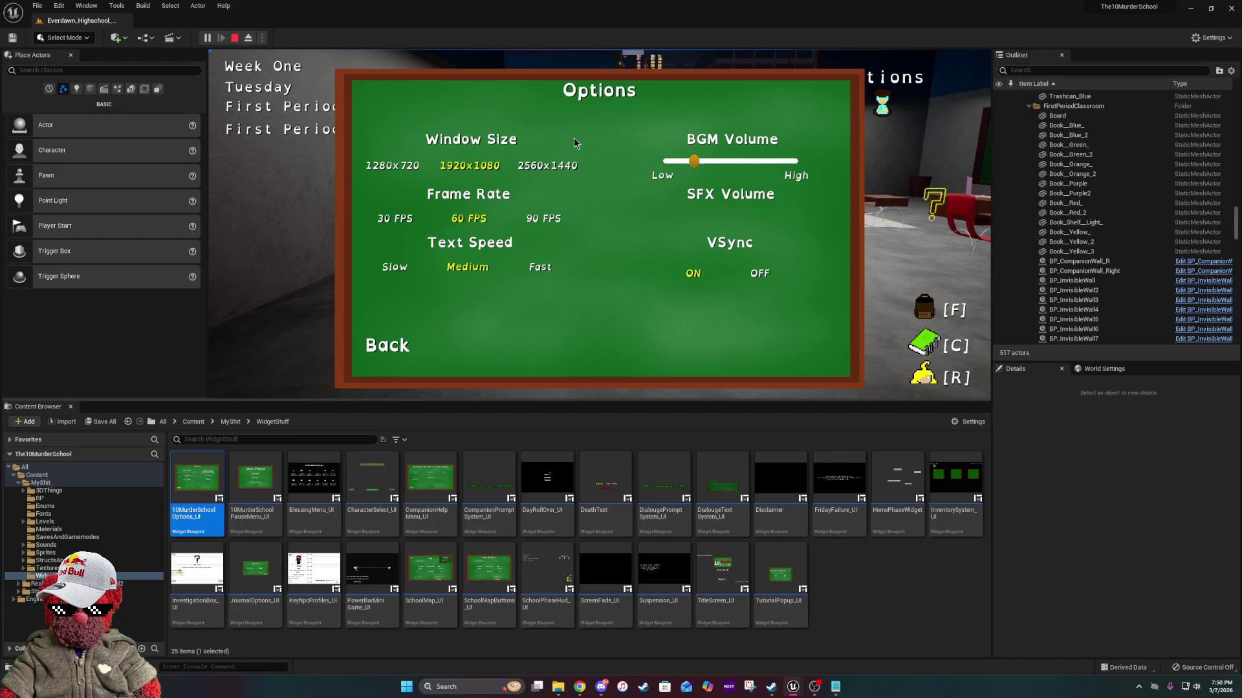
click(404, 346)
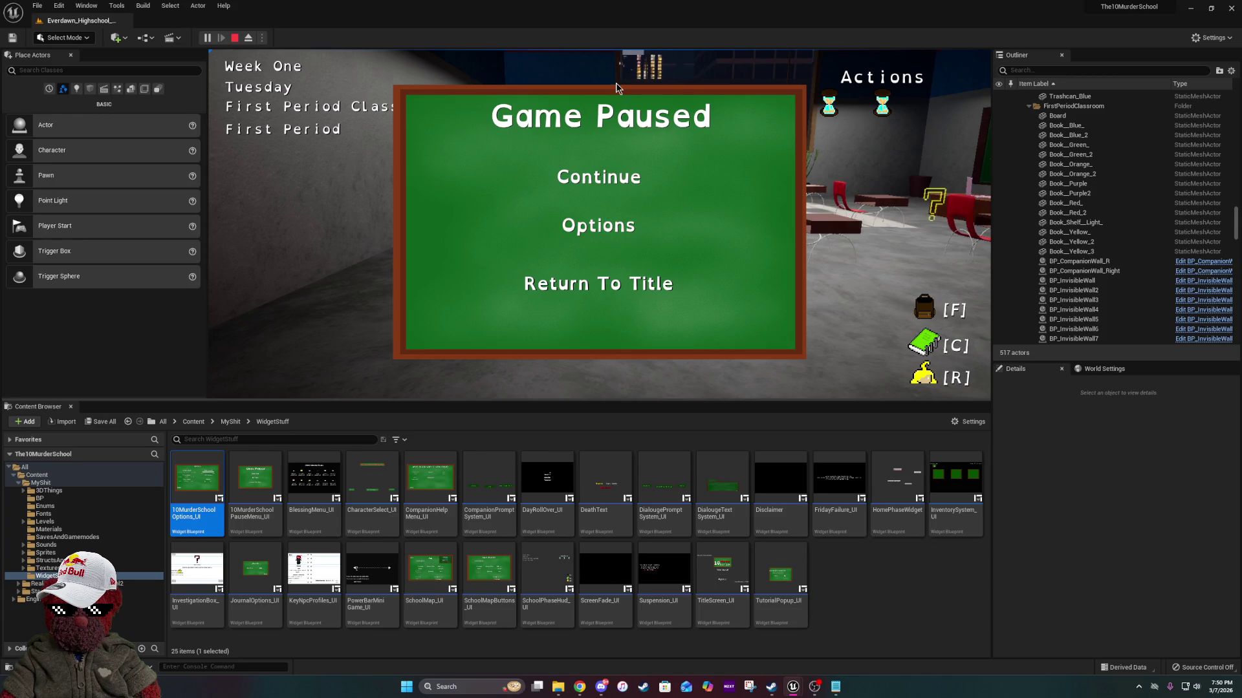
click(582, 184)
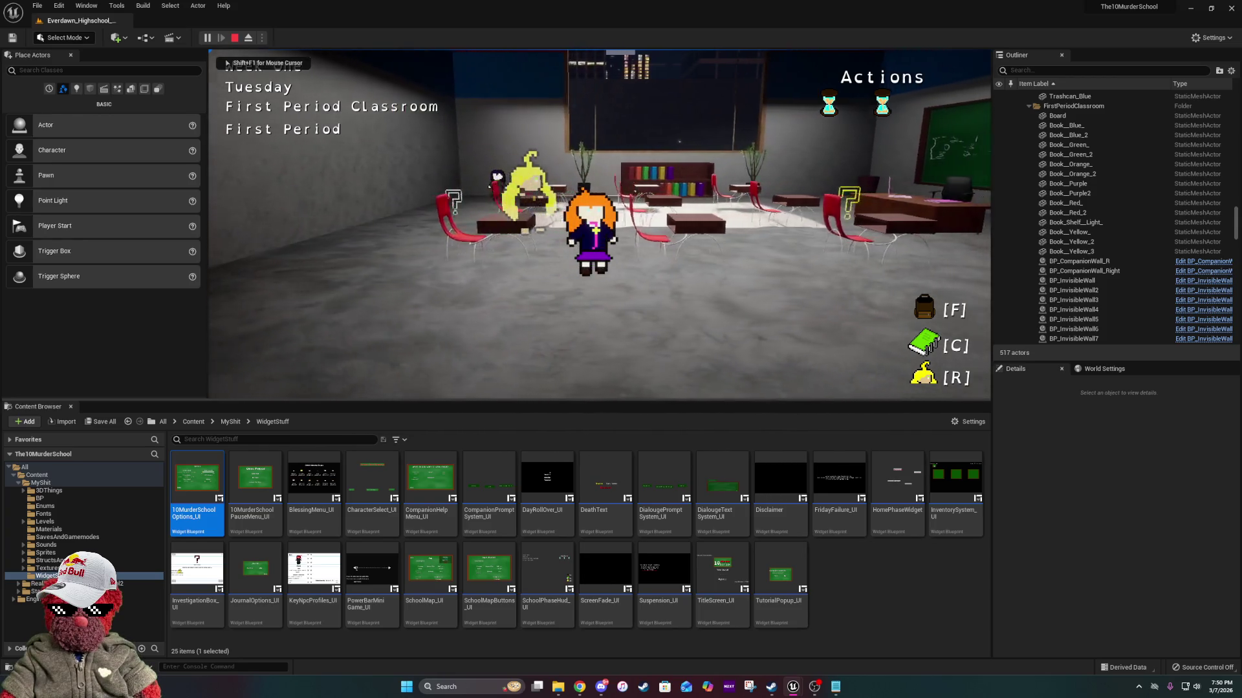
Stop the play session, show the MyShit folder, and bring the Trello board forward.
key(p)
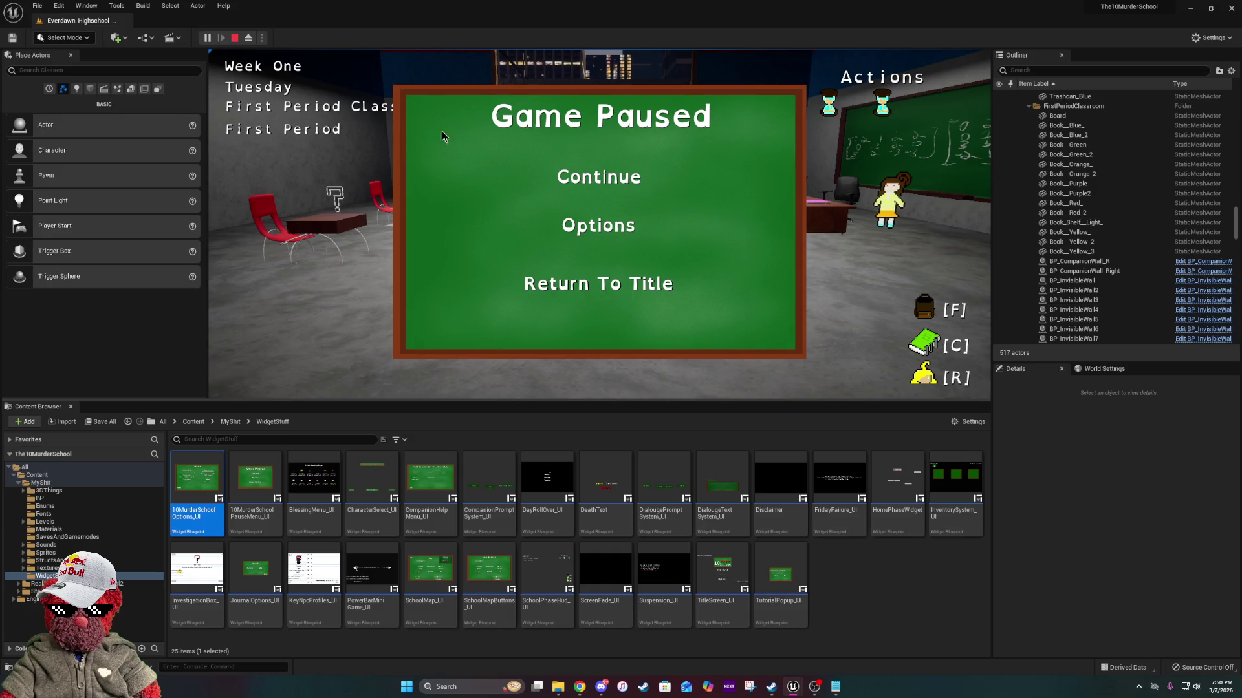
key(Escape)
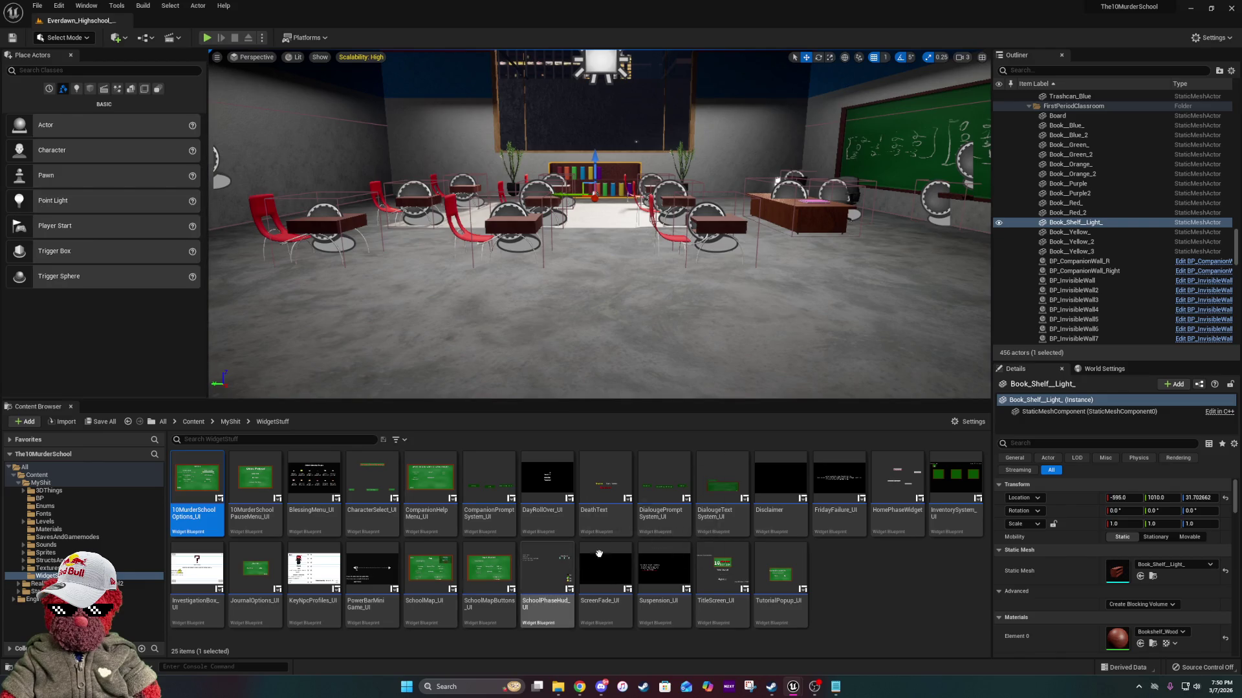
click(226, 422)
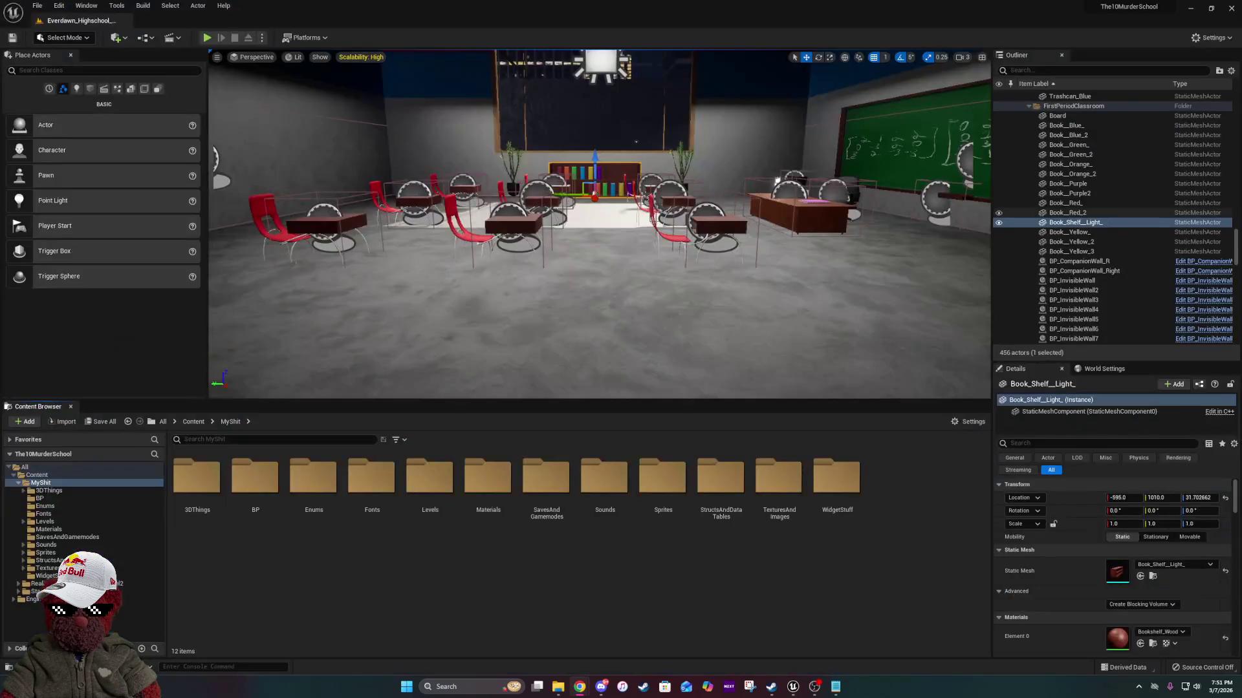
key(alt+Tab)
drag(1081, 218, 915, 188)
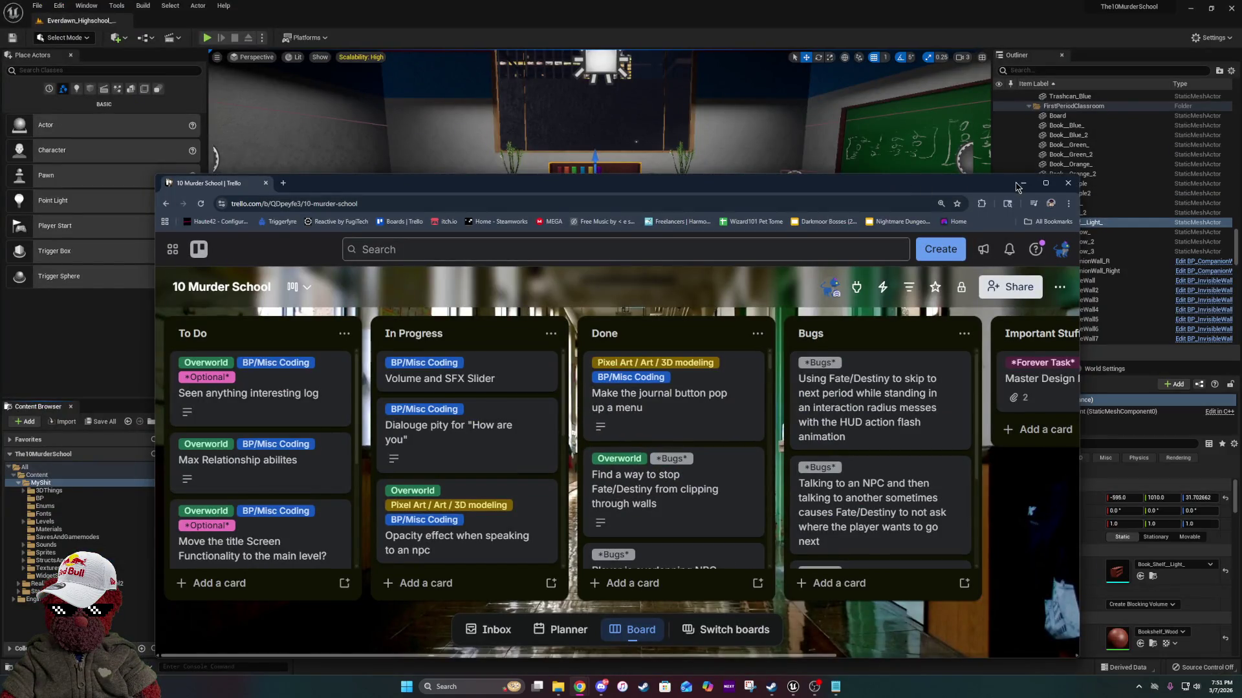
Maximize Trello and drag the Volume and SFX Slider card to the bottom of In Progress.
click(1045, 183)
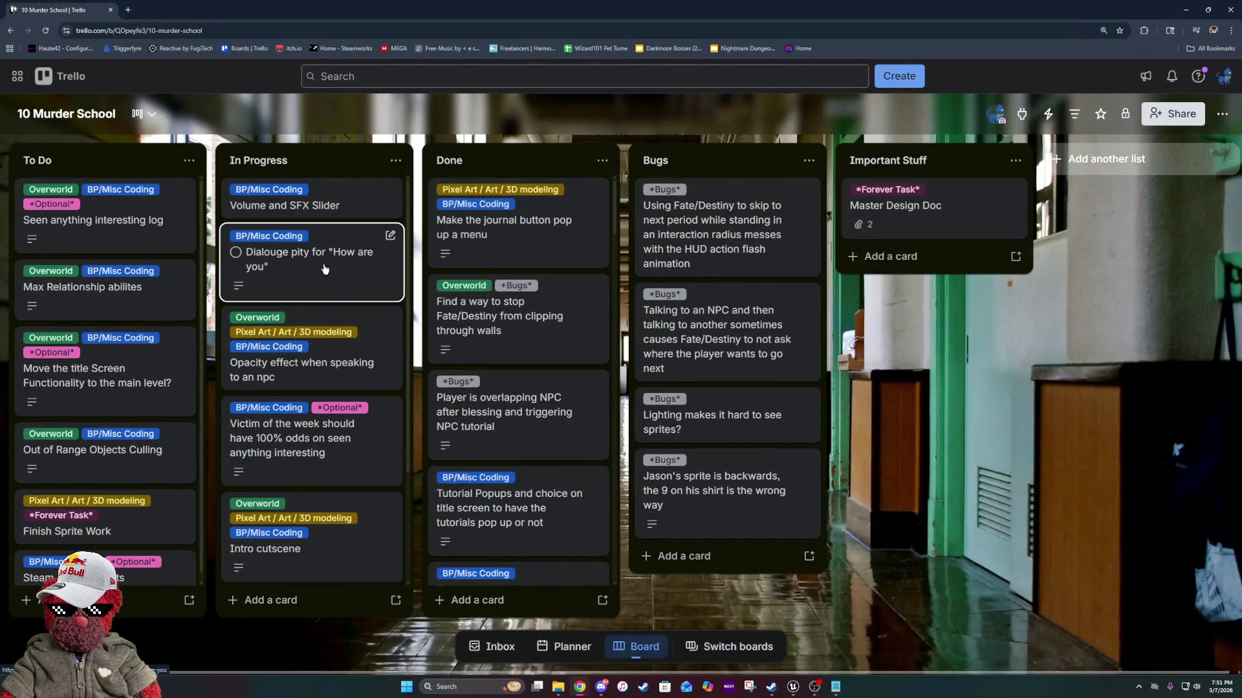
drag(343, 205, 334, 564)
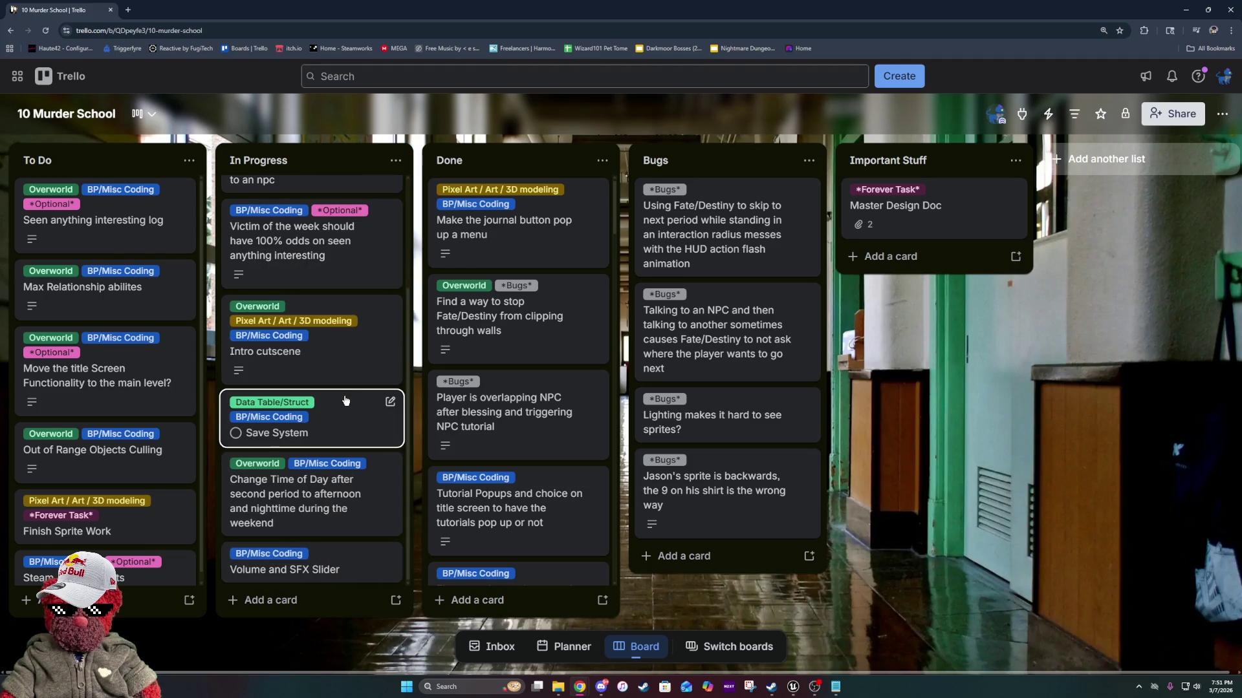
scroll(347, 399, up, 2)
scroll(346, 401, down, 2)
scroll(346, 401, up, 3)
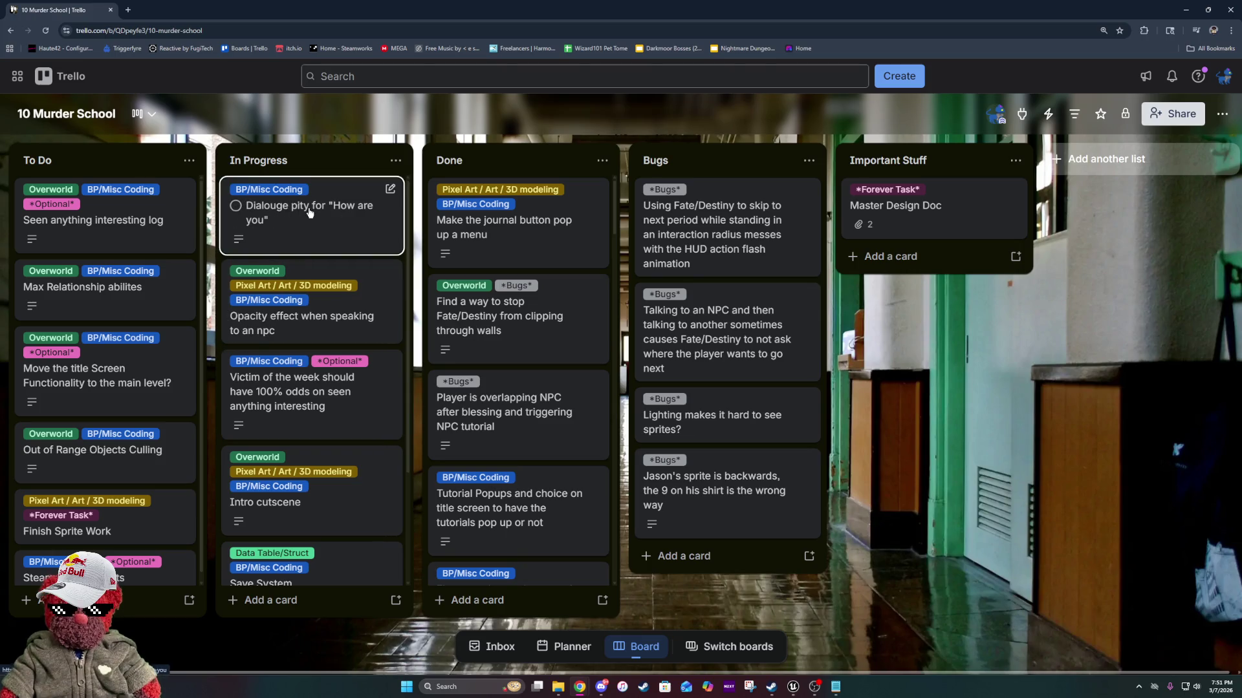
Move the browser aside and start playing the level in the editor.
scroll(304, 212, down, 1)
scroll(303, 235, down, 1)
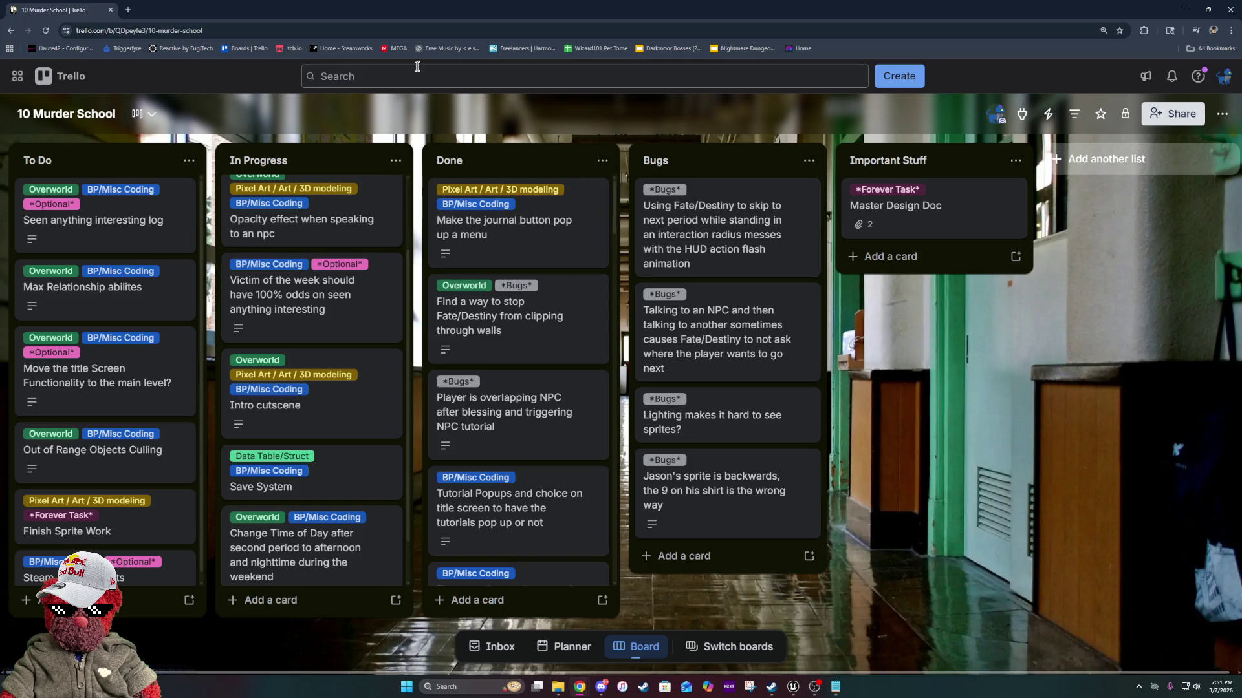
mouse_move(492, 16)
mouse_down()
mouse_move(1099, 326)
mouse_move(1241, 139)
mouse_up()
click(207, 38)
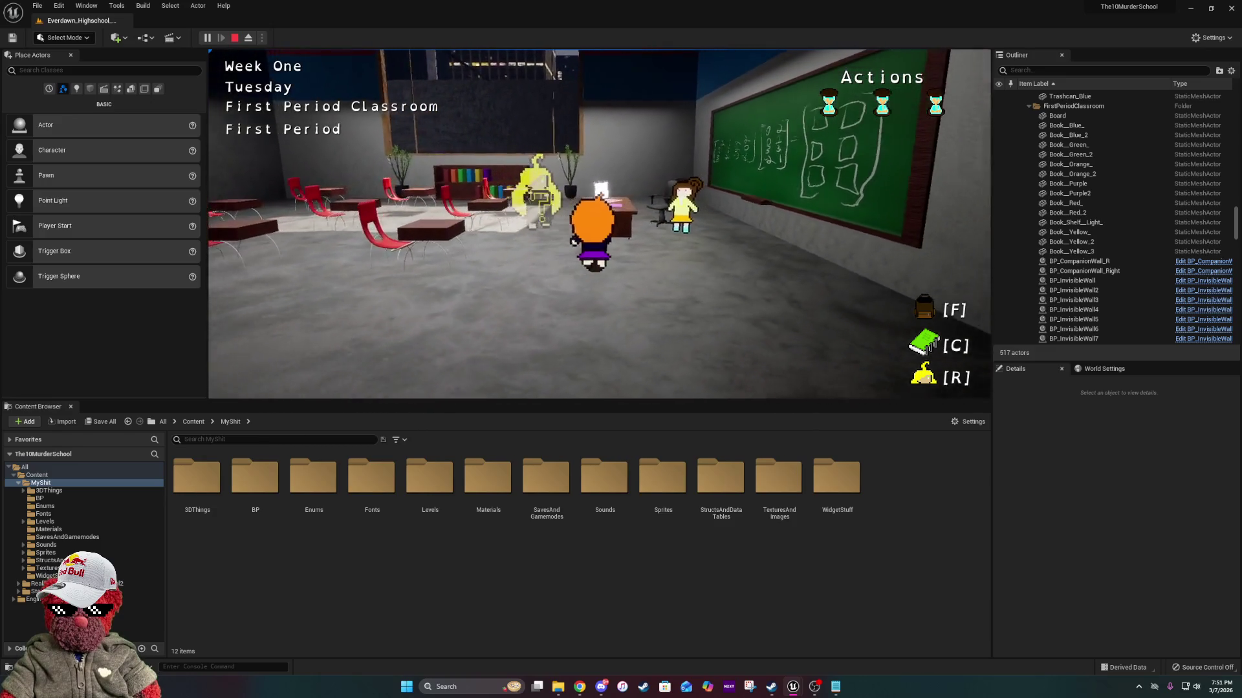
Talk to Fate and skip through her tutorial lines.
key(e)
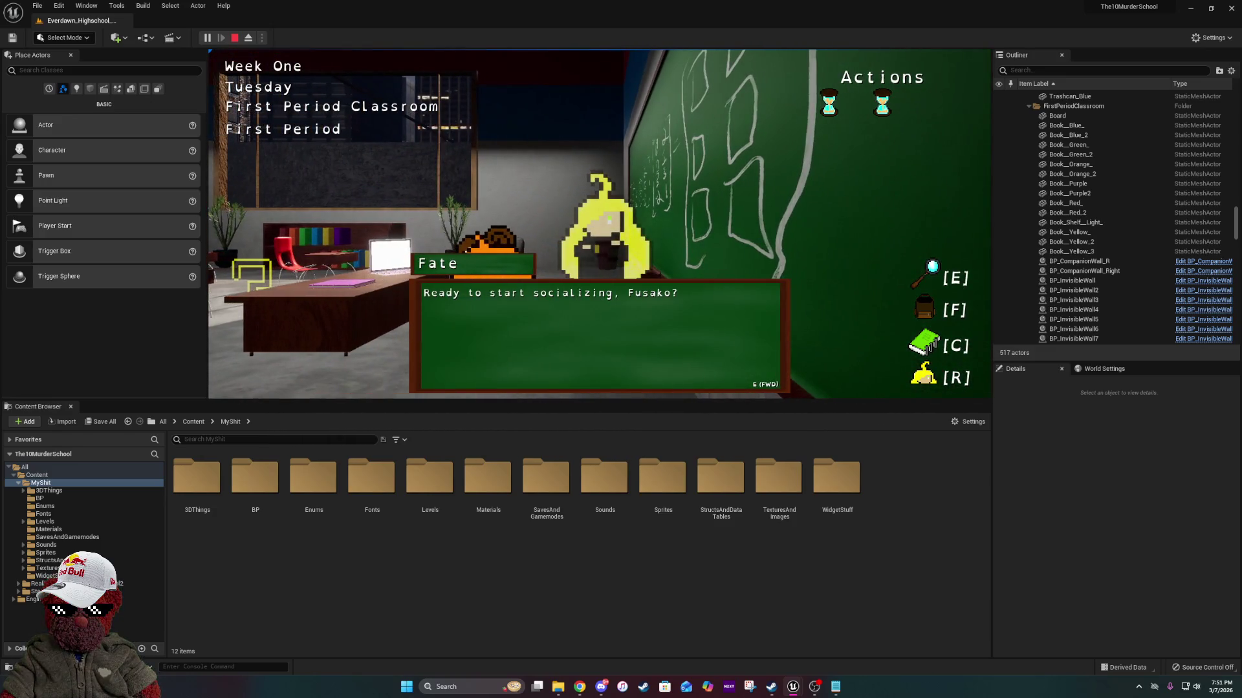
key(e)
key(e)
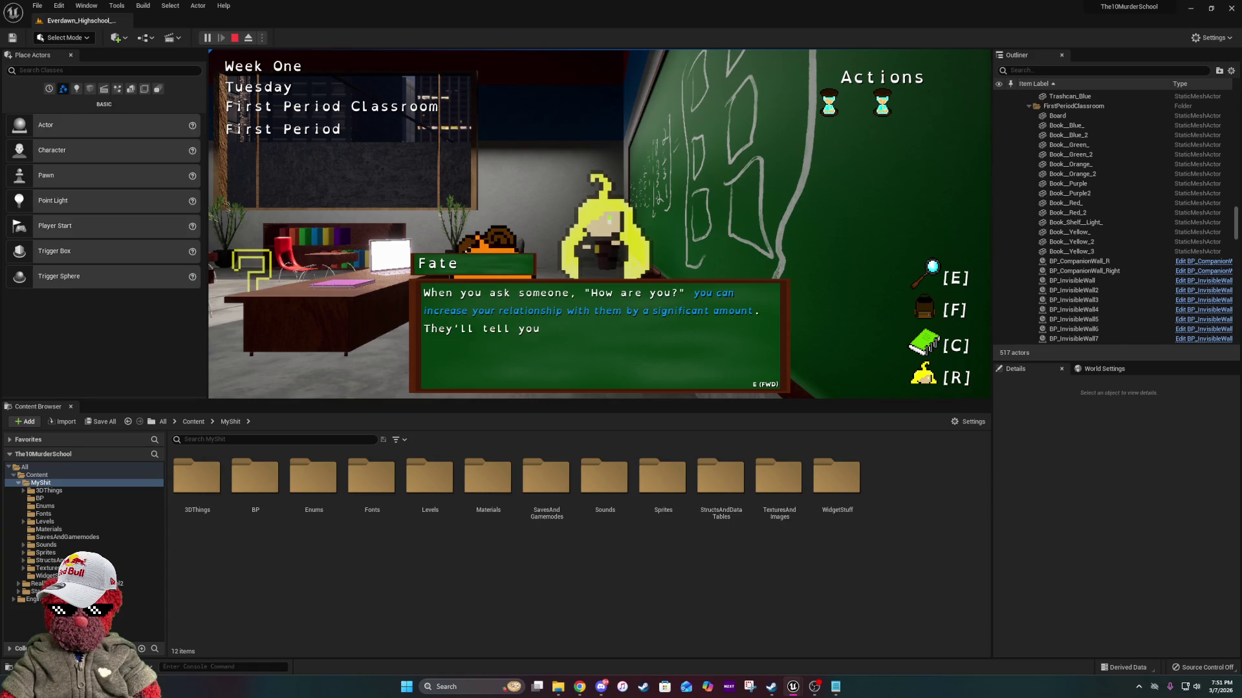
key(e)
key(e)
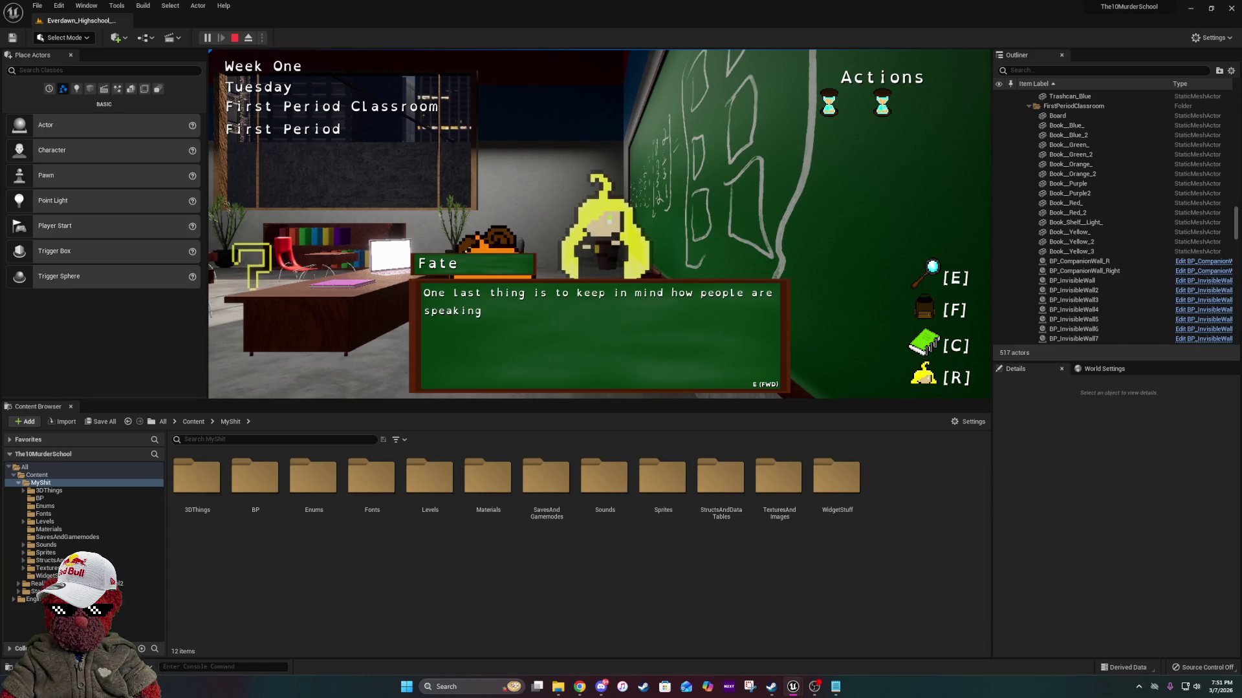
key(e)
key(e)
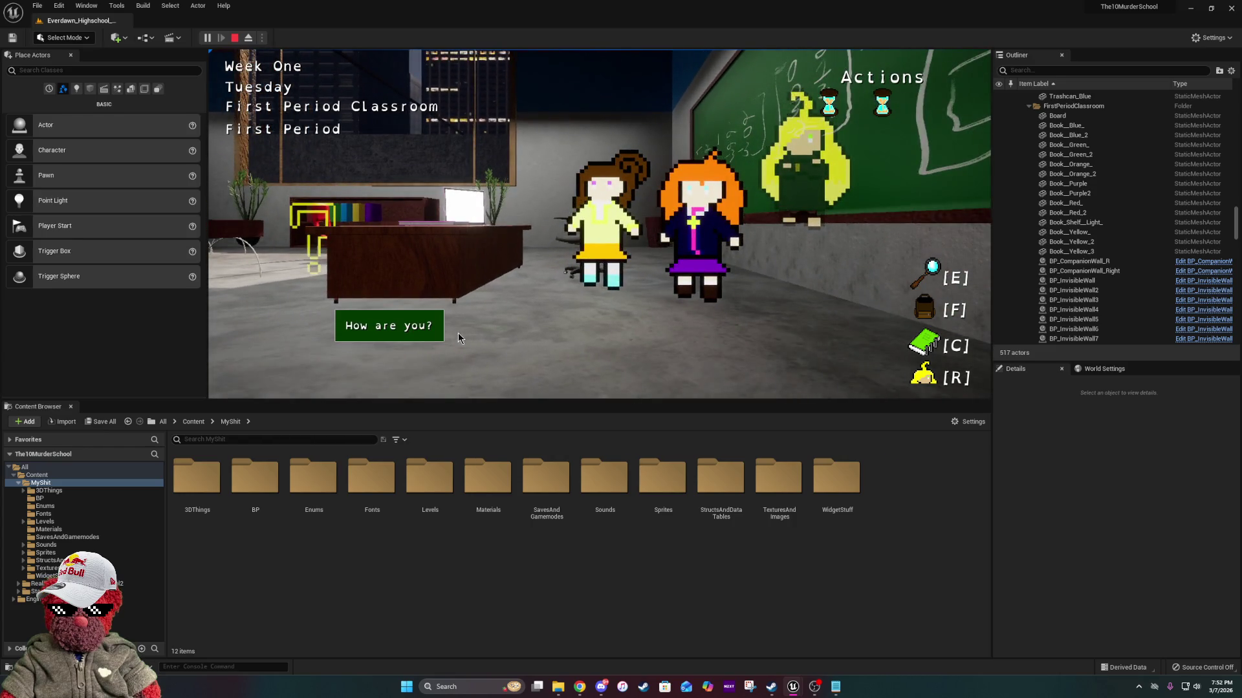
Ask Jessica 'How are you?' and advance through her reply.
click(453, 331)
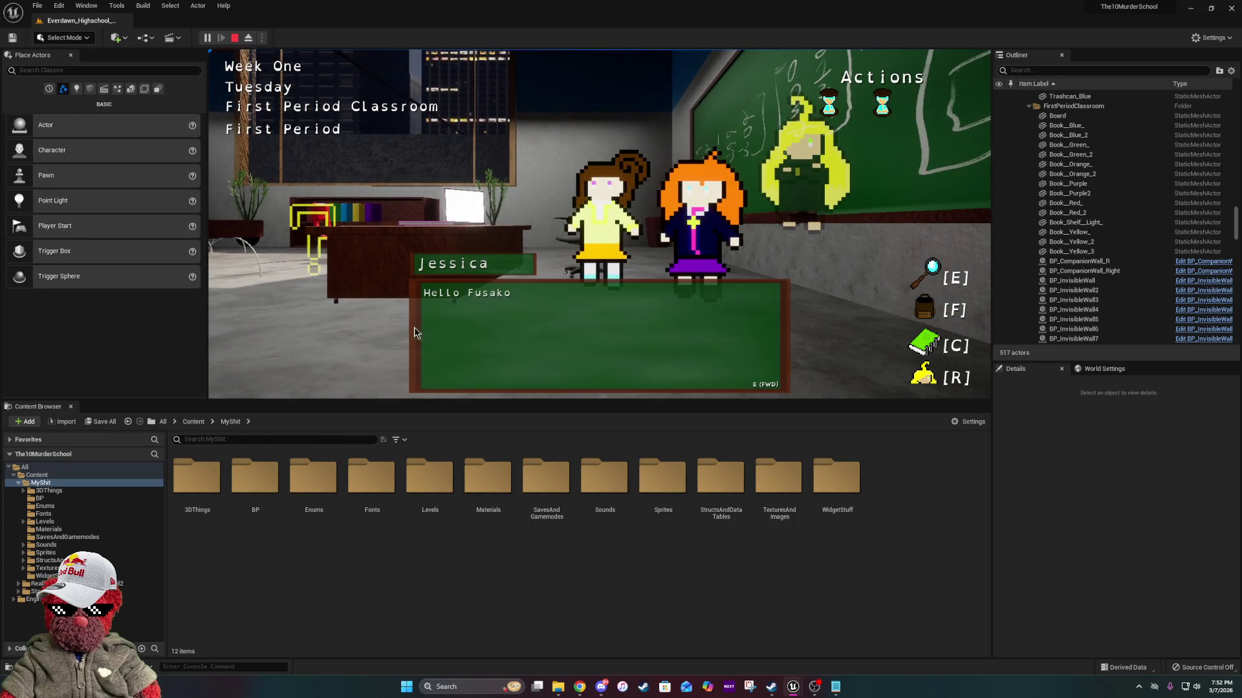
key(e)
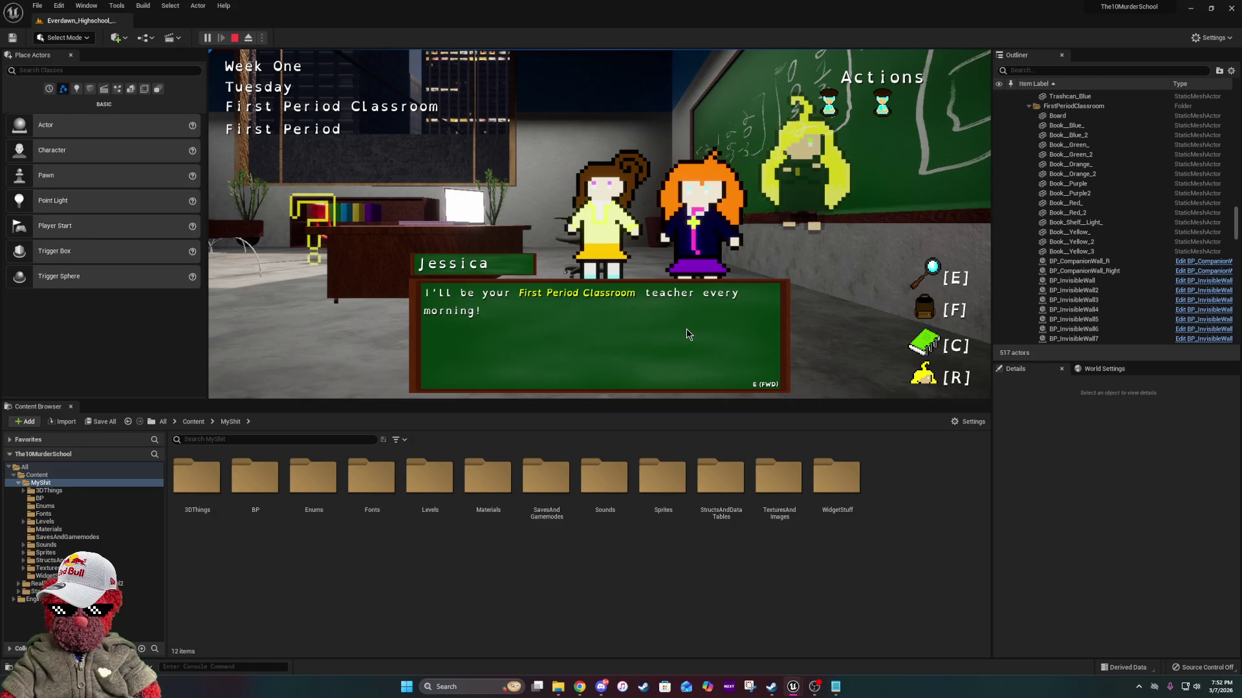
key(e)
key(e)
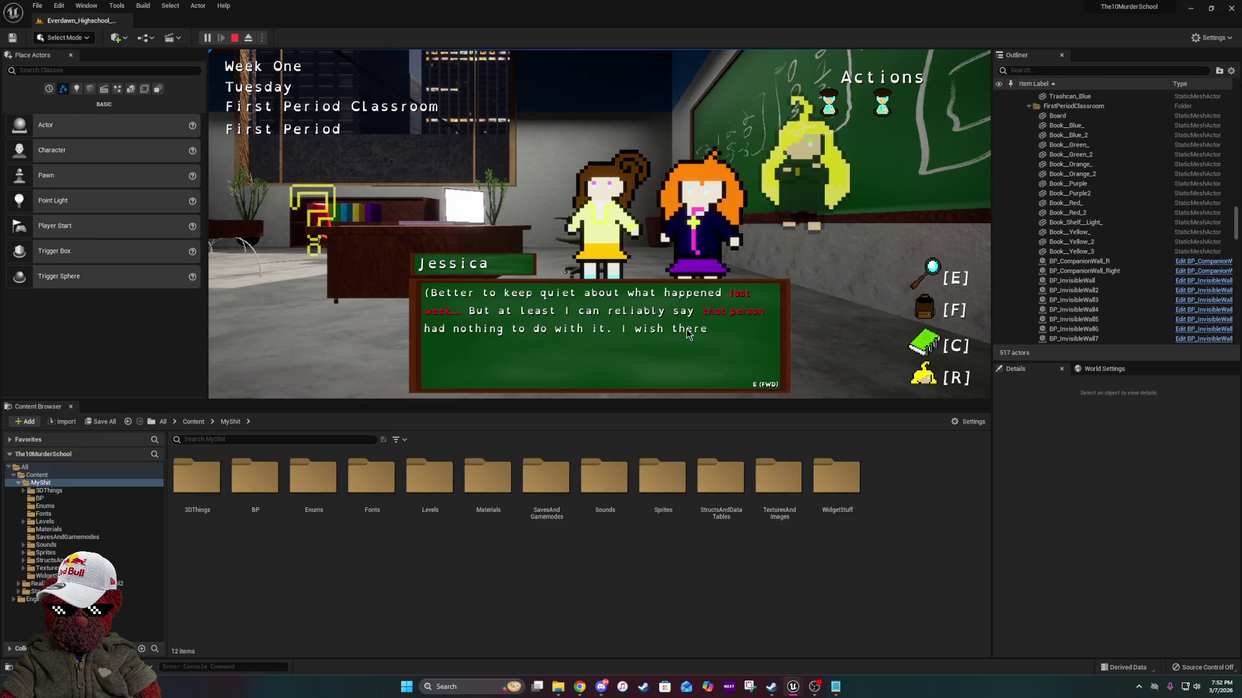
key(e)
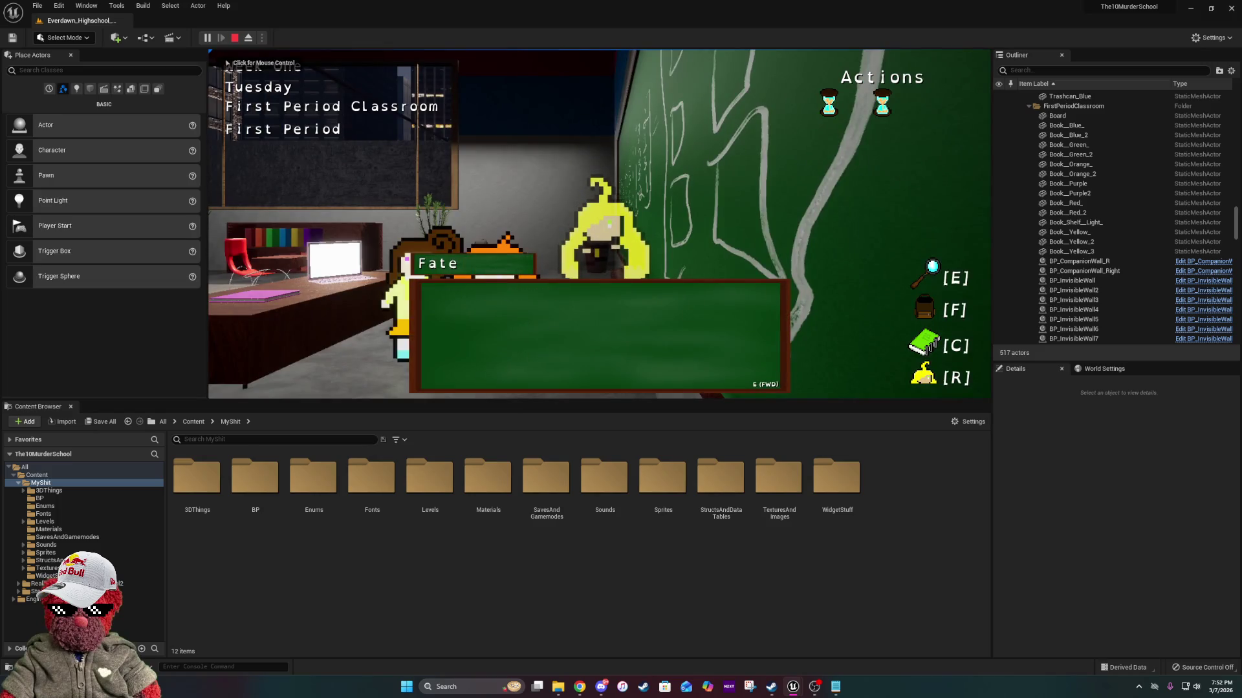
Choose Fate's 'Wait for next period' option to reach the School Rooftop, then stop playing.
click(472, 324)
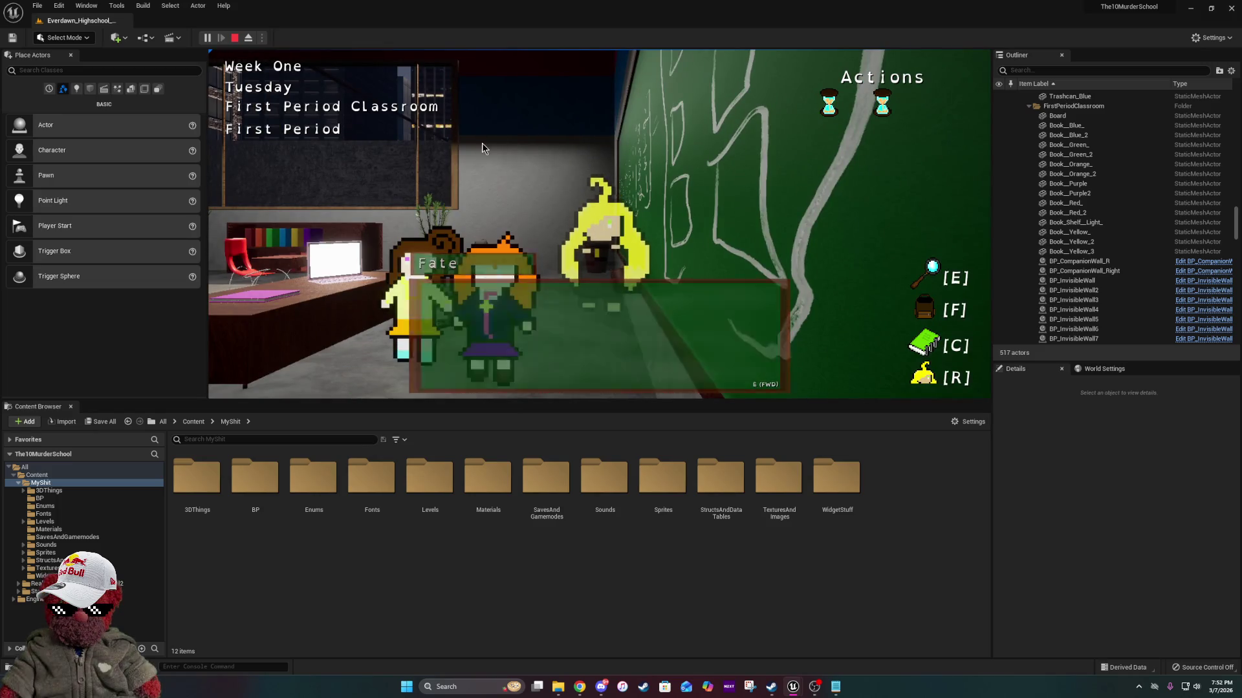
click(575, 204)
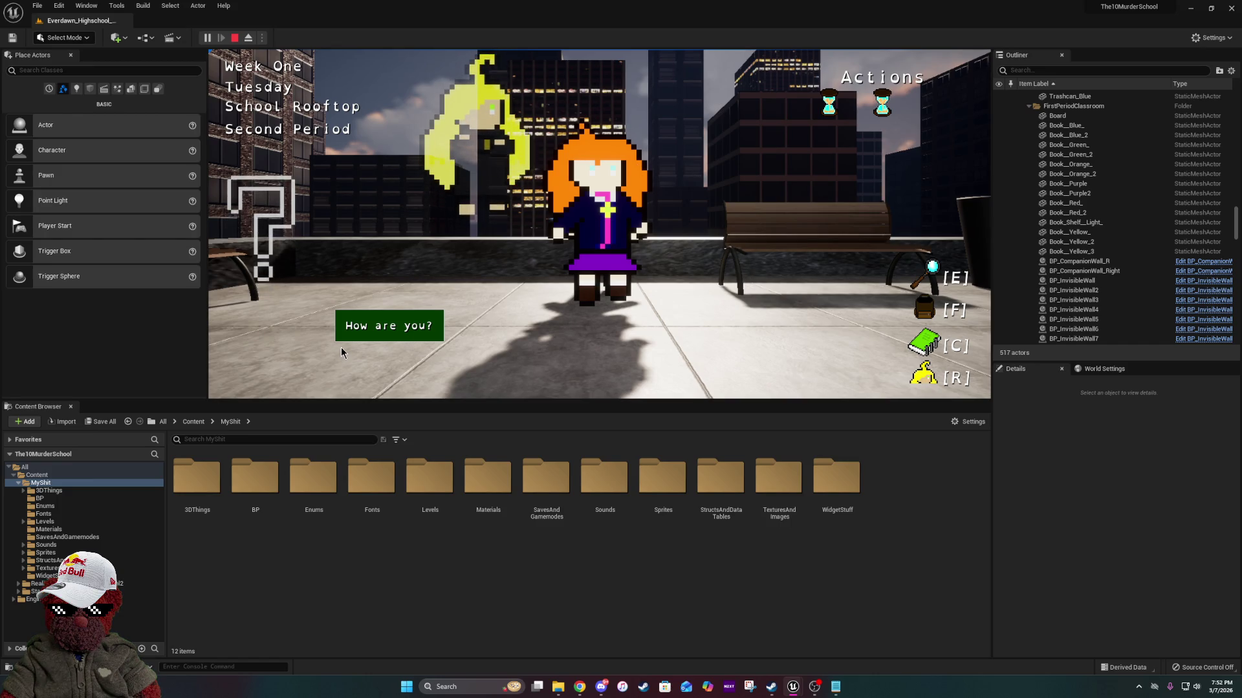
key(Escape)
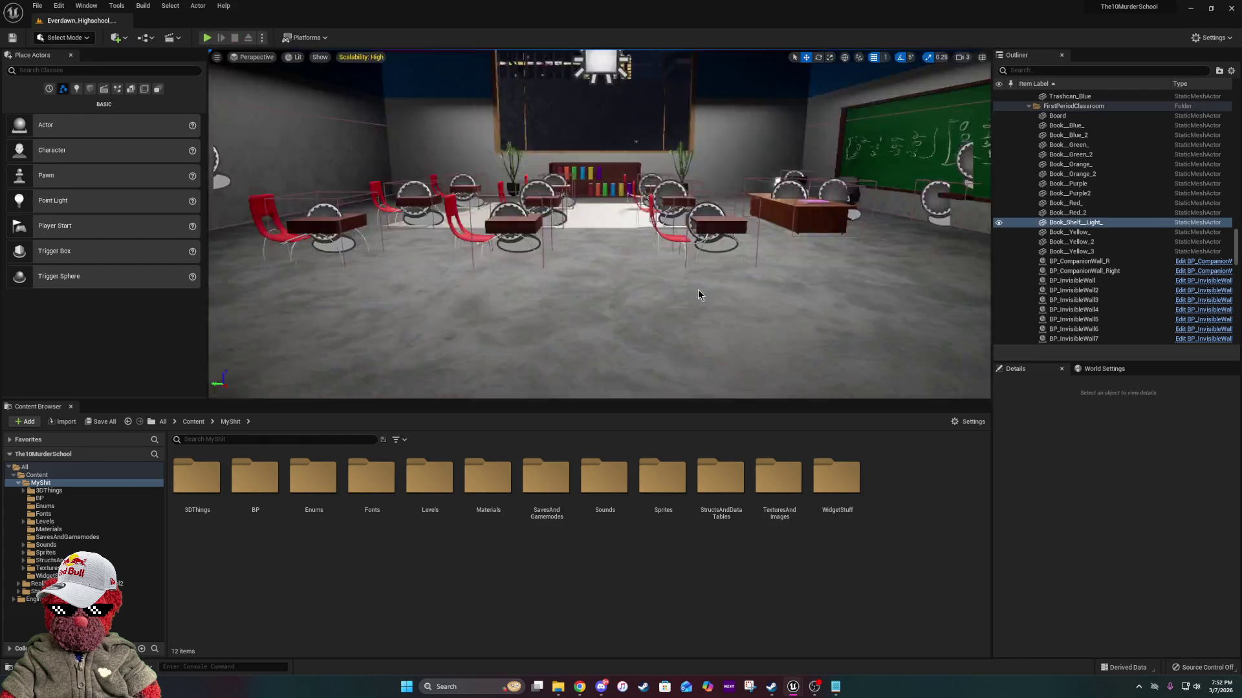
Return to the level editor and bring the Trello board in front of it.
click(698, 289)
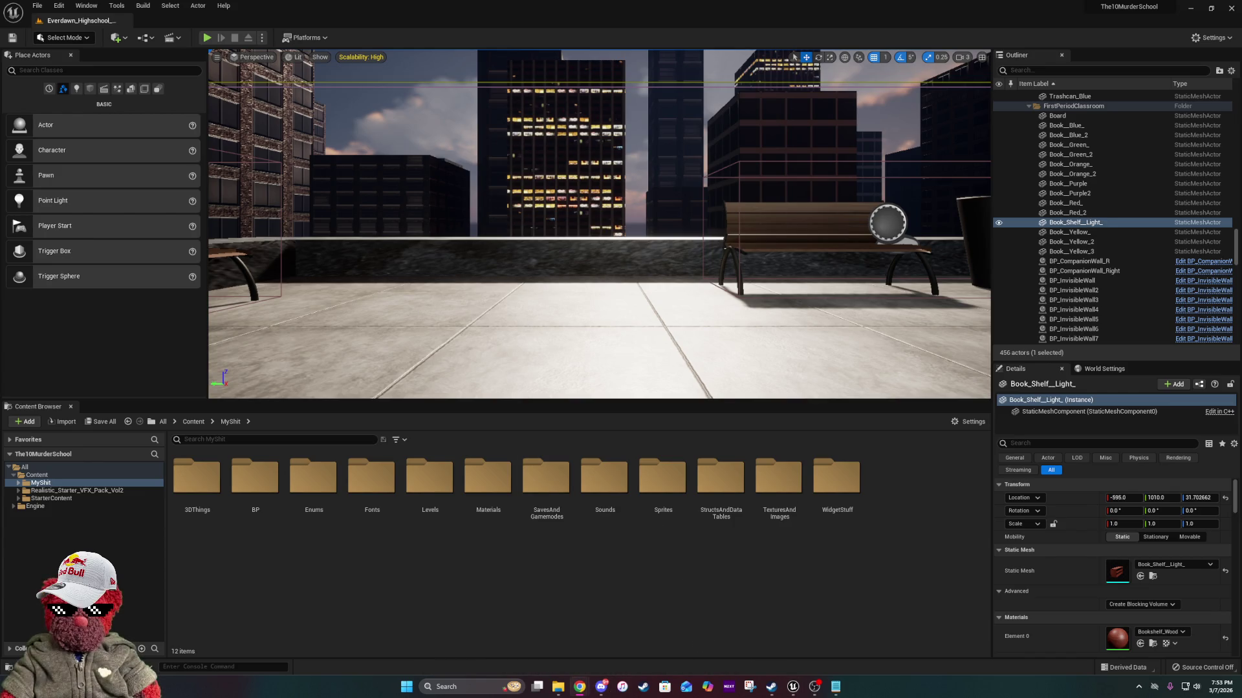
key(alt+Tab)
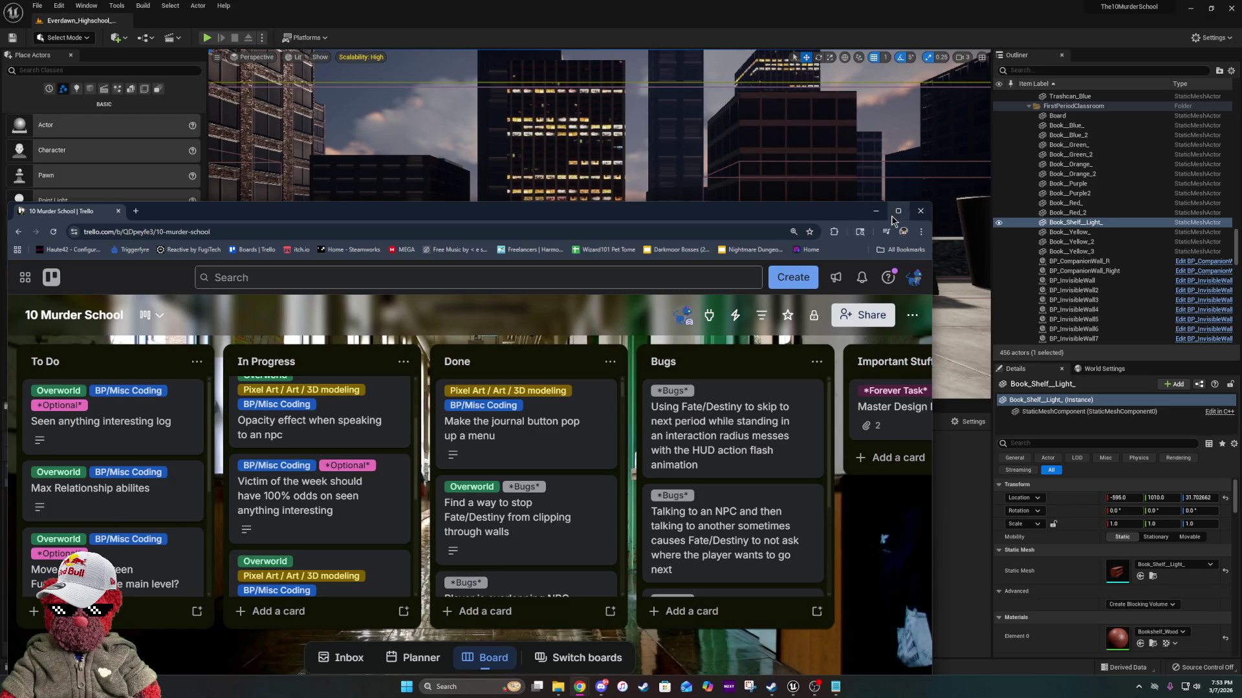
Maximize the Trello browser window and scroll down the 10 Murder School board.
click(897, 211)
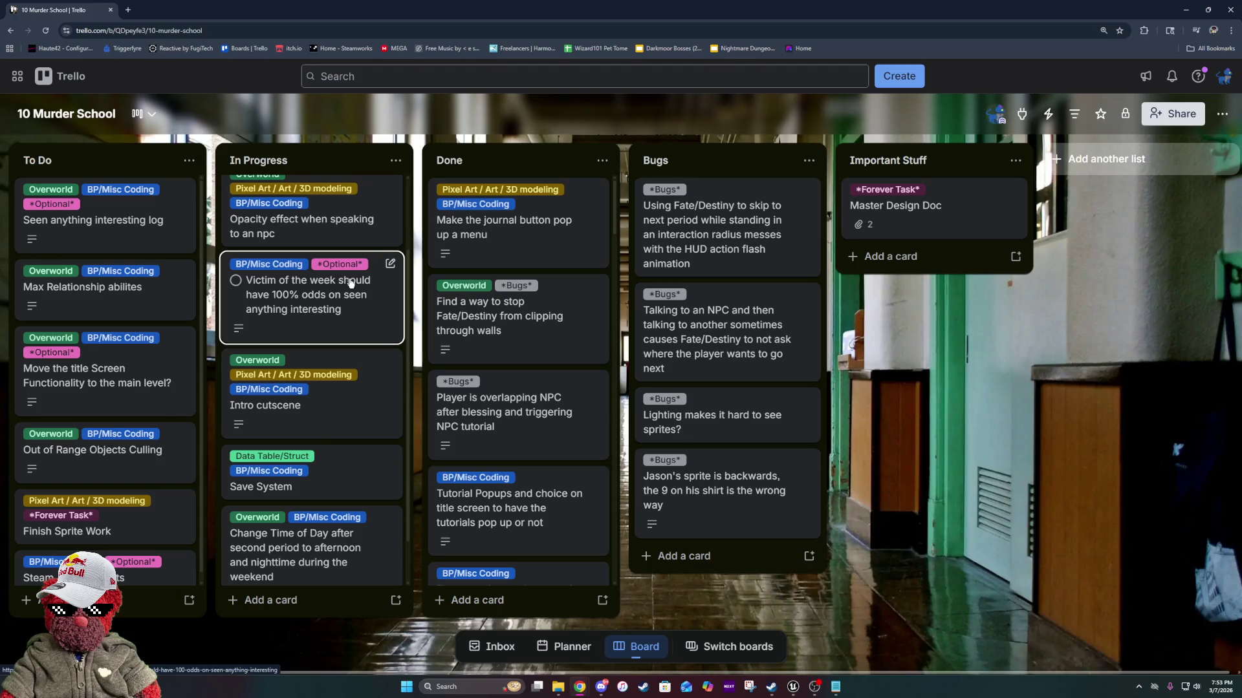
scroll(353, 281, down, 2)
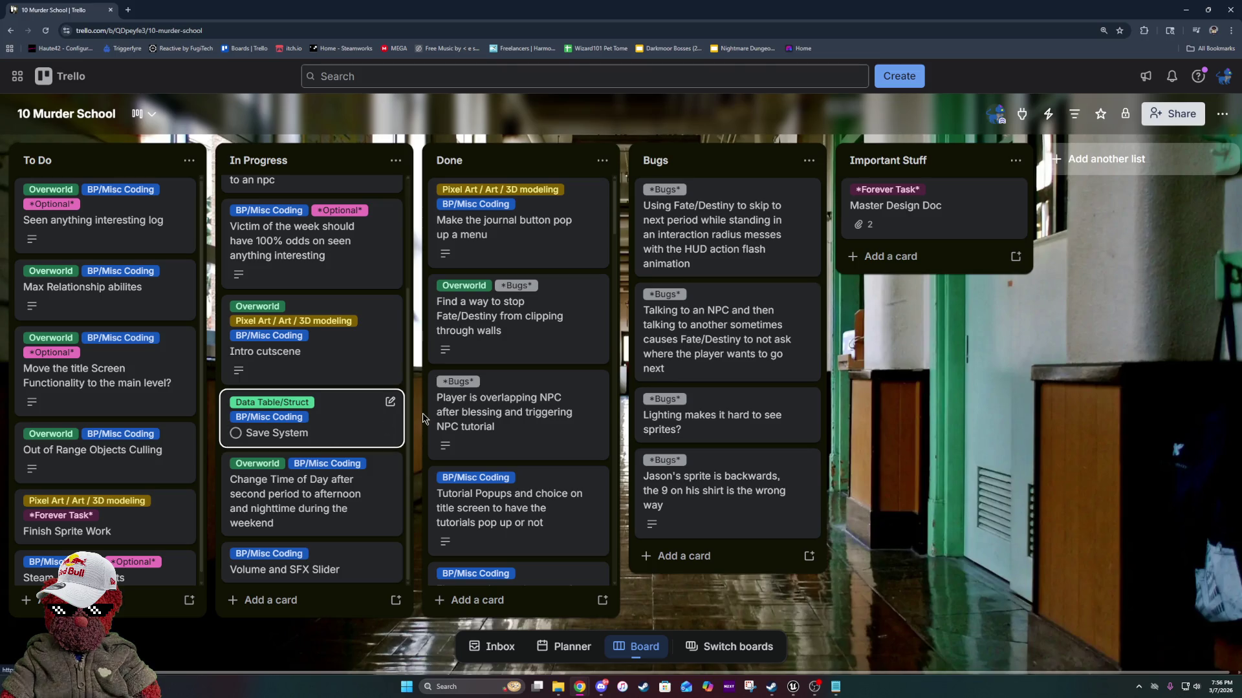
scroll(336, 438, up, 2)
scroll(341, 437, down, 2)
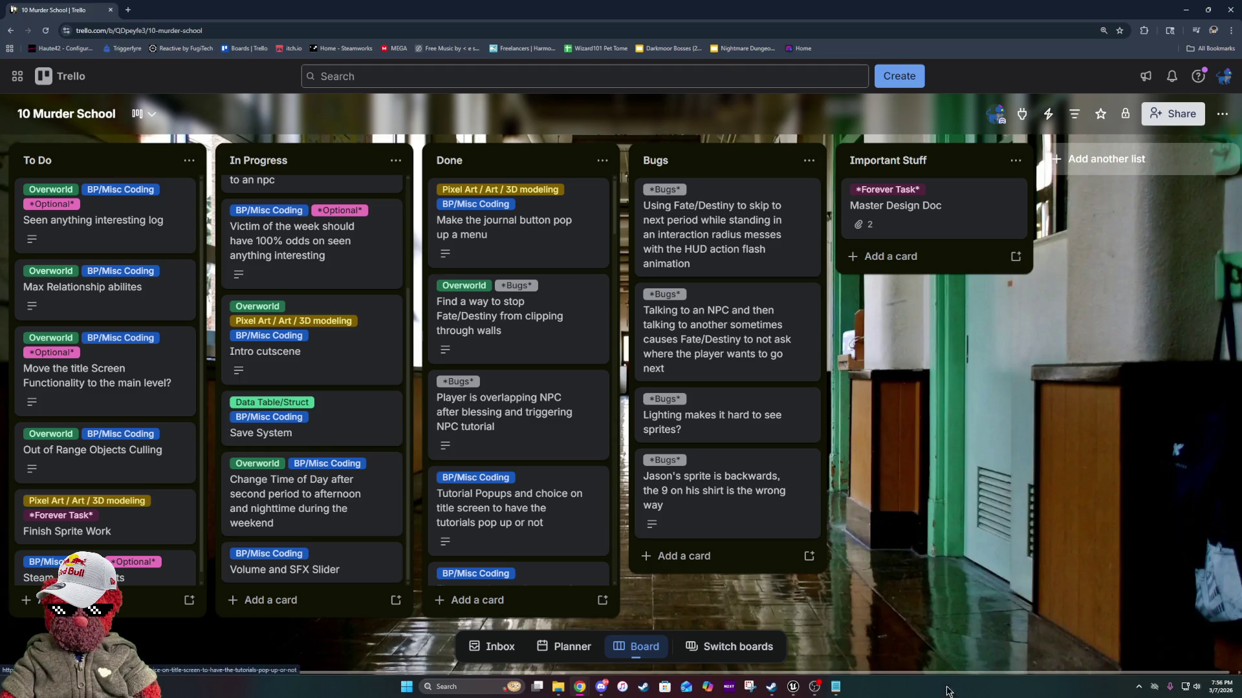
mouse_move(794, 689)
click(740, 634)
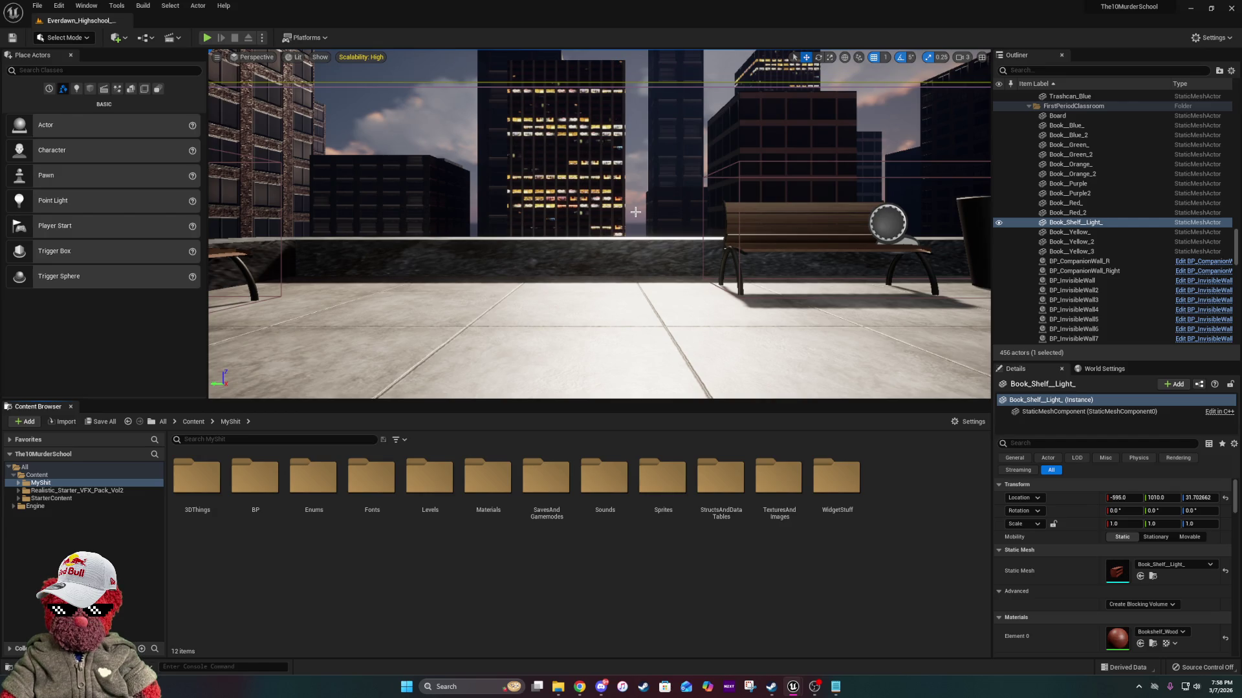
Focus the viewport on the selected classroom bookshelf.
key(f)
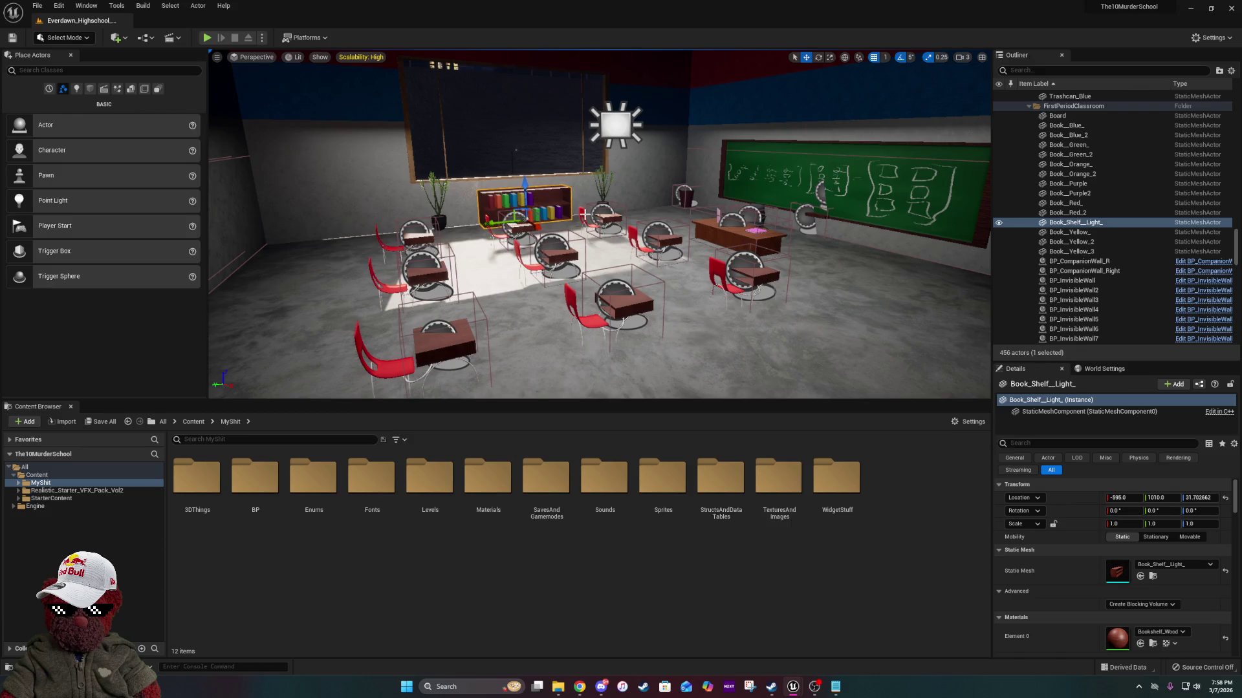
Frame the First Period Classroom in the viewport, then open the StructsAndDataTables folder.
drag(586, 215, 550, 265)
scroll(586, 213, down, 4)
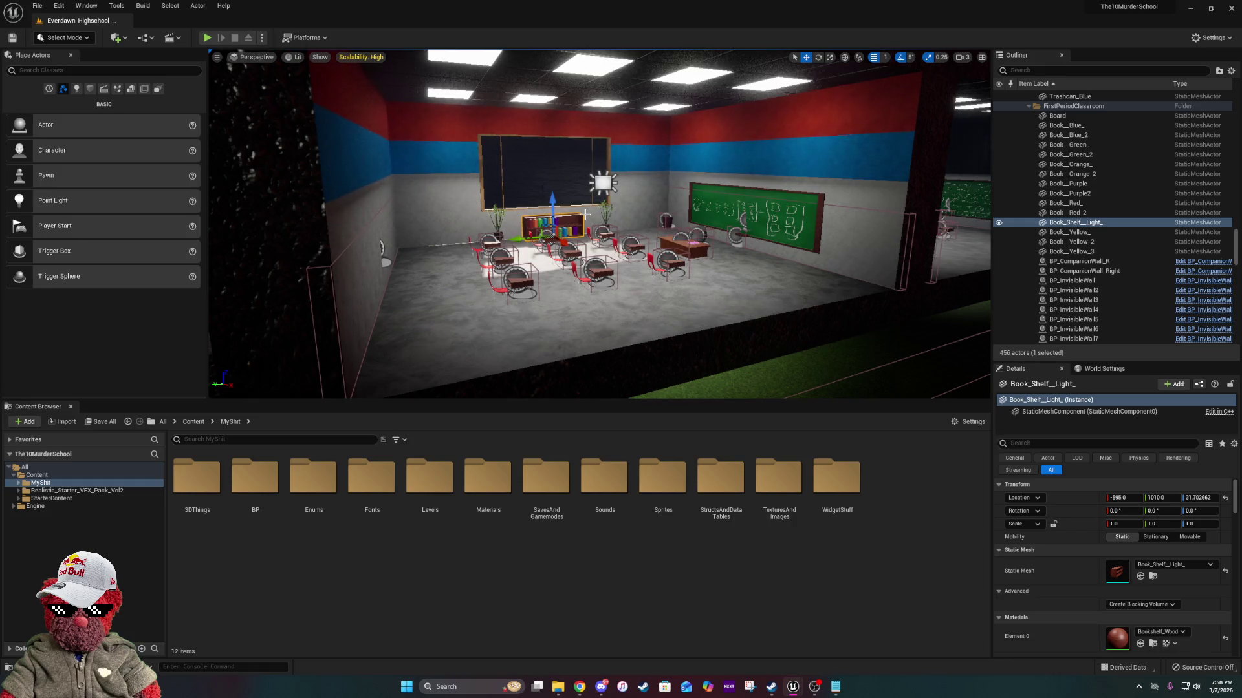
scroll(586, 213, up, 4)
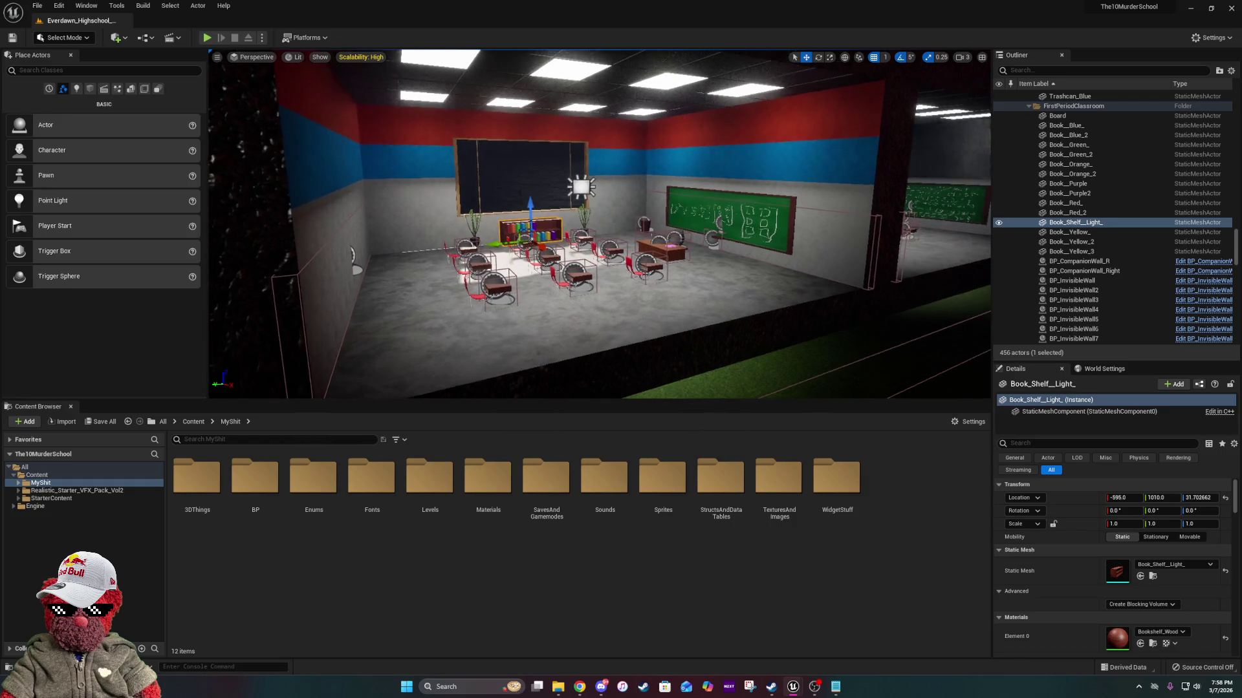
scroll(567, 225, up, 3)
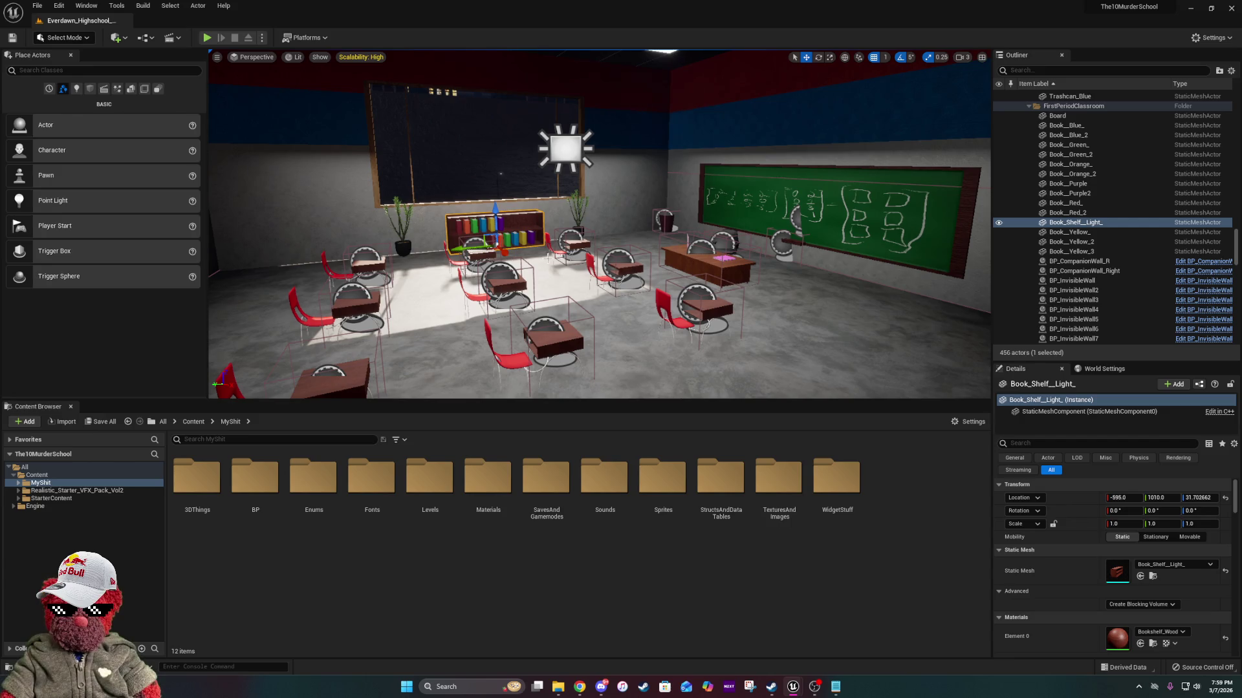
drag(574, 264, 574, 264)
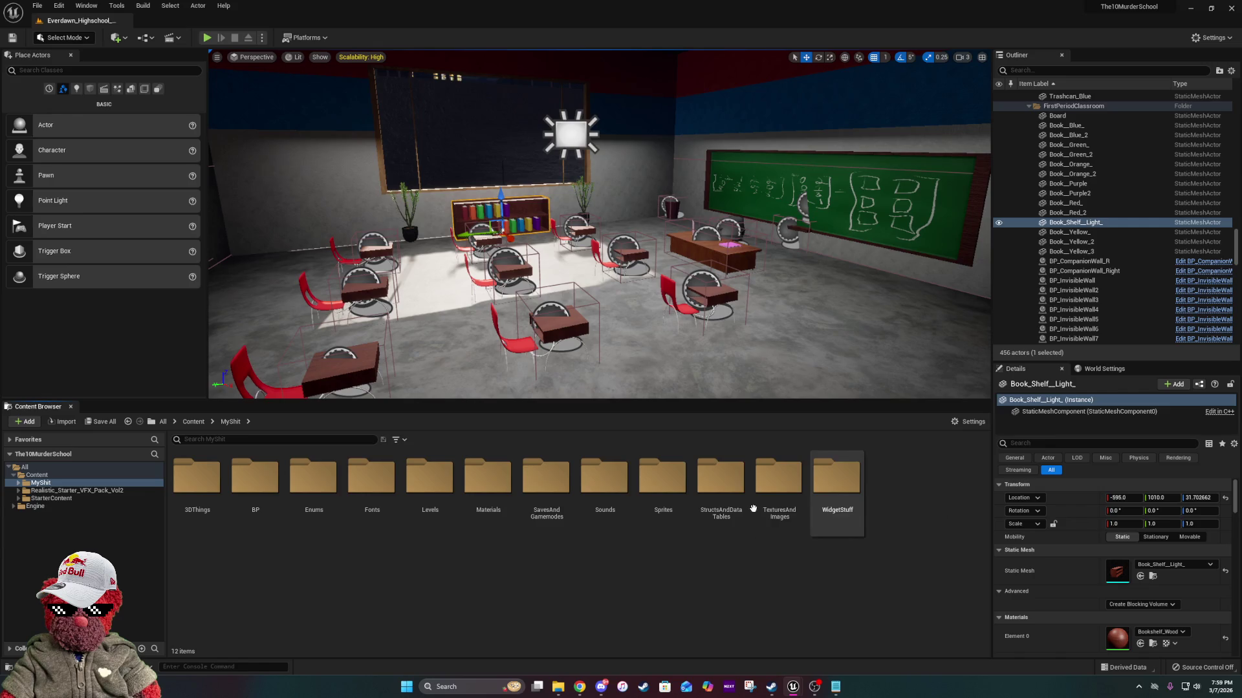
double_click(722, 492)
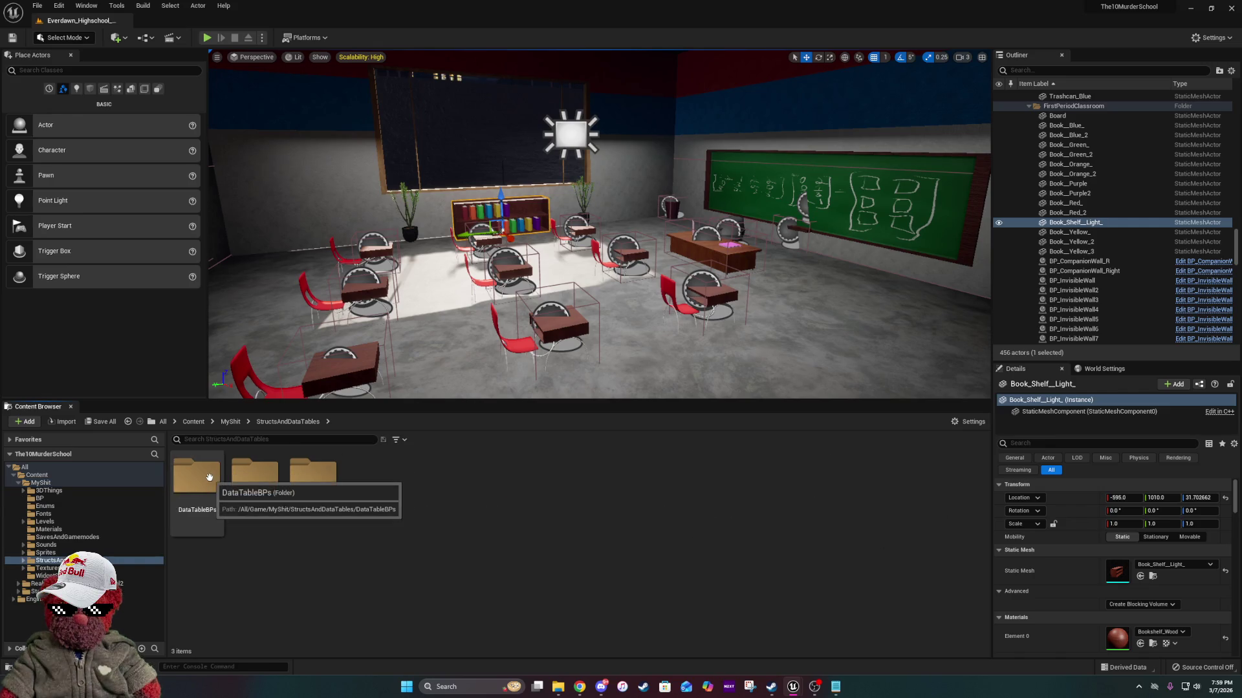
Open 10MurderSchoolNPCDataTable from StructsAndDataTables > DataTables and maximize its editor window.
double_click(196, 477)
click(222, 508)
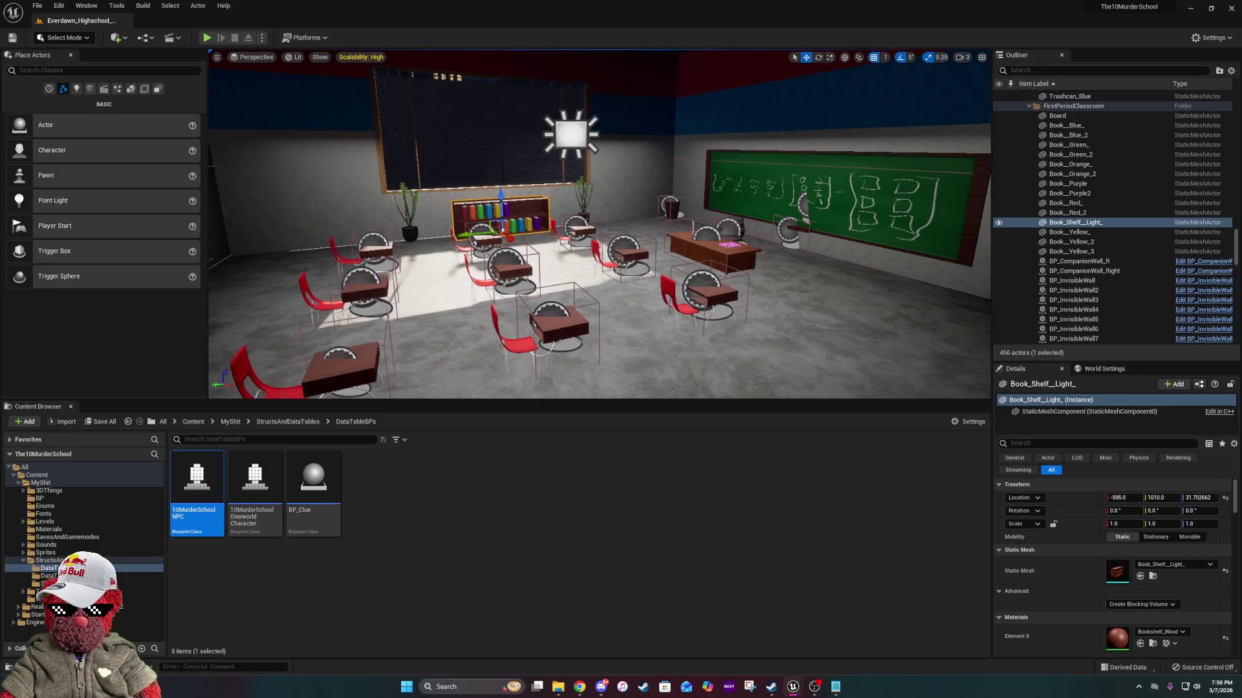
click(284, 422)
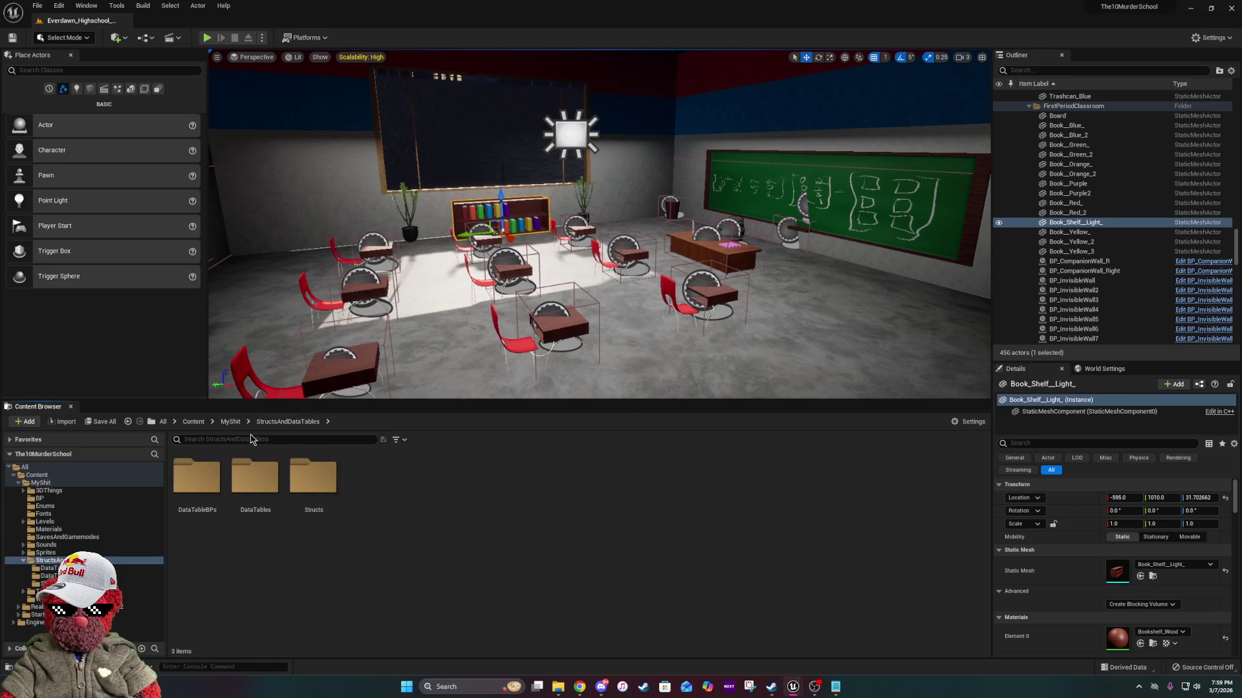
double_click(249, 492)
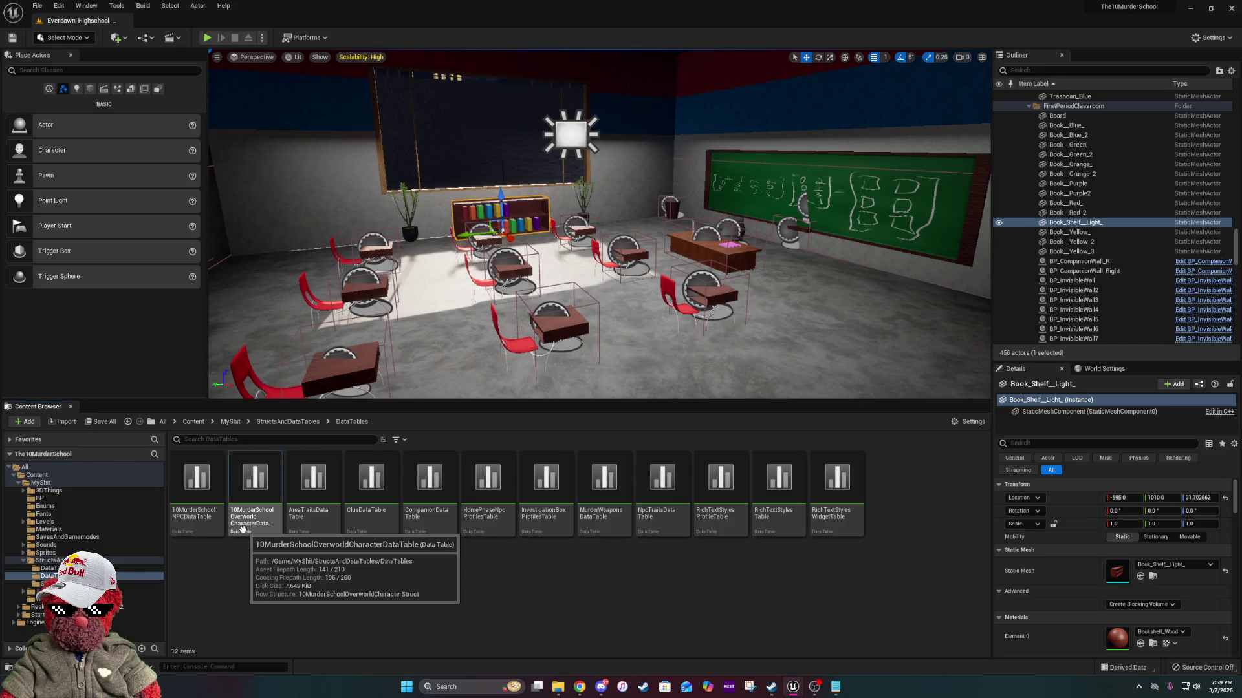
click(242, 529)
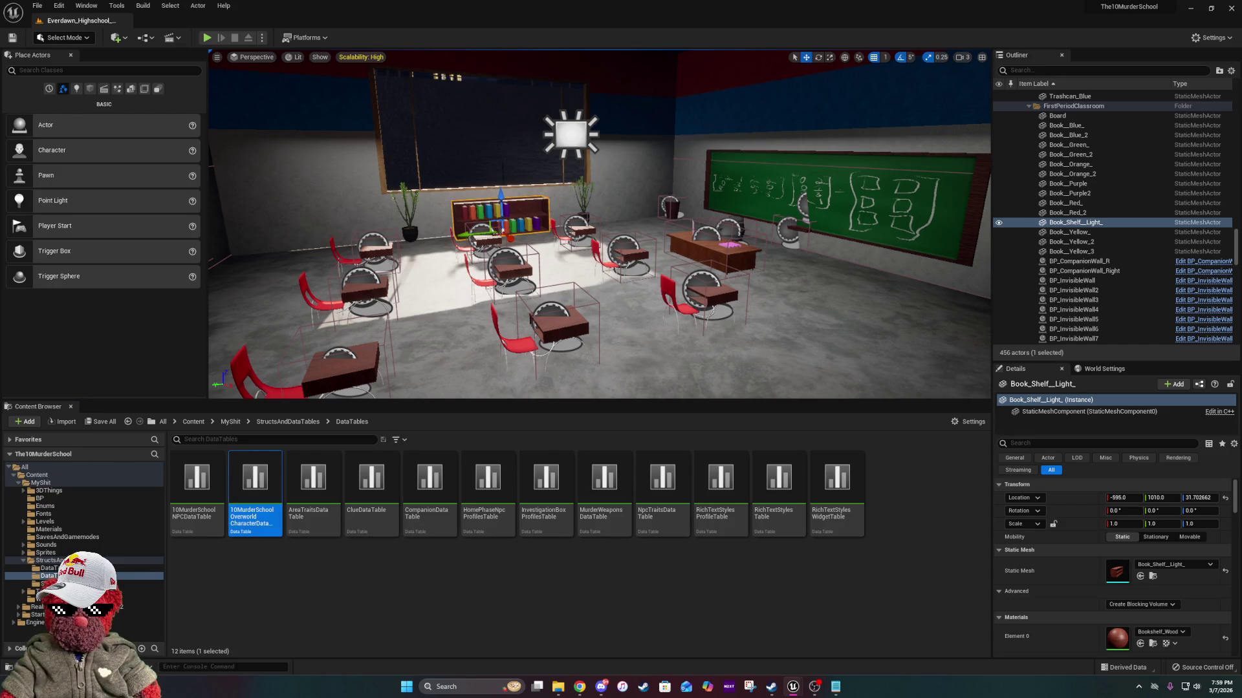
click(176, 515)
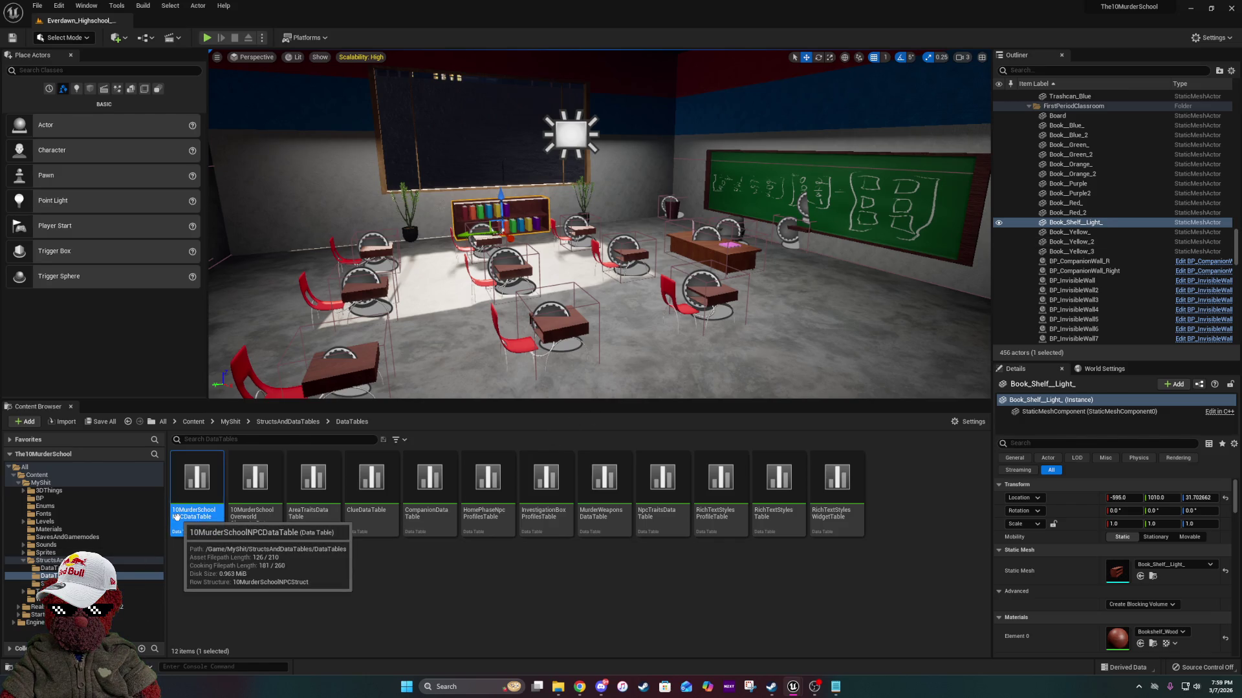
double_click(176, 515)
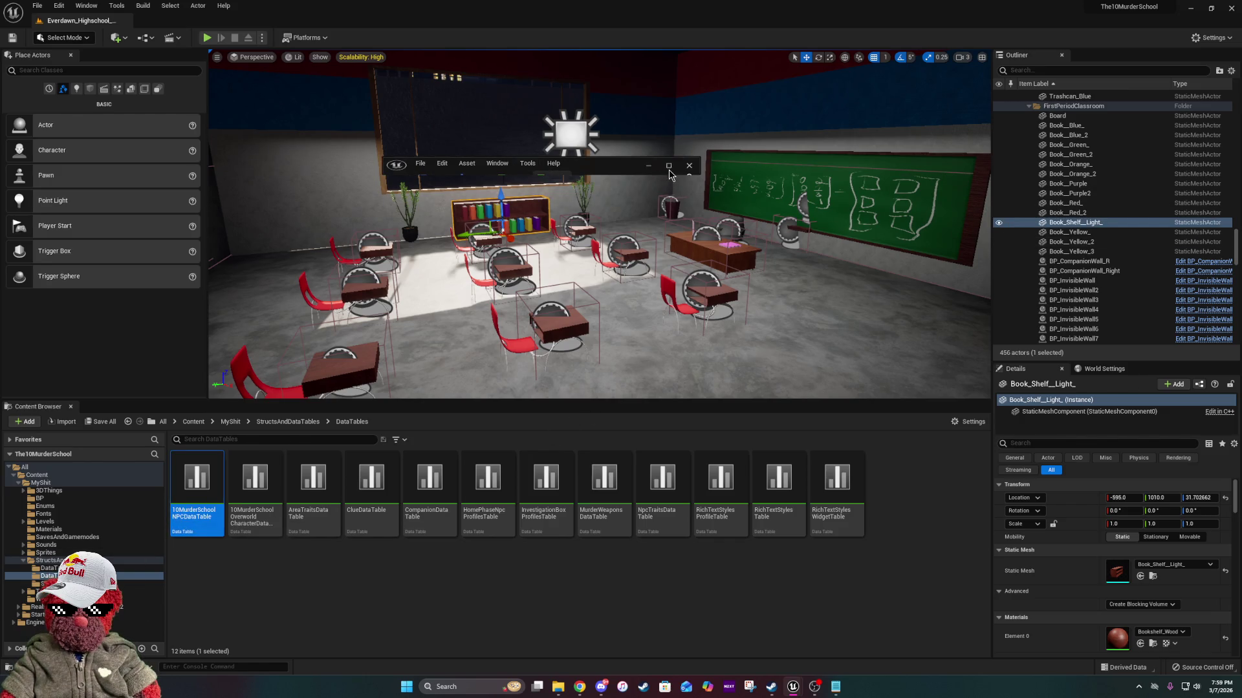
click(669, 167)
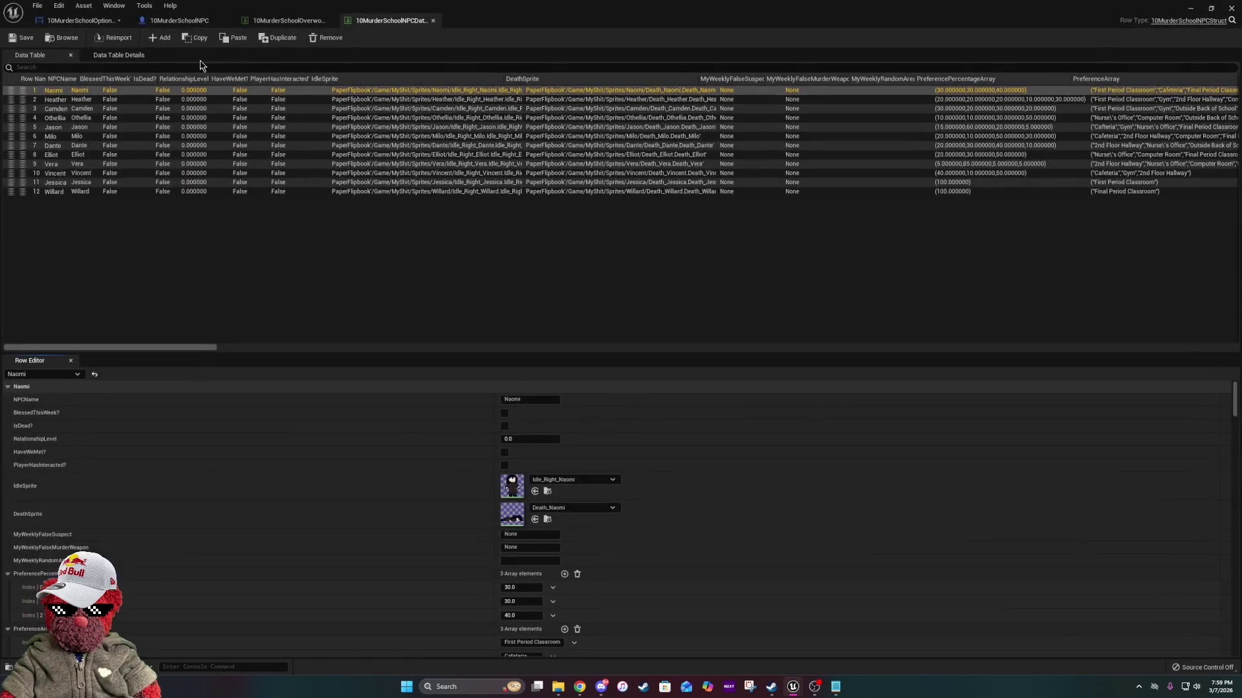
Close the Overworld character data table and review Naomi's FirstTimeMeeting and StrangerDialouge arrays in the Row Editor.
click(331, 21)
scroll(552, 586, down, 6)
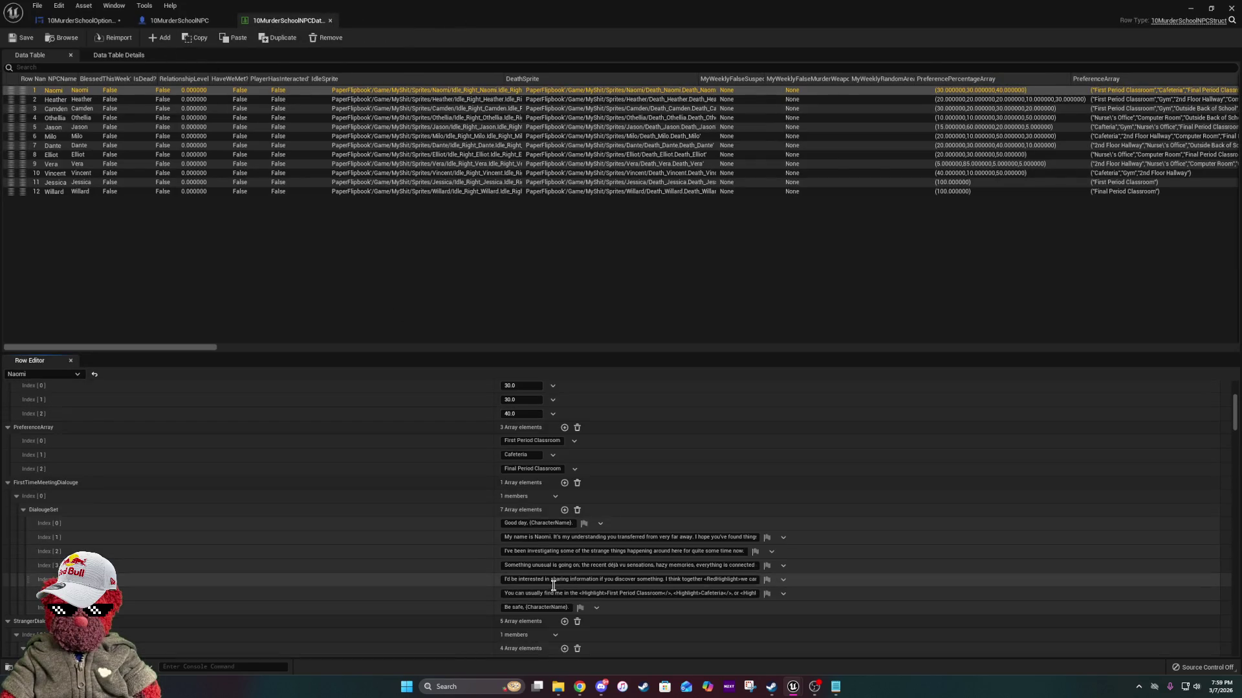
scroll(553, 586, down, 10)
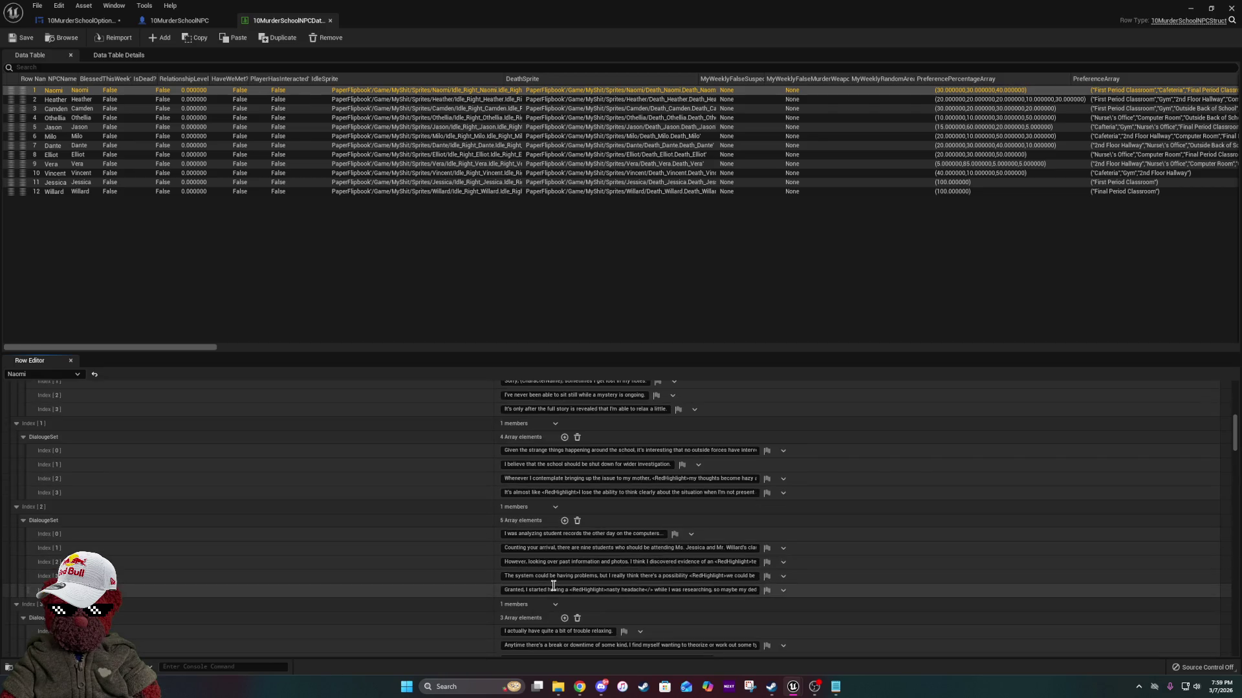
scroll(553, 585, down, 5)
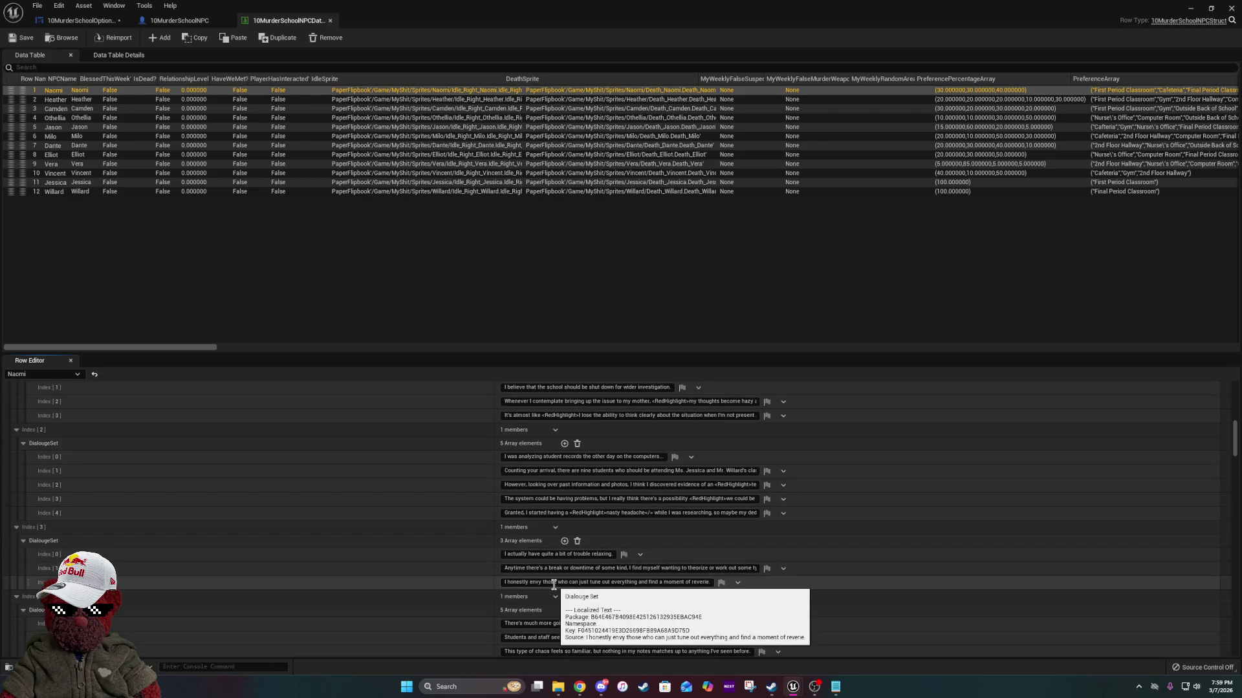
scroll(553, 585, up, 3)
scroll(554, 589, up, 2)
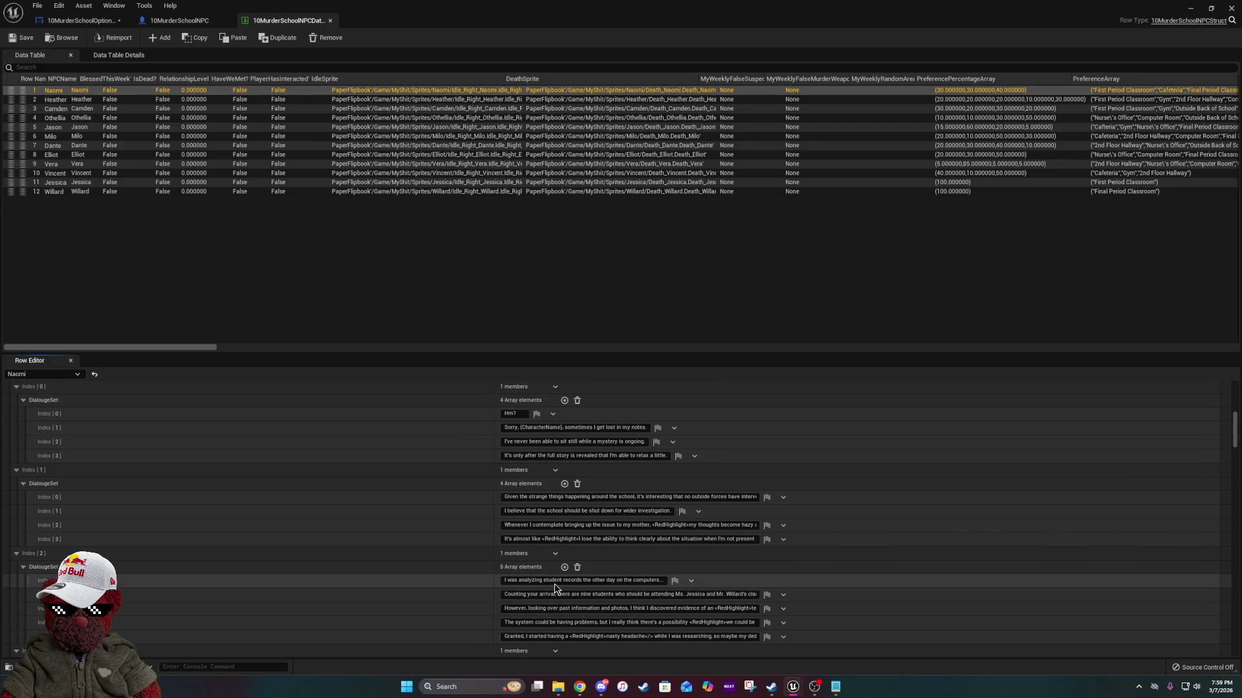
scroll(554, 588, up, 1)
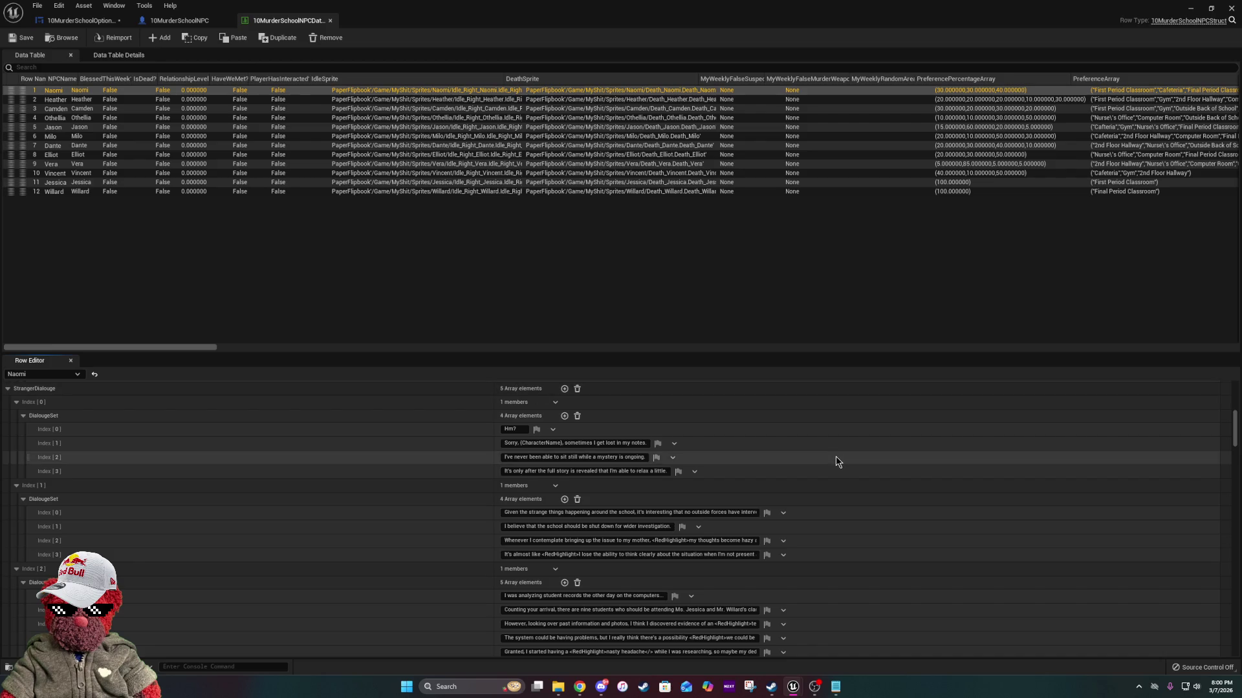
scroll(835, 457, down, 10)
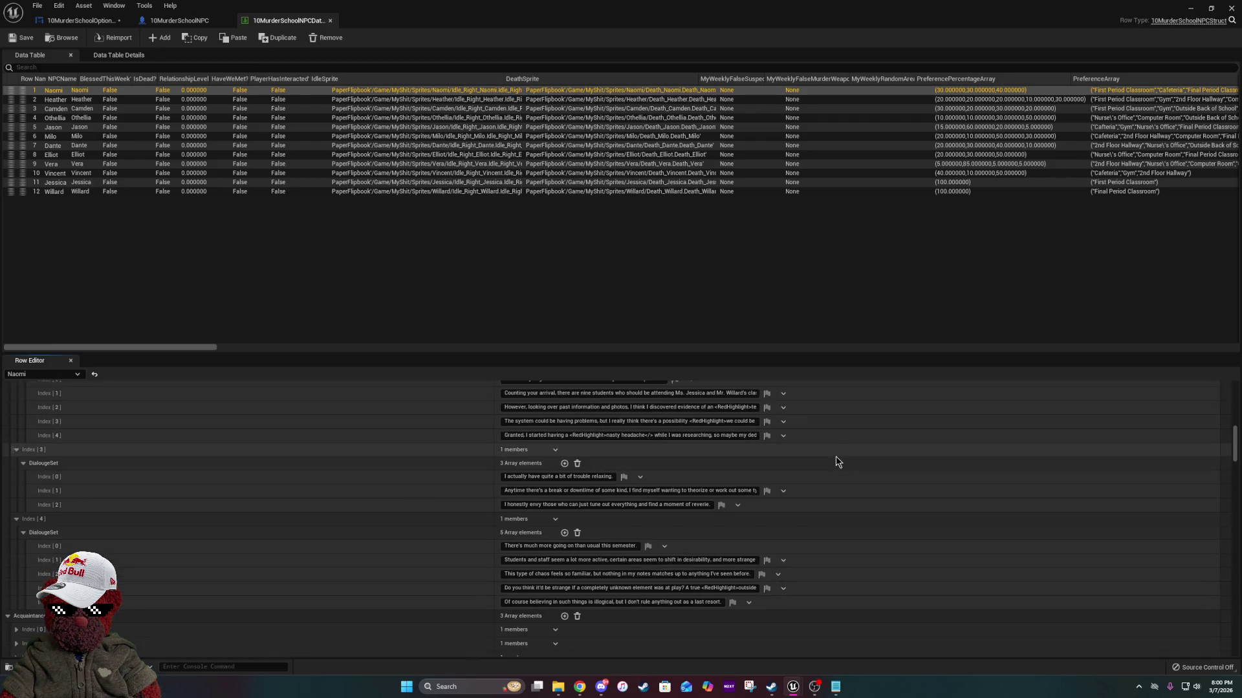
scroll(835, 457, up, 13)
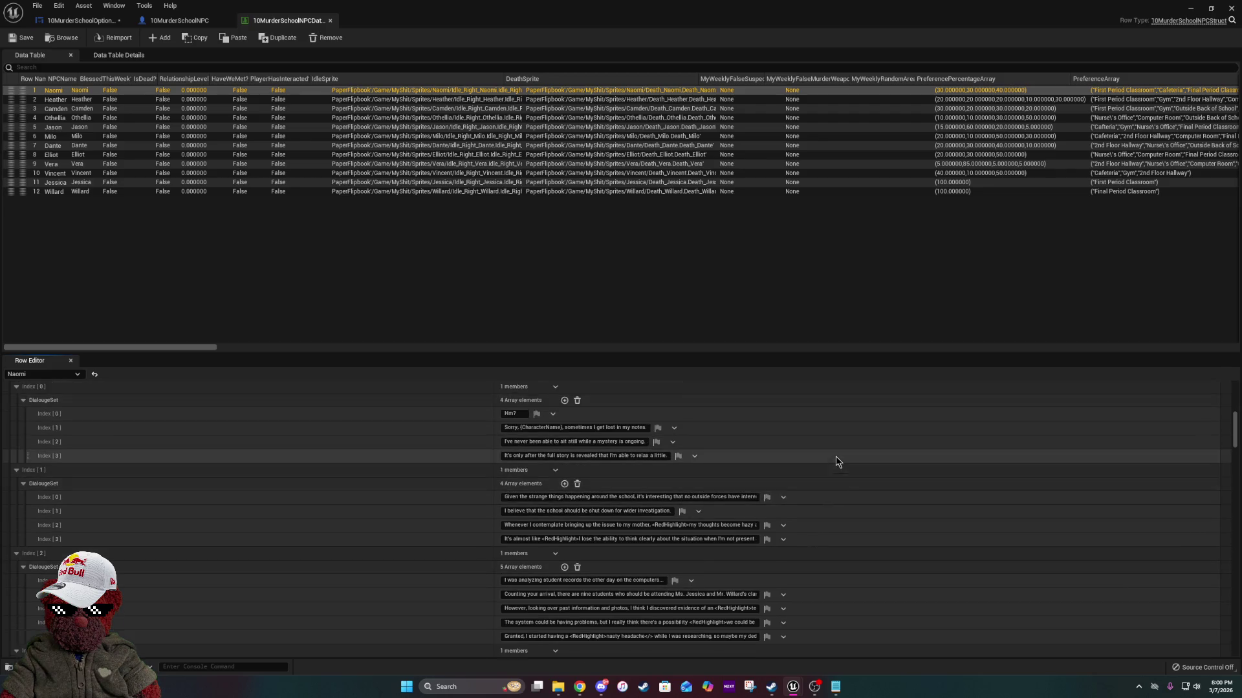
scroll(835, 456, up, 1)
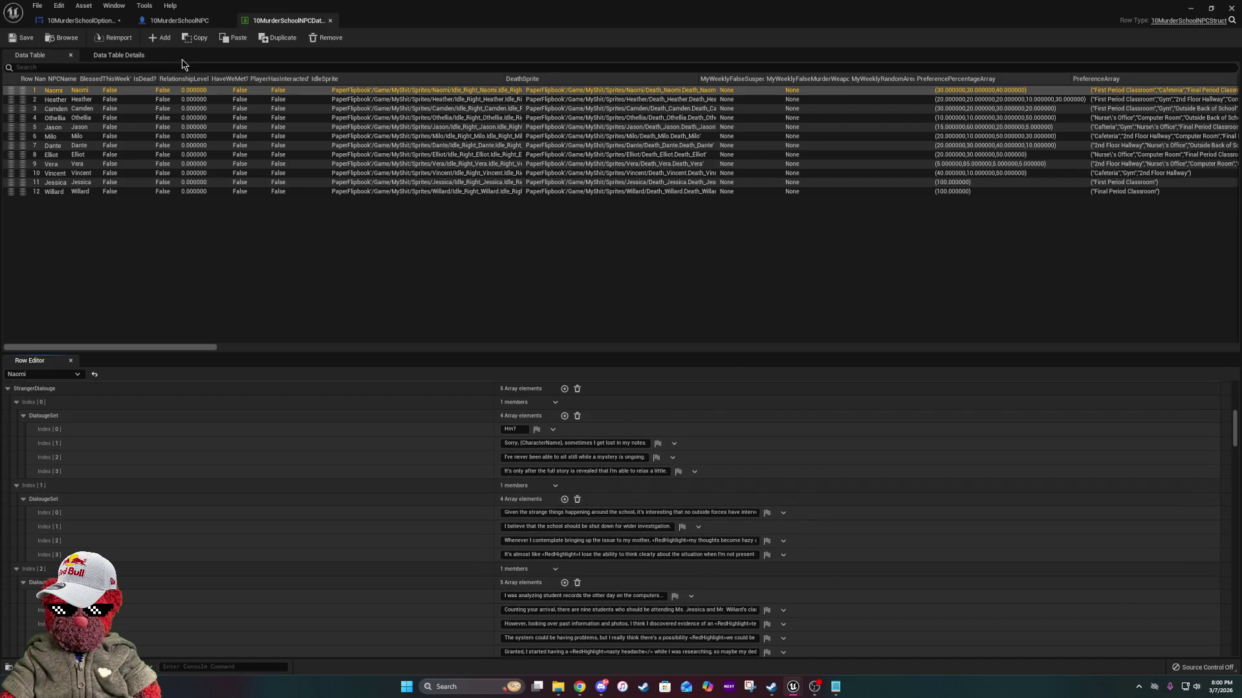
Inspect the dialogue entries of Heather, Camden, Othellia and Jason in the NPC data table.
click(170, 97)
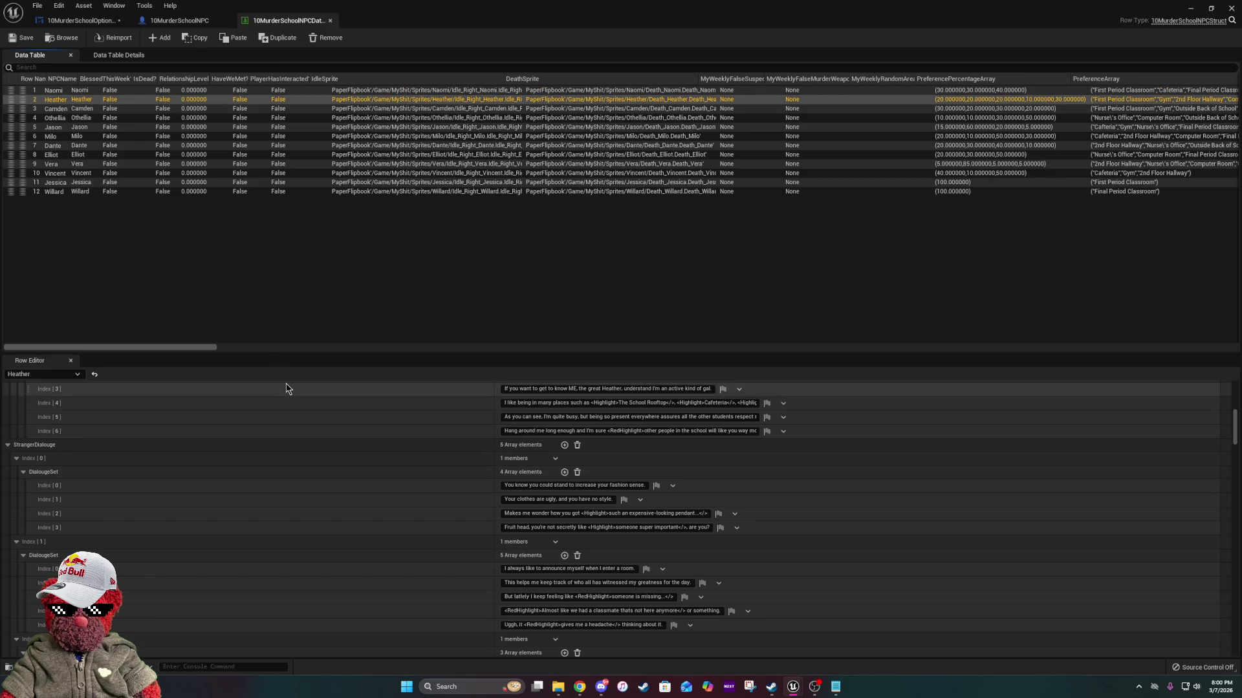
scroll(297, 414, up, 15)
scroll(306, 433, down, 17)
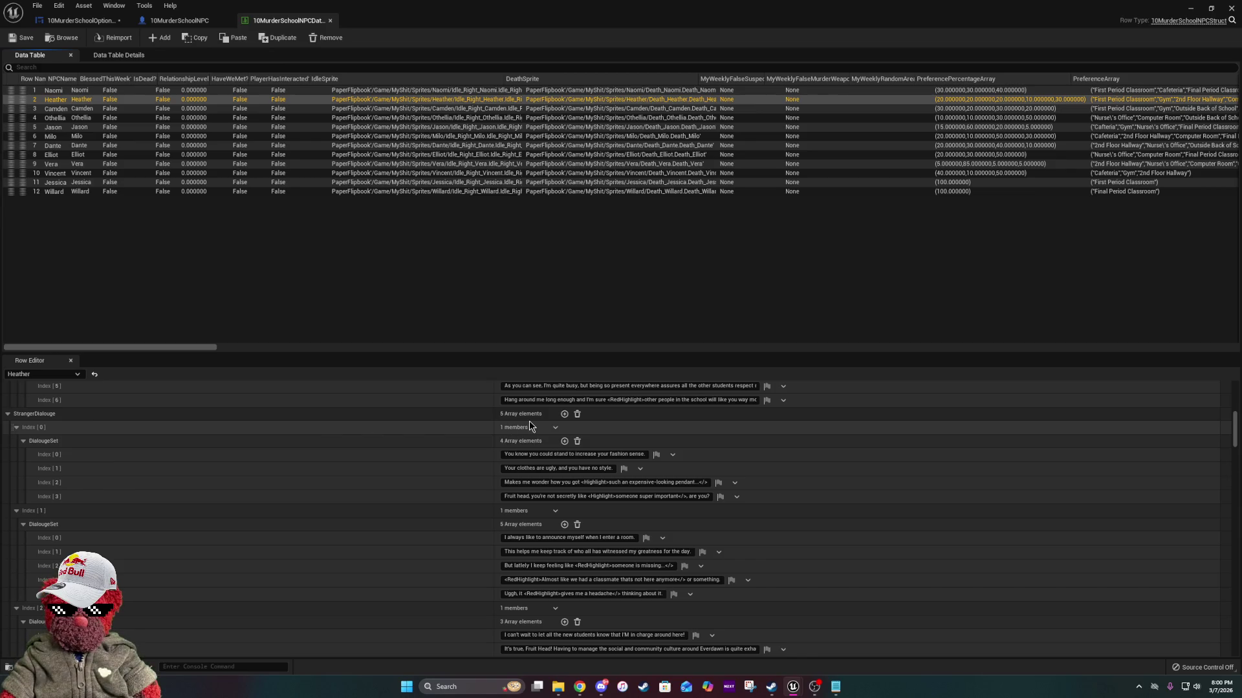
click(199, 109)
scroll(452, 446, down, 1)
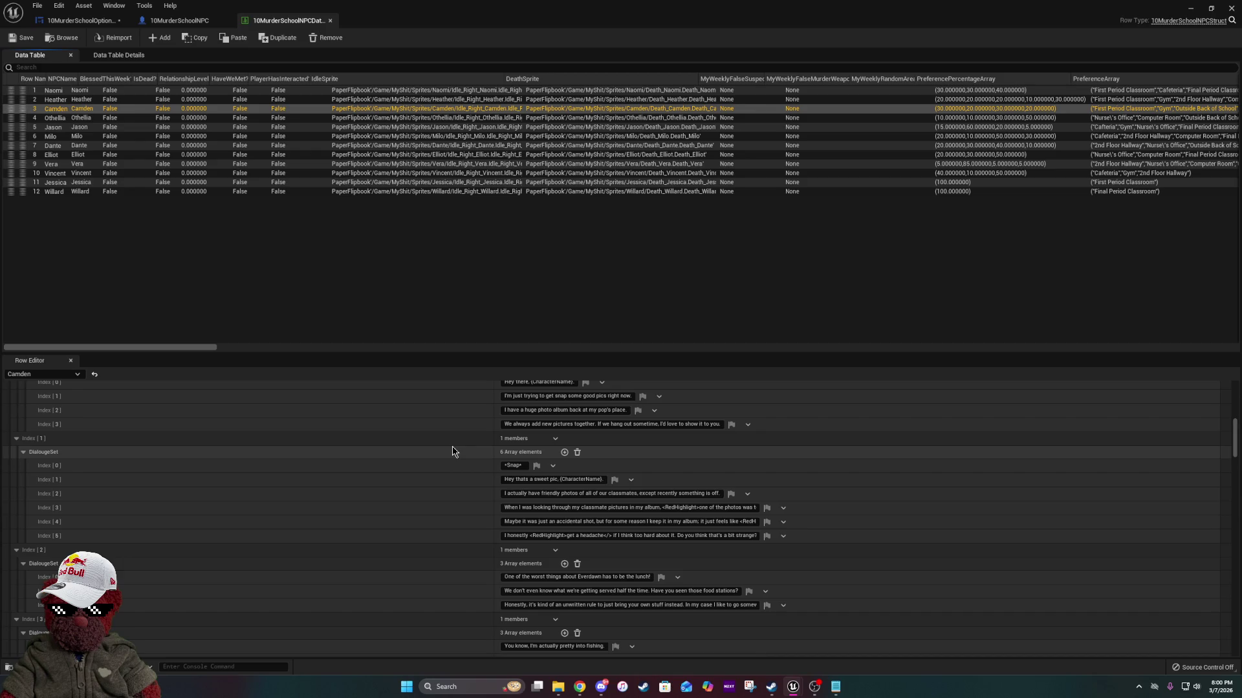
scroll(452, 450, up, 3)
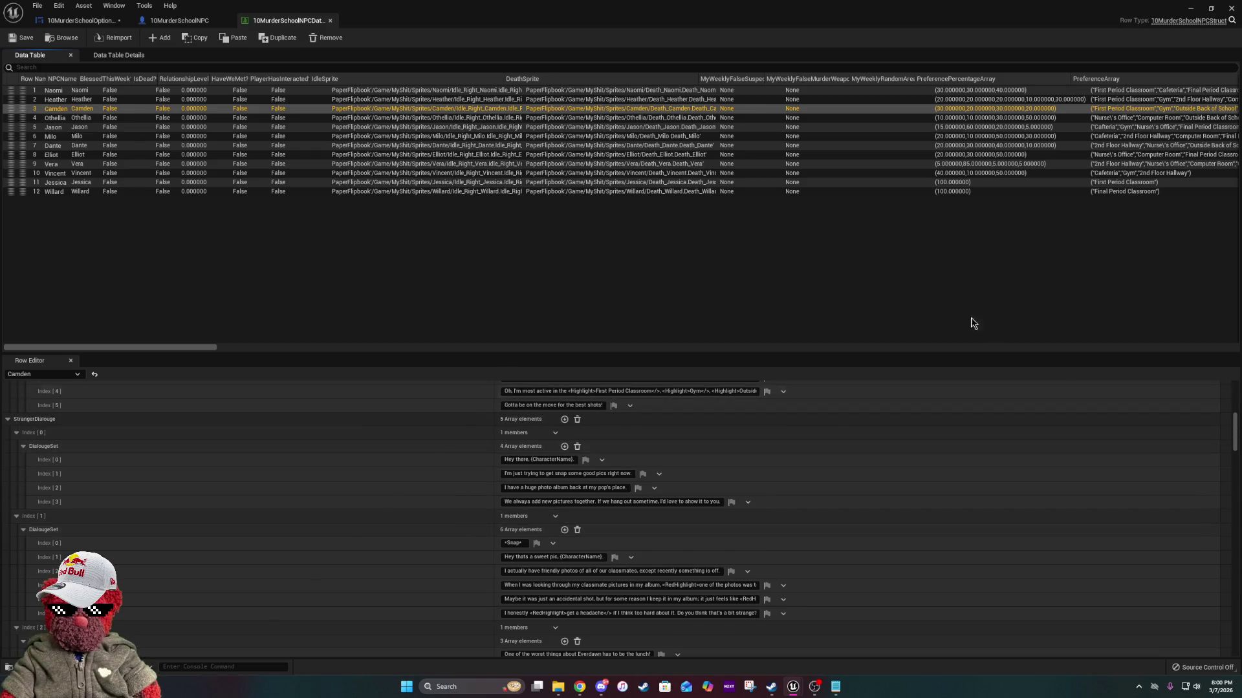
click(202, 118)
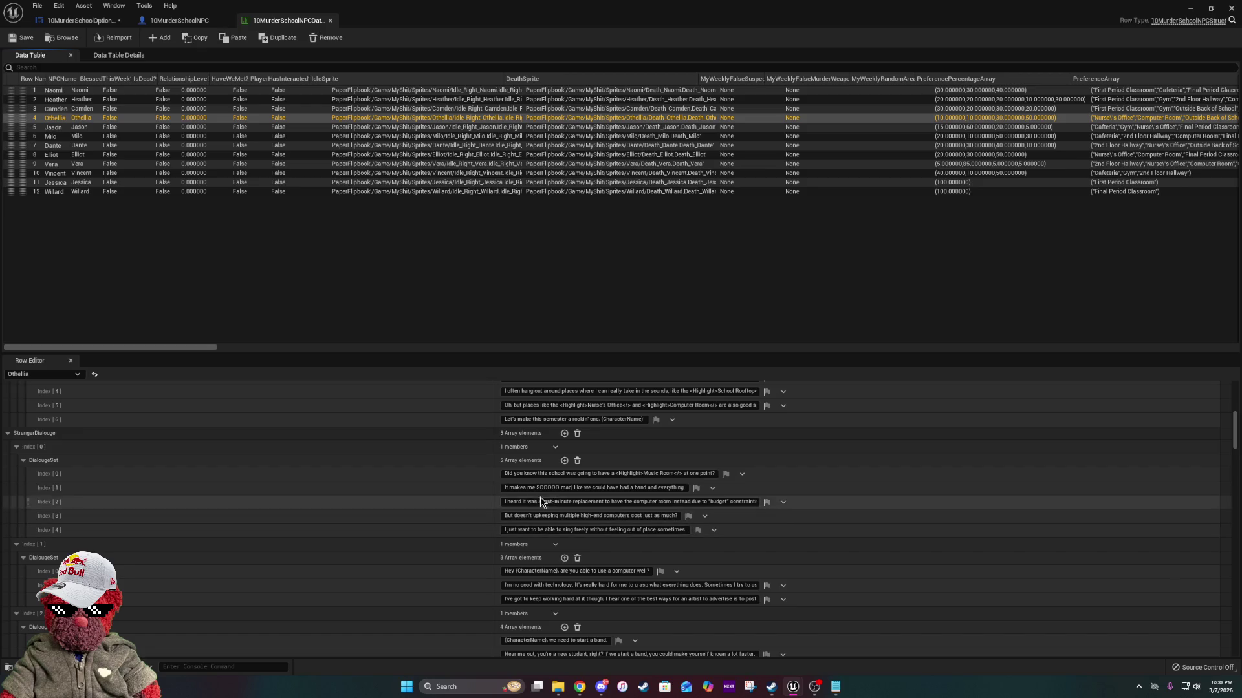
click(266, 126)
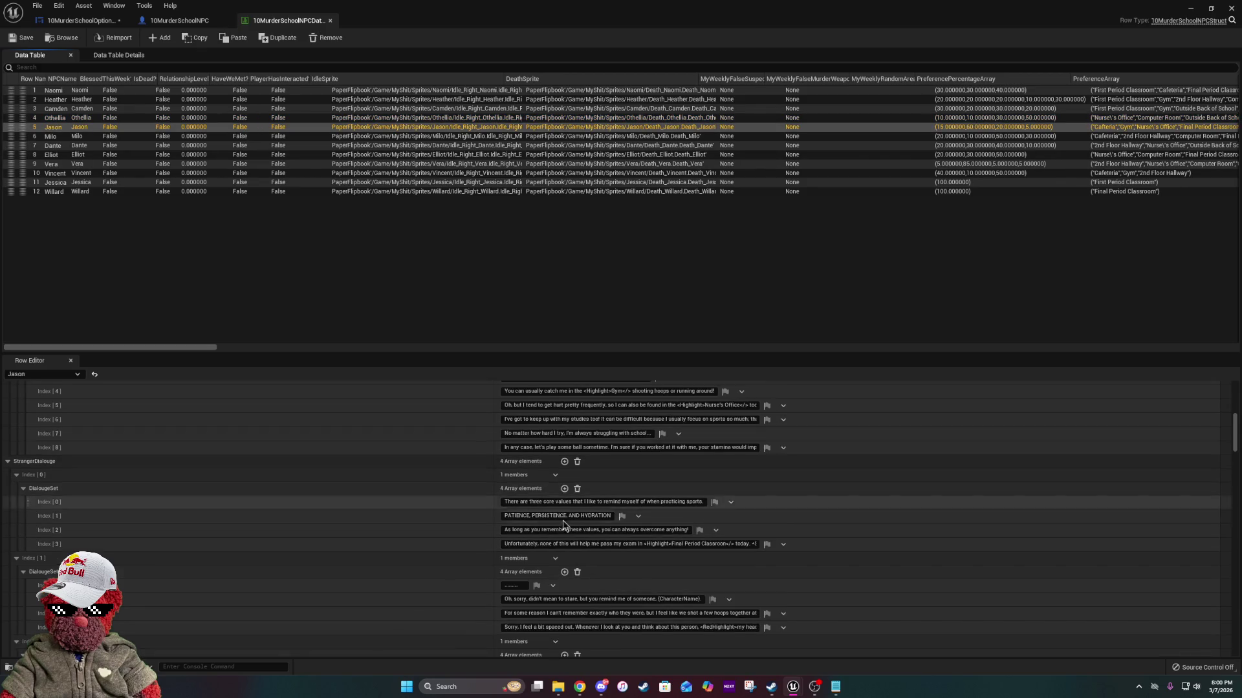
scroll(356, 482, down, 2)
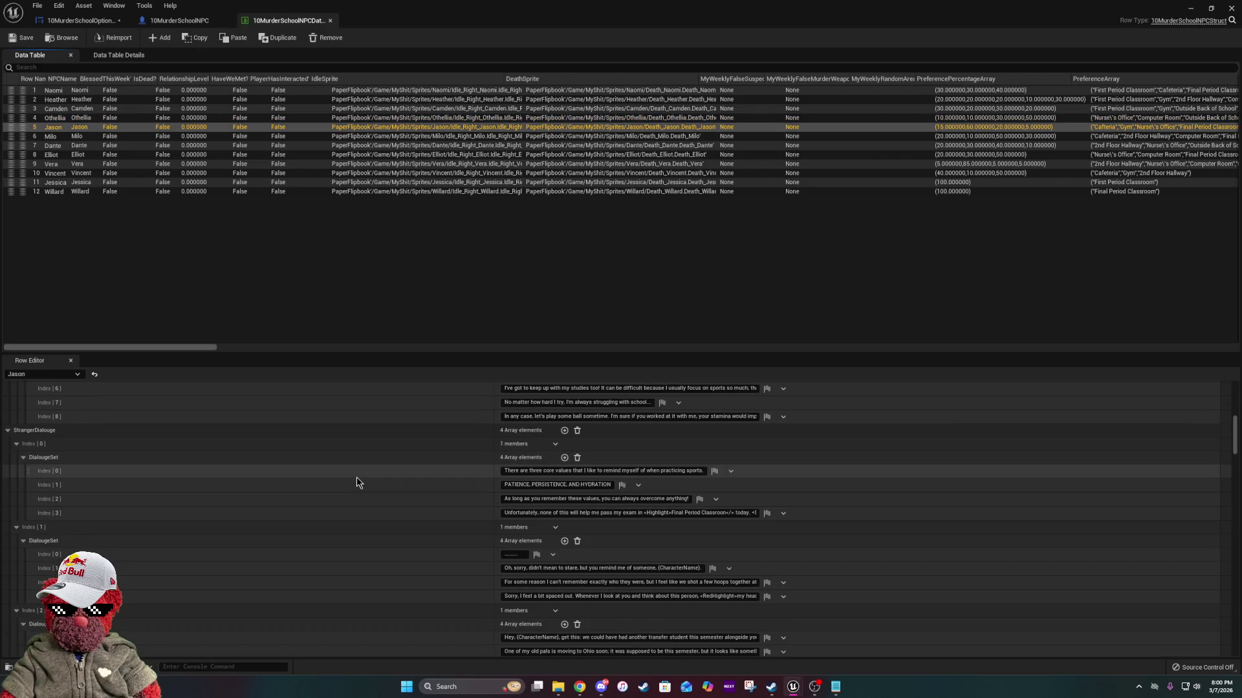
Step through the Milo, Dante, Elliot, Vera, Vincent and Jessica rows to view their dialogue.
click(153, 136)
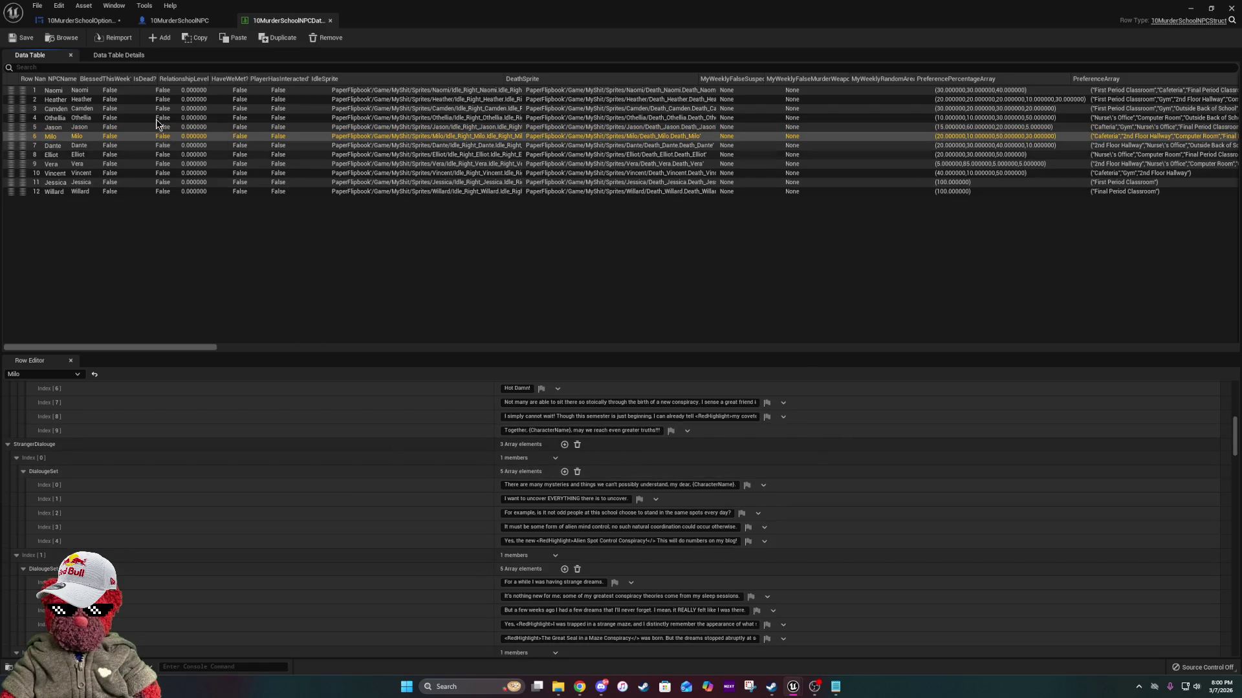
click(152, 148)
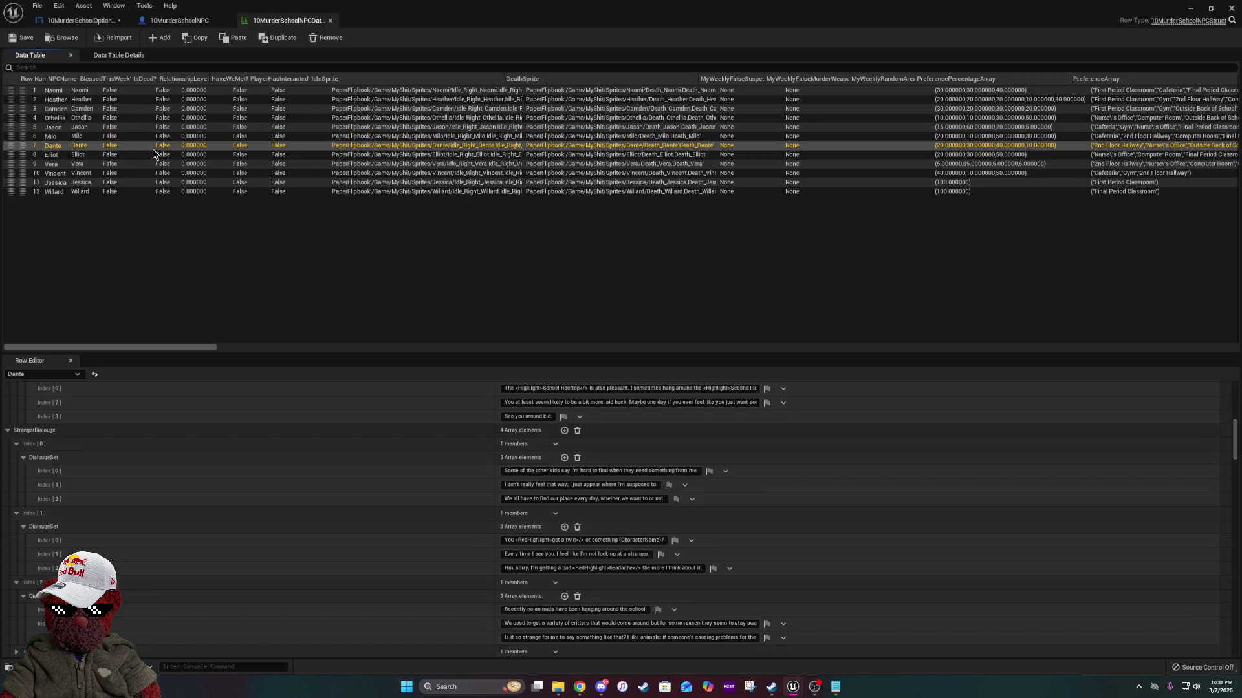
click(153, 156)
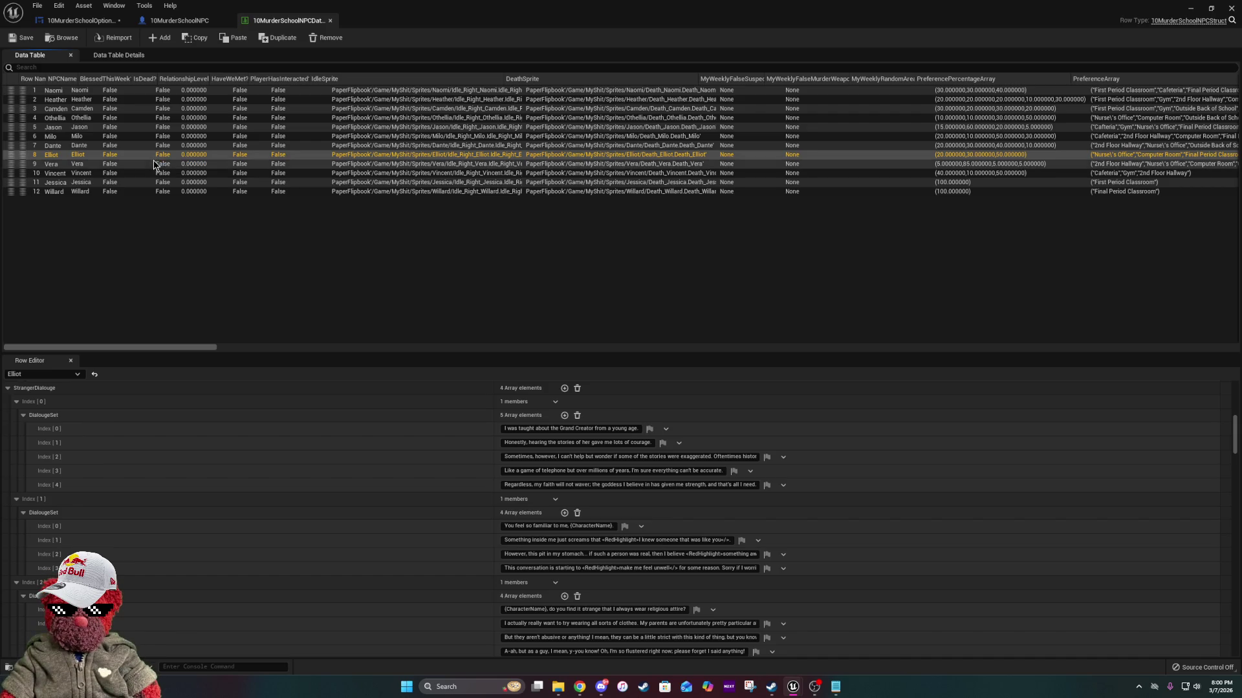
click(154, 165)
click(149, 172)
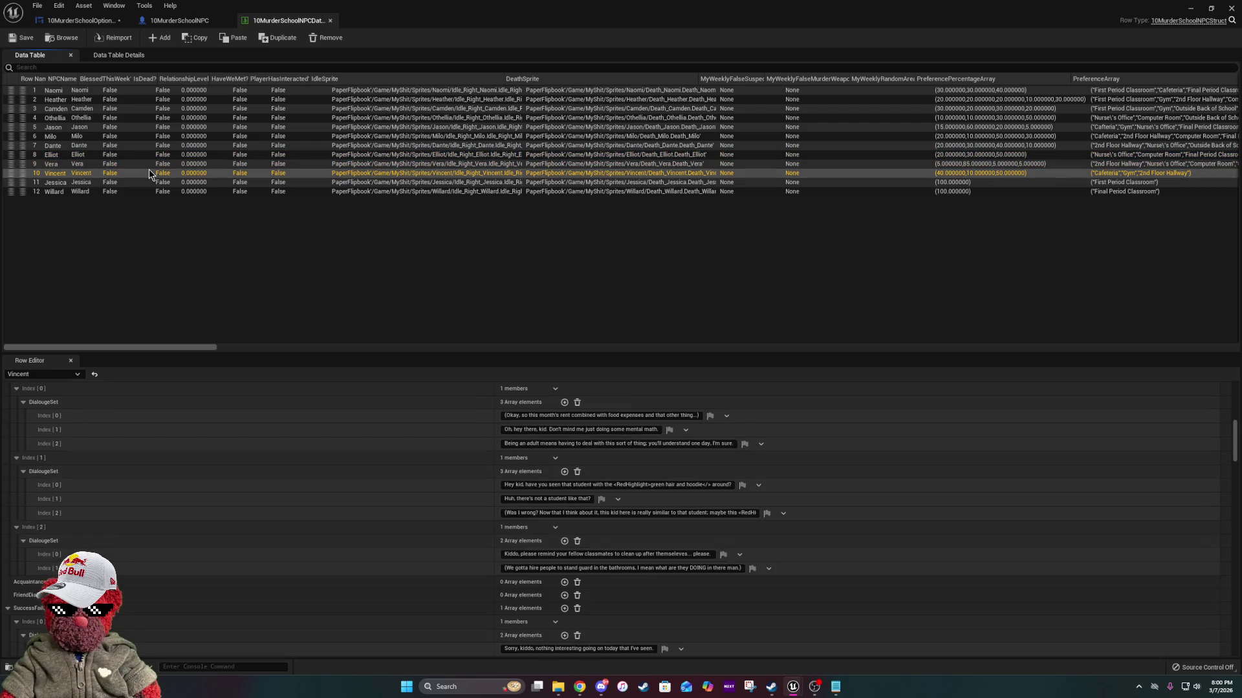
click(146, 182)
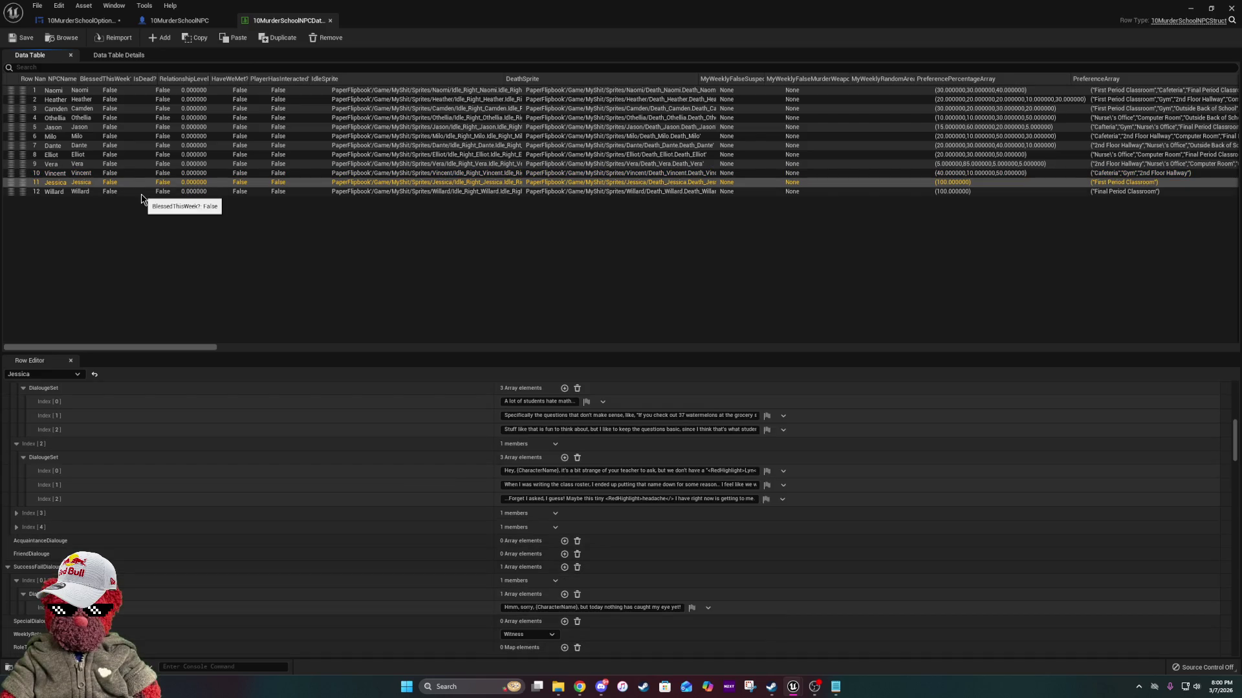
Compare Willard's dialogue with Jessica's, checking Jessica's StrangerDialouge array.
click(141, 193)
scroll(238, 591, up, 2)
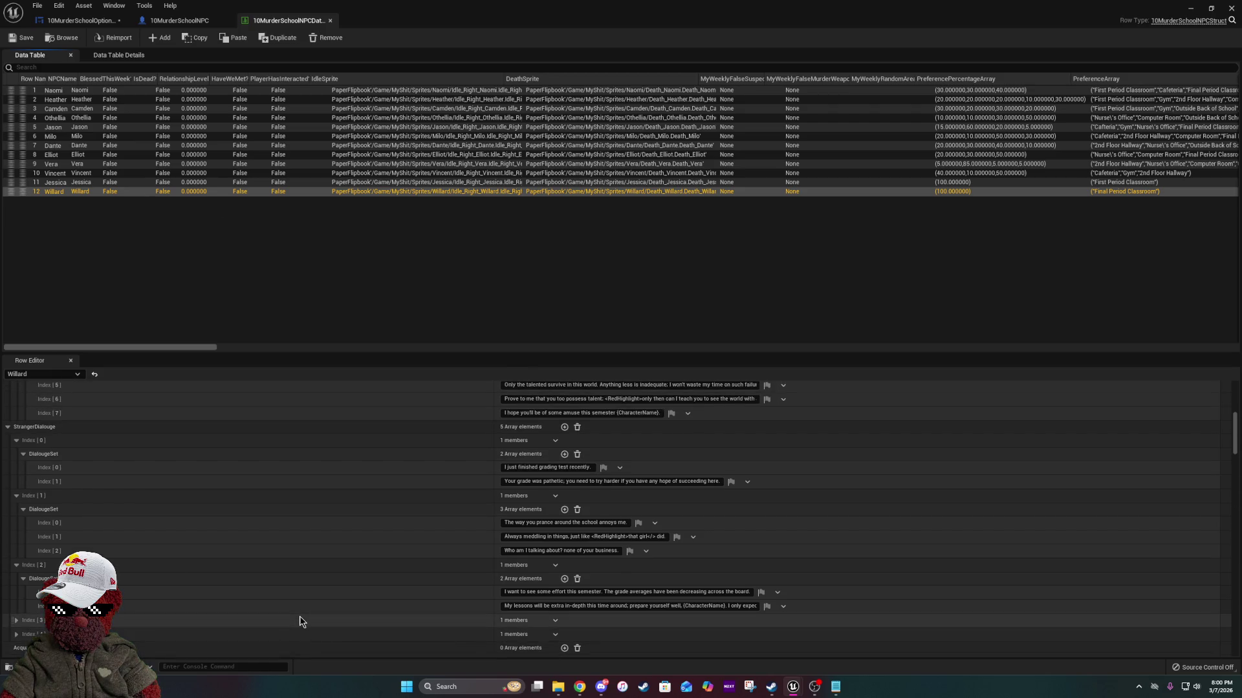
click(202, 183)
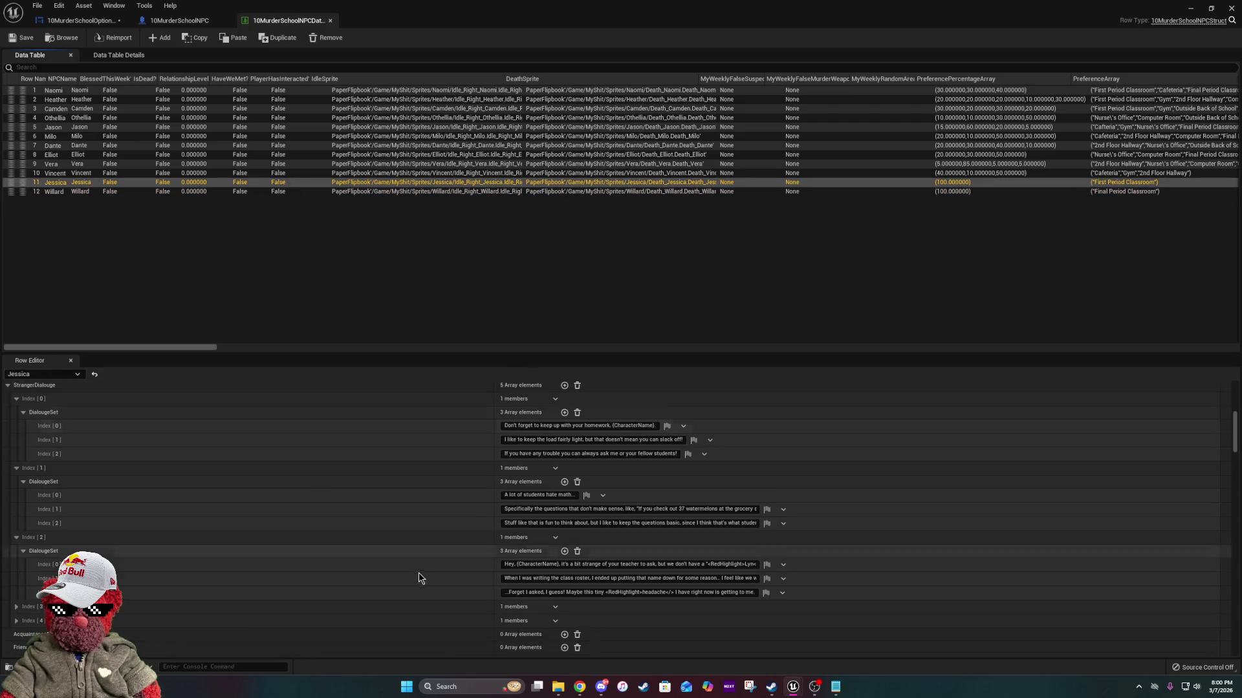
scroll(418, 572, up, 2)
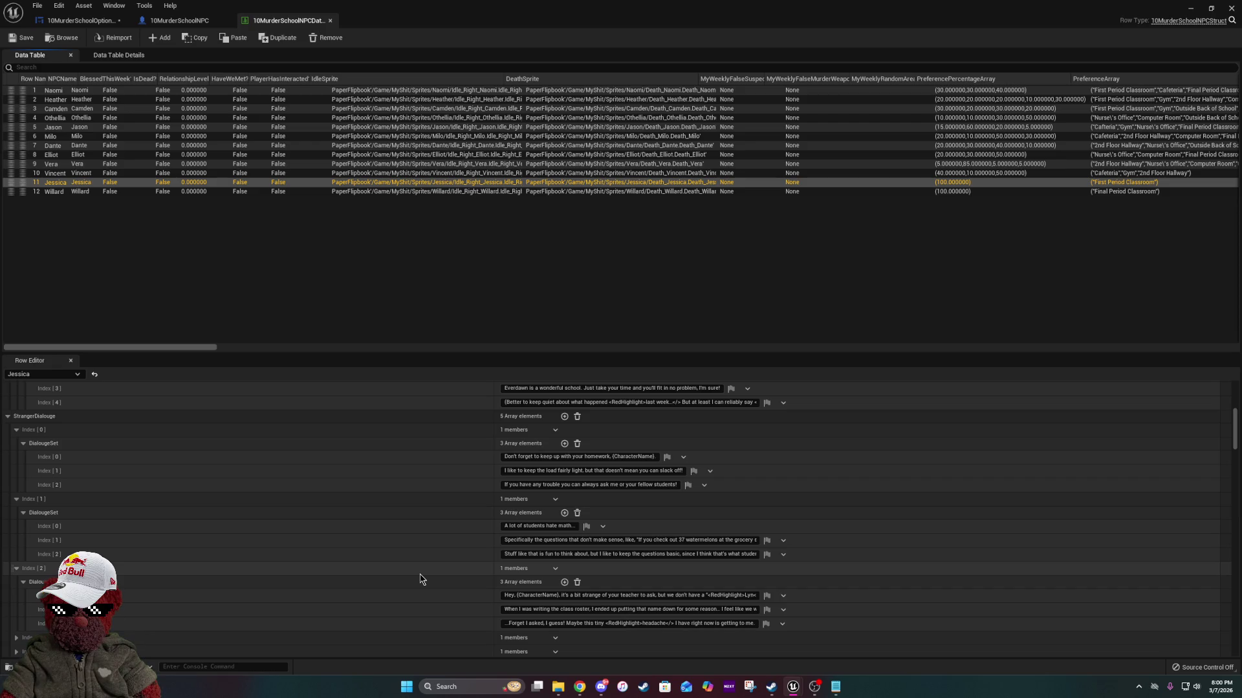
mouse_move(511, 423)
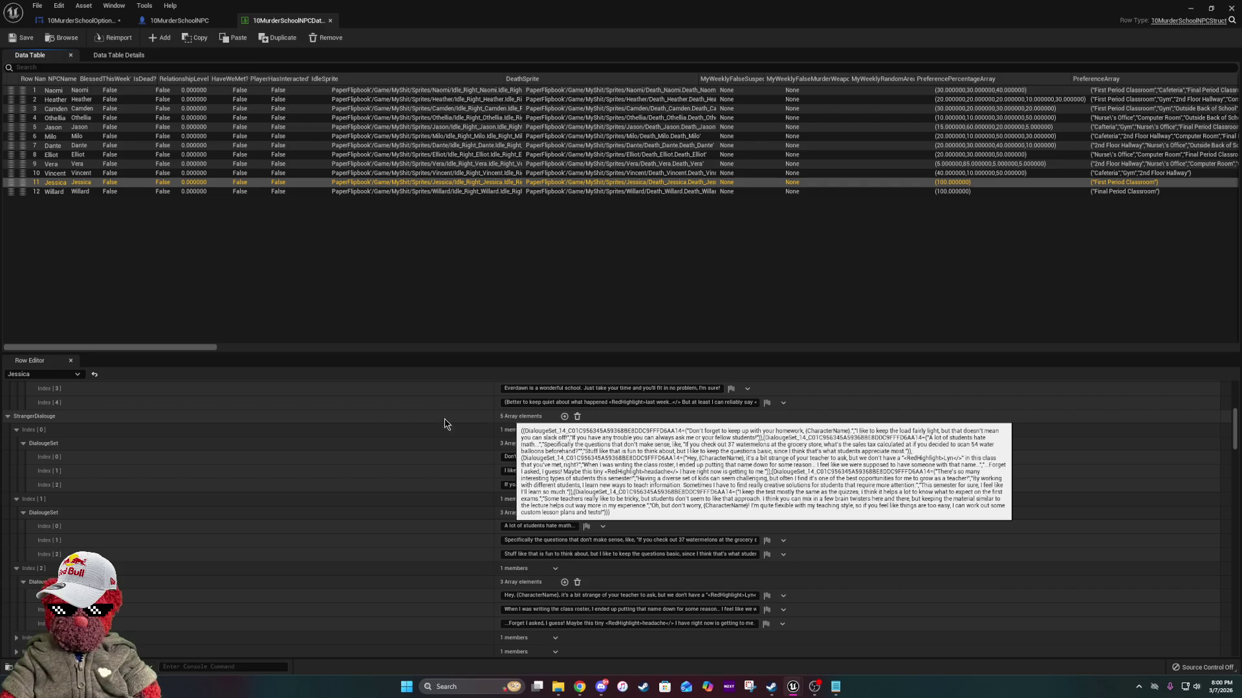
Re-read Willard's dialogue entries, then bring up Vincent's row.
click(213, 191)
scroll(525, 467, up, 5)
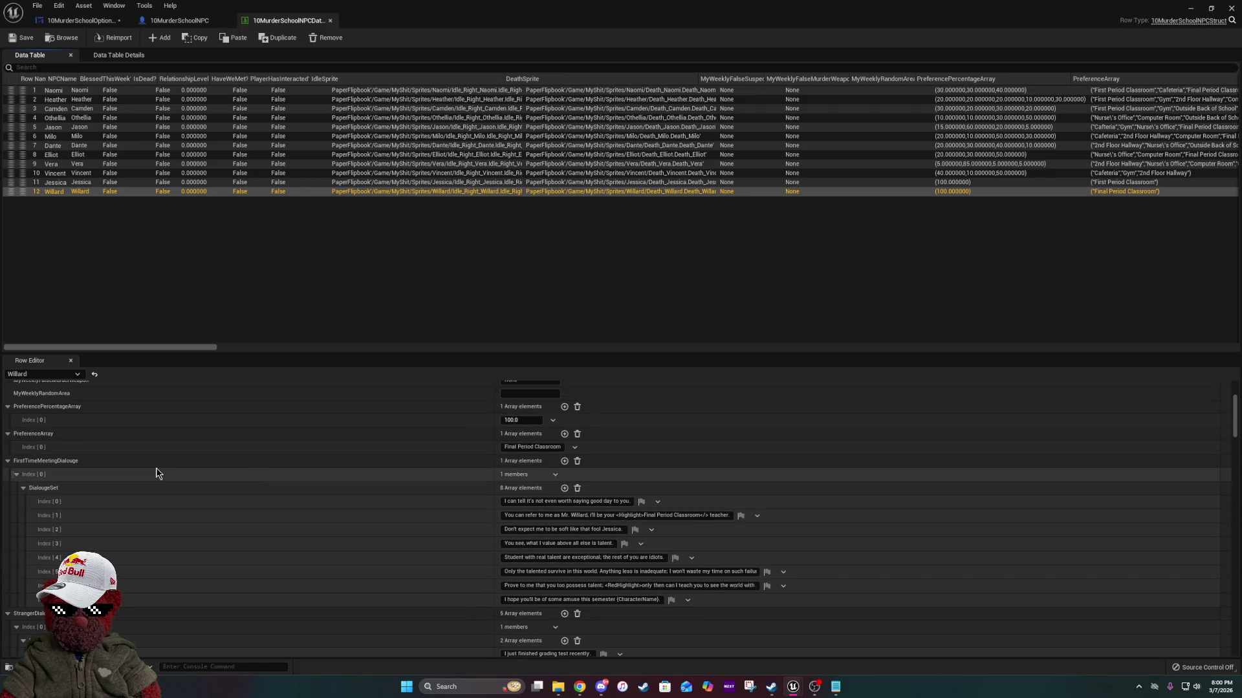
scroll(156, 467, down, 4)
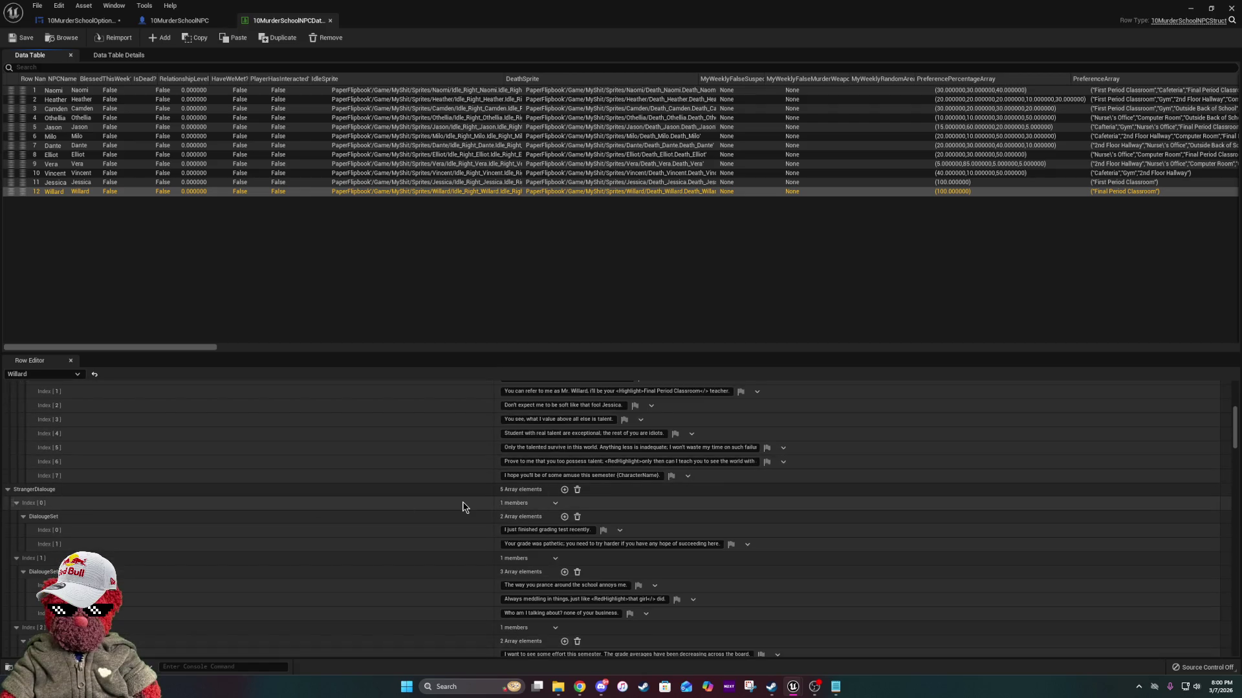
click(62, 173)
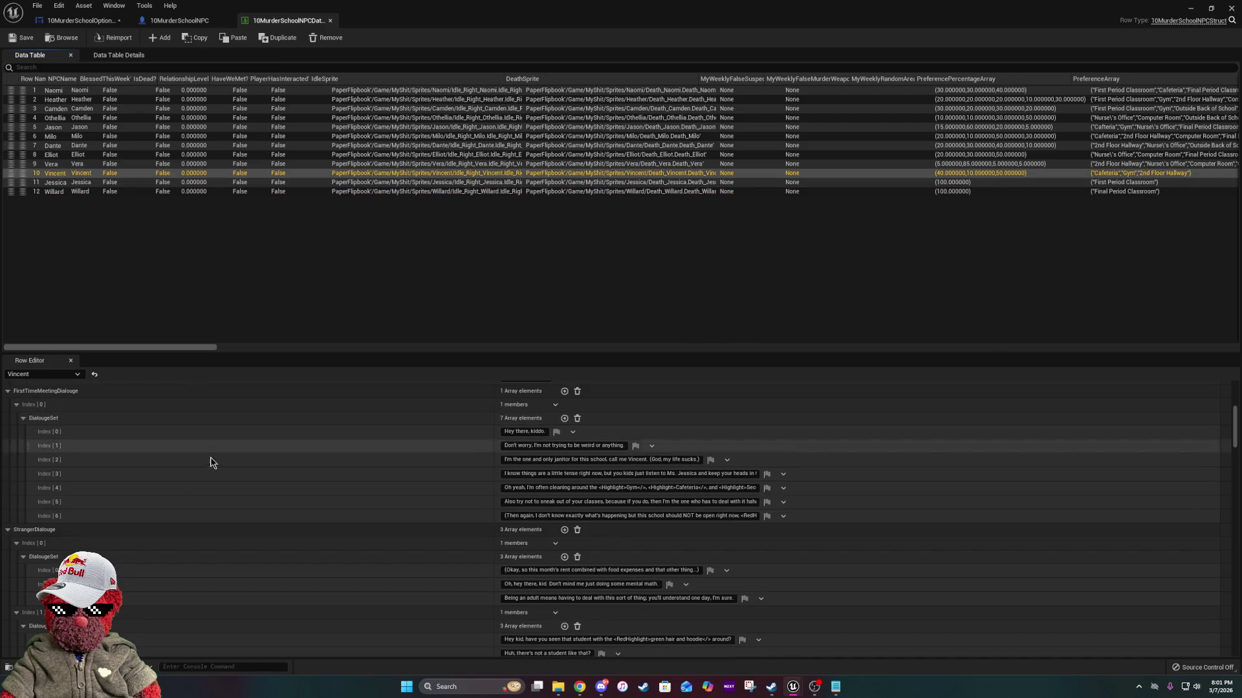
Review Vincent's dialogue, then the Vera, Elliot and Dante rows.
scroll(214, 456, up, 2)
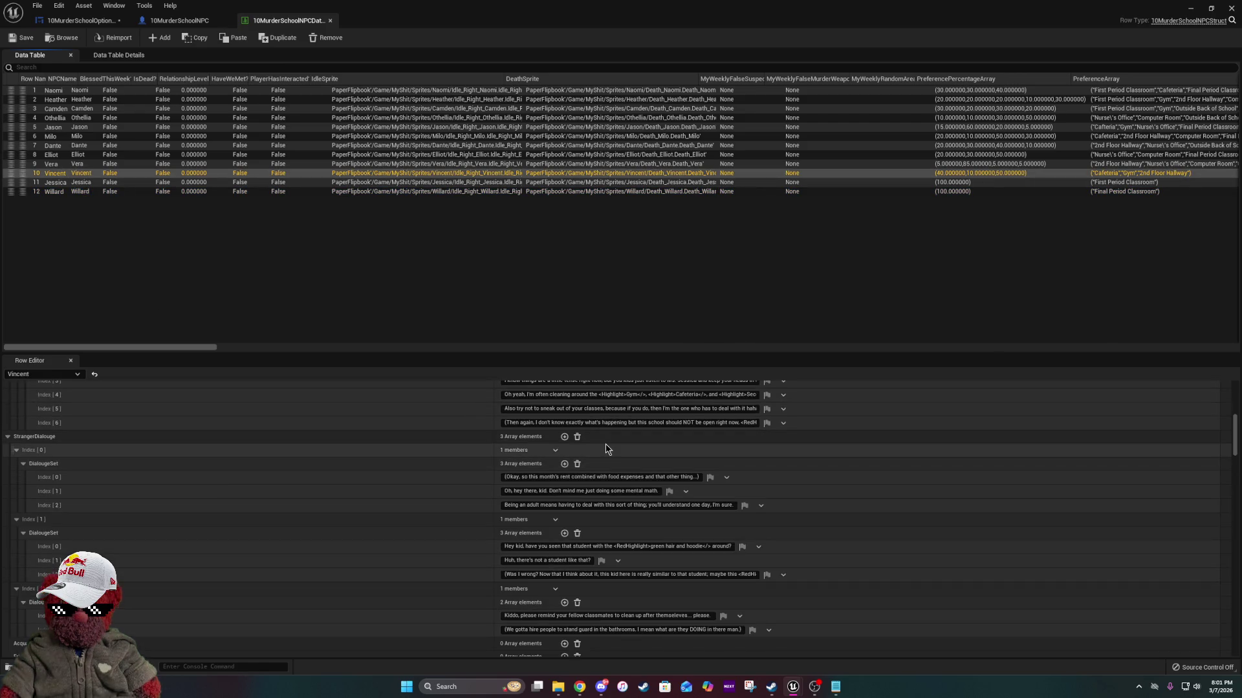
click(75, 164)
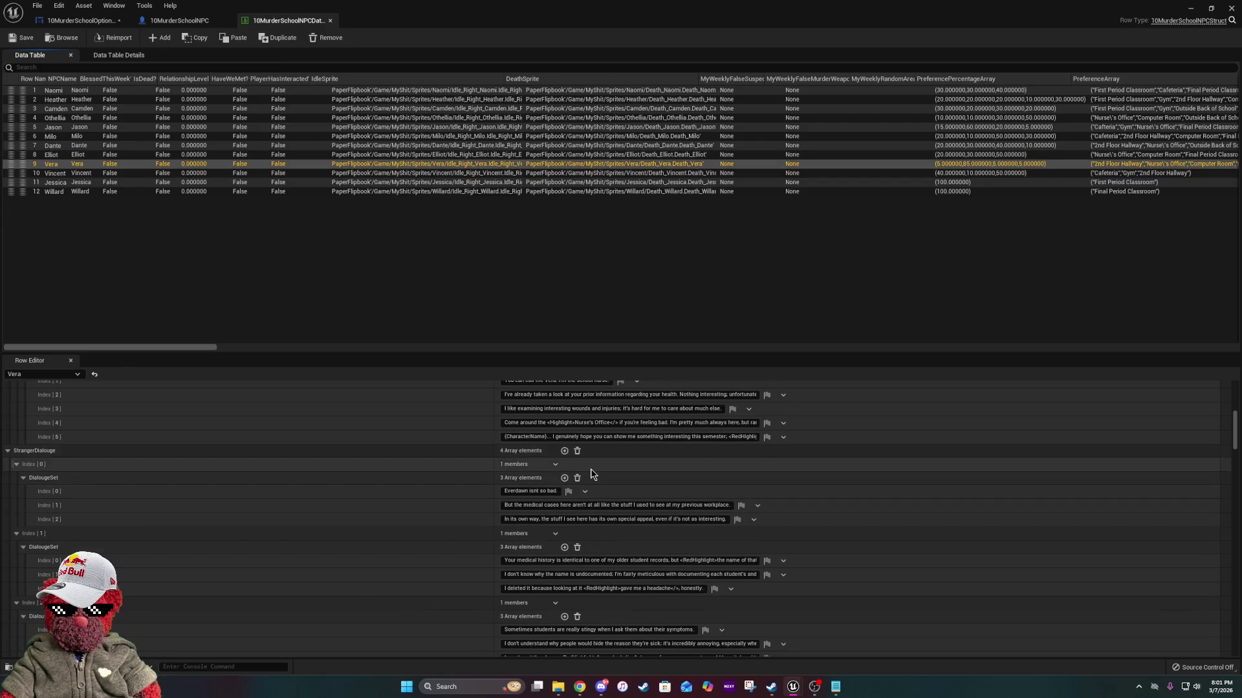
click(61, 155)
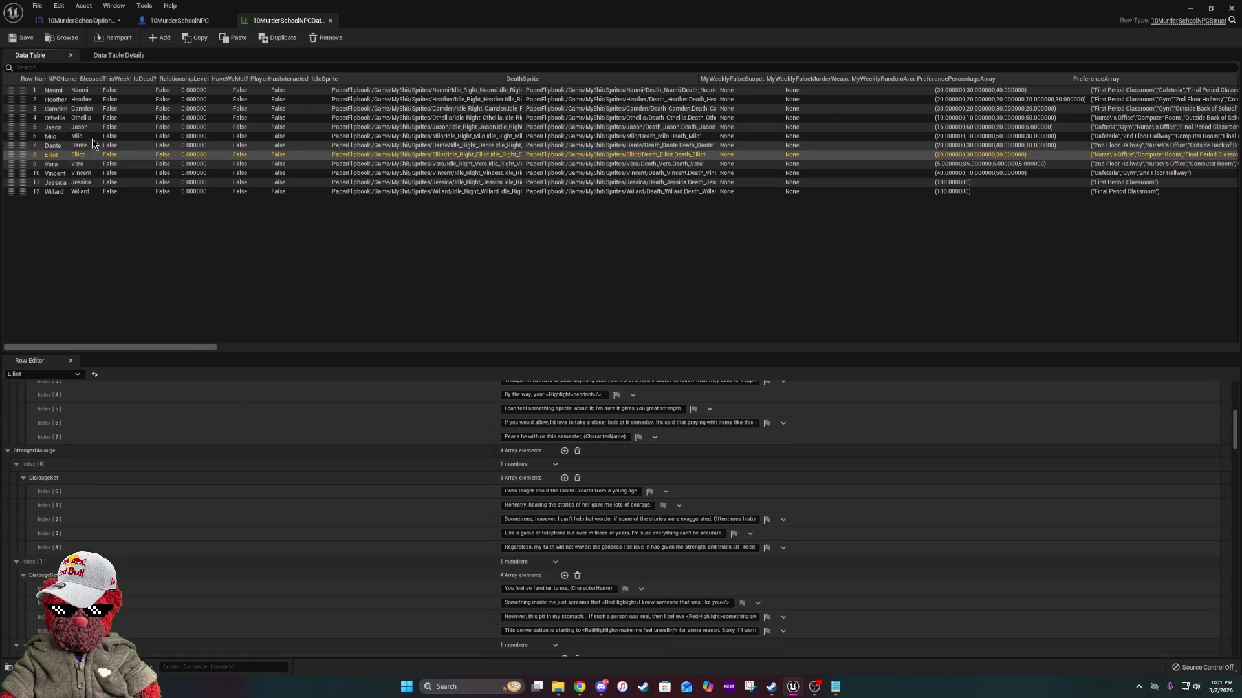
click(89, 148)
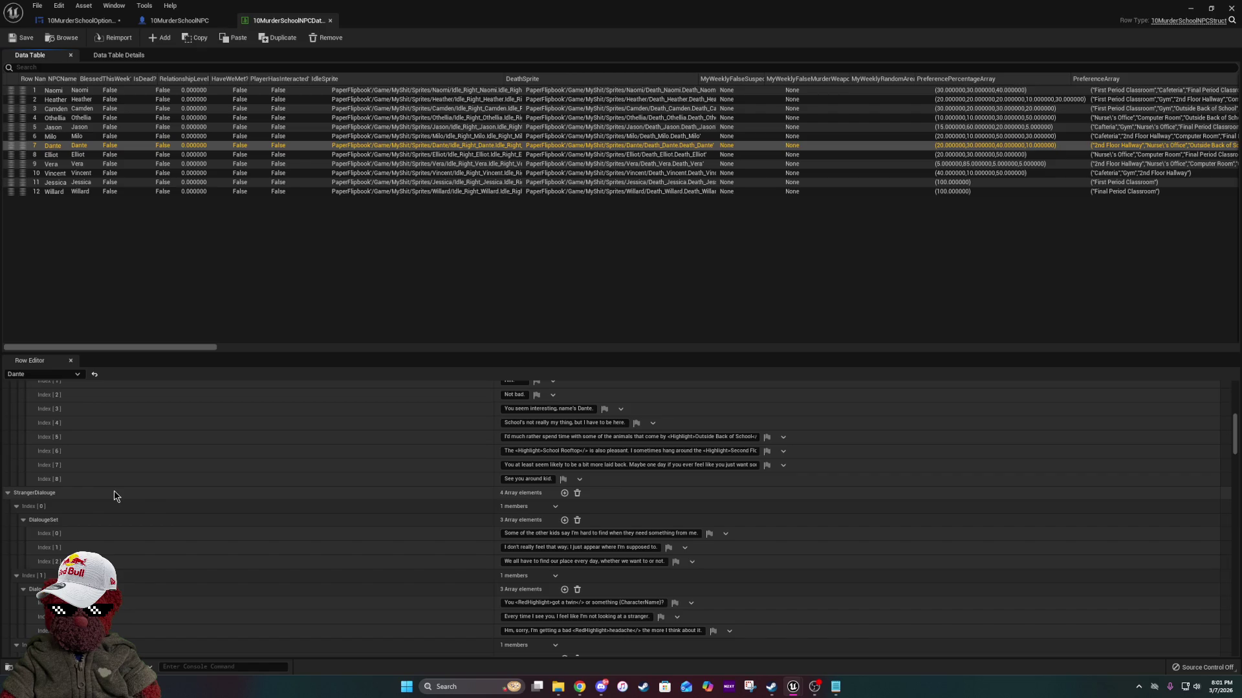
Continue upward through Milo, Jason, Othellia and Camden, reading each one's dialogue sets.
click(92, 136)
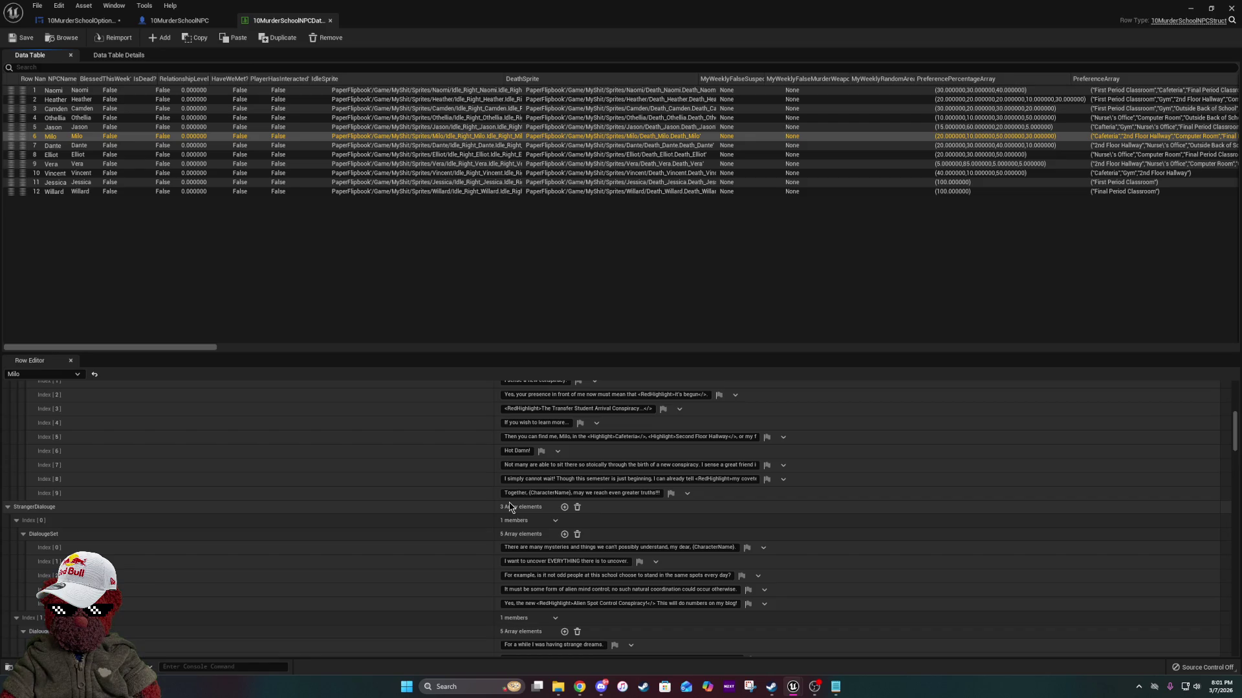
scroll(471, 510, down, 3)
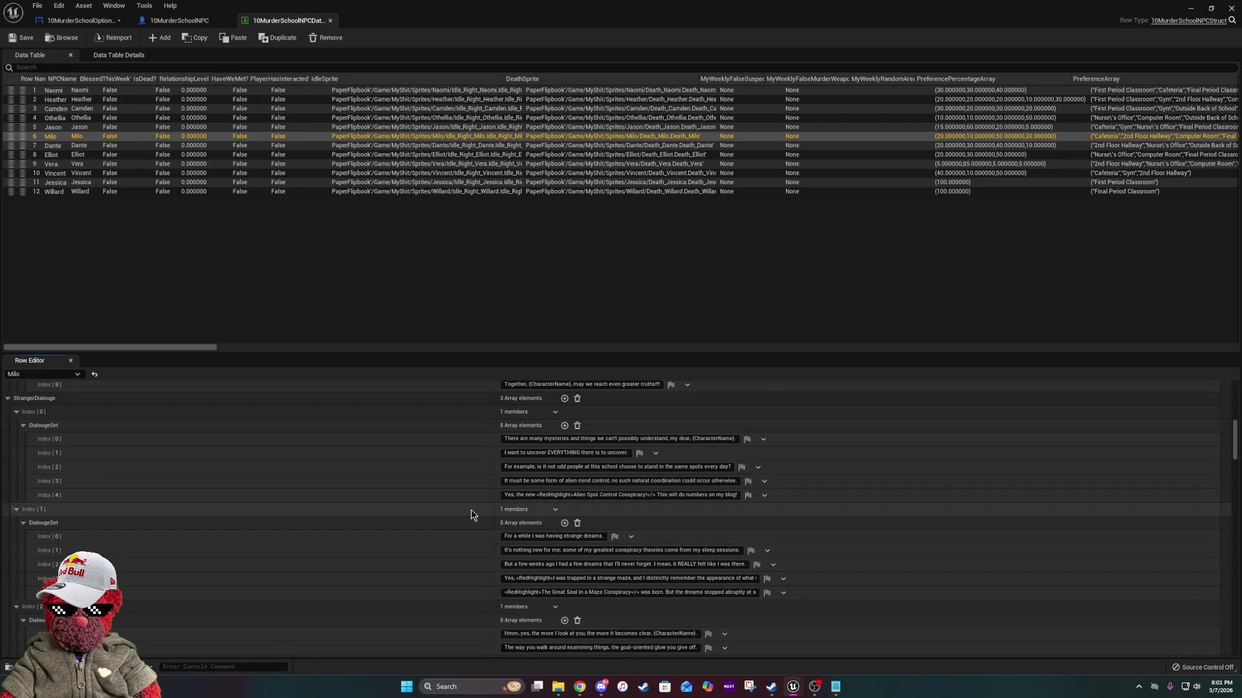
scroll(471, 509, down, 3)
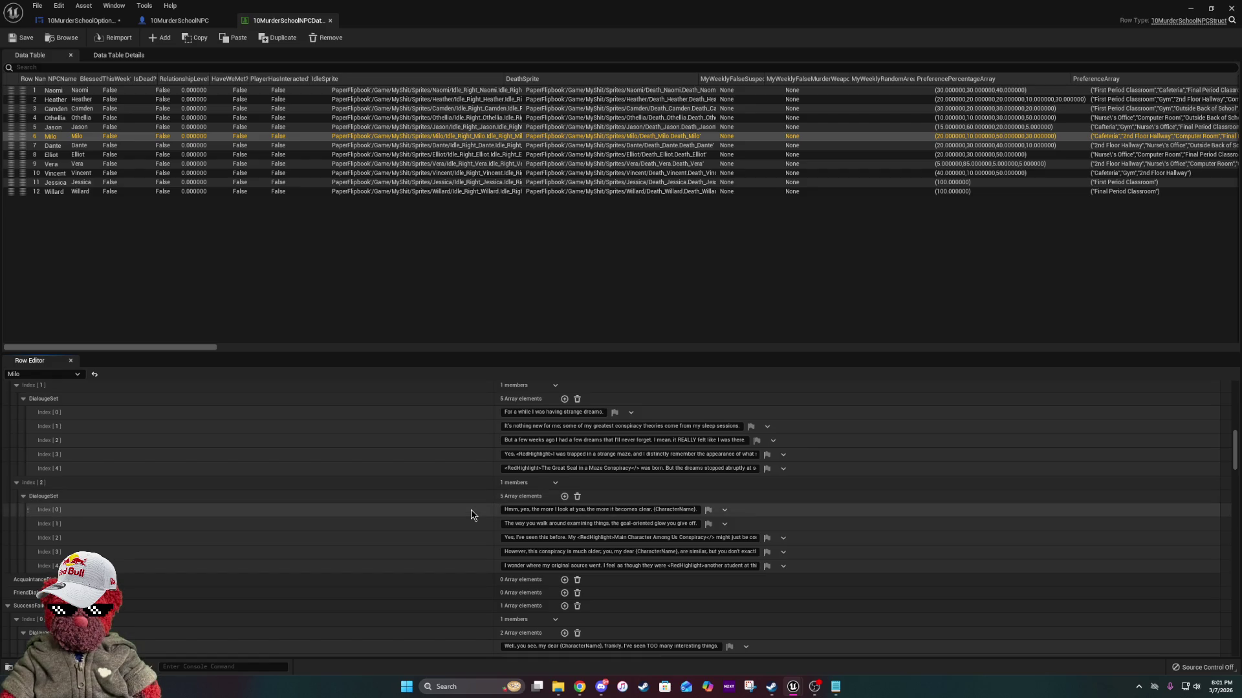
scroll(471, 510, up, 5)
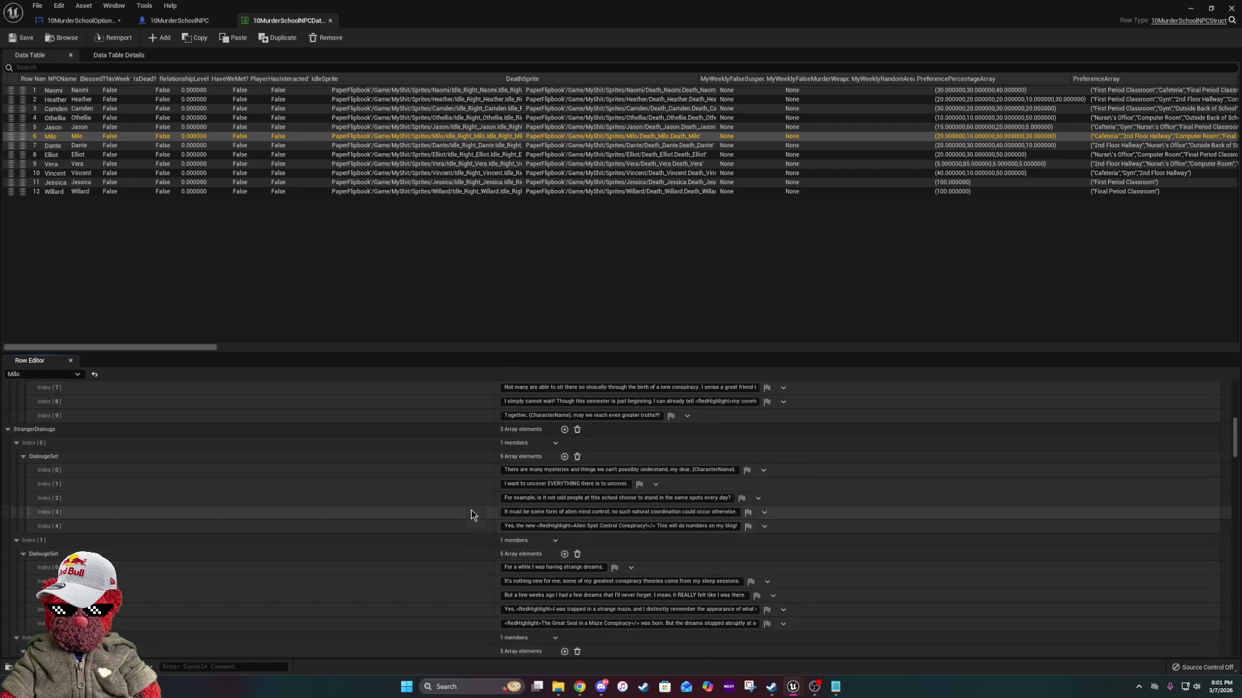
key(Up)
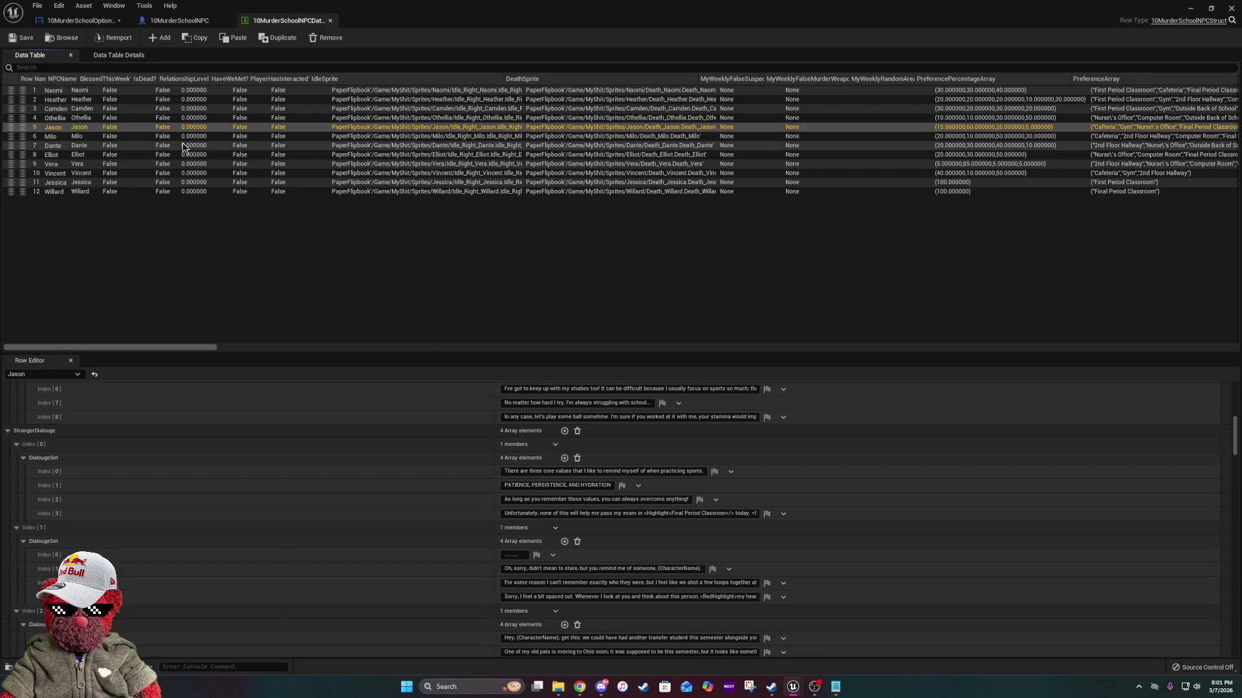
click(171, 116)
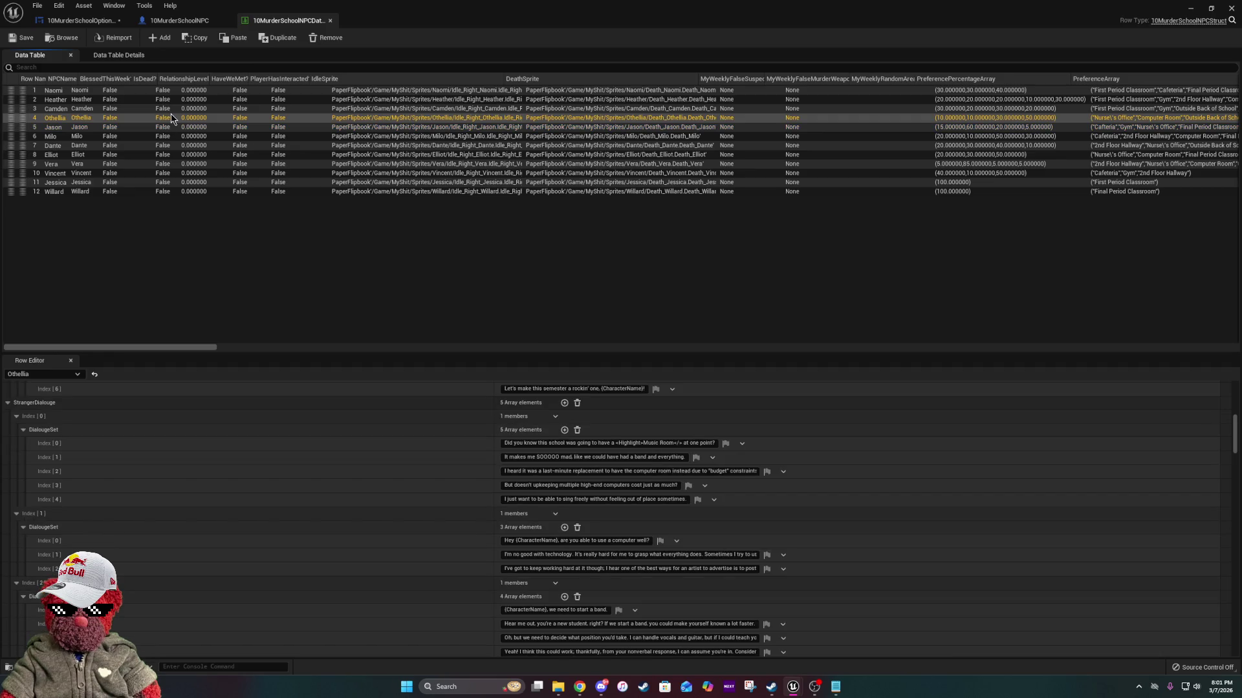
click(180, 108)
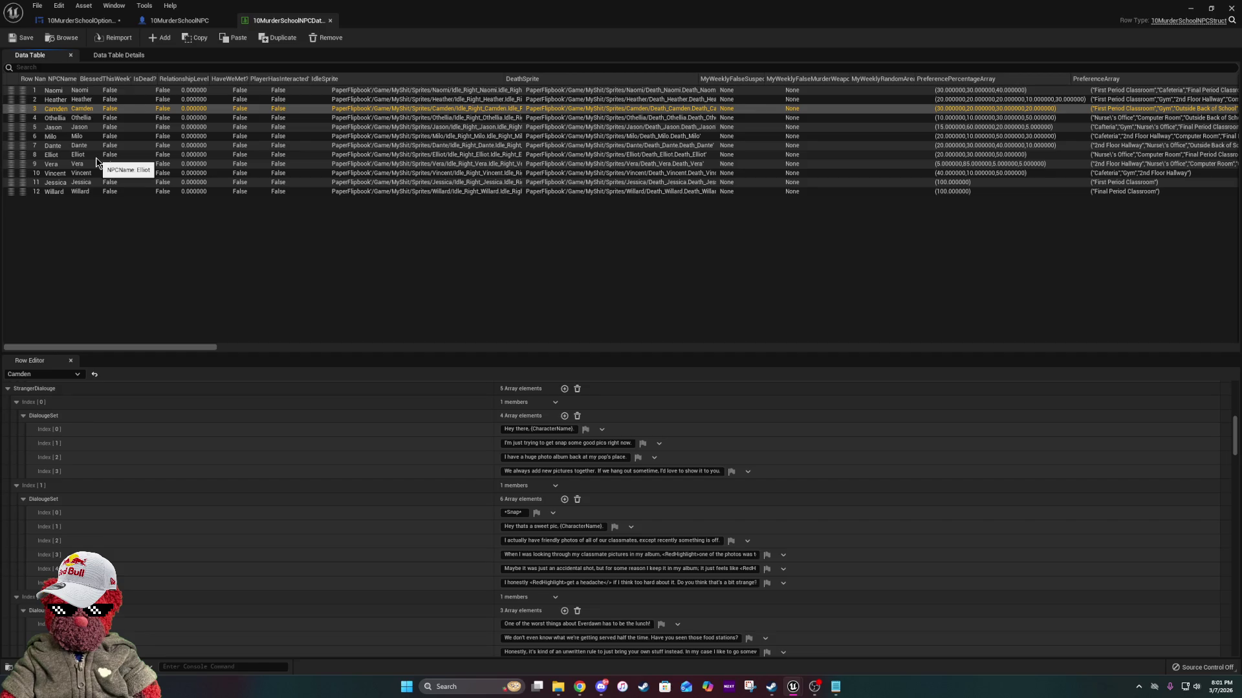
Close the blueprint window and open the Structs folder under StructsAndDataTables in the Content Browser.
click(119, 23)
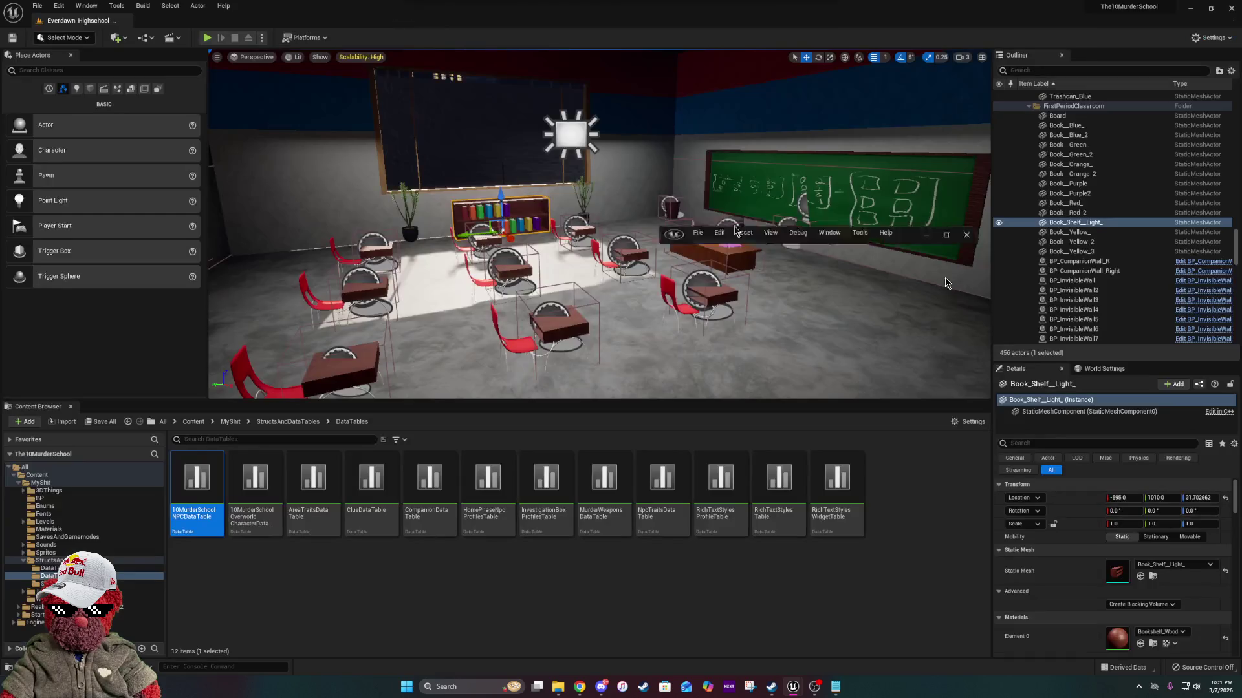
click(1232, 8)
click(288, 421)
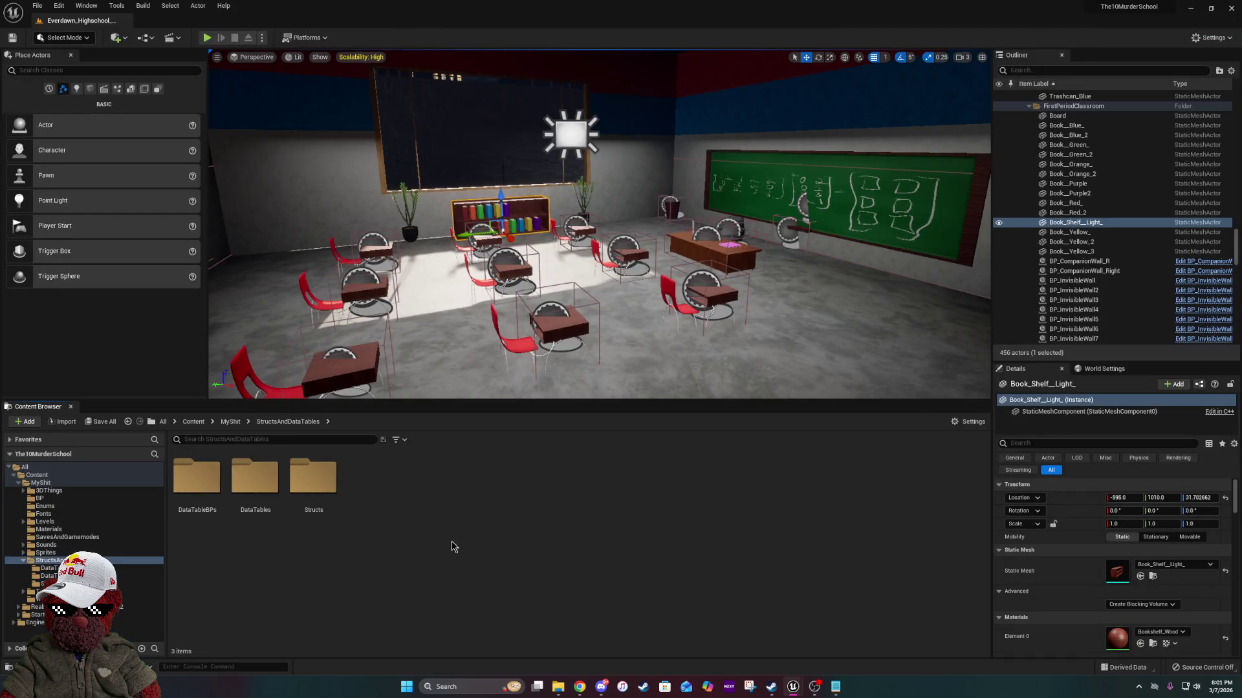
double_click(315, 498)
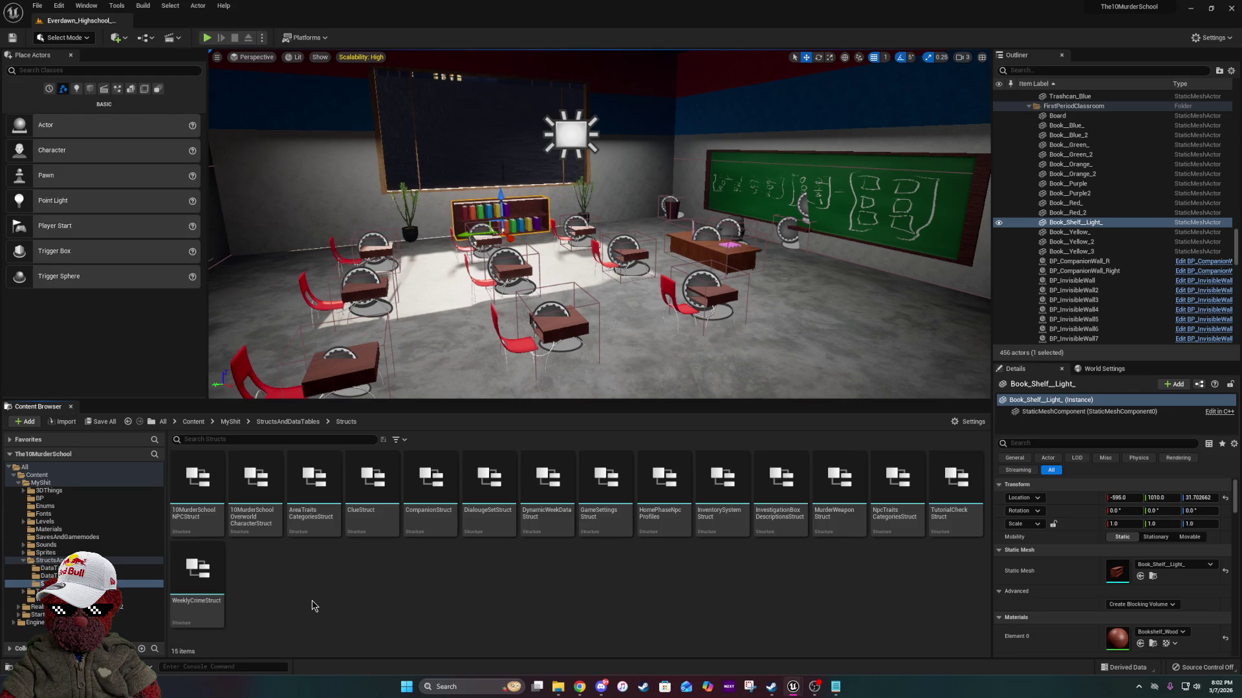
Play the classroom level, walk to the girls at the chalkboard, and answer "How are you?".
click(207, 37)
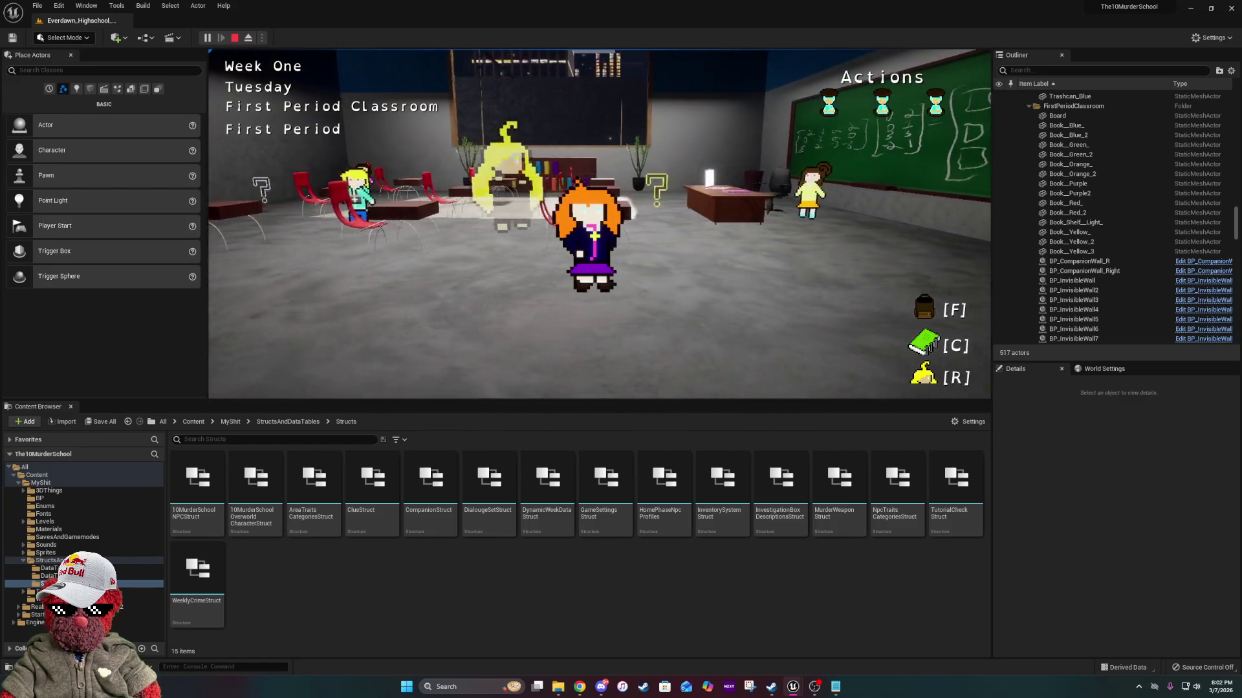
key(w)
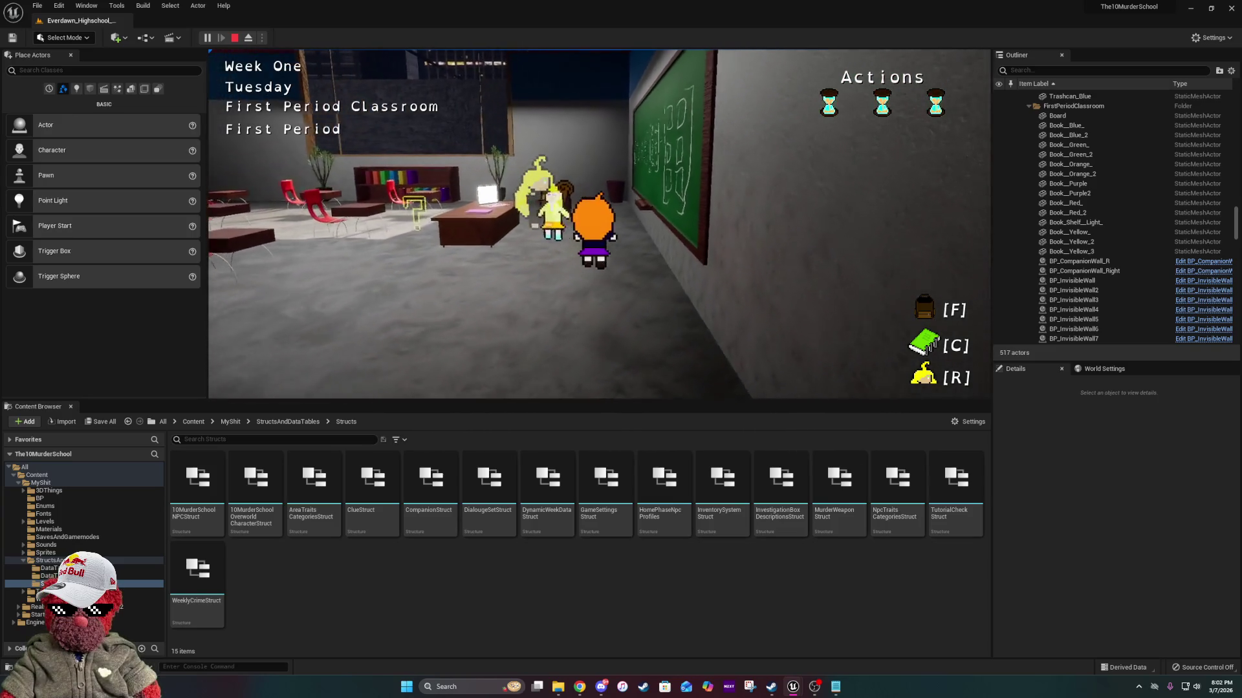
key(e)
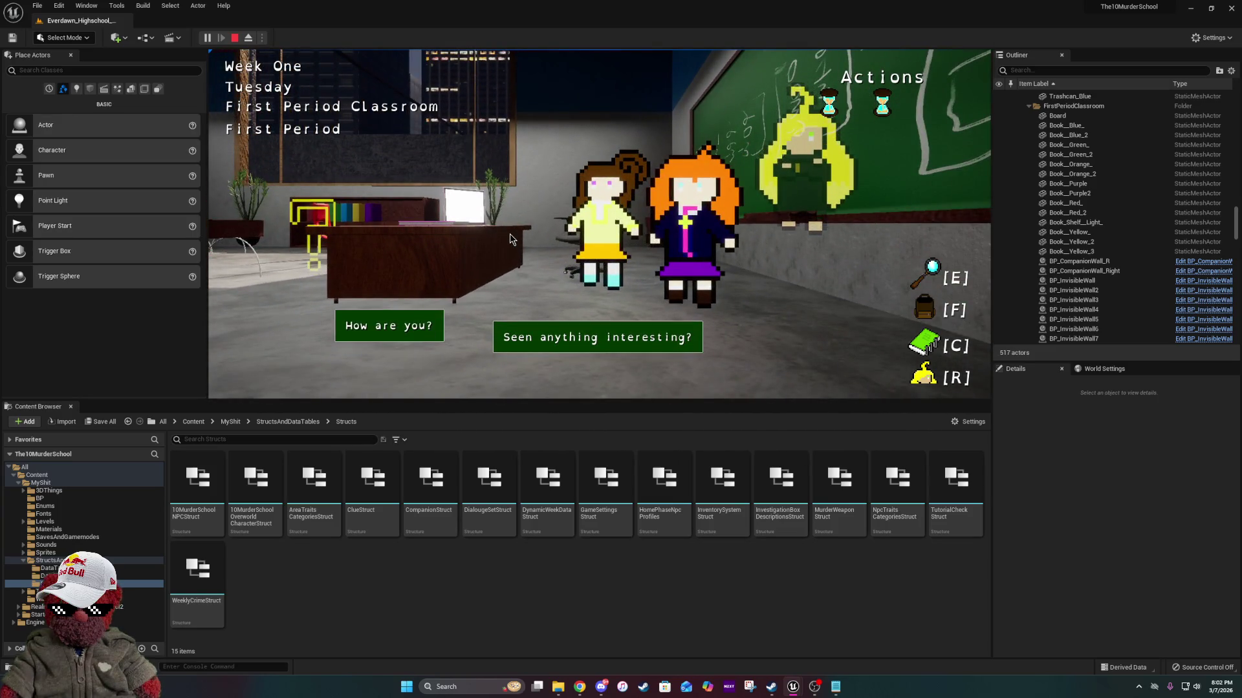
click(382, 323)
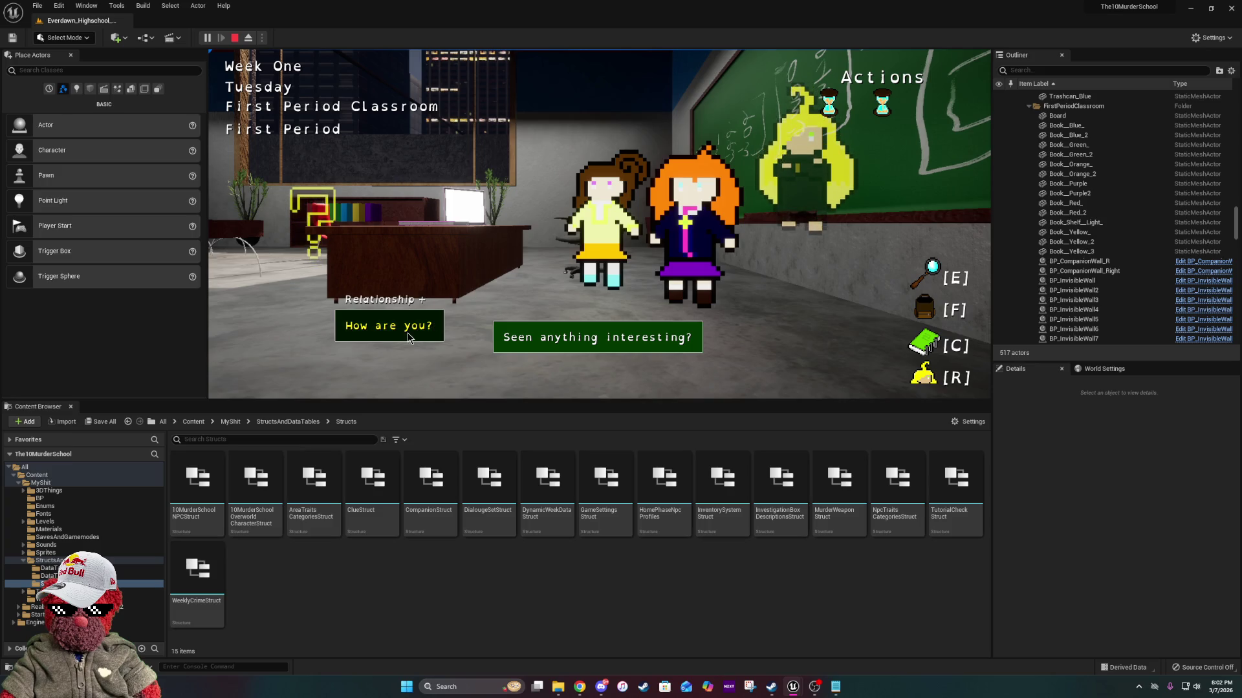
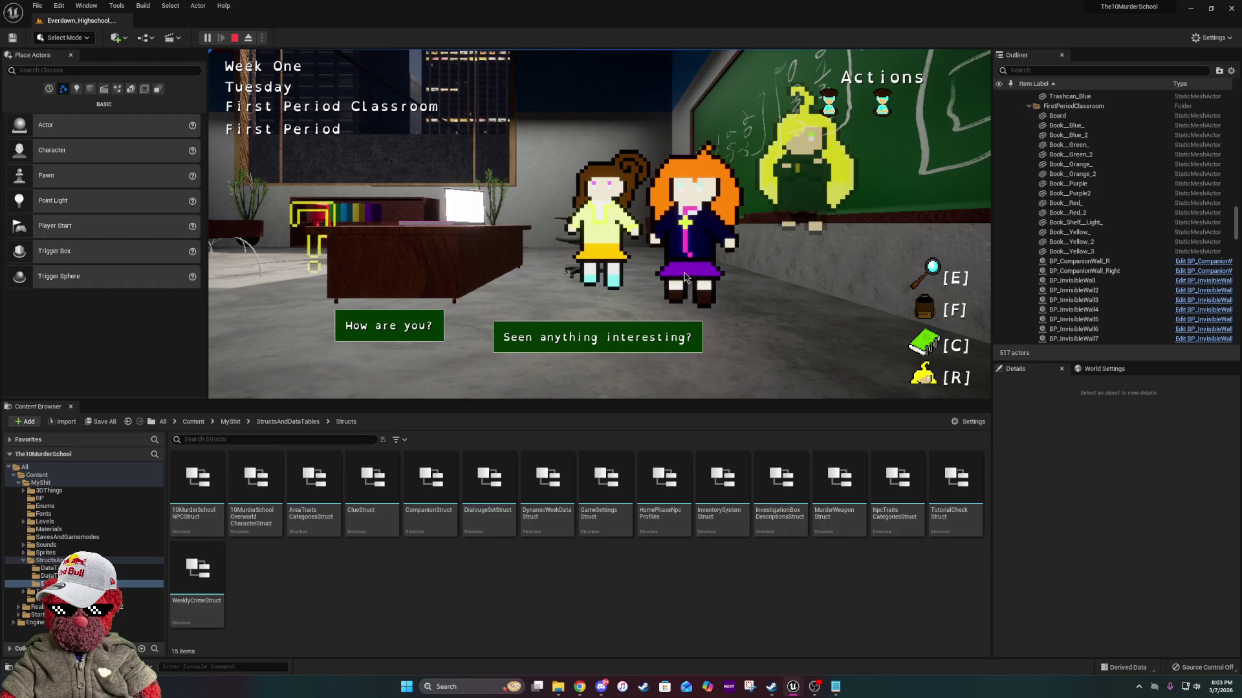
End the Play-in-Editor session and open 10MurderSchoolNPCStruct from the Structs folder.
mouse_move(433, 324)
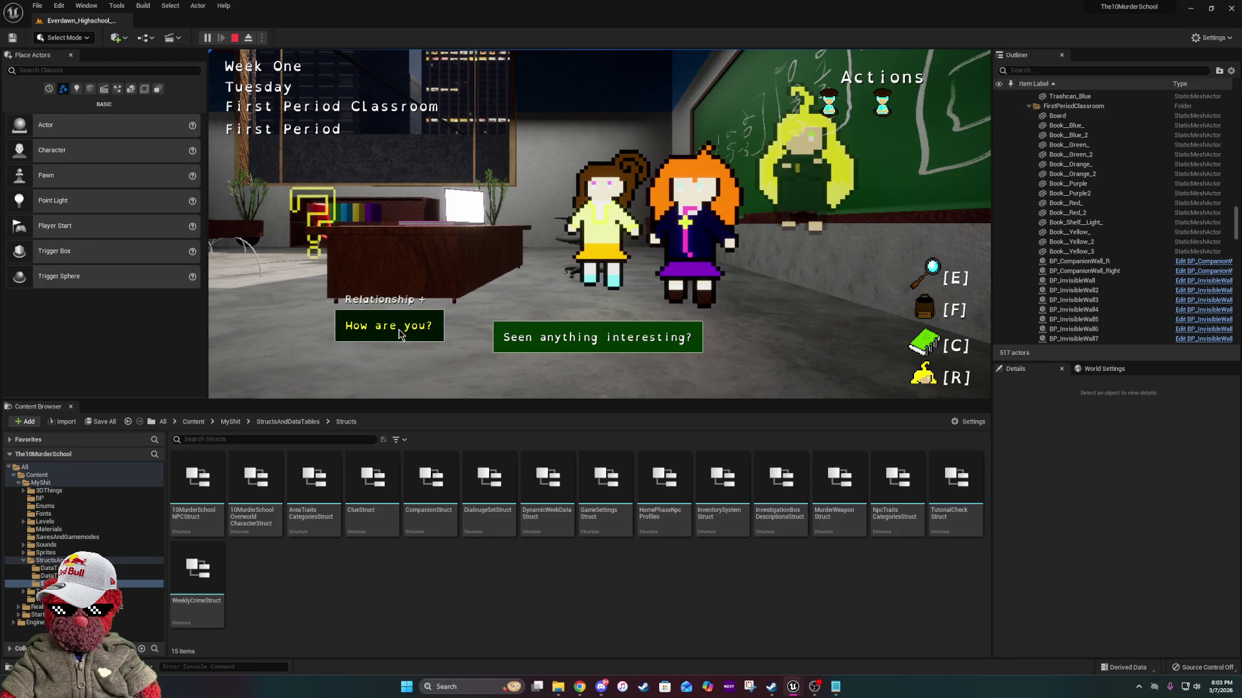
key(Escape)
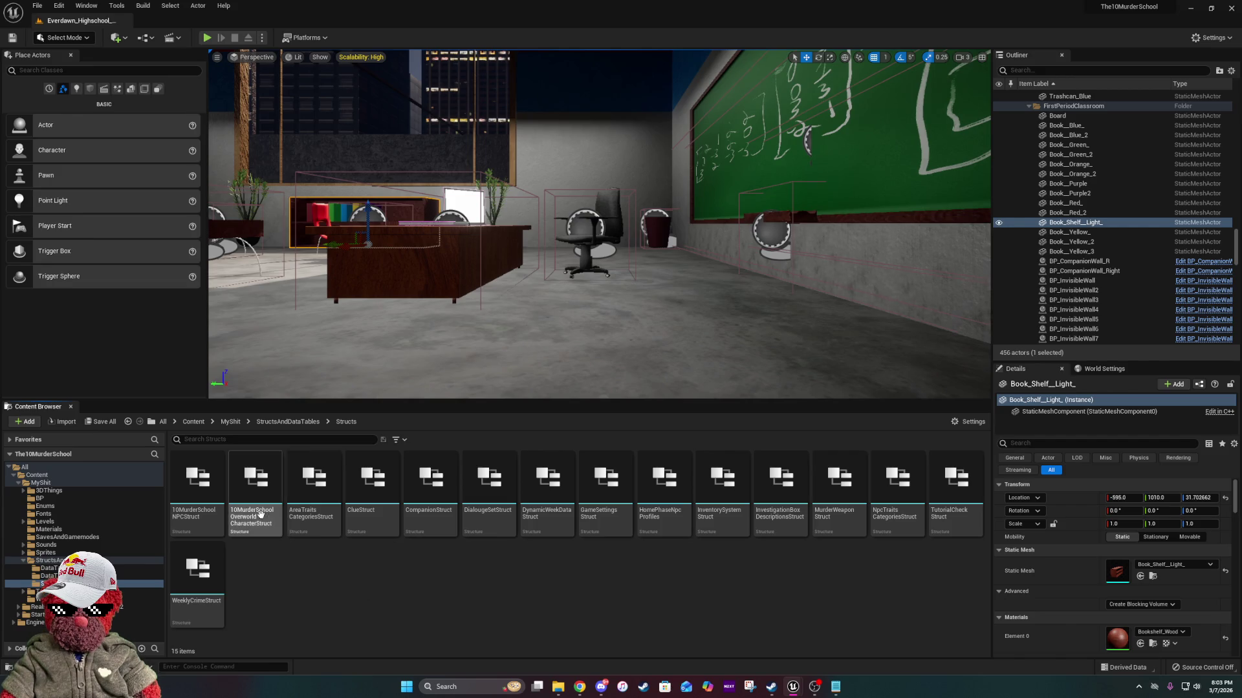
click(197, 491)
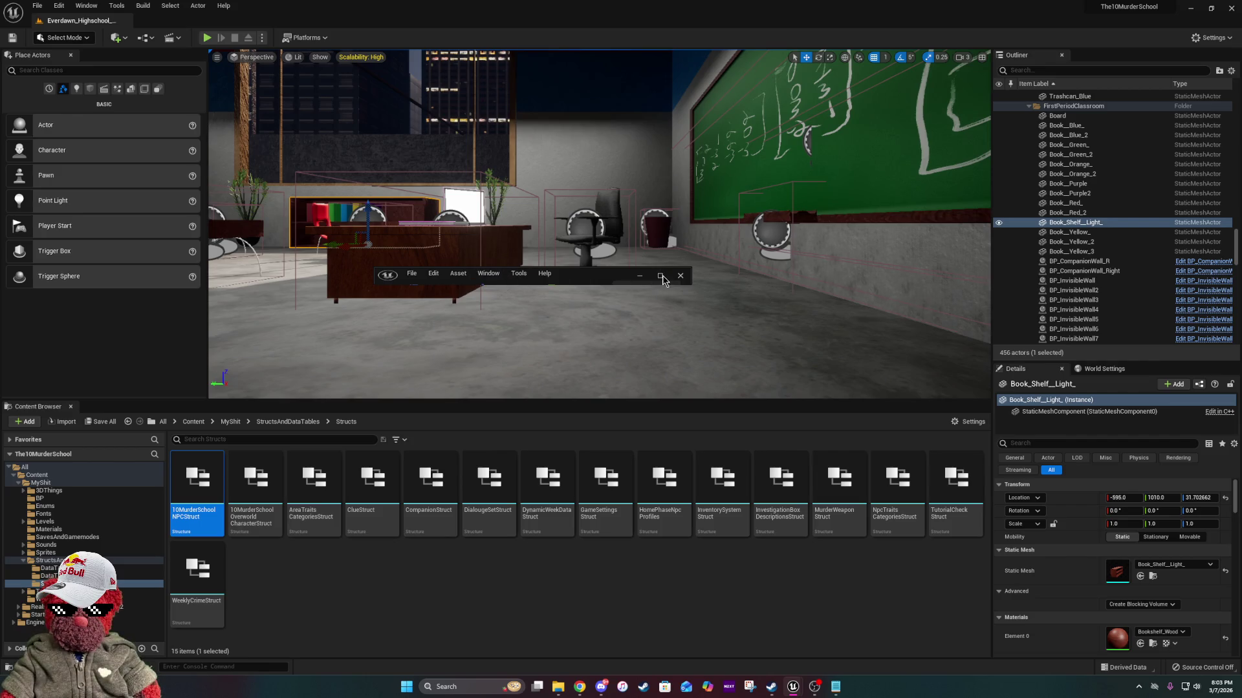
Maximize the struct editor and add a new Integer field to the NPC struct.
click(660, 277)
scroll(309, 313, down, 2)
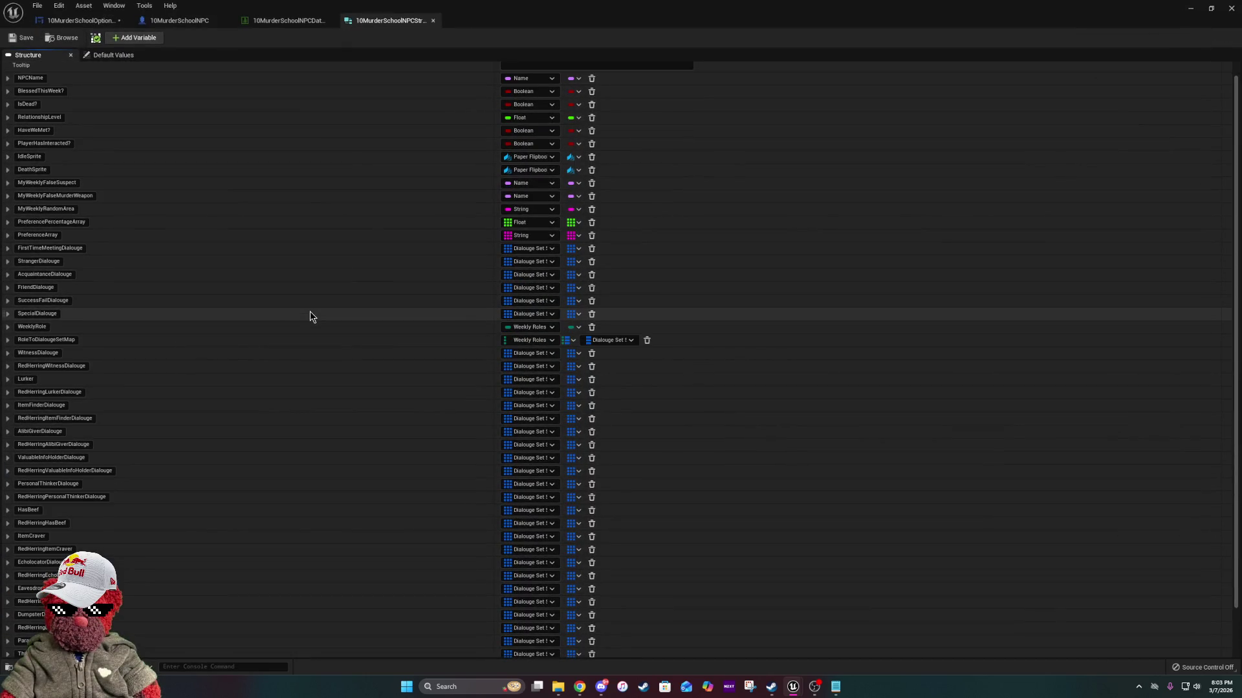
scroll(309, 316, up, 1)
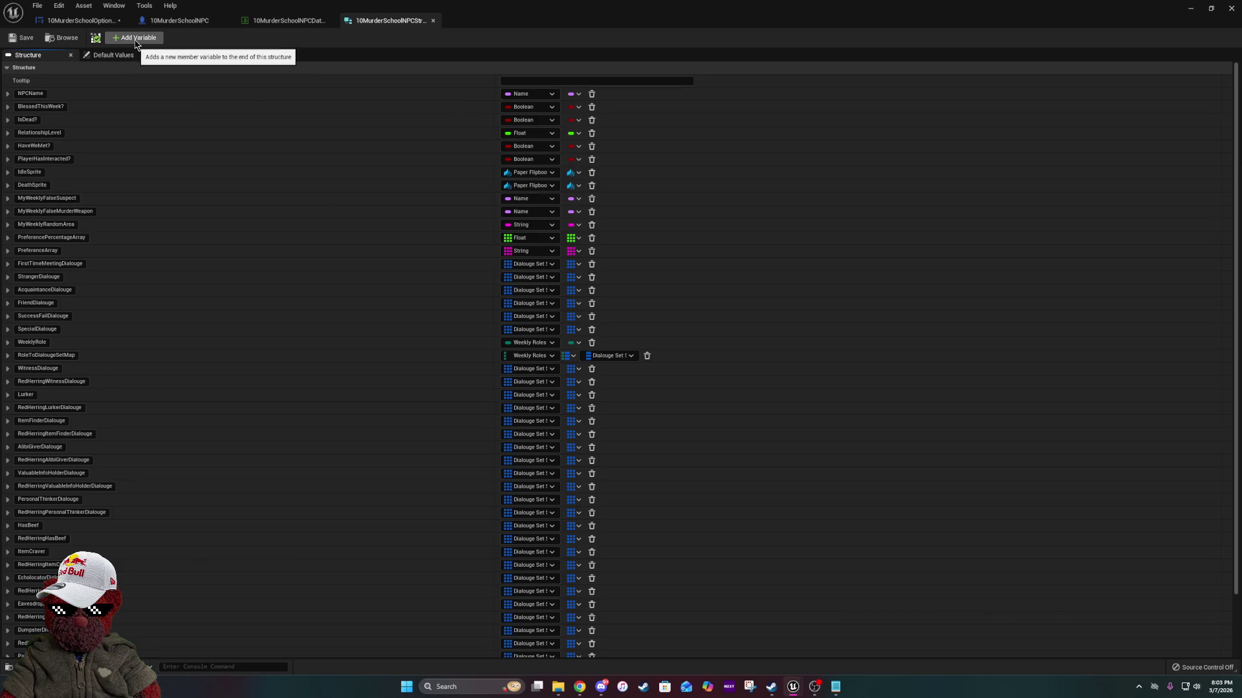
click(135, 39)
scroll(271, 545, down, 5)
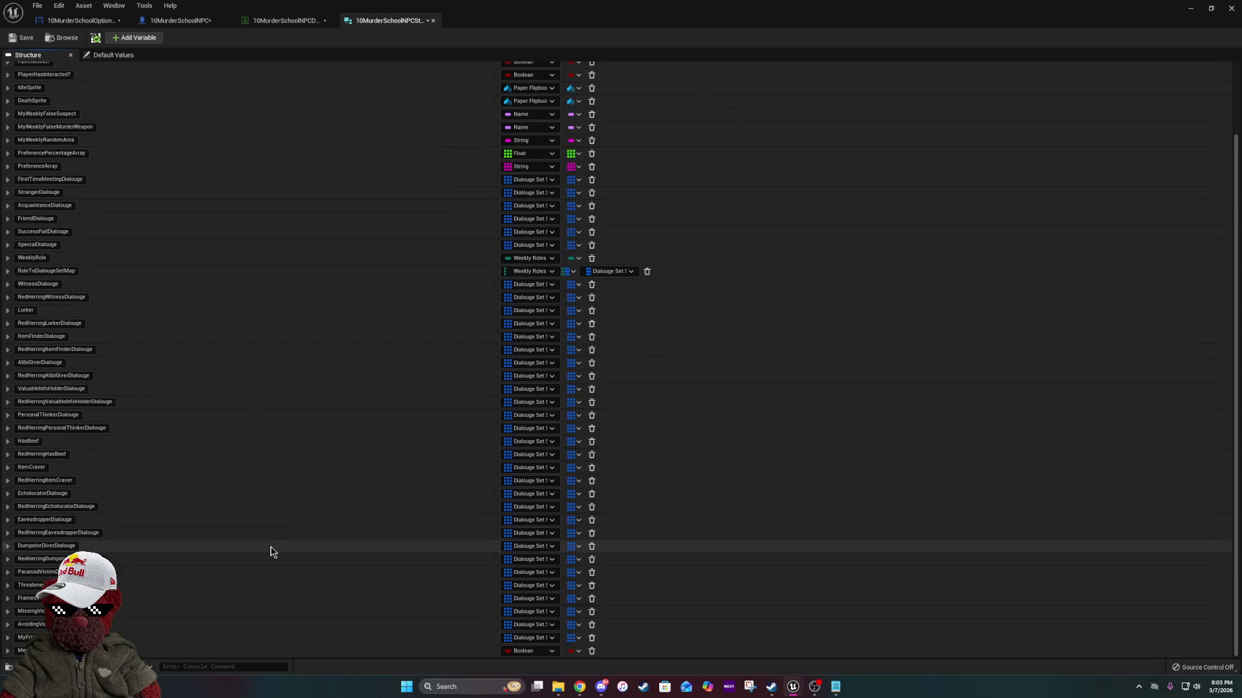
click(527, 651)
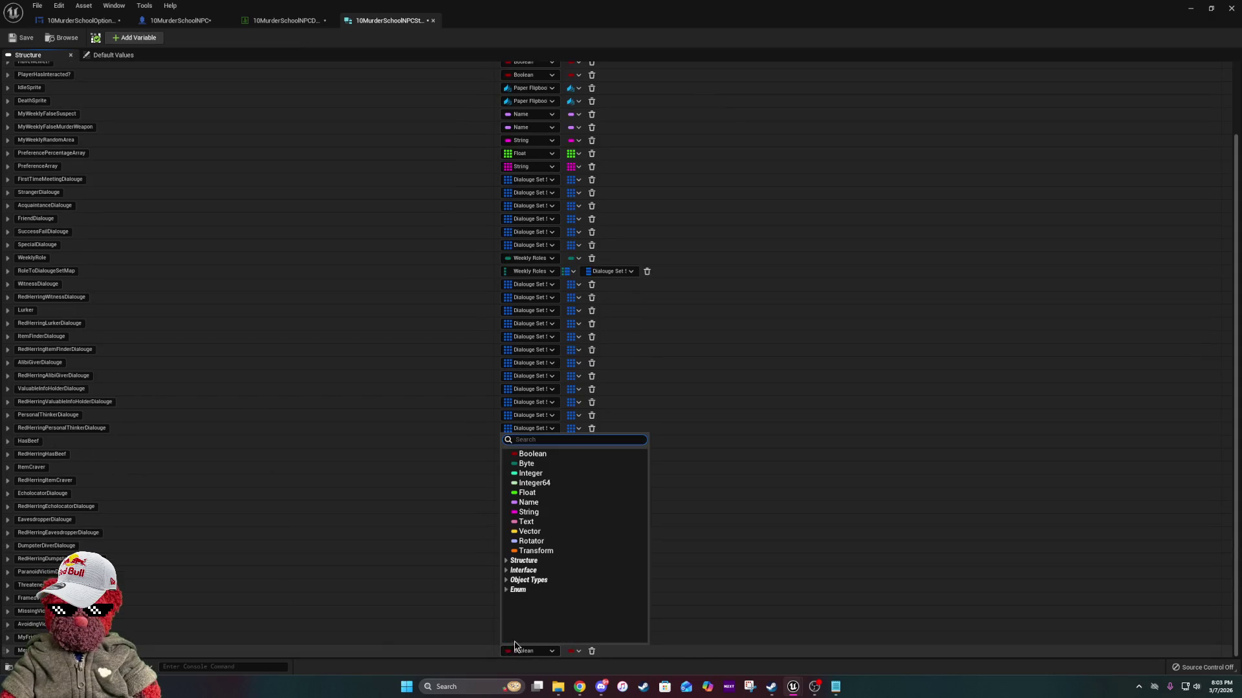
click(557, 474)
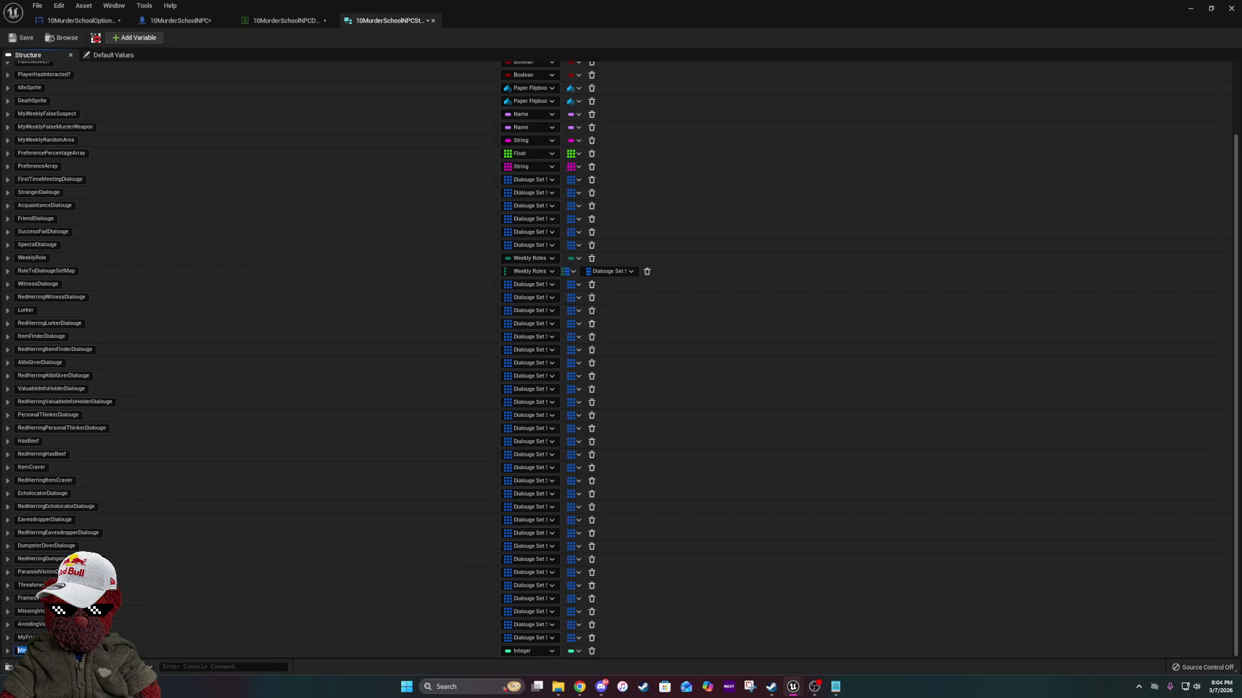
Name it MaxDialougeTolerance, move it below FirstTimeMeetingDialouge, then save and close.
text(Ma)
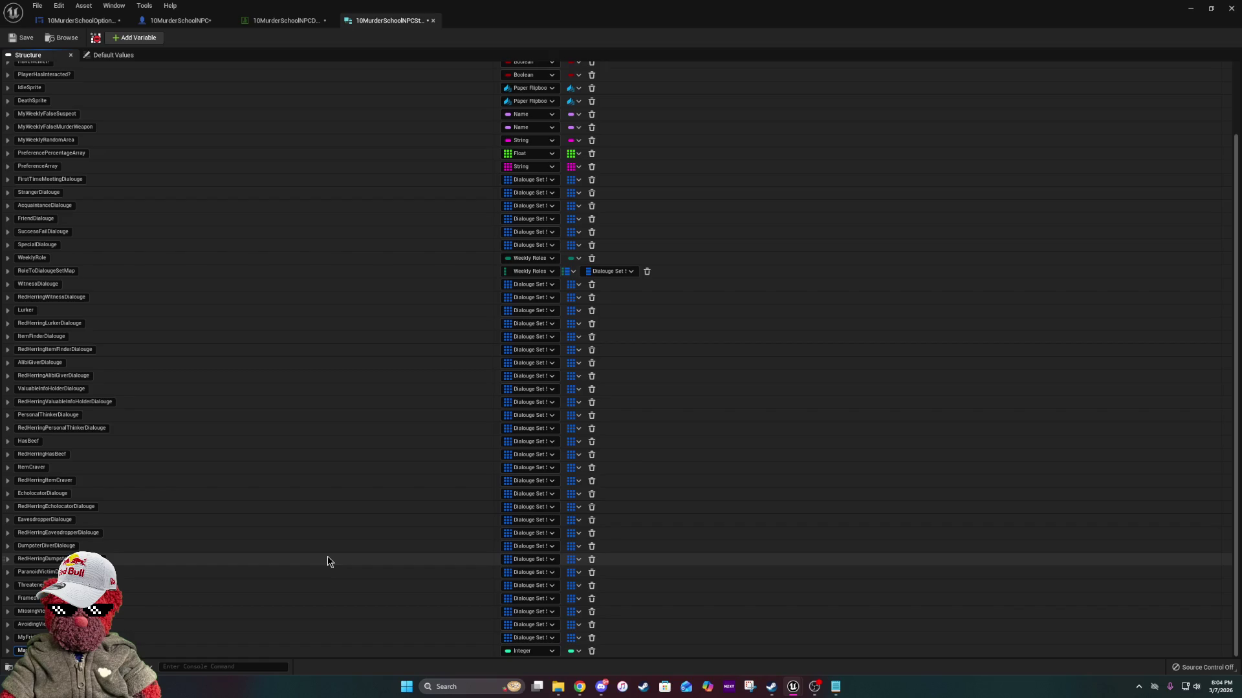
key(Return)
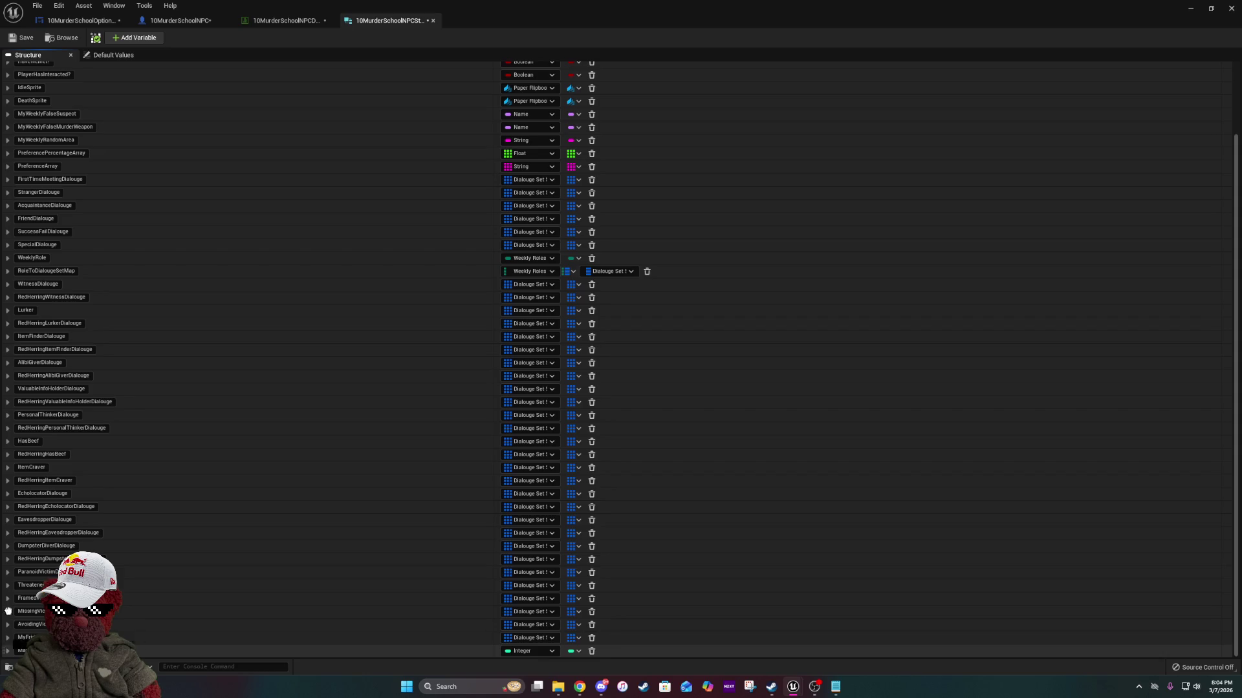
mouse_move(8, 611)
mouse_down()
mouse_move(22, 135)
mouse_move(3, 202)
mouse_up()
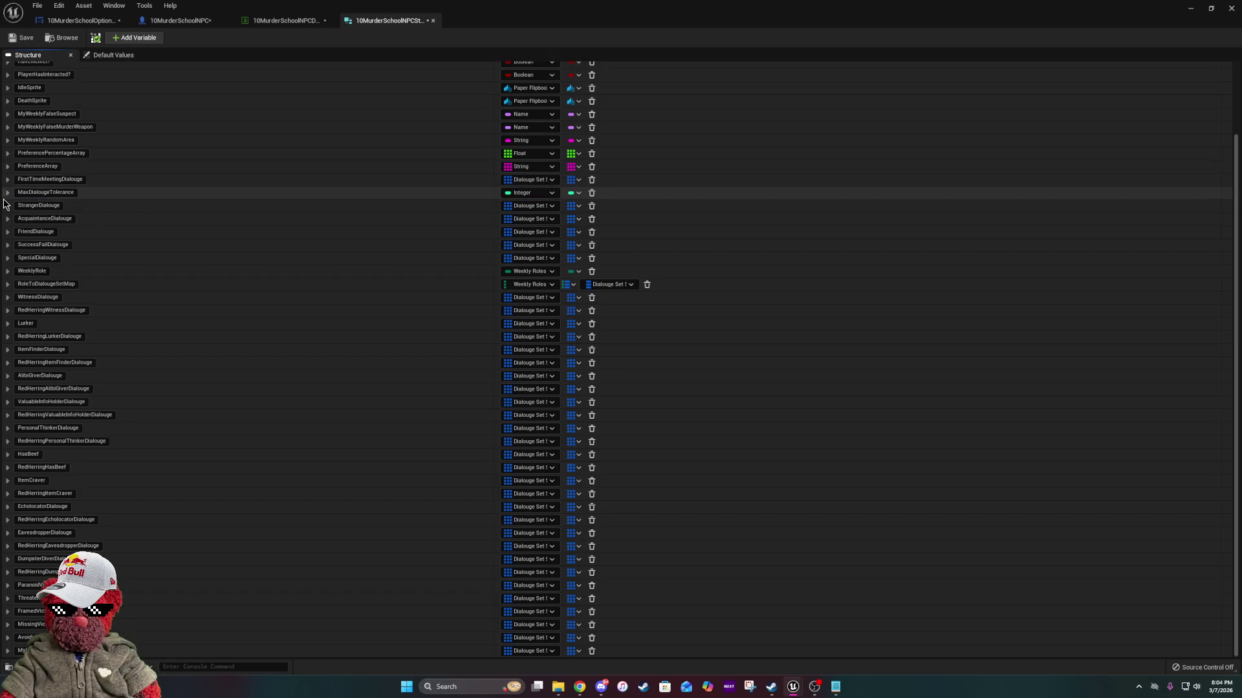
click(26, 39)
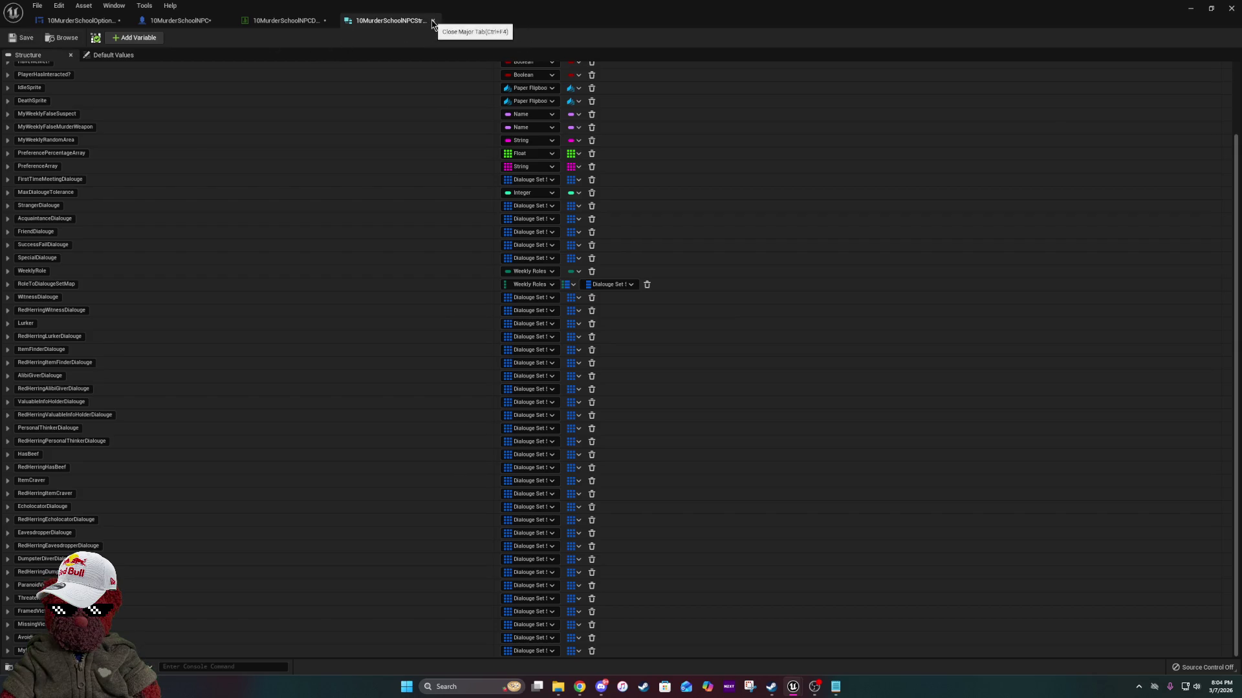
click(433, 21)
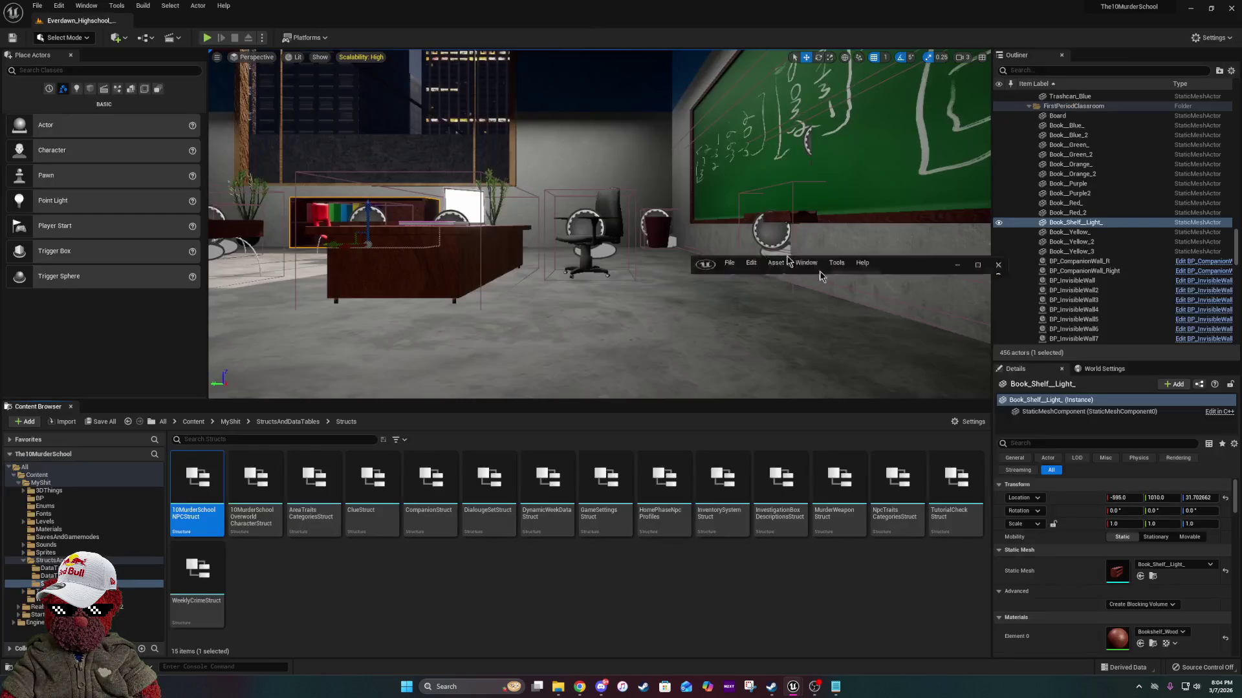
Browse via DataTables to the DataTableBPs folder and open the 10MurderSchoolNPC Blueprint.
key(alt+Tab)
click(313, 424)
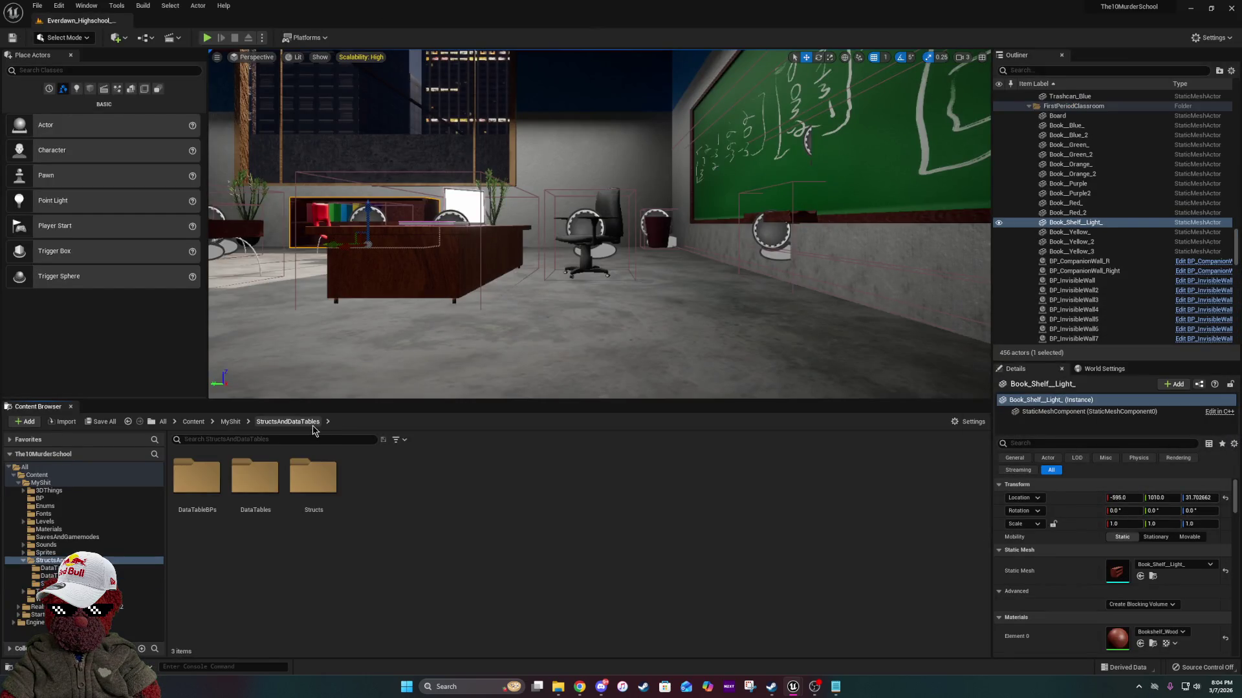
click(258, 496)
double_click(259, 496)
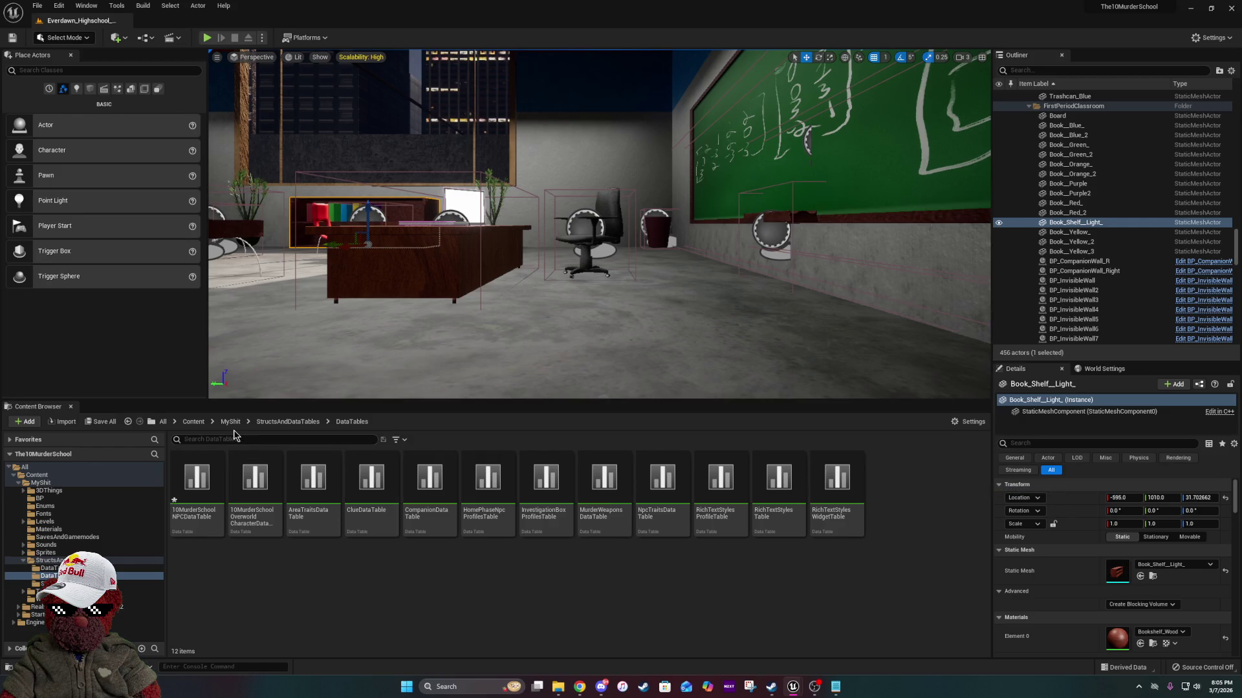
click(288, 422)
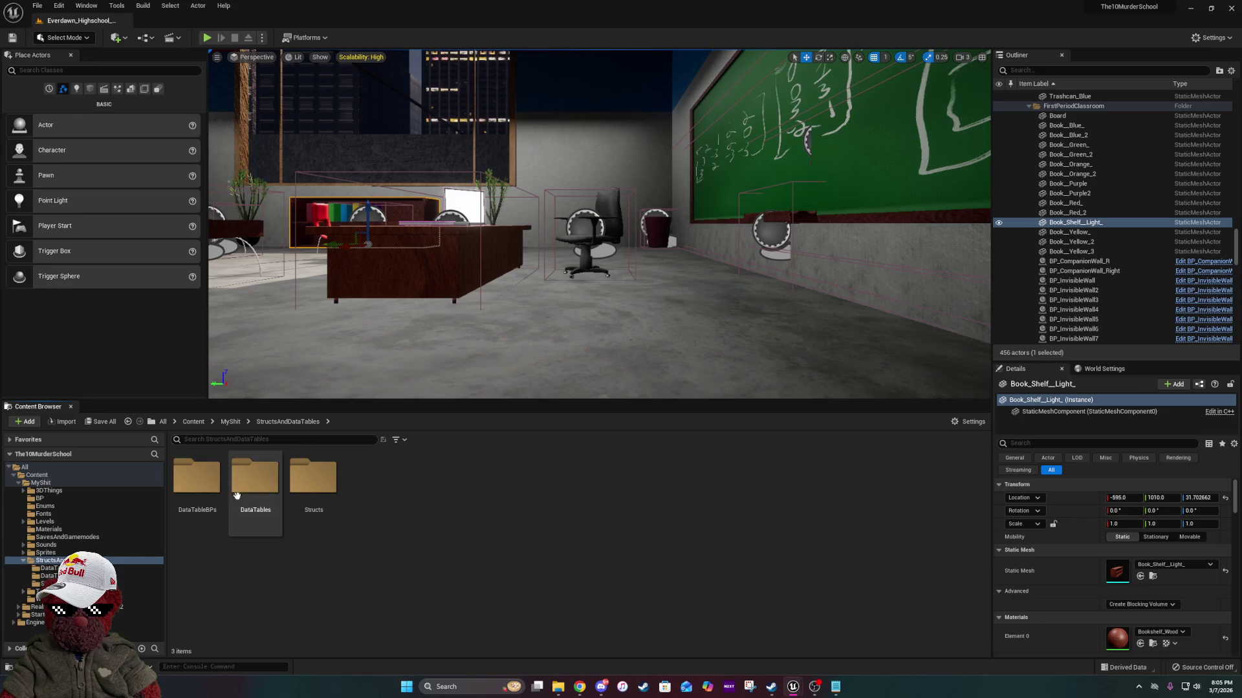
click(191, 496)
double_click(191, 497)
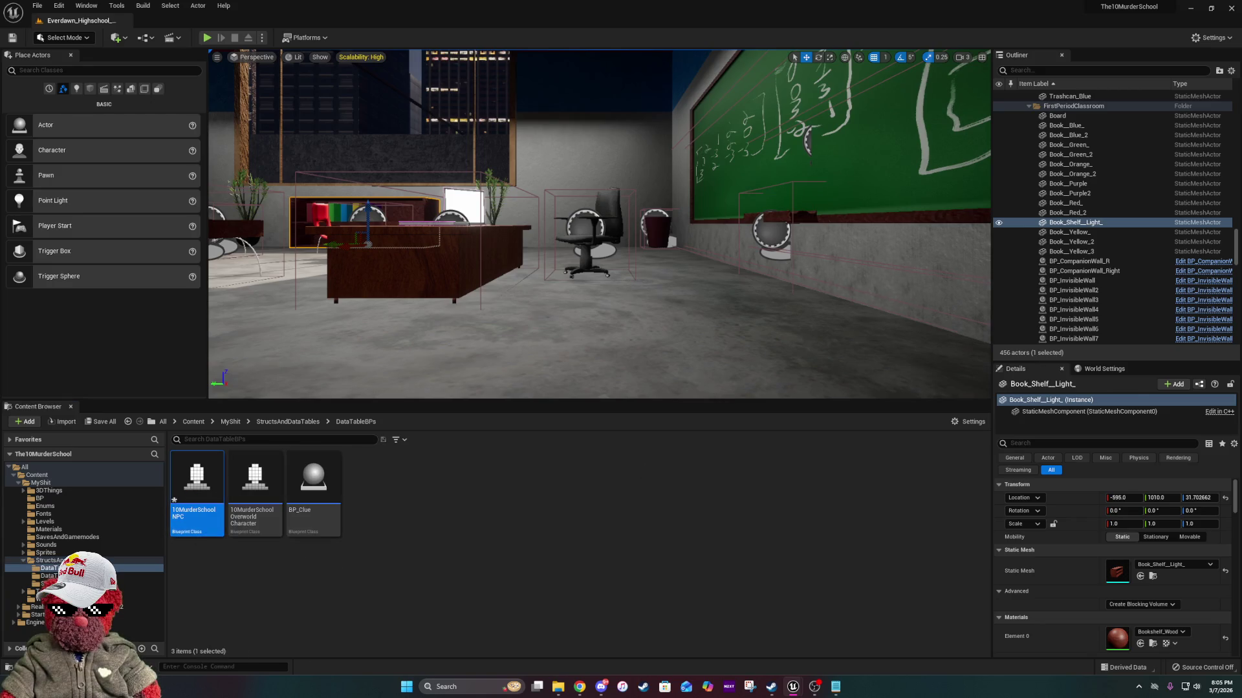
double_click(197, 485)
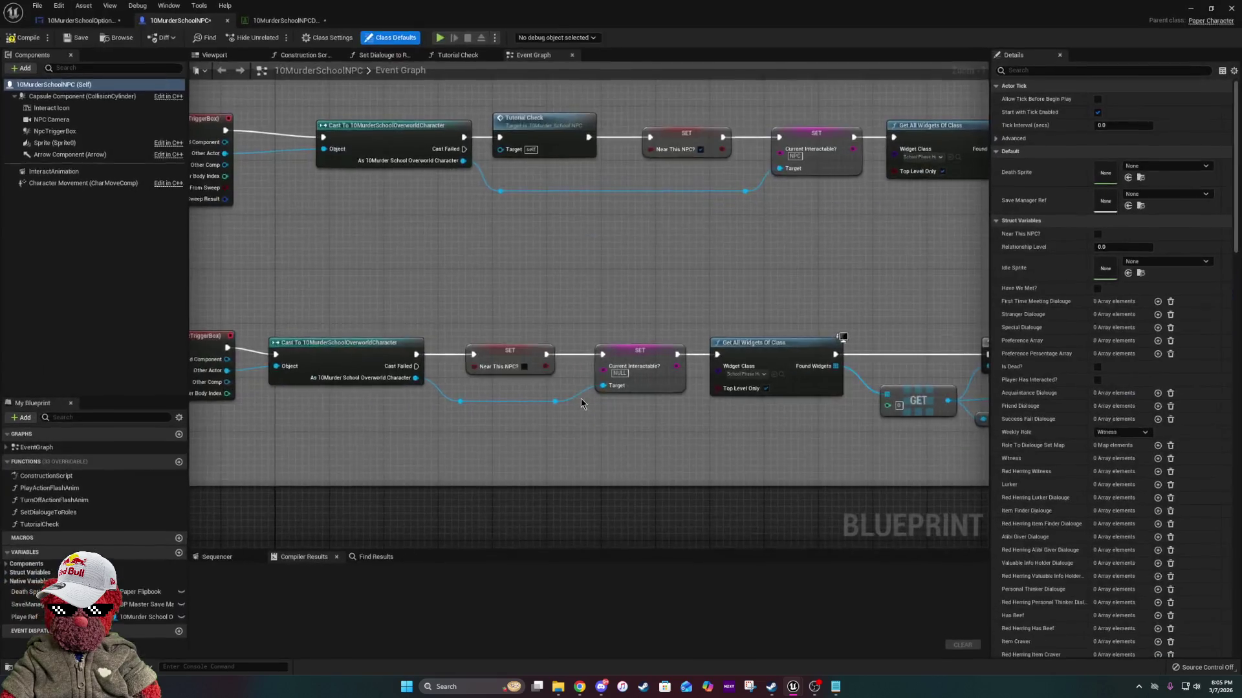
Promote the Break node's Max Dialogue Tolerance pin to a new variable.
scroll(580, 331, up, 8)
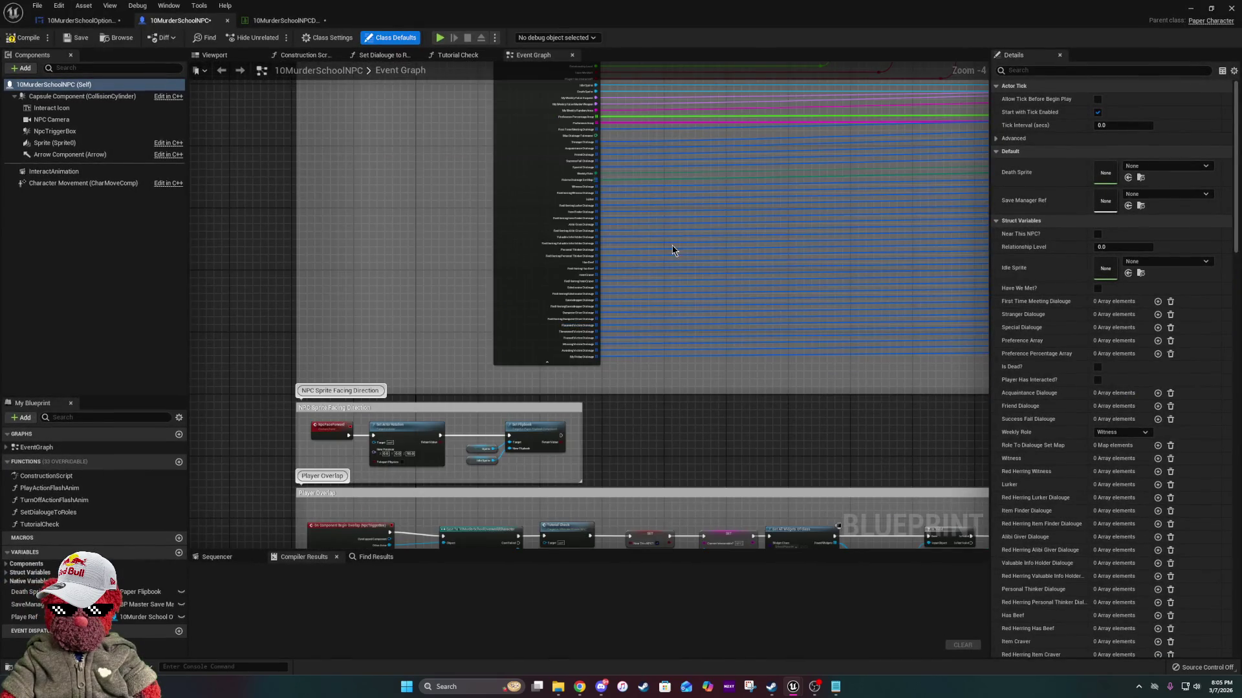
scroll(671, 251, up, 2)
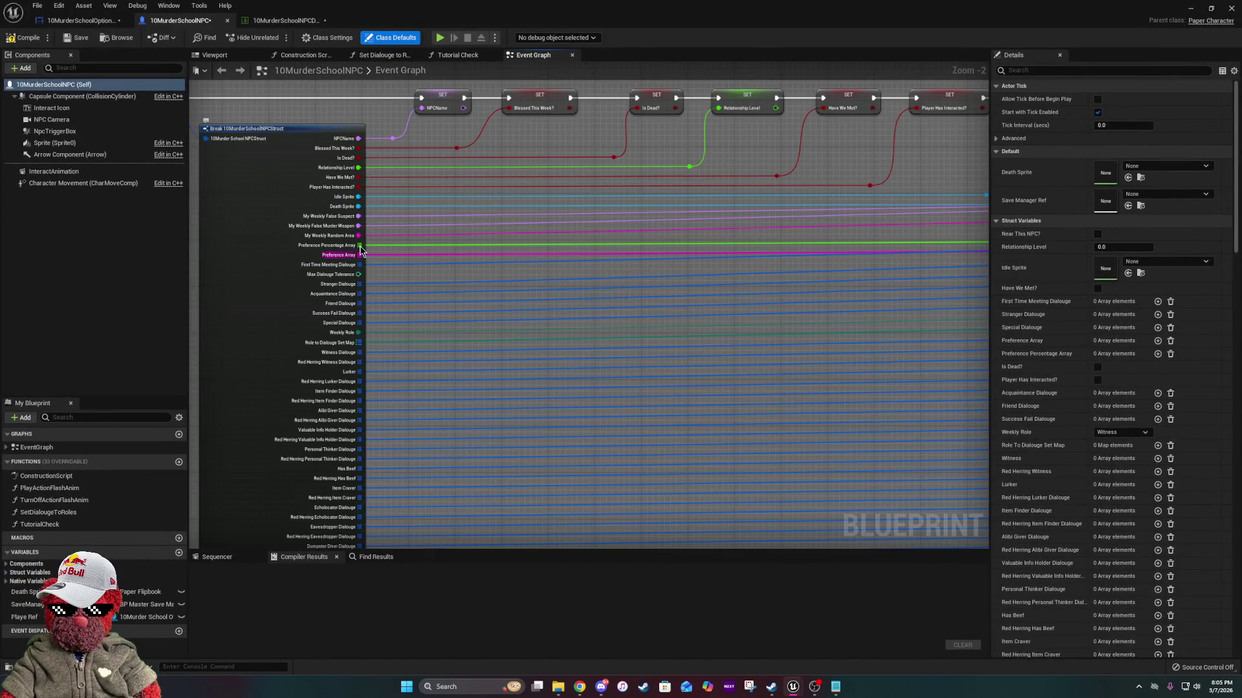
right_click(358, 274)
click(407, 292)
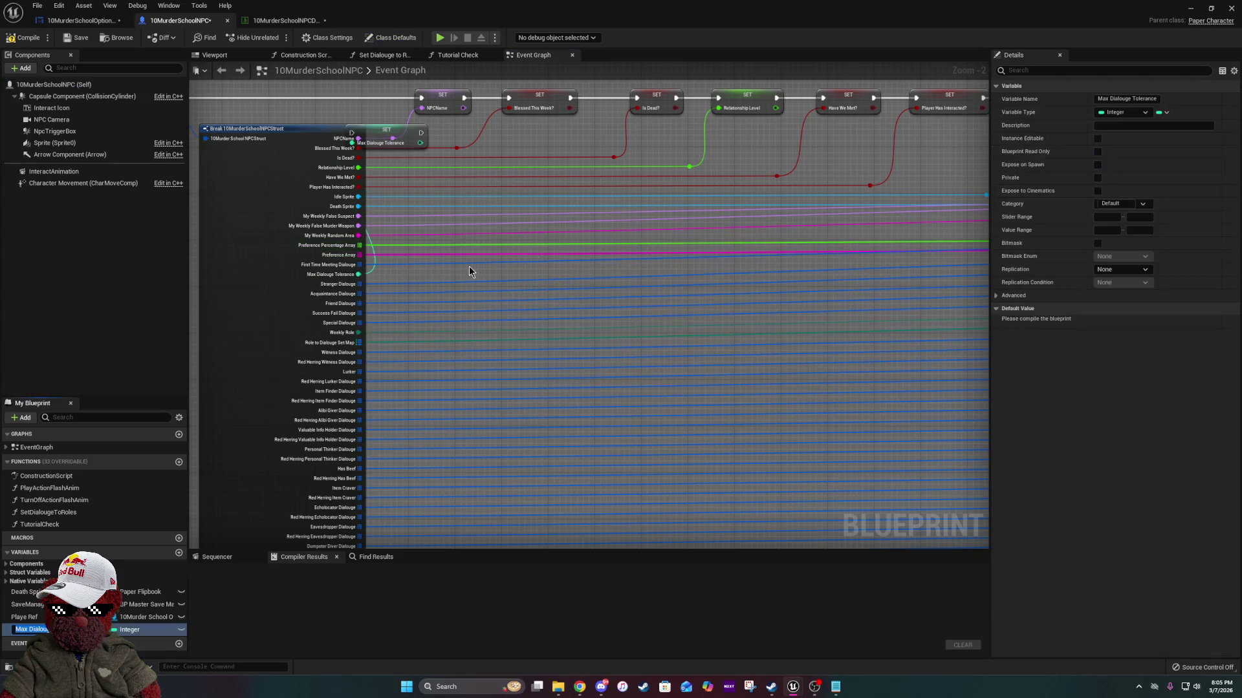
Select the whole SET node chain and widen its comment box to fit.
mouse_move(549, 243)
mouse_down()
mouse_move(316, 226)
mouse_move(590, 188)
mouse_move(239, 198)
mouse_move(101, 236)
mouse_up()
mouse_move(1128, 468)
mouse_down()
mouse_move(987, 349)
mouse_move(1056, 390)
mouse_move(978, 507)
mouse_move(989, 521)
mouse_move(1041, 415)
mouse_move(1019, 548)
mouse_move(938, 381)
mouse_move(492, 297)
mouse_move(1132, 400)
mouse_move(1021, 362)
mouse_move(901, 296)
mouse_move(243, 260)
mouse_move(120, 343)
mouse_move(150, 255)
mouse_move(116, 323)
mouse_move(231, 269)
mouse_move(207, 267)
mouse_move(190, 336)
mouse_move(511, 353)
mouse_move(956, 436)
mouse_move(1047, 416)
mouse_move(859, 362)
mouse_move(670, 256)
mouse_move(622, 210)
mouse_move(550, 251)
mouse_up()
scroll(417, 227, down, 3)
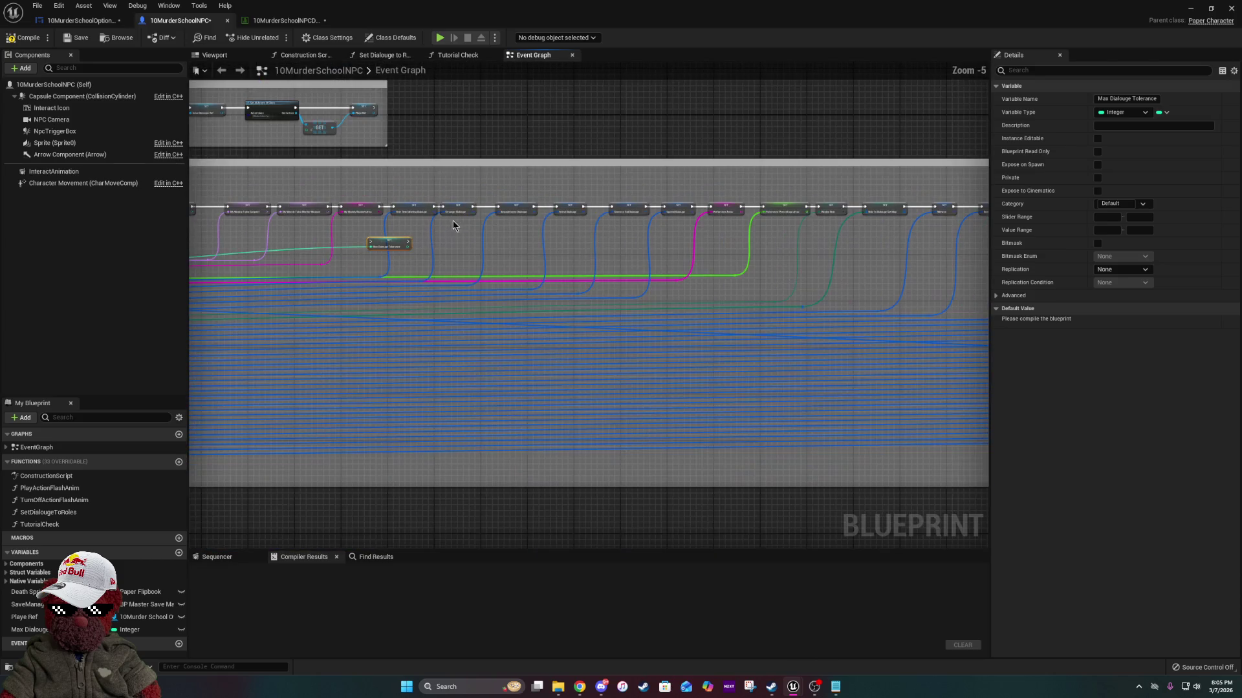
mouse_move(421, 189)
mouse_down()
mouse_move(689, 239)
mouse_move(1064, 251)
mouse_move(1153, 291)
mouse_move(1186, 232)
mouse_move(1190, 269)
mouse_move(1201, 247)
mouse_move(1192, 263)
mouse_move(812, 236)
mouse_up()
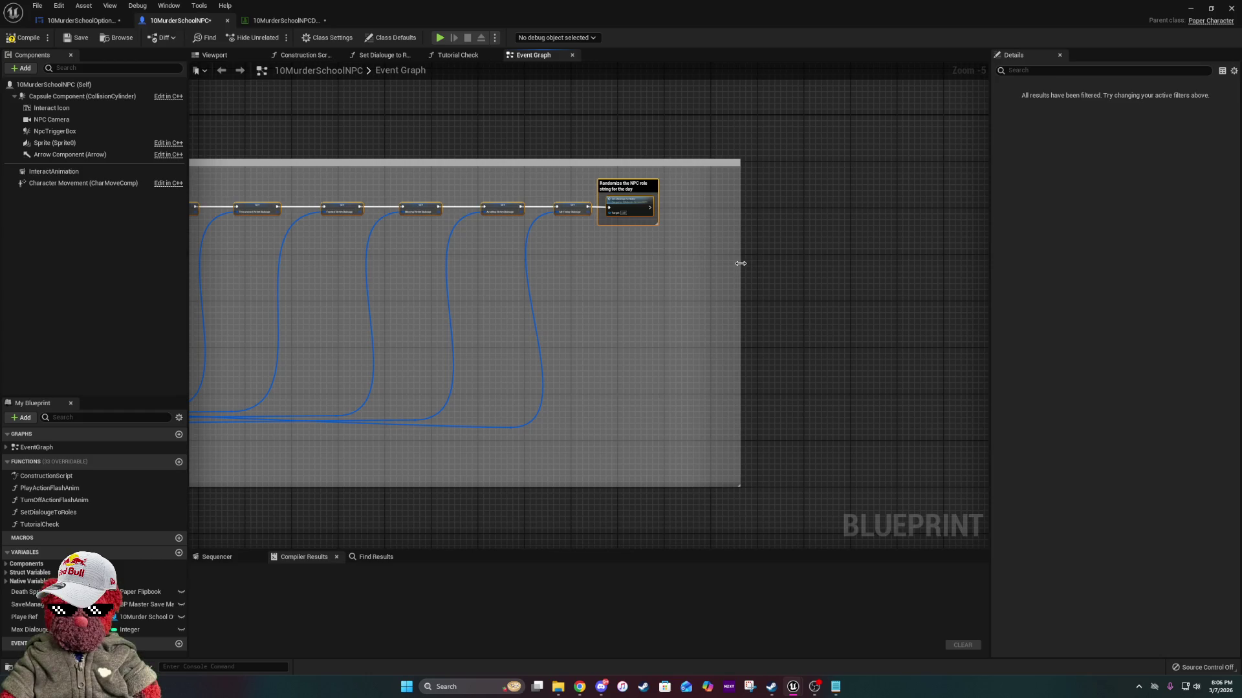
mouse_move(742, 278)
mouse_down()
mouse_move(1047, 319)
mouse_move(1003, 333)
mouse_move(1022, 334)
mouse_up()
Select the reroute points and the loose setter node beneath the SET chain.
scroll(776, 338, down, 7)
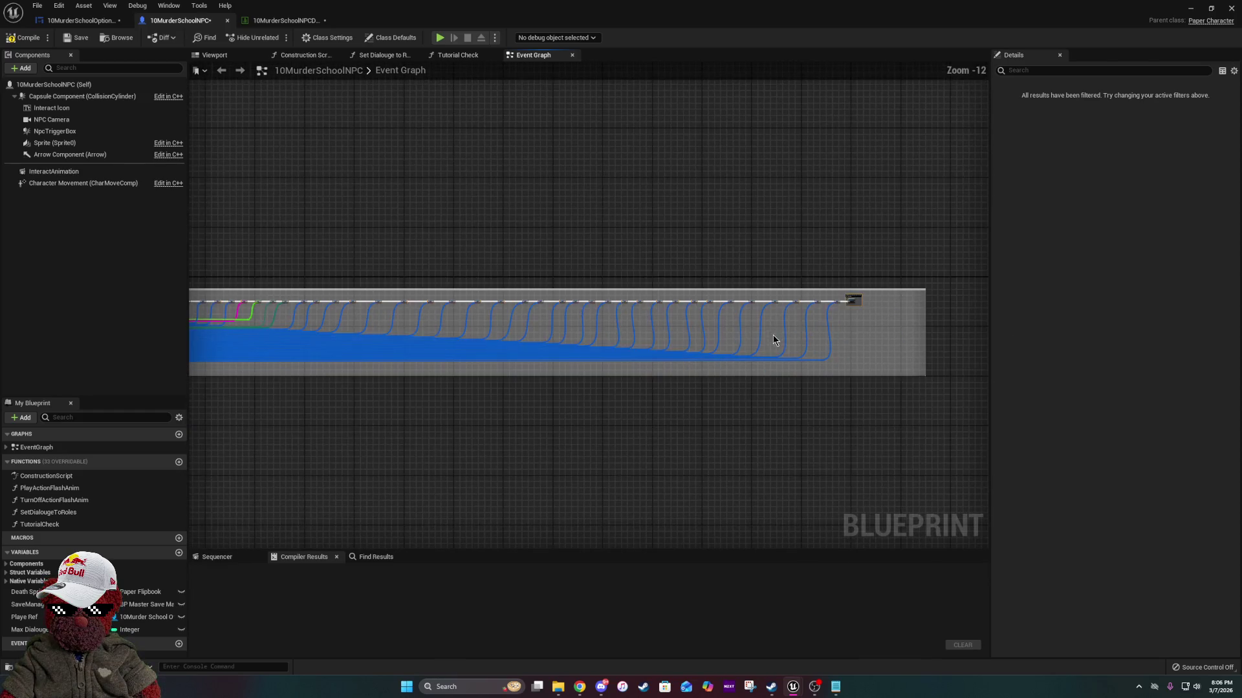
scroll(347, 392, up, 7)
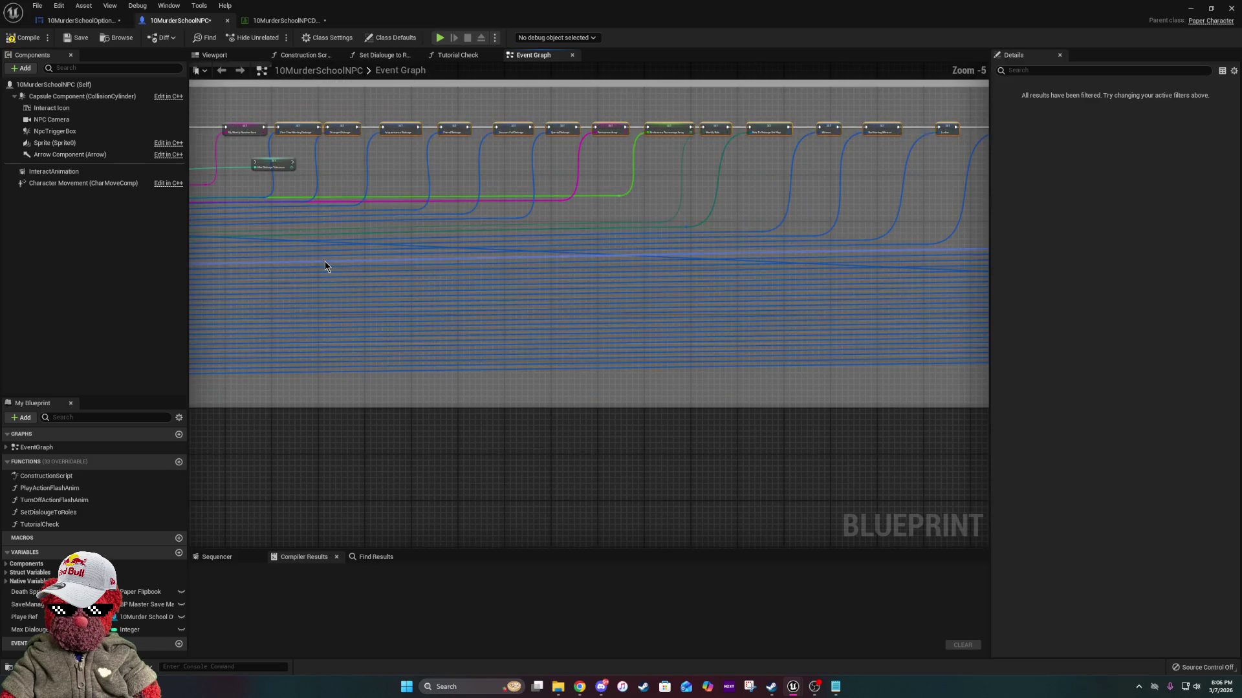
drag(253, 186, 729, 312)
key(super+g)
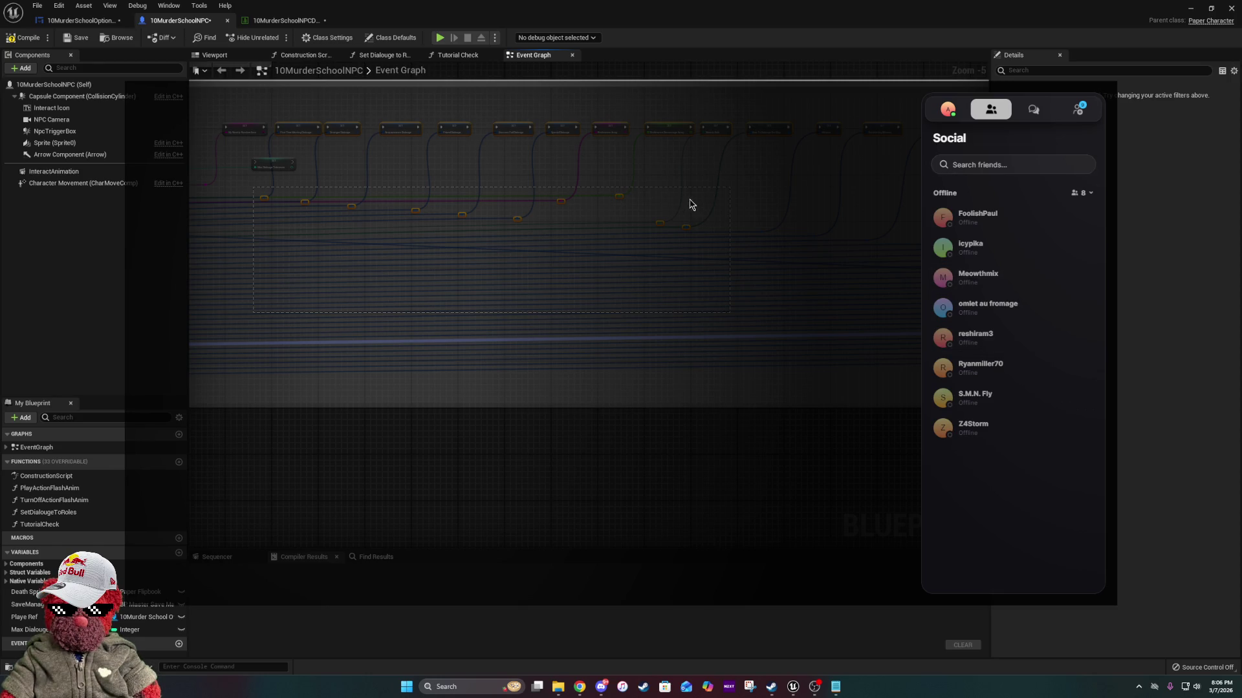
click(1173, 501)
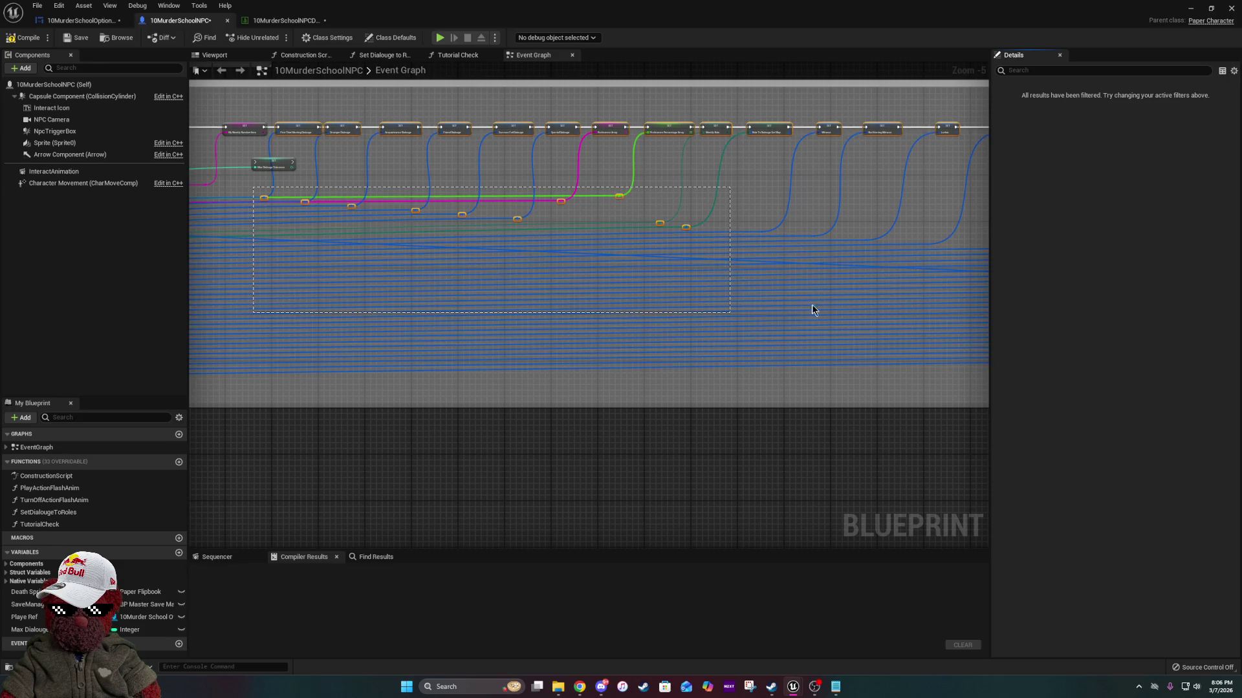
drag(762, 277, 511, 263)
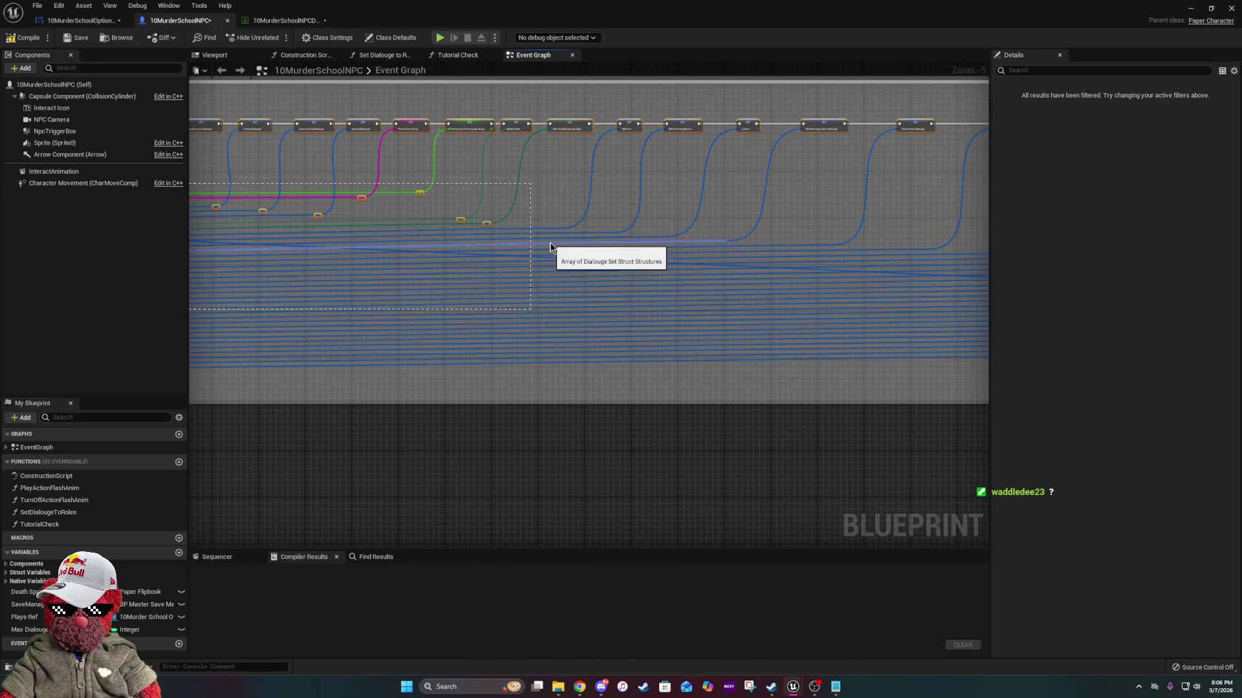
mouse_move(410, 211)
mouse_down()
mouse_move(917, 277)
mouse_move(783, 238)
mouse_up()
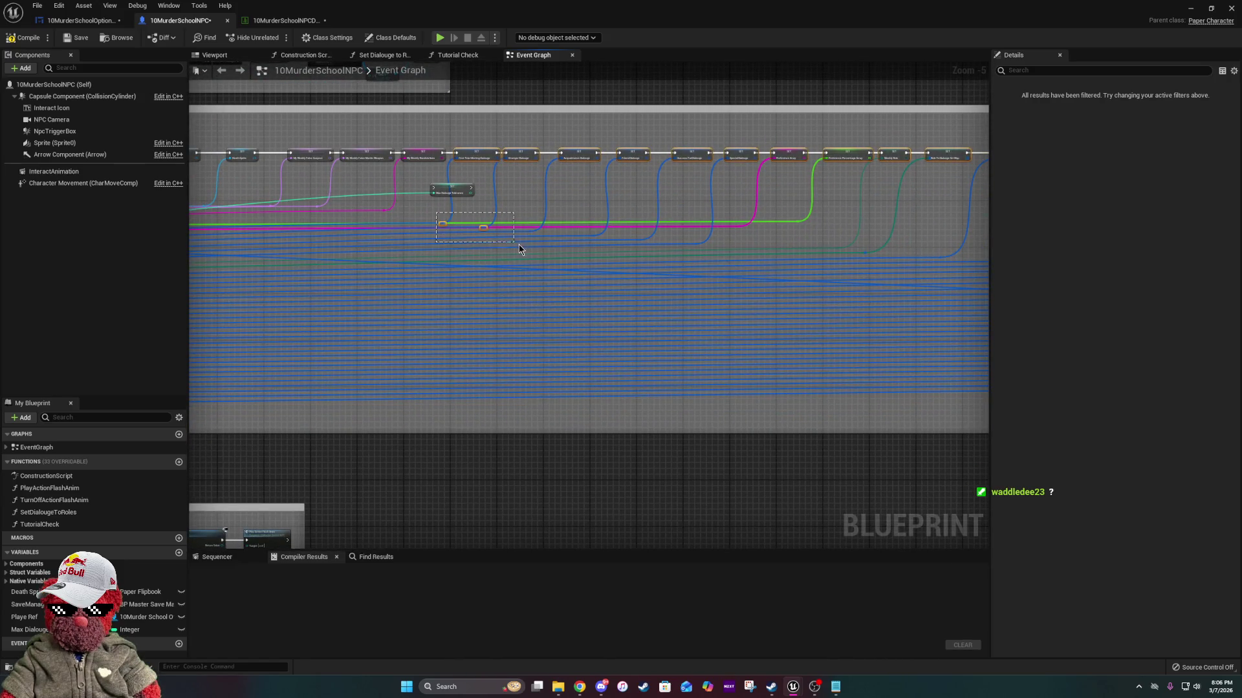
drag(913, 356, 1127, 436)
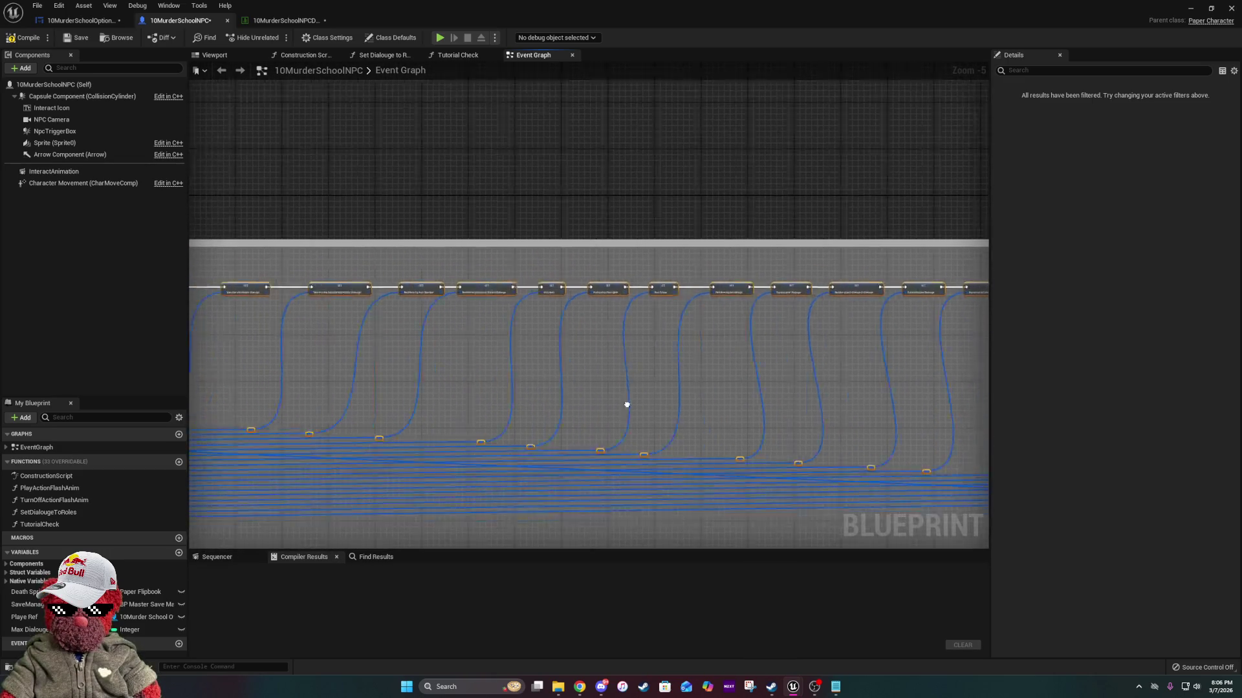
scroll(287, 332, up, 3)
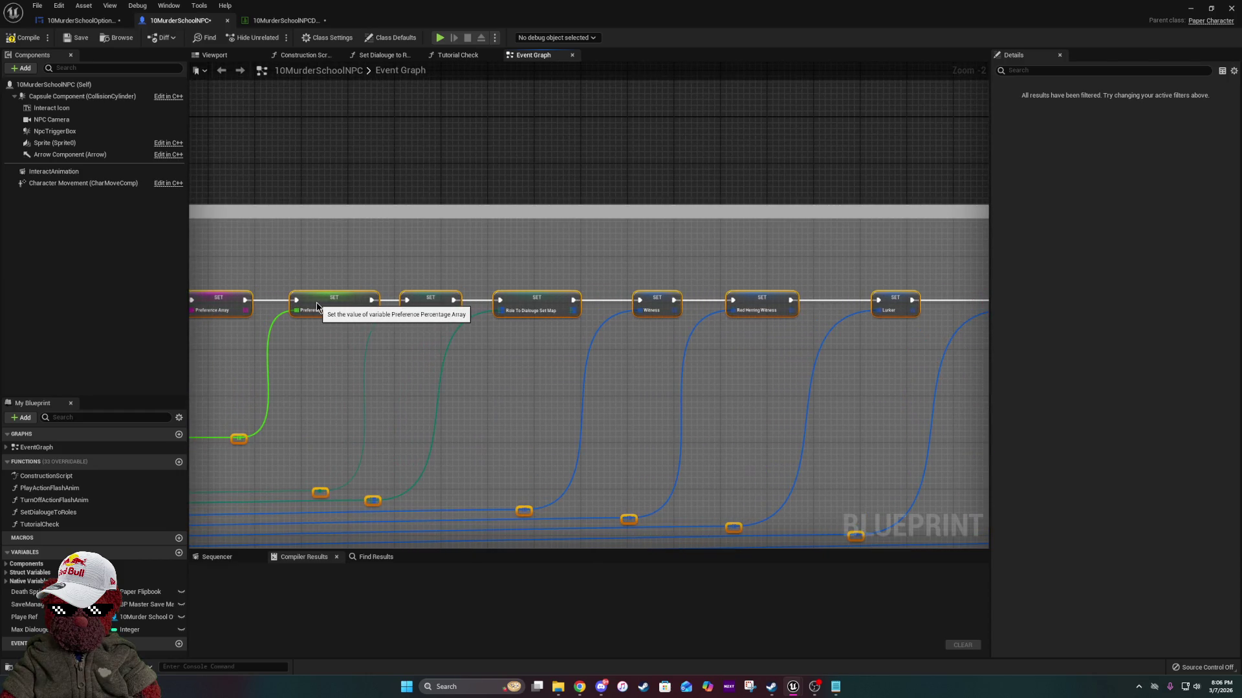
drag(317, 301, 740, 396)
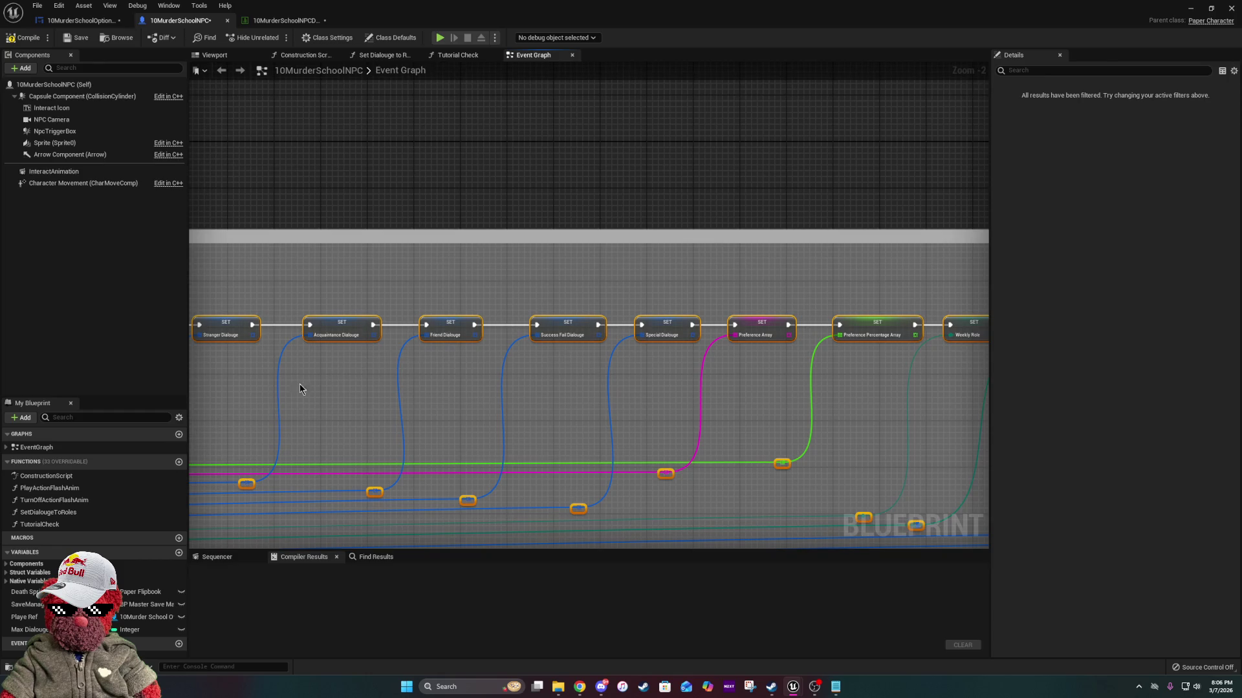
mouse_move(300, 388)
mouse_down()
mouse_move(716, 382)
mouse_move(617, 306)
mouse_move(641, 324)
mouse_move(714, 320)
mouse_up()
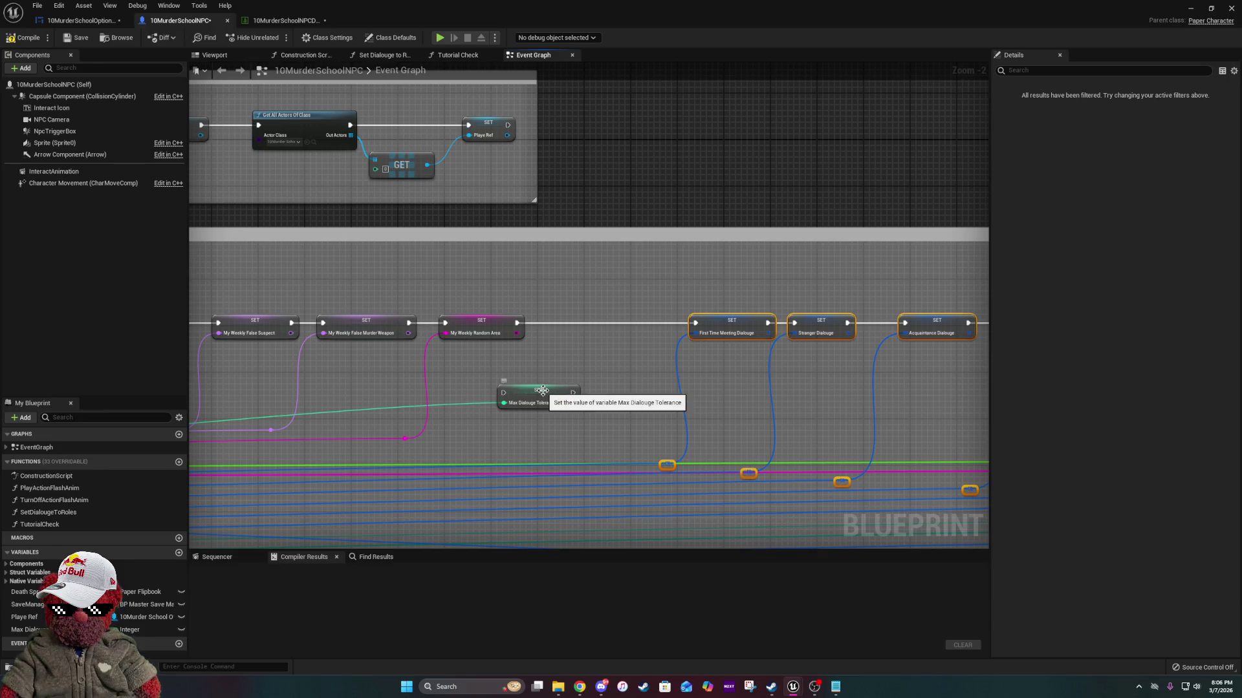
Wire the Max Dialouge Tolerance setter between My Weekly Random Area and First Time Meeting Dialouge.
mouse_move(547, 395)
mouse_down()
mouse_move(662, 347)
mouse_move(602, 320)
mouse_move(617, 326)
mouse_up()
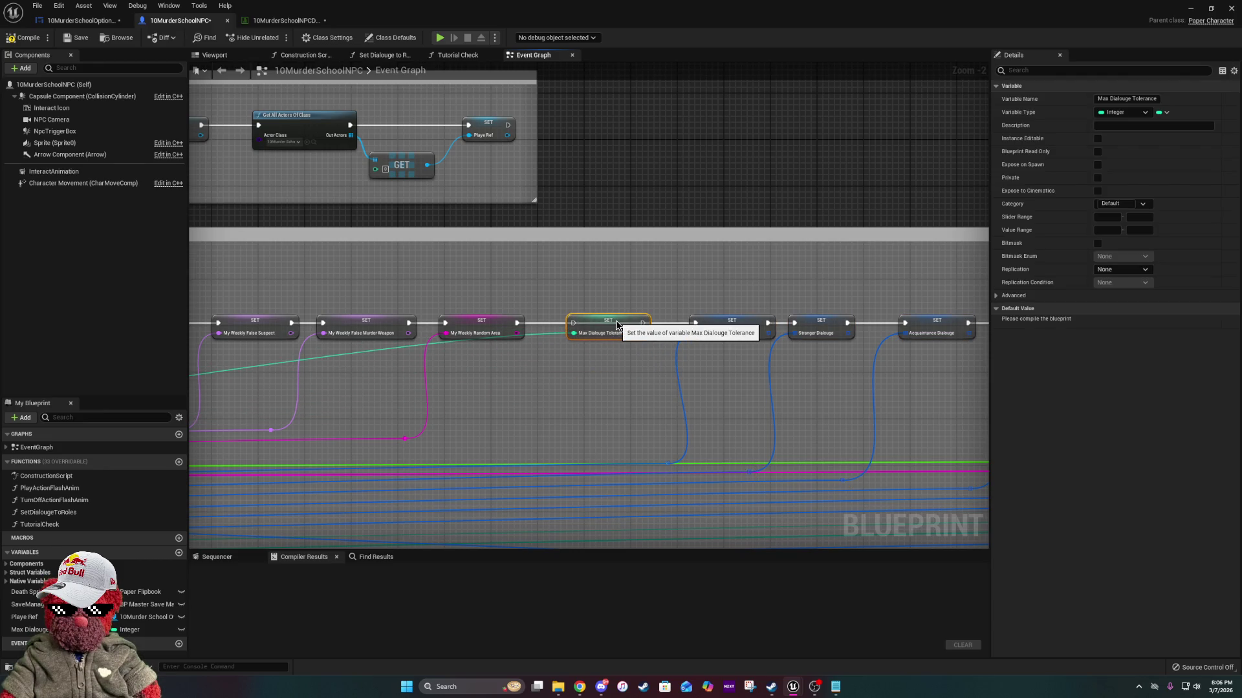
drag(516, 323, 699, 324)
click(541, 335)
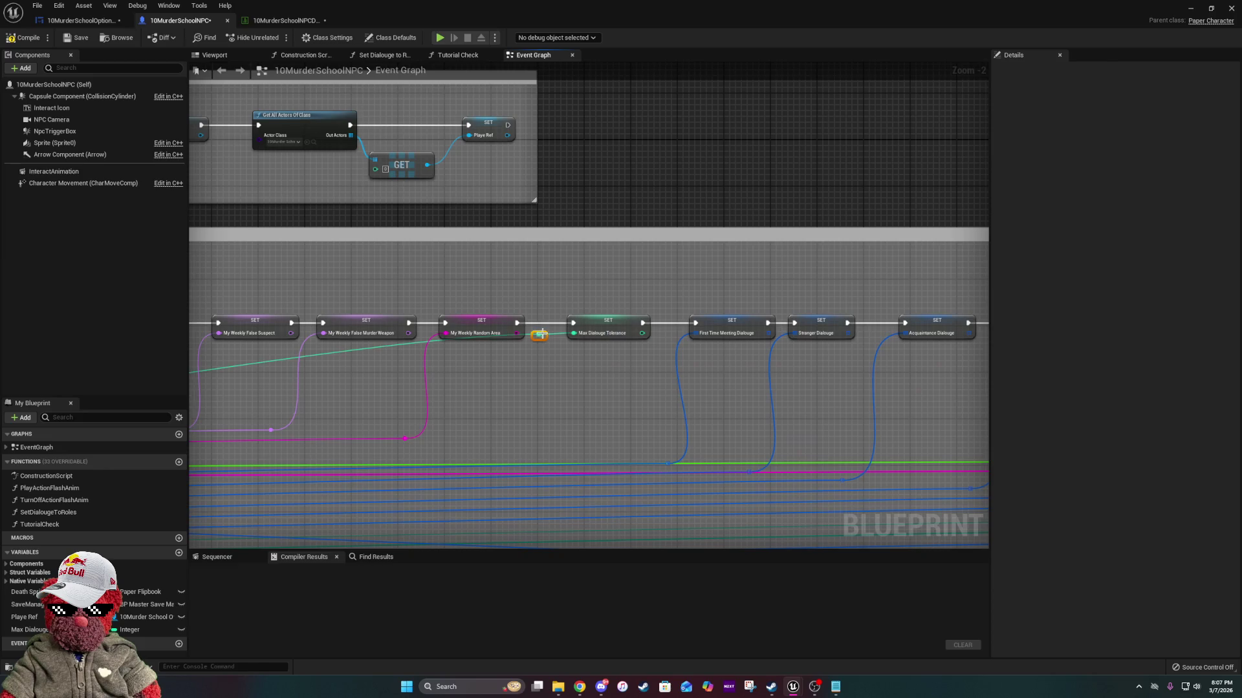
mouse_move(541, 335)
mouse_down()
mouse_move(484, 463)
mouse_move(508, 459)
mouse_up()
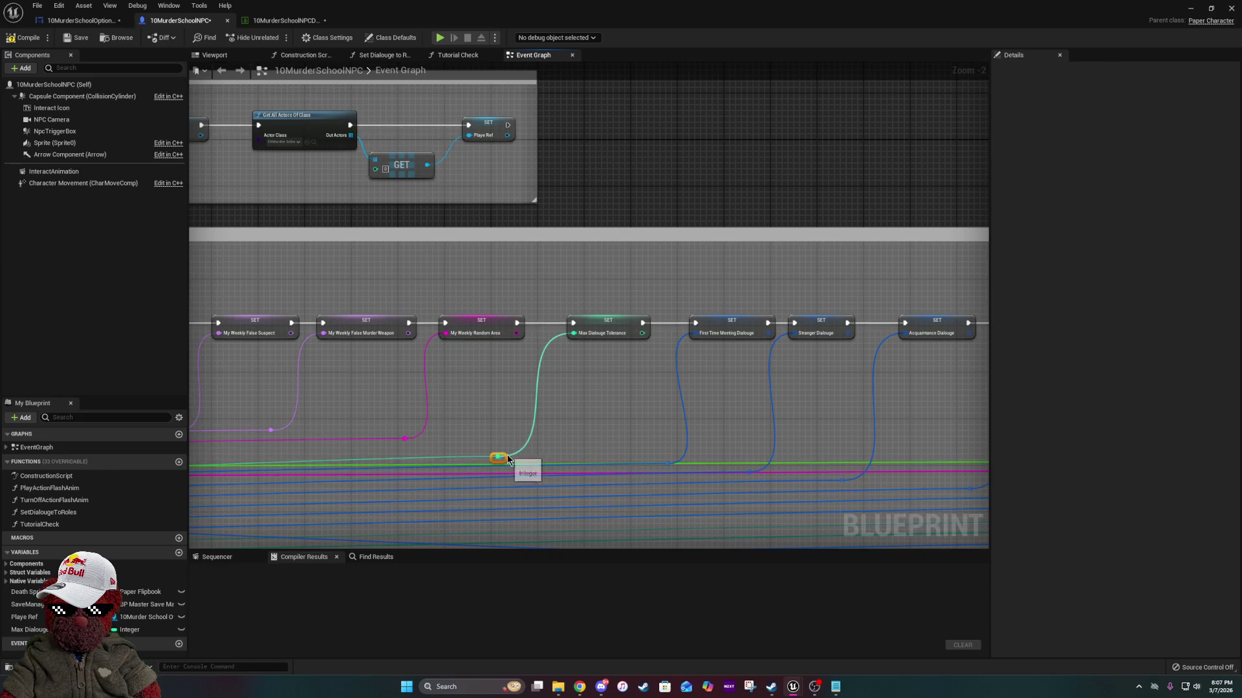
click(670, 423)
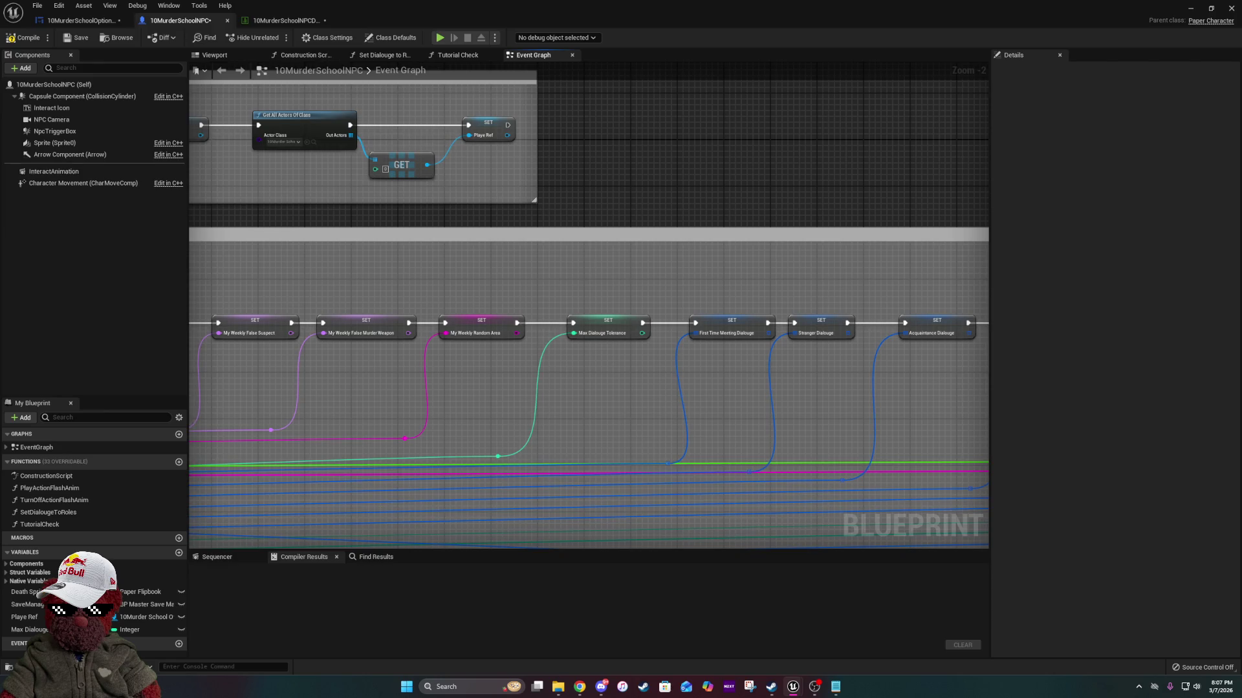
Compile and save the NPC blueprint.
click(26, 37)
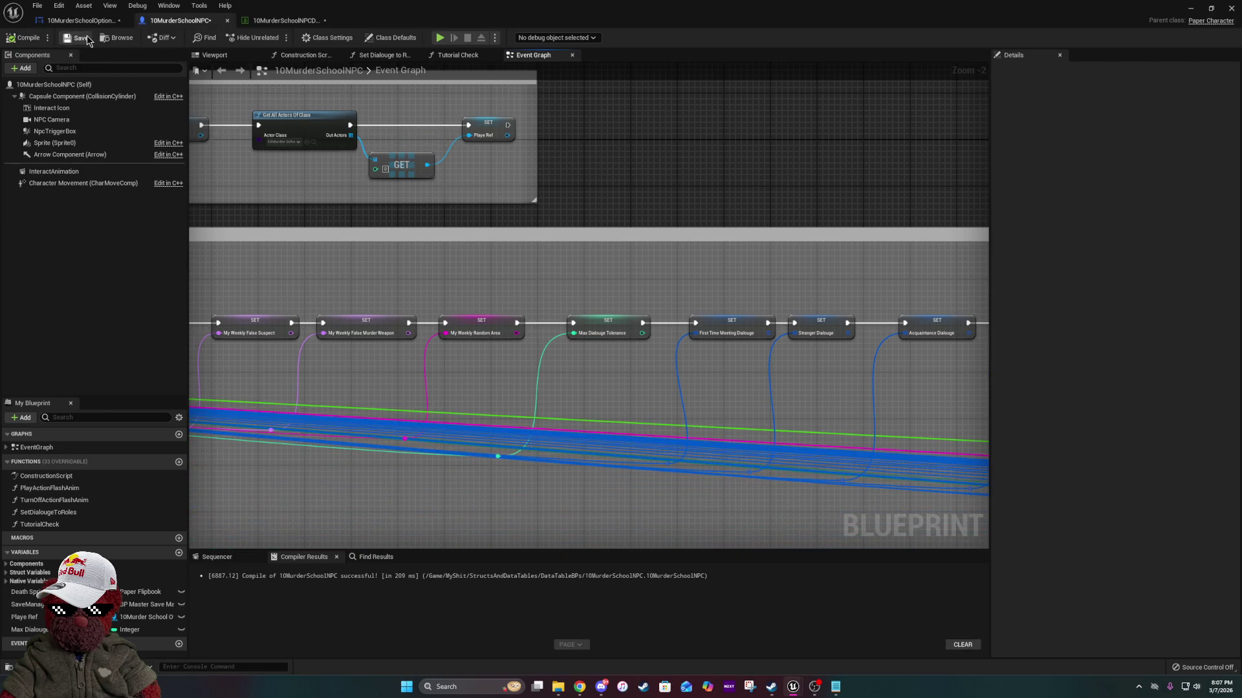
click(88, 39)
scroll(705, 392, down, 8)
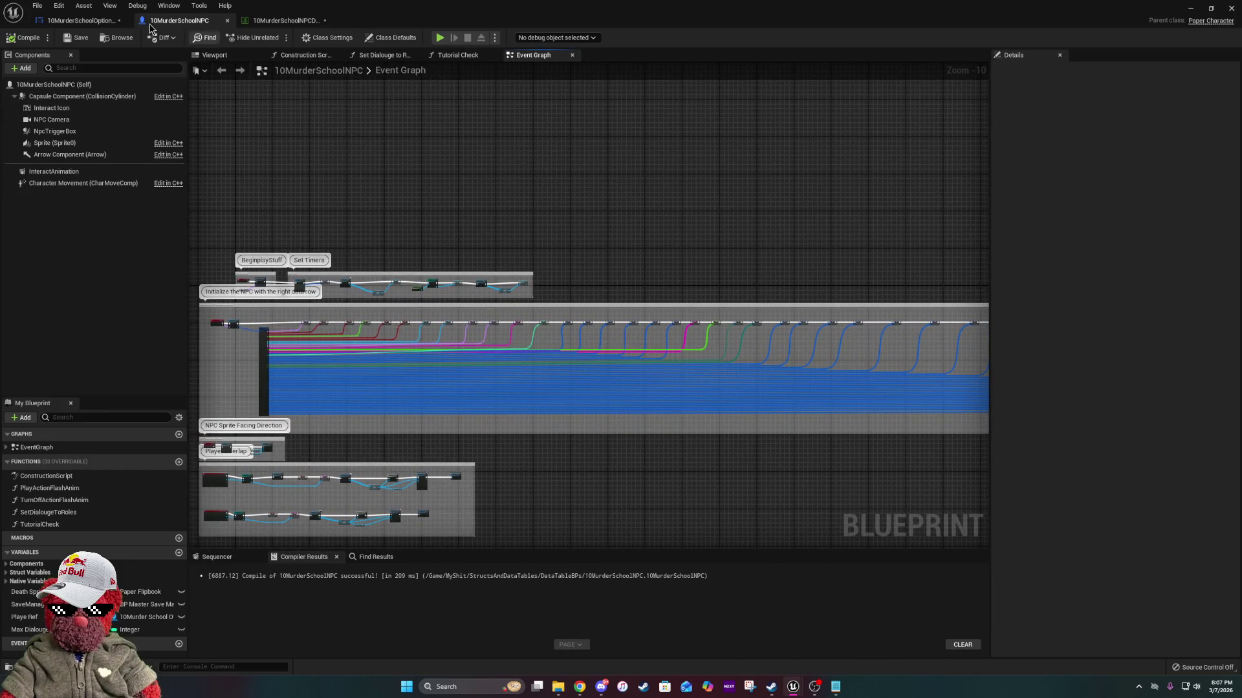
click(278, 20)
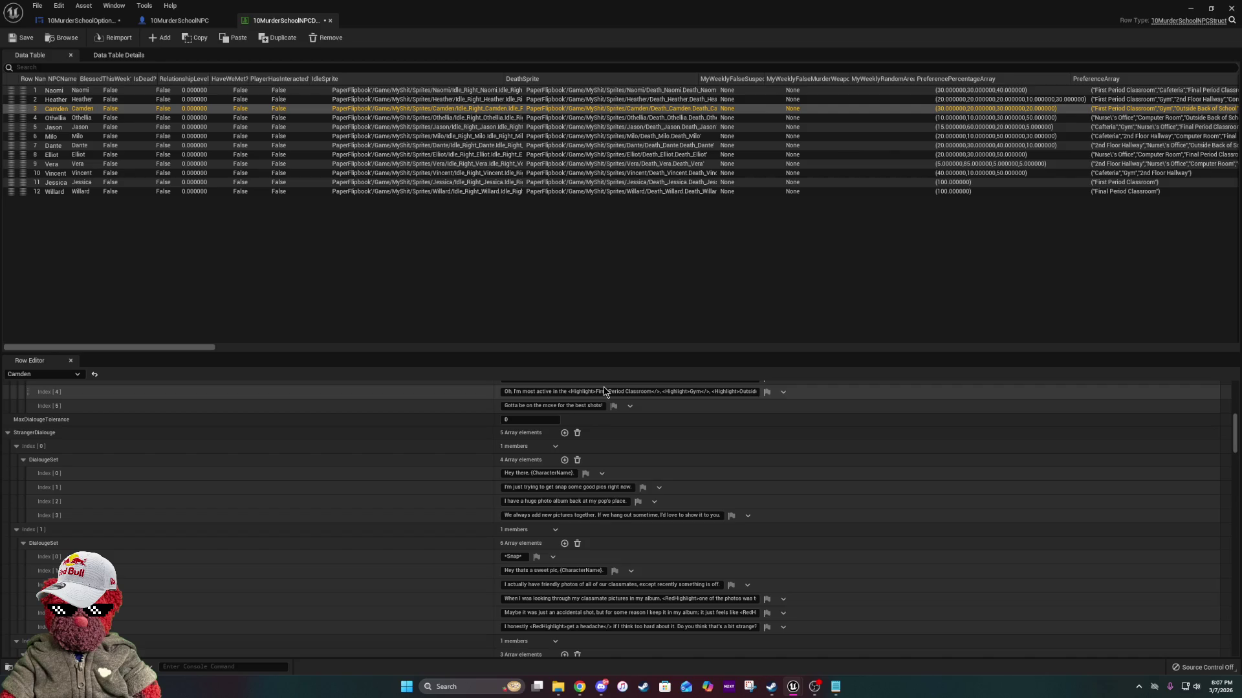
Scroll through the NPC data table rows, then view the 10MurderSchoolOptions_UI save-manager nodes.
scroll(604, 391, down, 5)
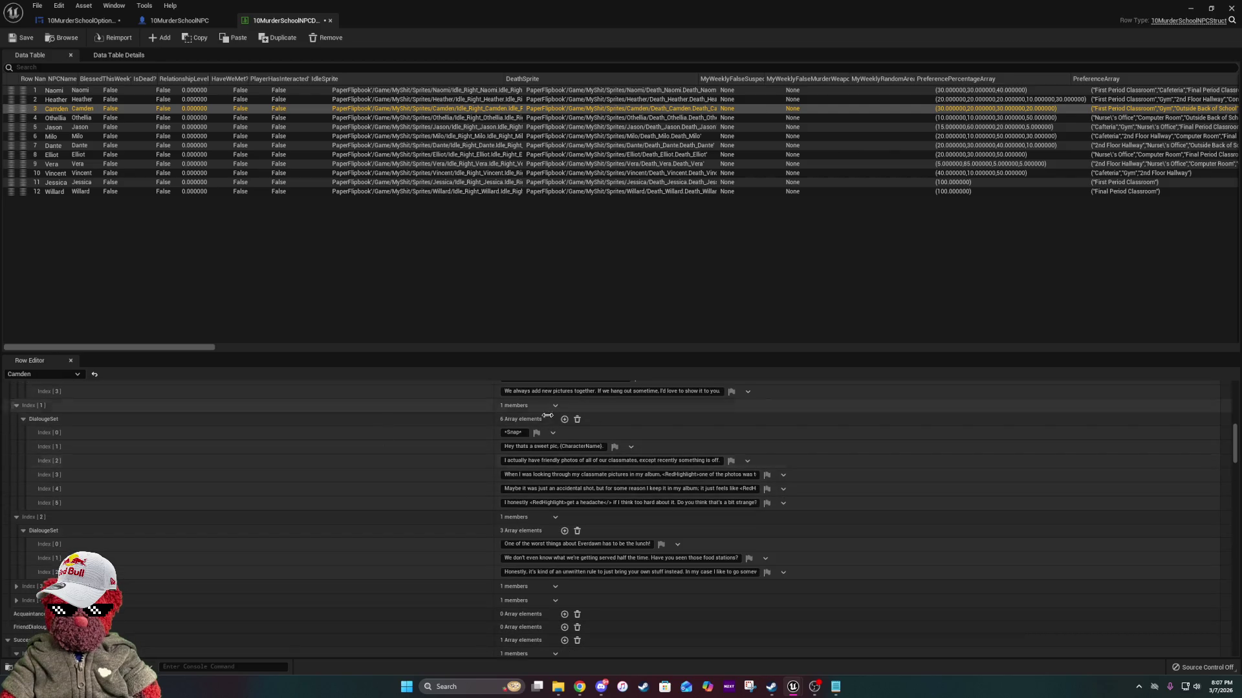
scroll(407, 515, up, 5)
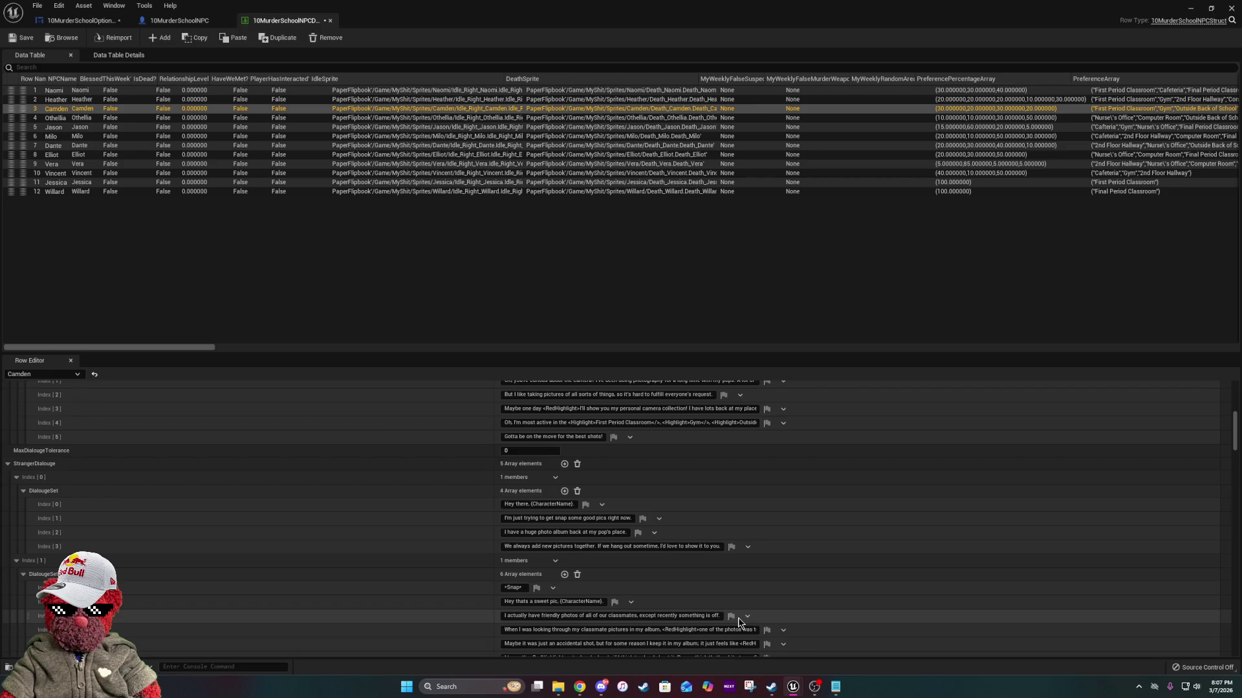
scroll(739, 619, down, 10)
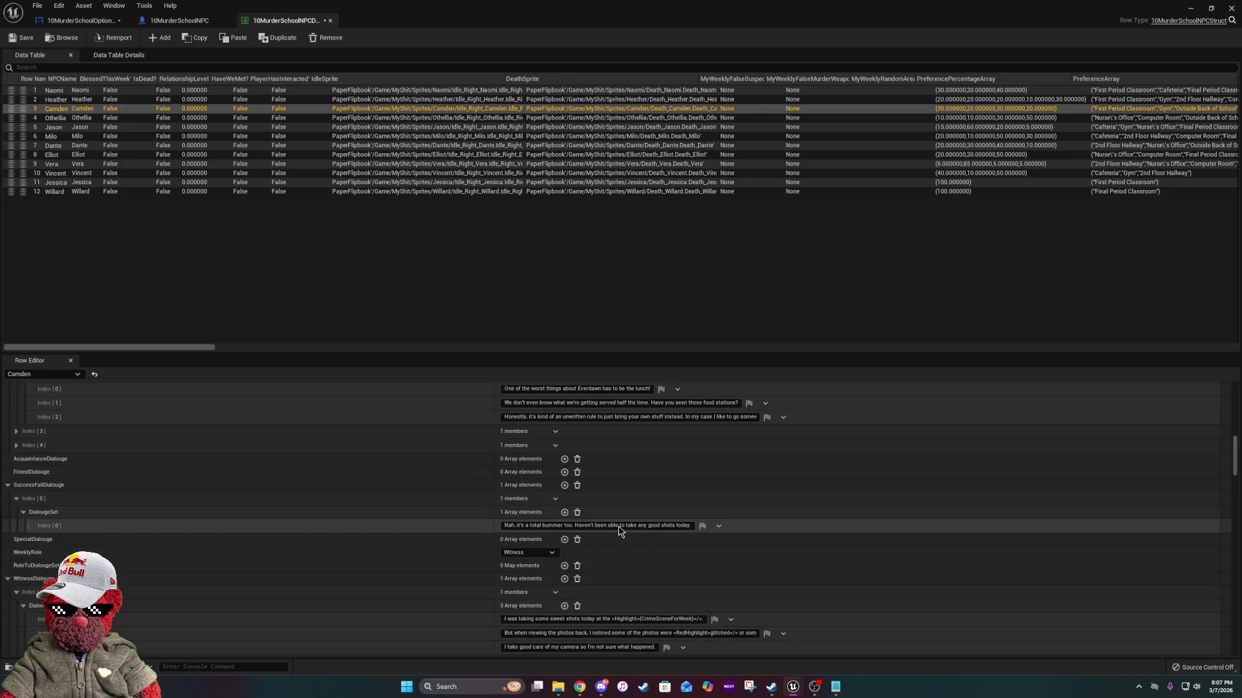
scroll(564, 482, up, 8)
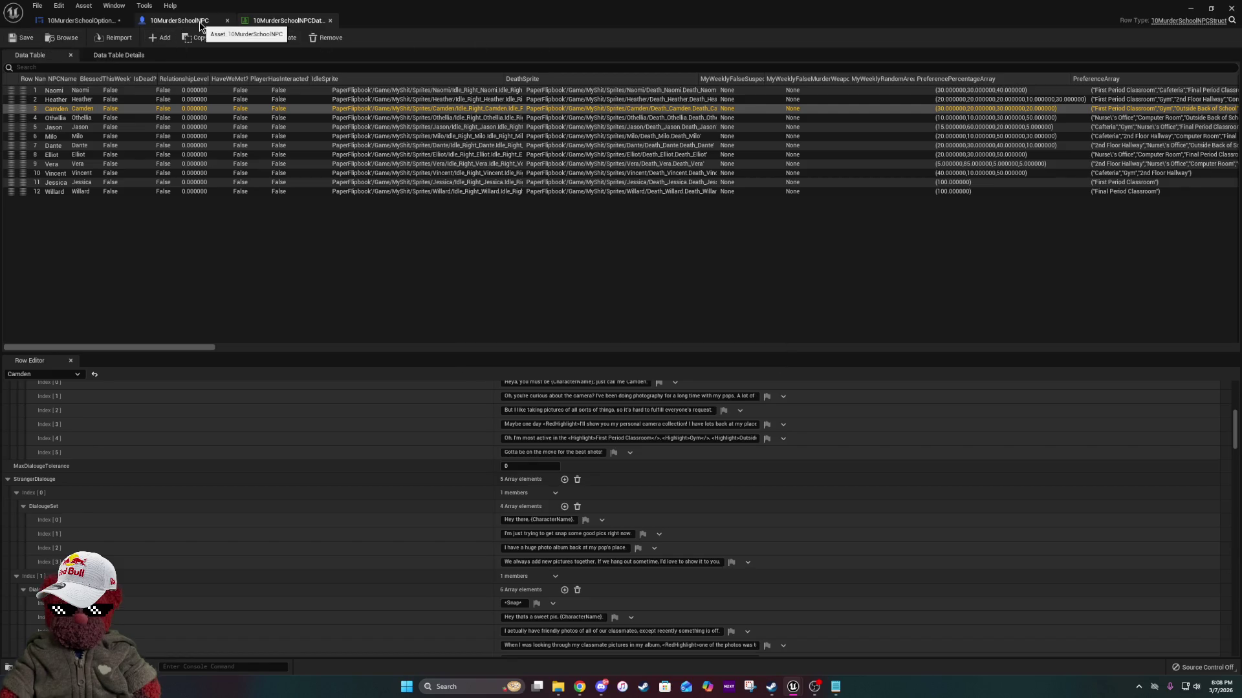
click(79, 20)
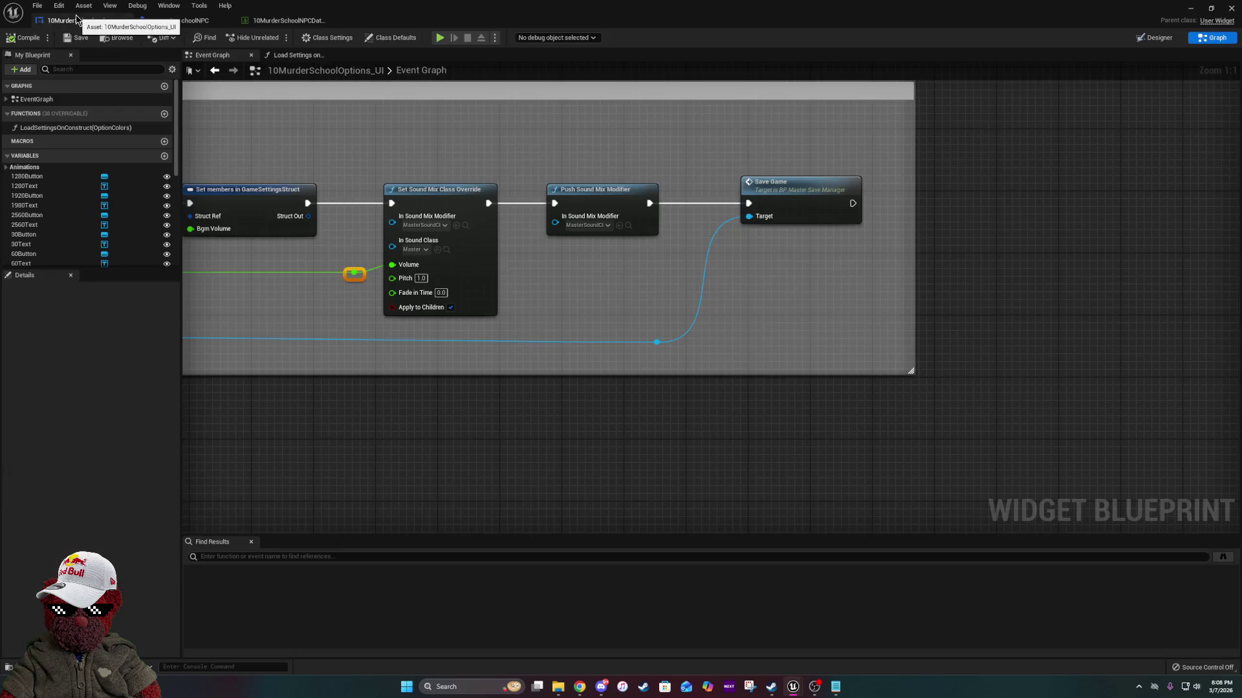
drag(409, 396, 797, 436)
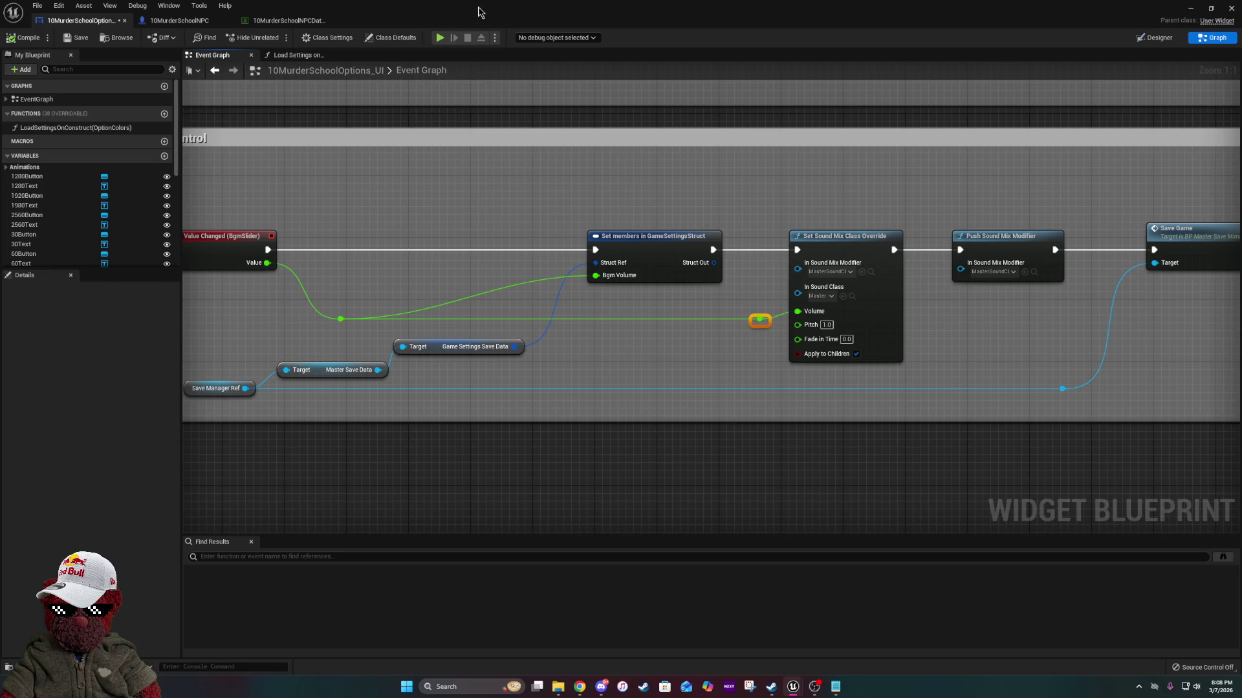
Navigate up to MyShit, into WidgetStuff, and open DialougePromptSystem_UI.
key(alt+Tab)
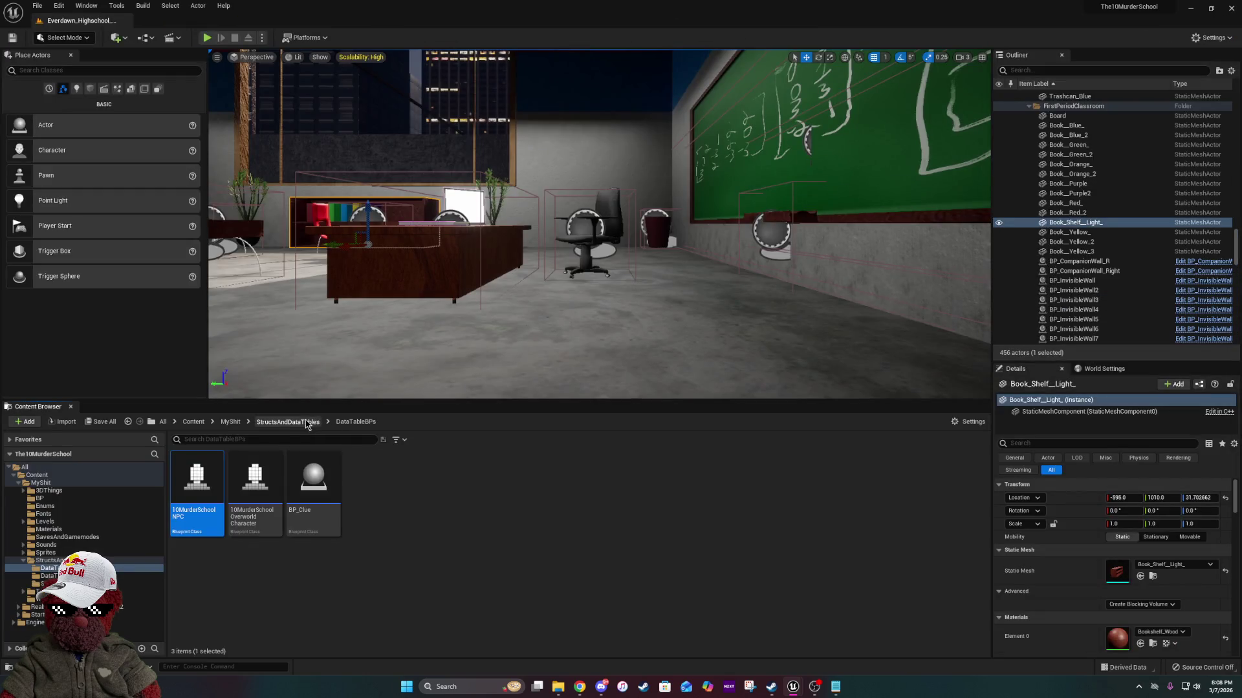
click(306, 423)
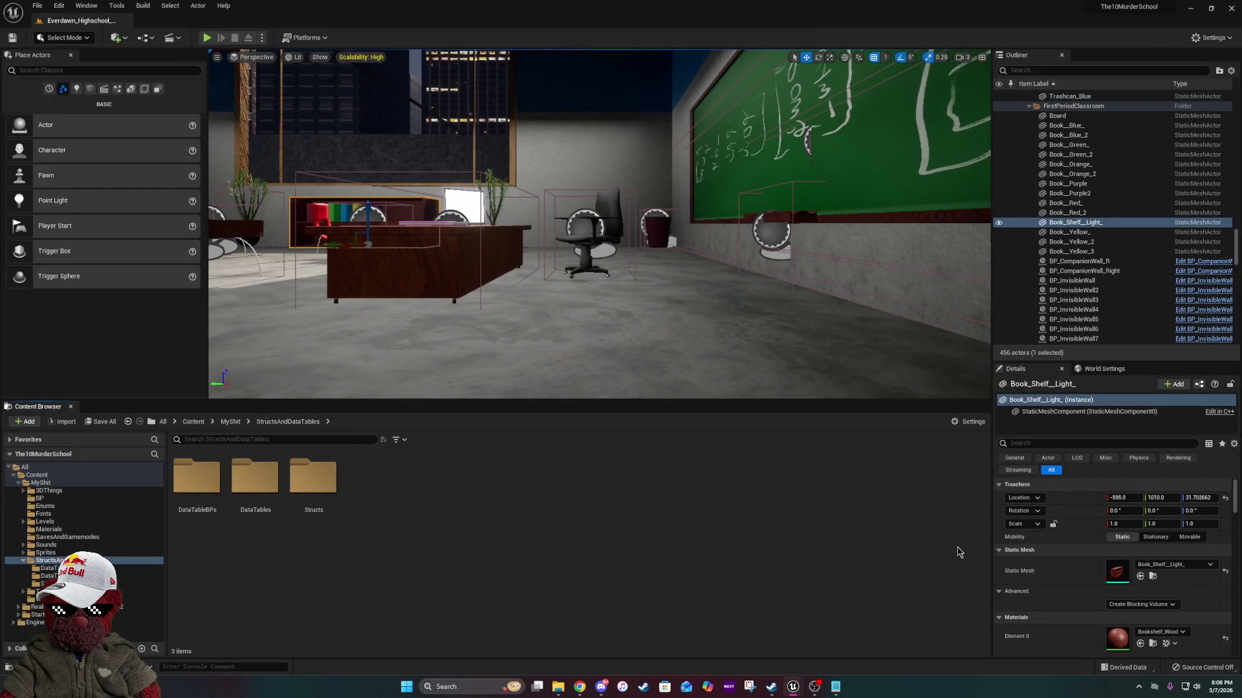
click(226, 427)
double_click(836, 478)
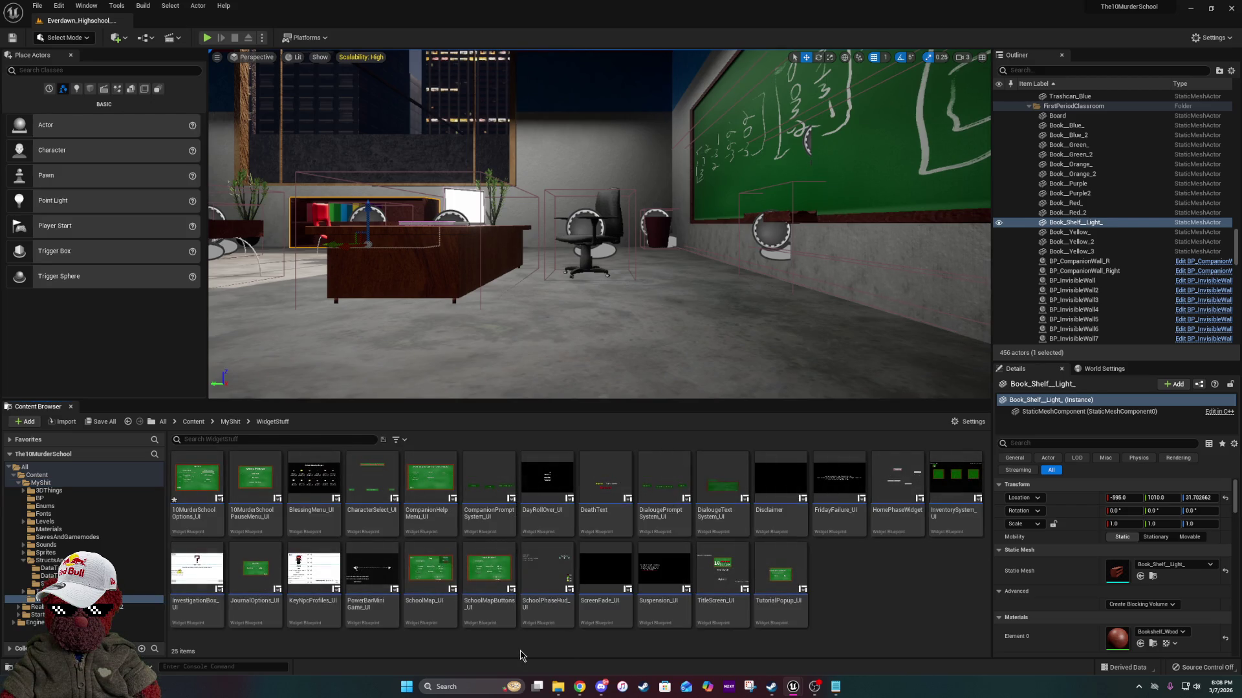
click(661, 513)
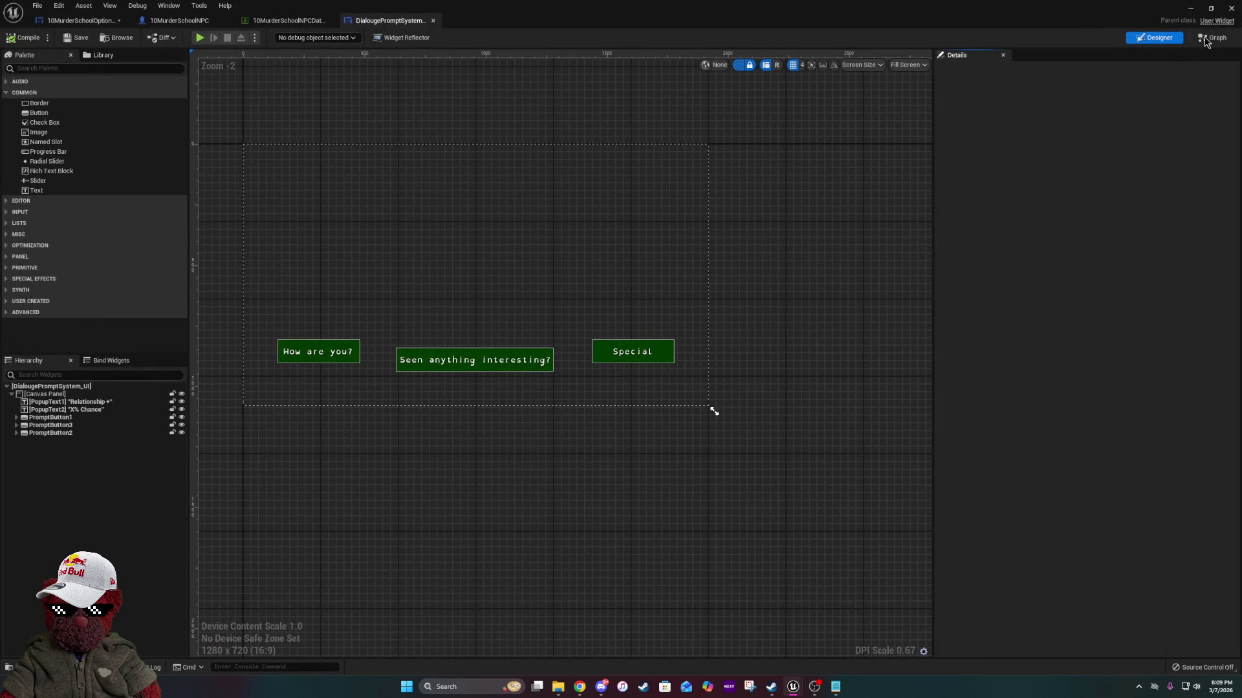
Switch the widget editor to Graph view and close all the extra function tabs.
click(1213, 37)
scroll(1006, 401, down, 4)
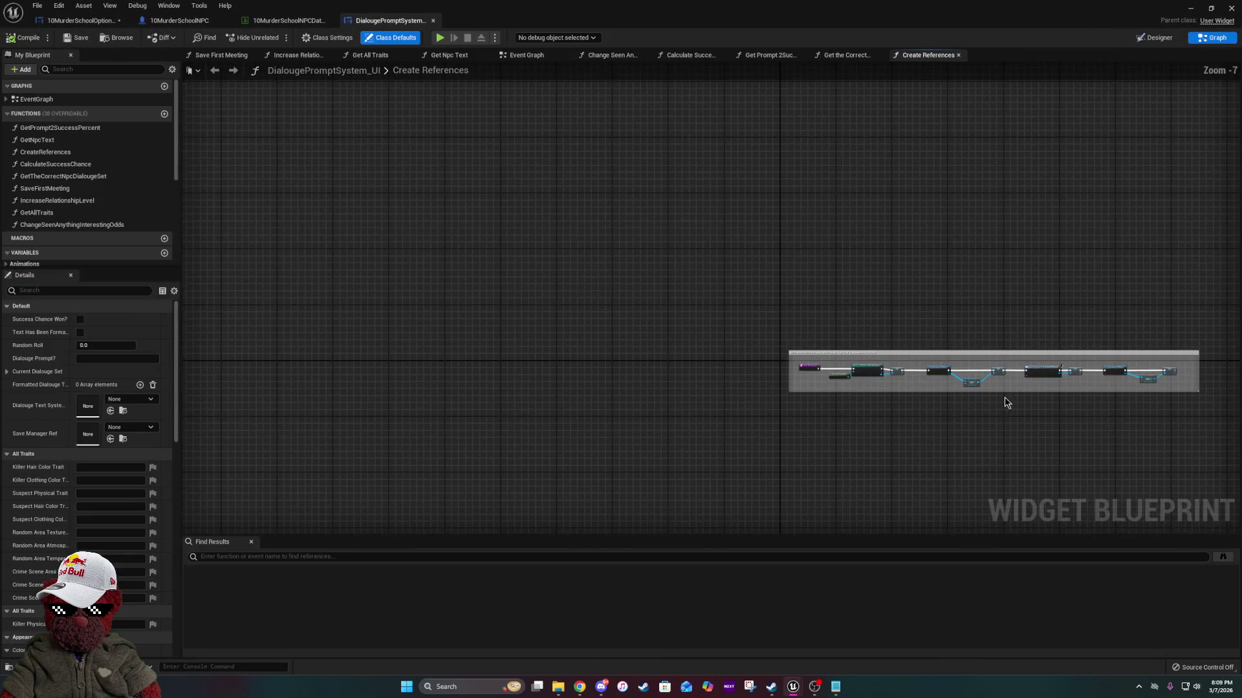
drag(526, 55, 210, 56)
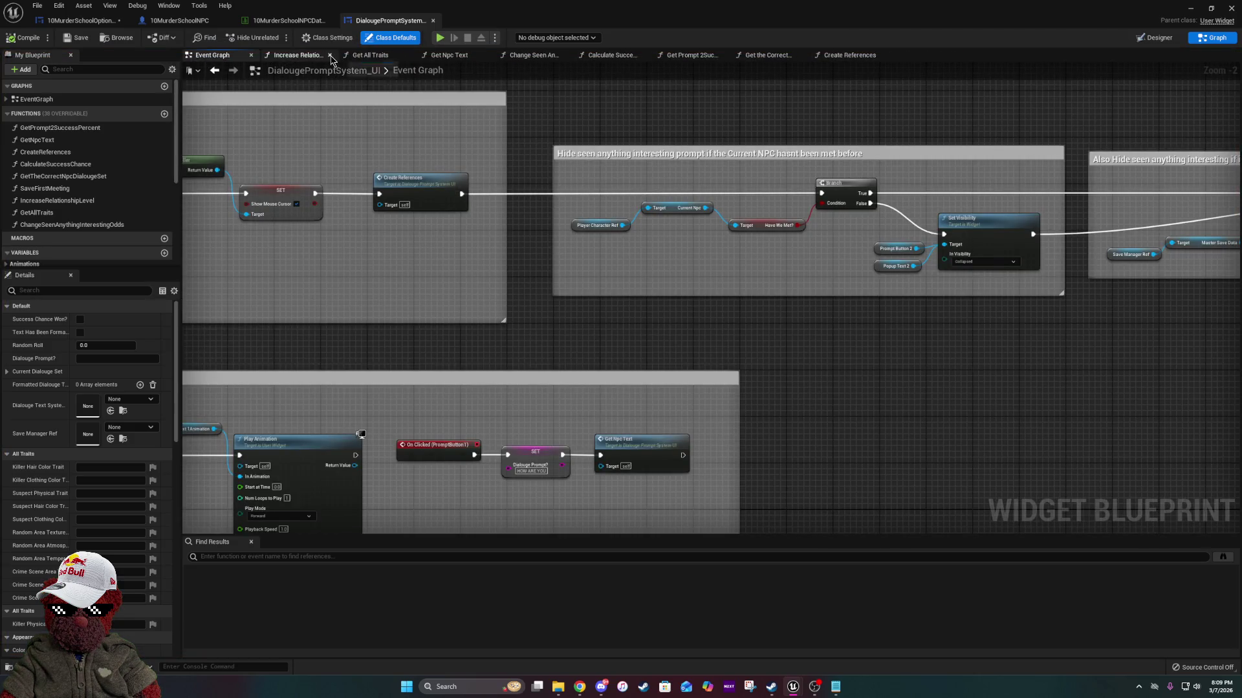
click(331, 56)
click(331, 56)
click(331, 56)
click(331, 55)
click(331, 56)
click(331, 56)
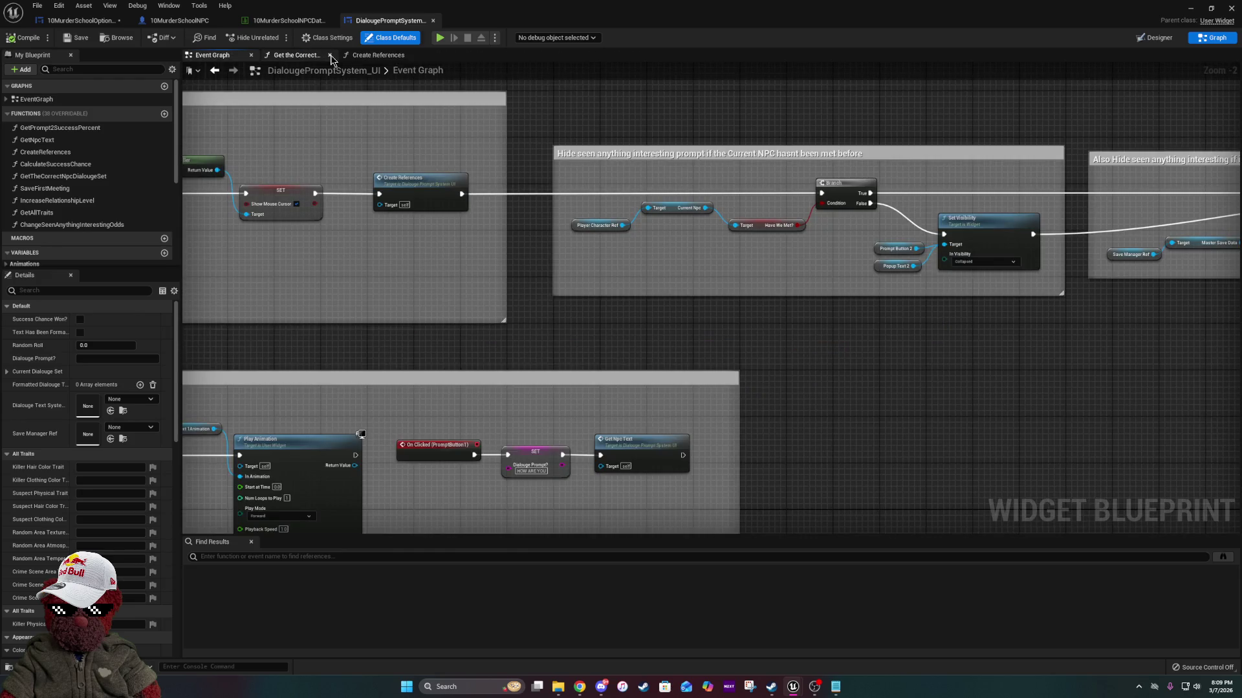
click(331, 56)
click(331, 55)
mouse_move(848, 347)
mouse_down()
mouse_move(563, 280)
mouse_move(889, 245)
mouse_up()
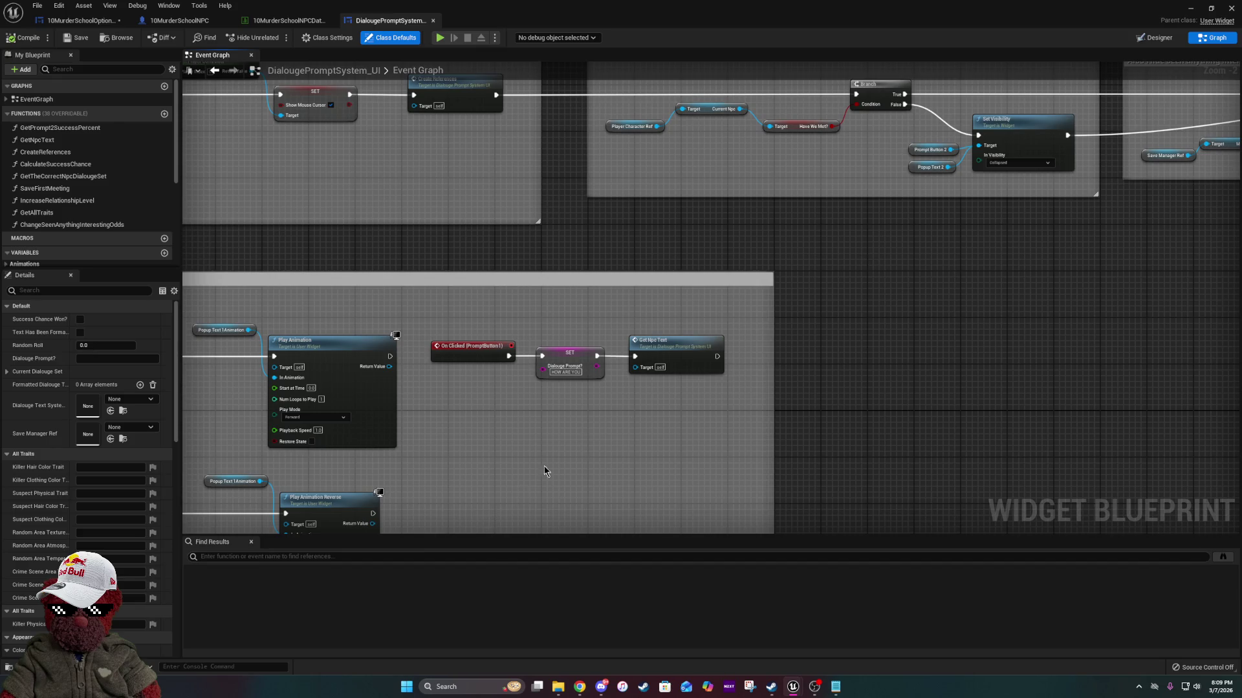
Open Get Npc Text, then drill into the Get the Correct Npc Dialouge Set function.
double_click(647, 362)
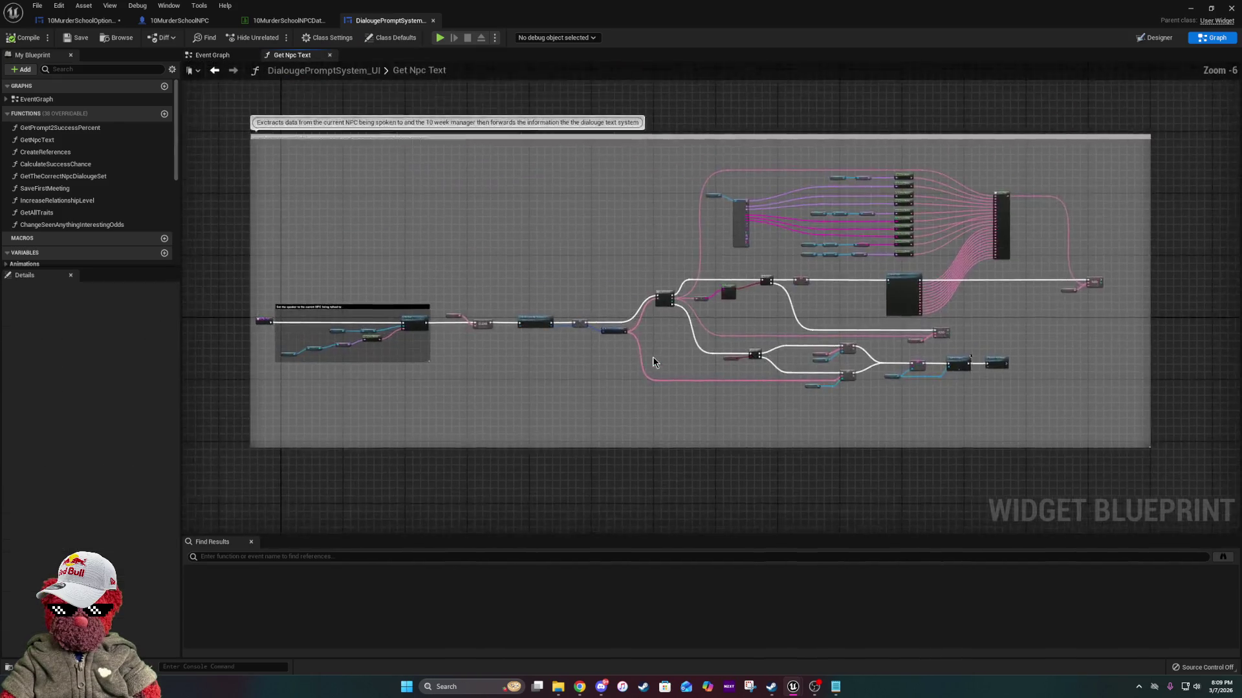
scroll(399, 341, up, 4)
drag(822, 394, 538, 382)
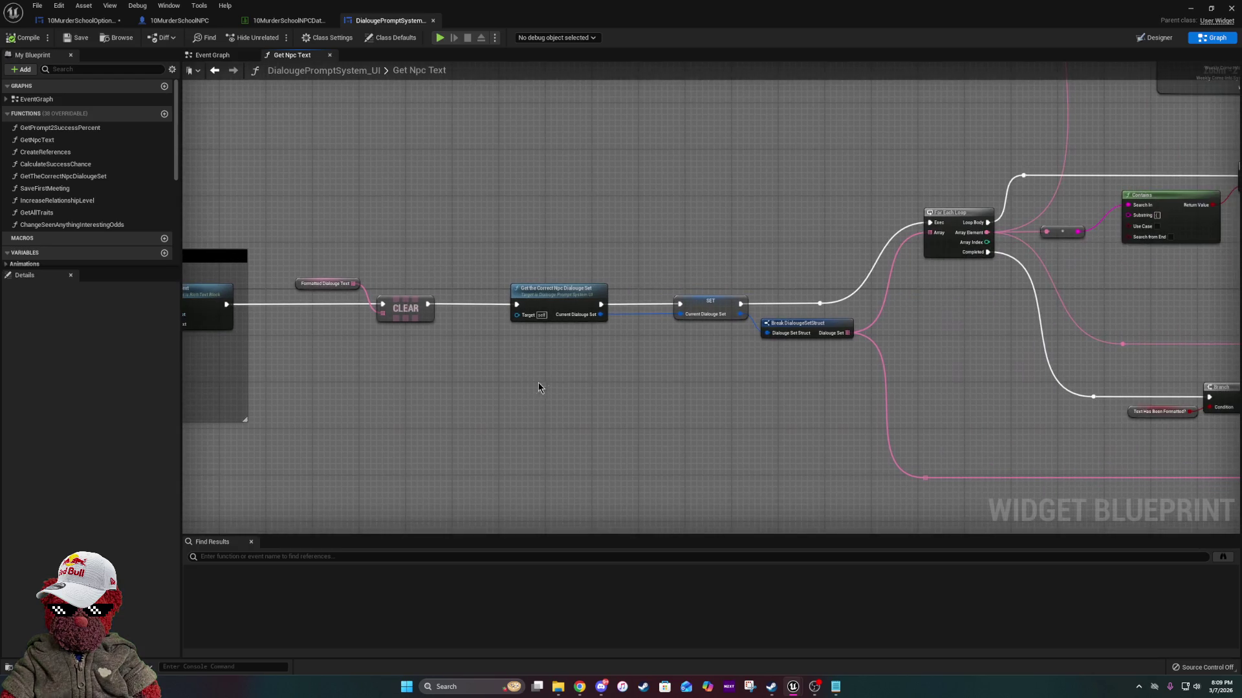
double_click(571, 297)
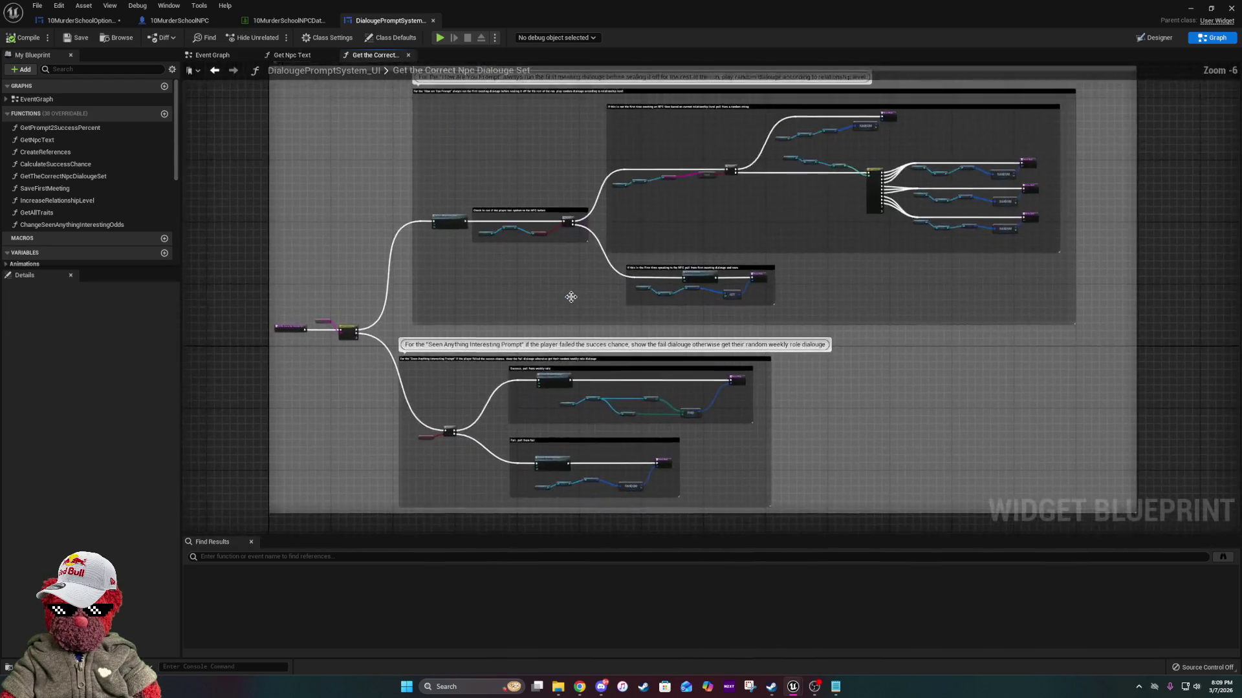
scroll(327, 360, up, 5)
drag(770, 316, 727, 203)
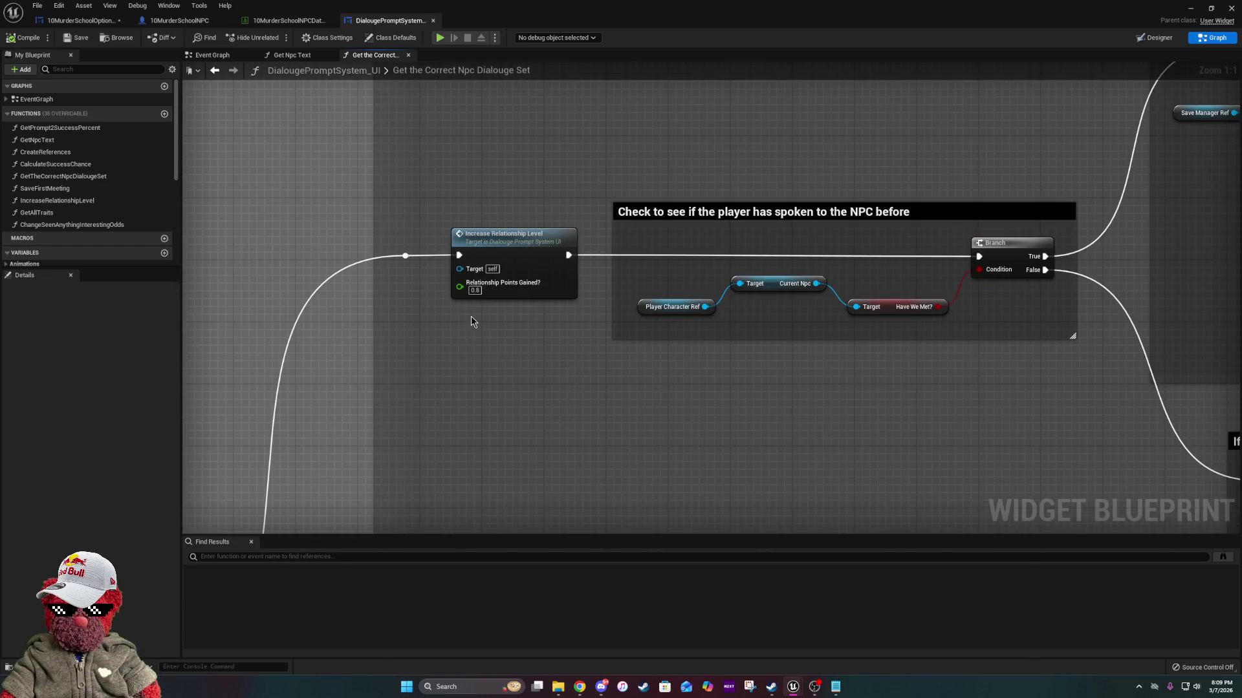
drag(986, 306, 660, 304)
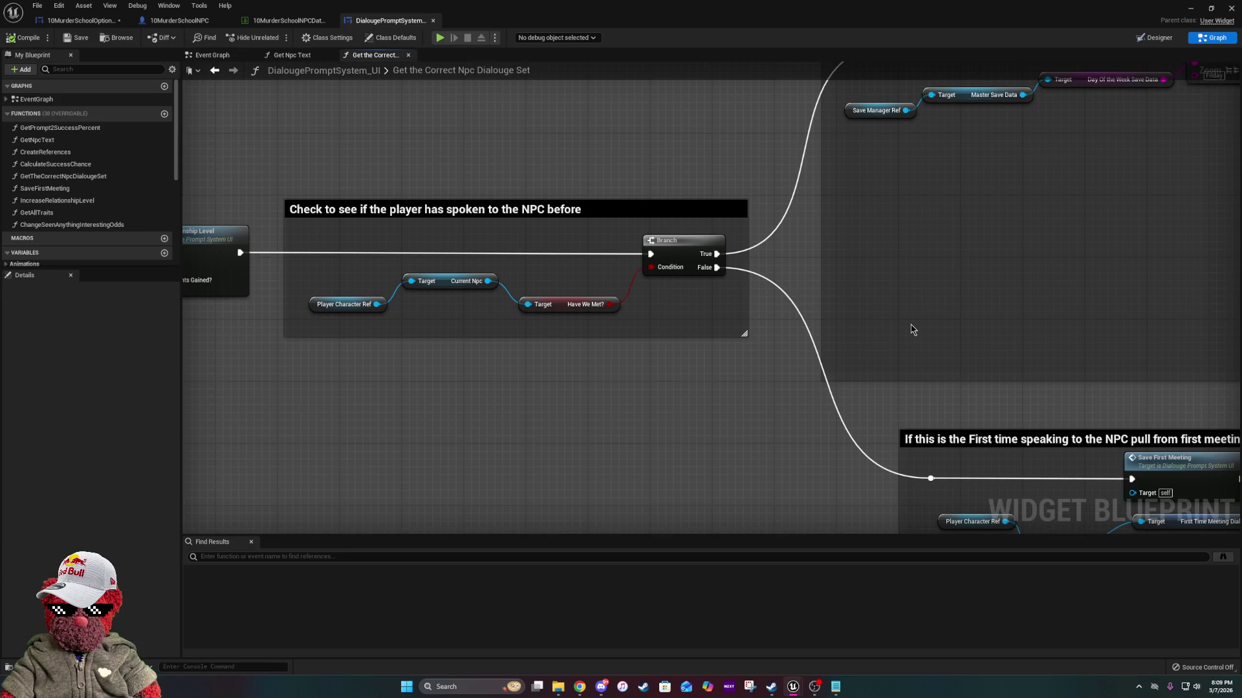
drag(913, 324, 705, 232)
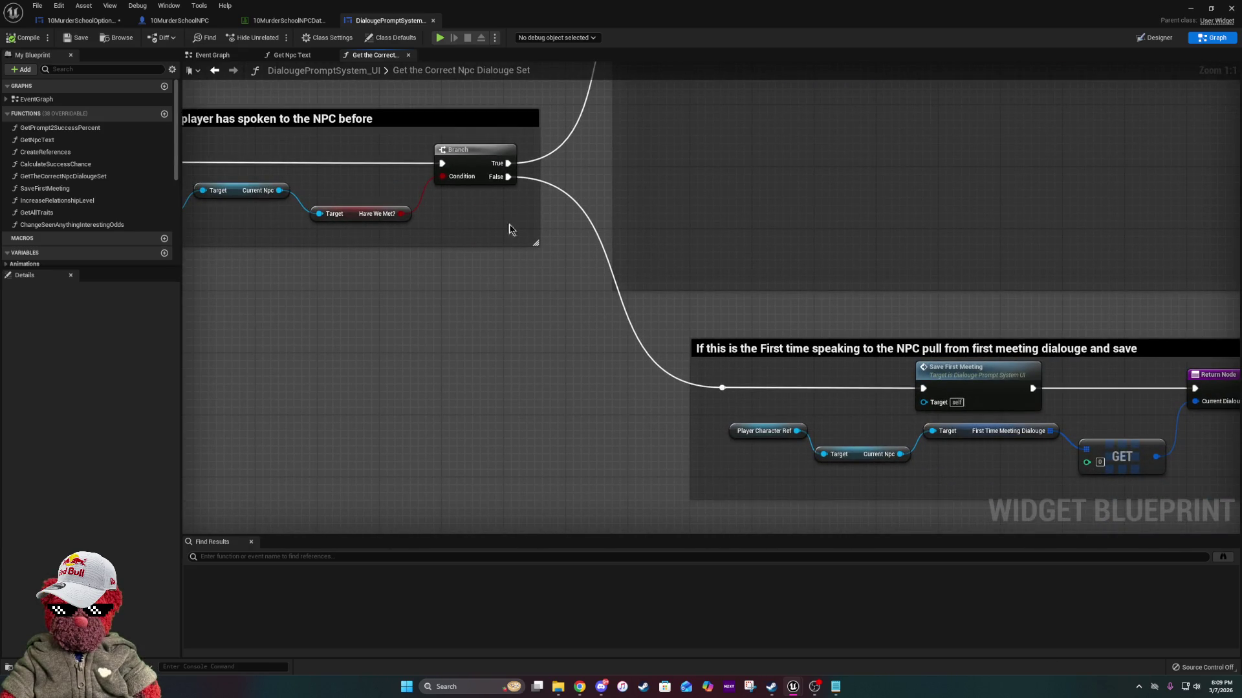
drag(883, 366, 599, 299)
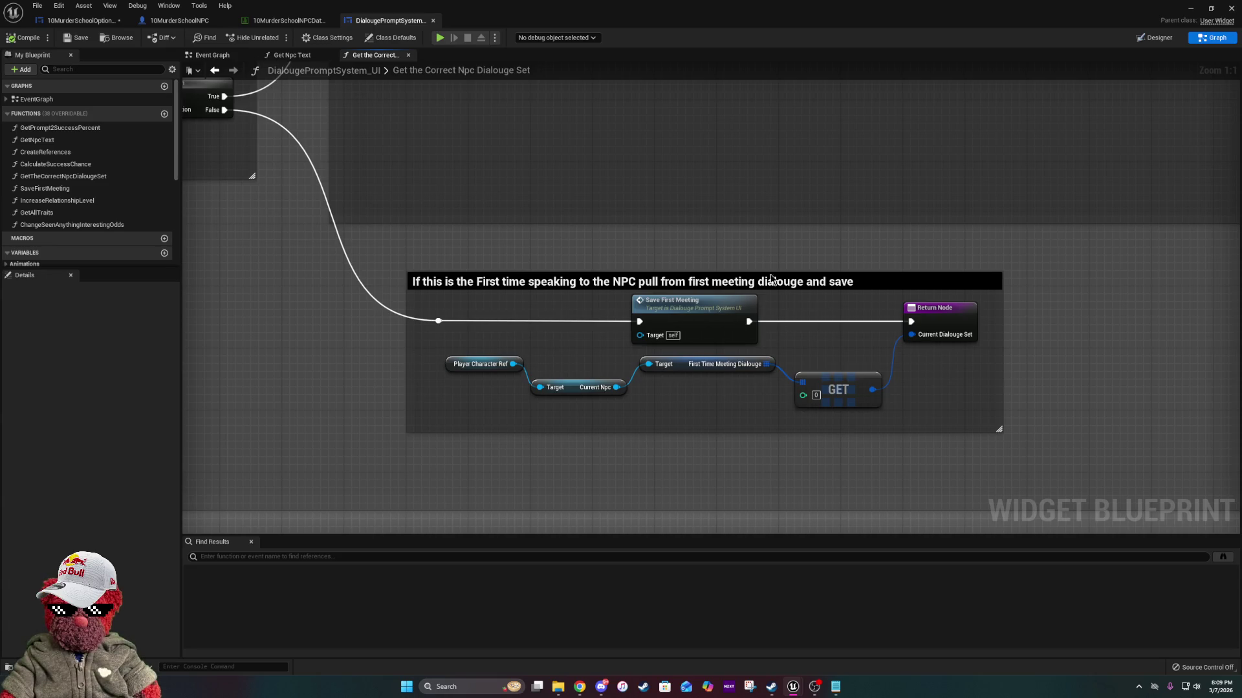
drag(478, 343, 554, 685)
mouse_move(1018, 160)
mouse_down()
mouse_move(402, 235)
mouse_move(370, 206)
mouse_move(389, 201)
mouse_up()
drag(631, 231, 662, 277)
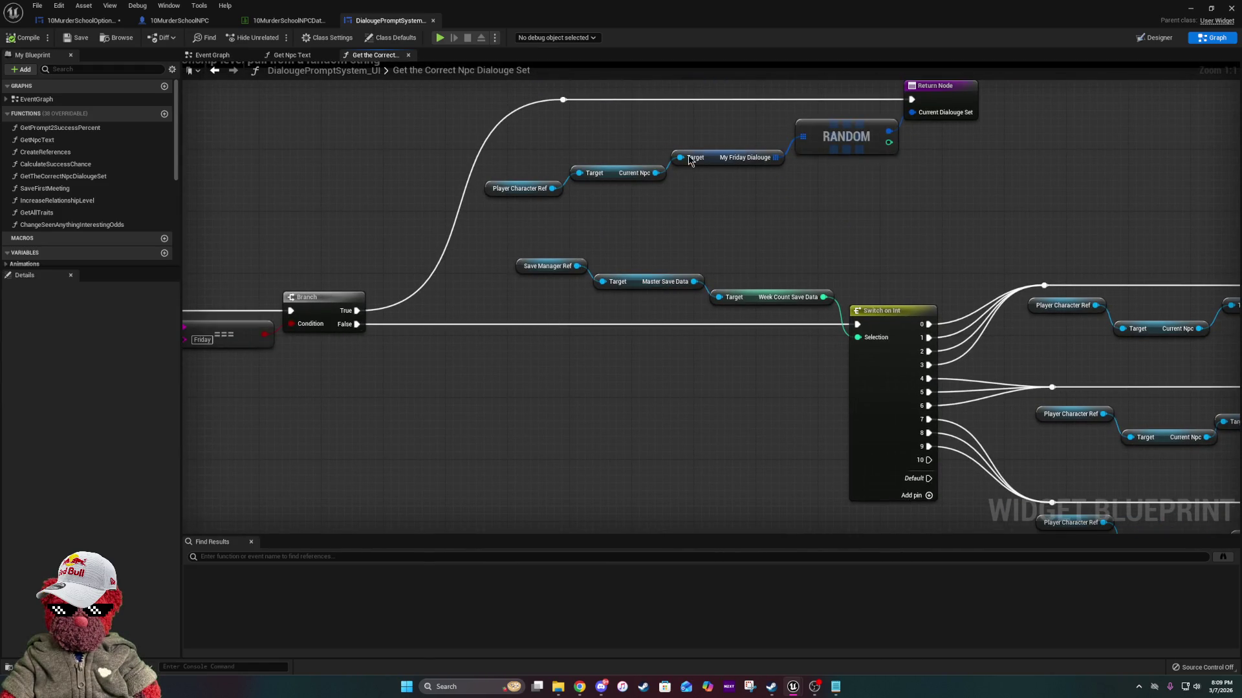
mouse_move(545, 342)
mouse_down()
mouse_move(925, 227)
mouse_move(399, 231)
mouse_up()
drag(642, 217, 374, 201)
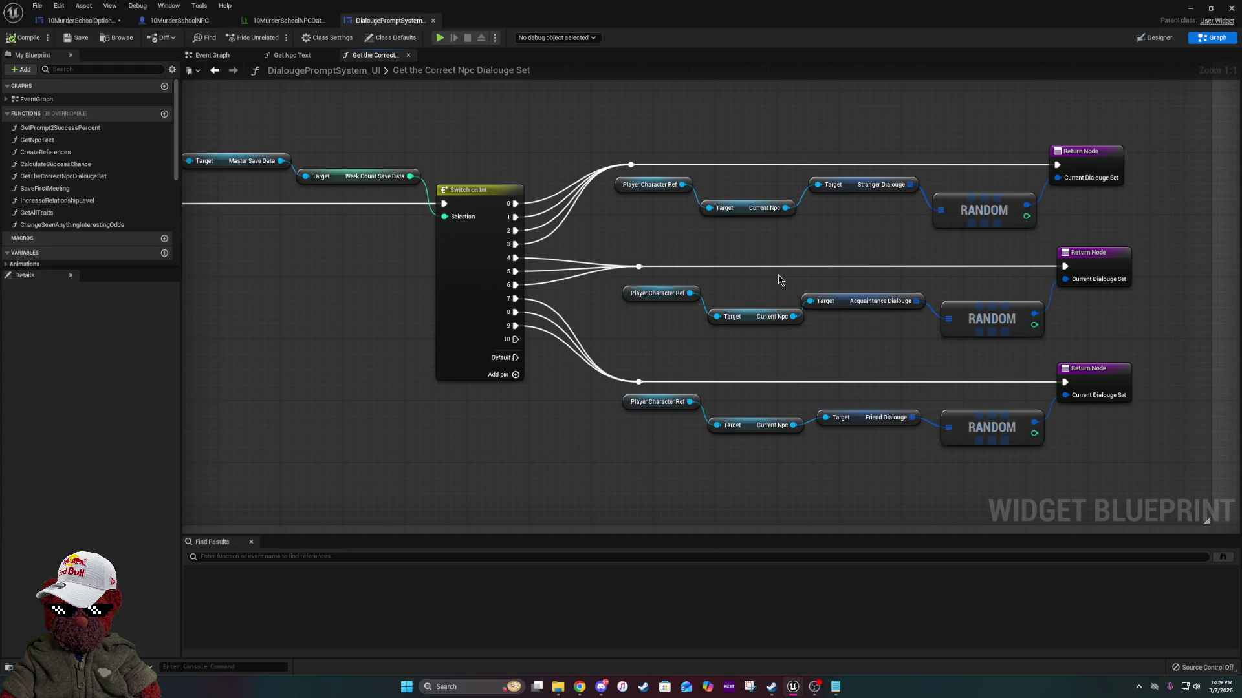
key(XF86AudioLowerVolume)
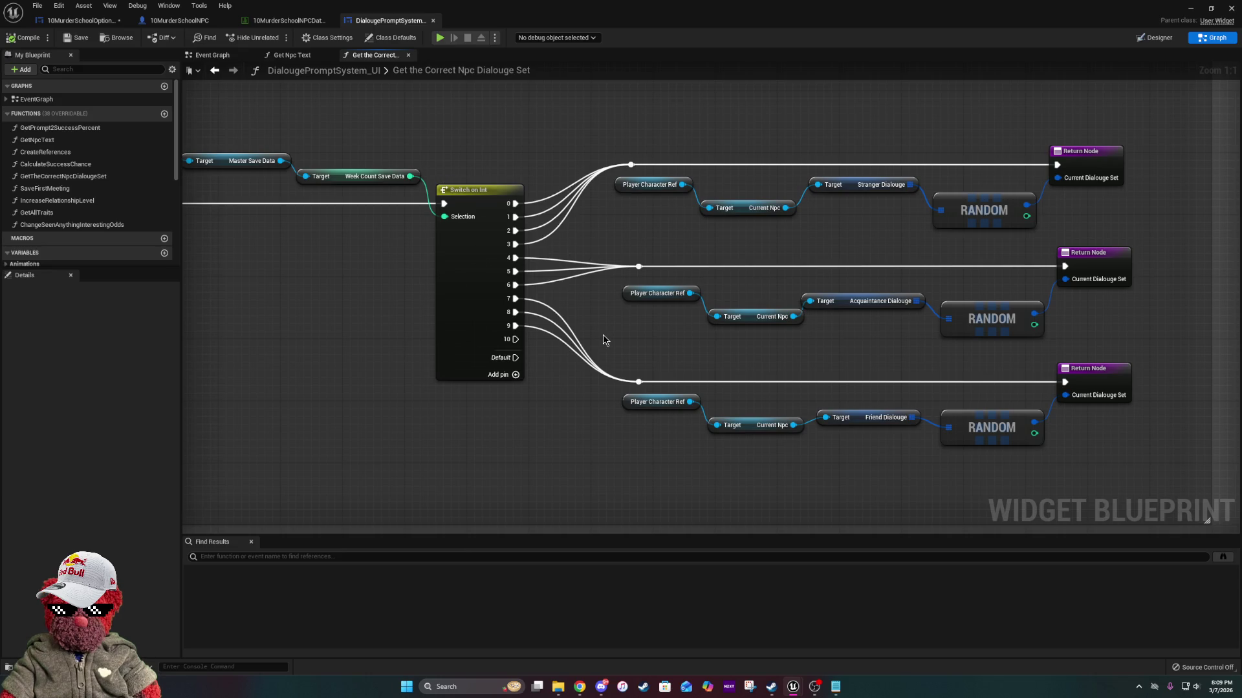
mouse_move(853, 277)
mouse_down()
mouse_move(923, 280)
mouse_move(589, 262)
mouse_up()
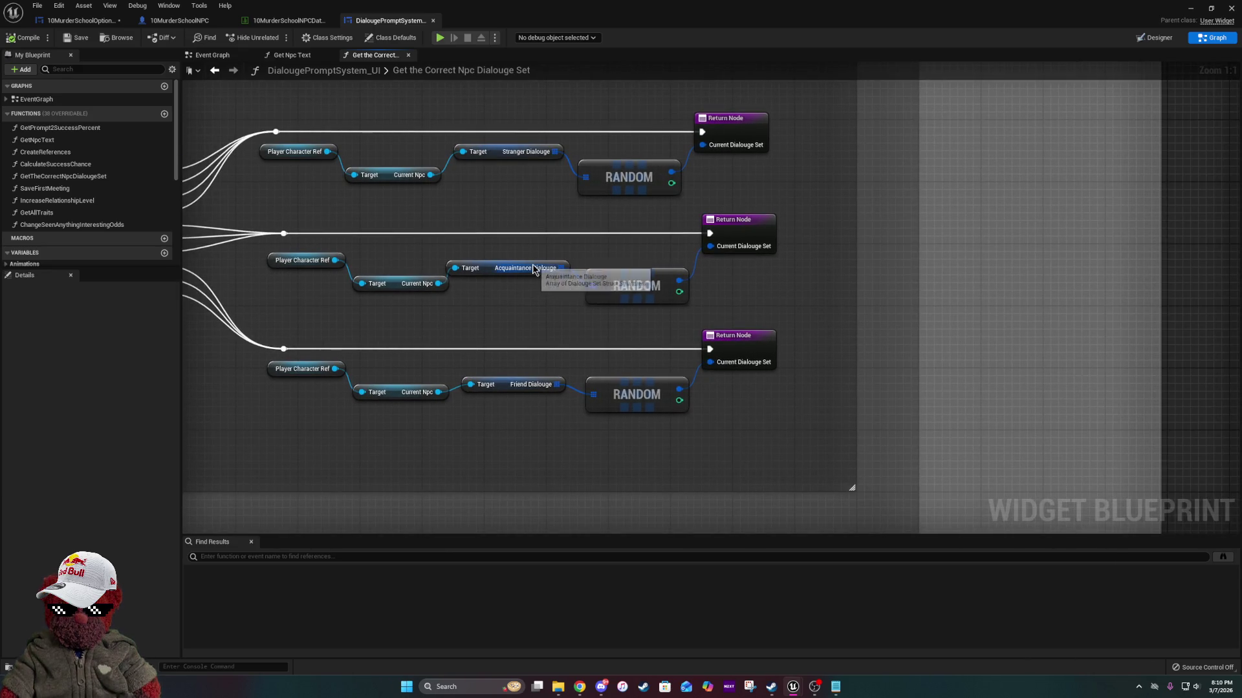
drag(447, 275, 746, 314)
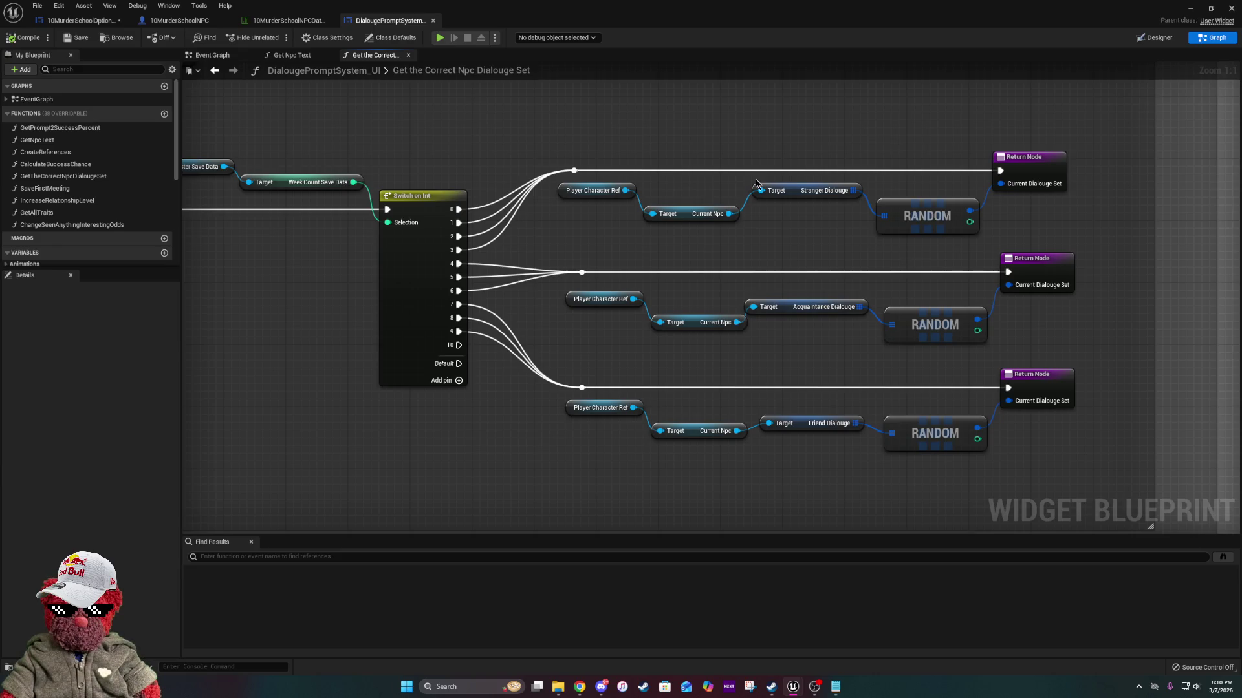
click(179, 20)
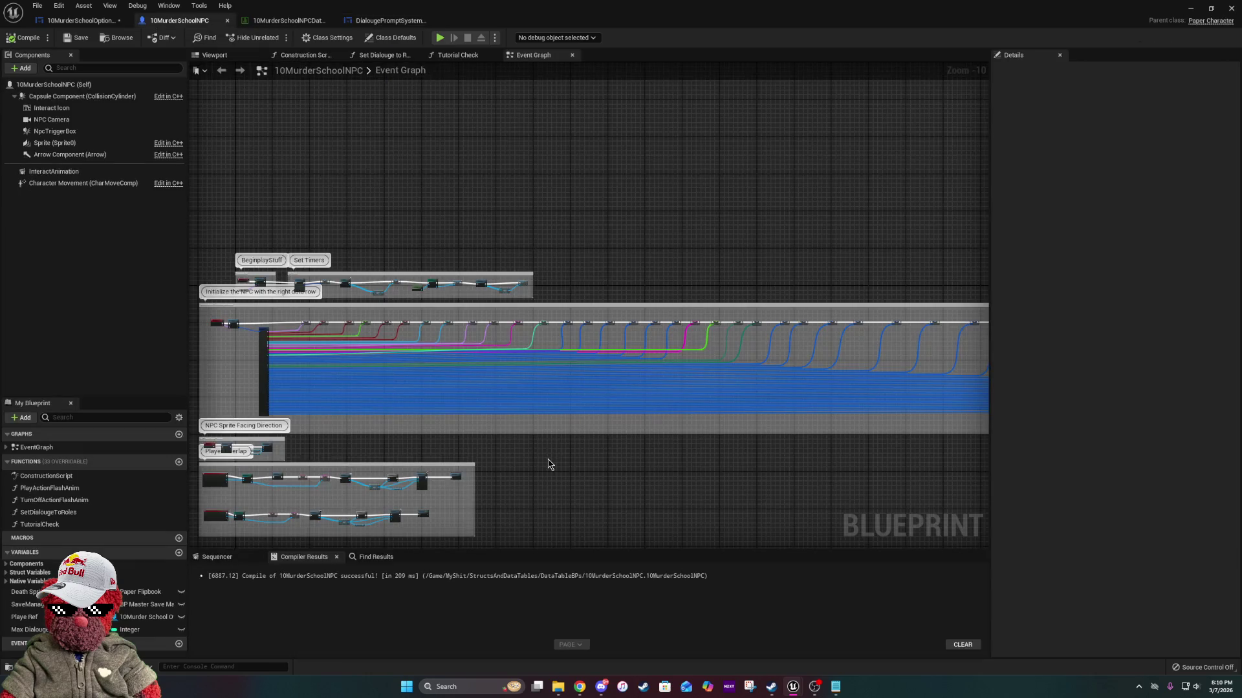
scroll(547, 459, down, 1)
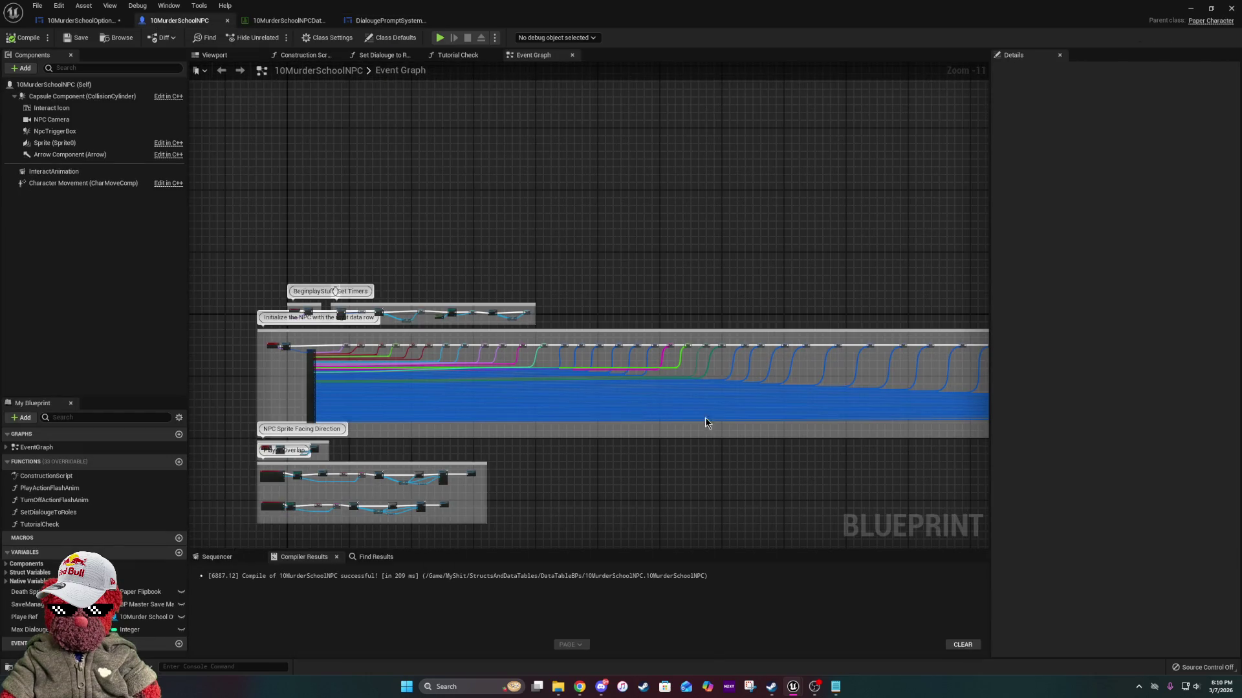
scroll(574, 373, up, 9)
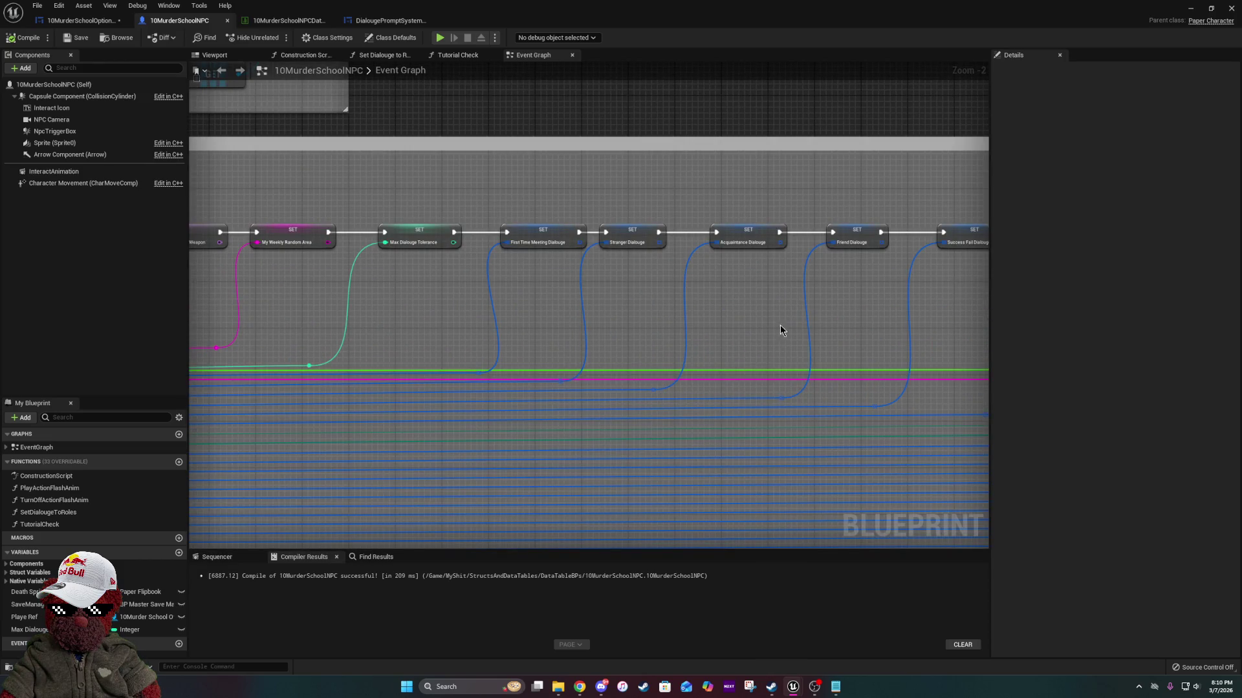
drag(846, 388, 360, 369)
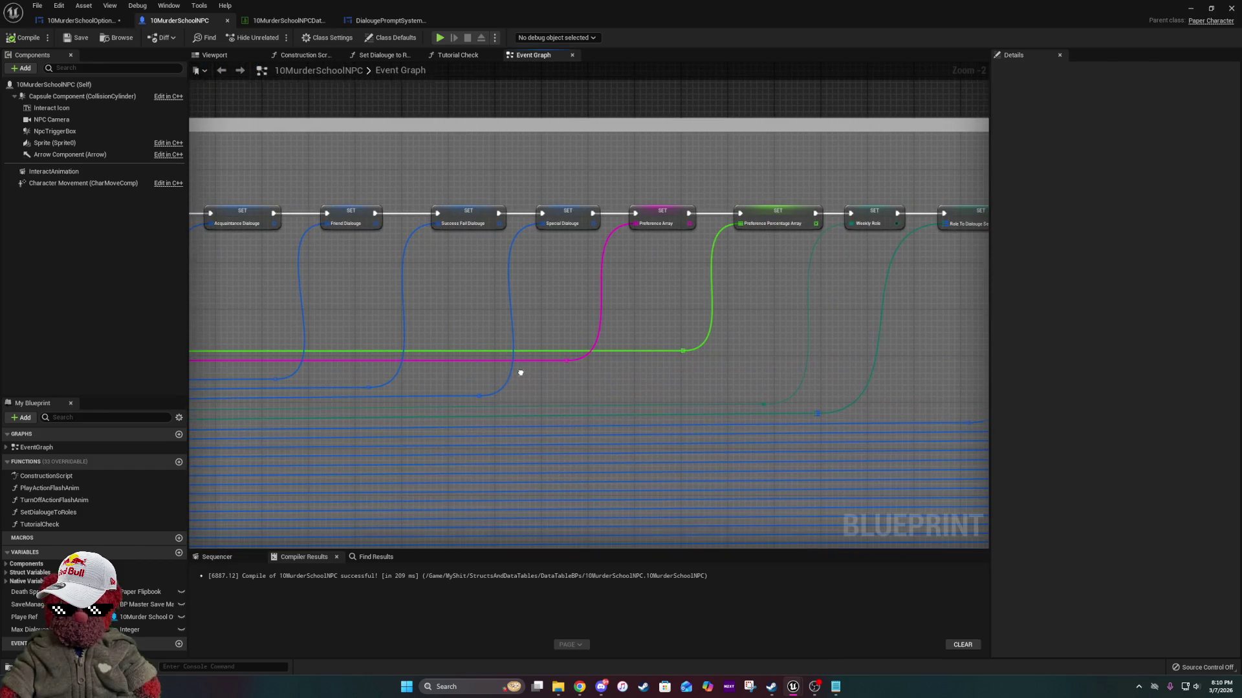
mouse_move(518, 369)
mouse_down()
mouse_move(825, 398)
mouse_move(842, 360)
mouse_move(921, 379)
mouse_move(478, 343)
mouse_up()
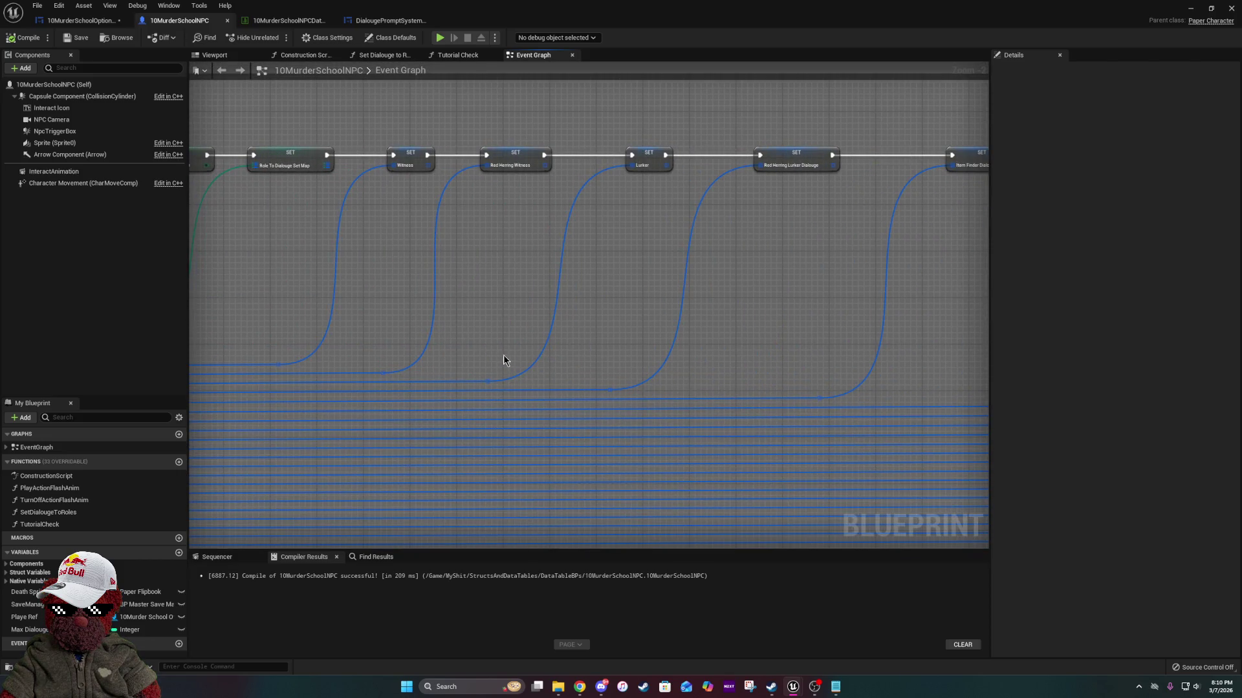
drag(269, 324, 990, 433)
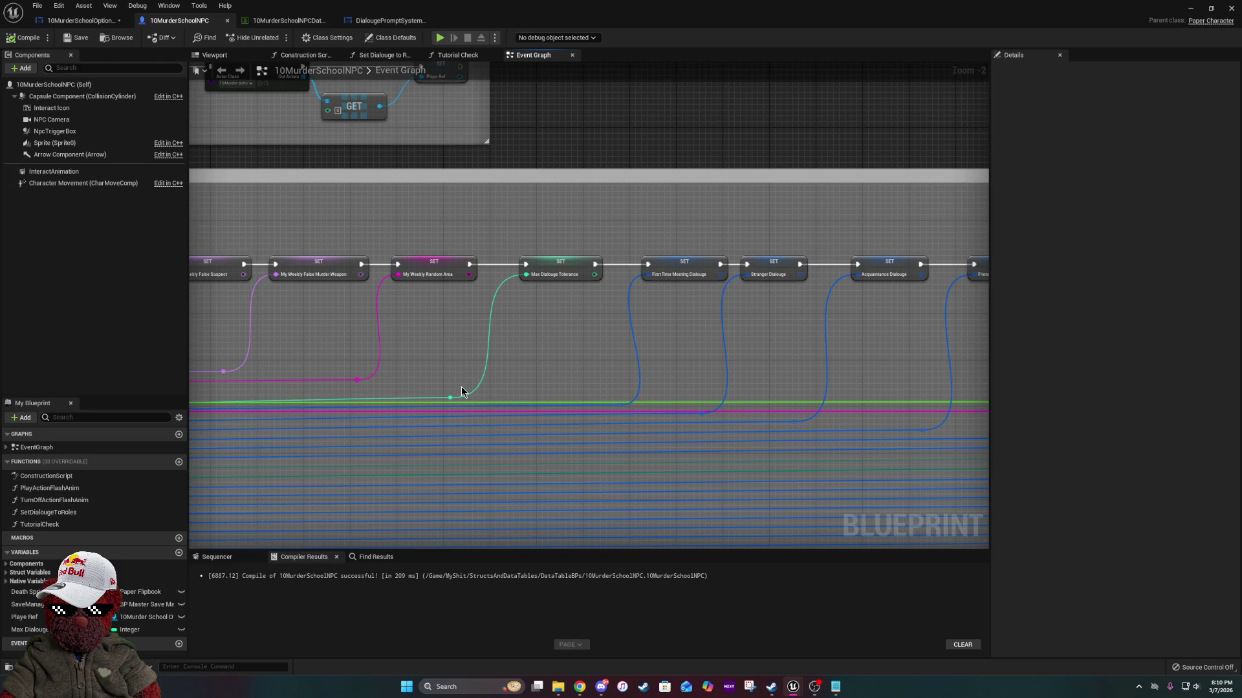
drag(901, 382, 278, 319)
drag(836, 333, 502, 324)
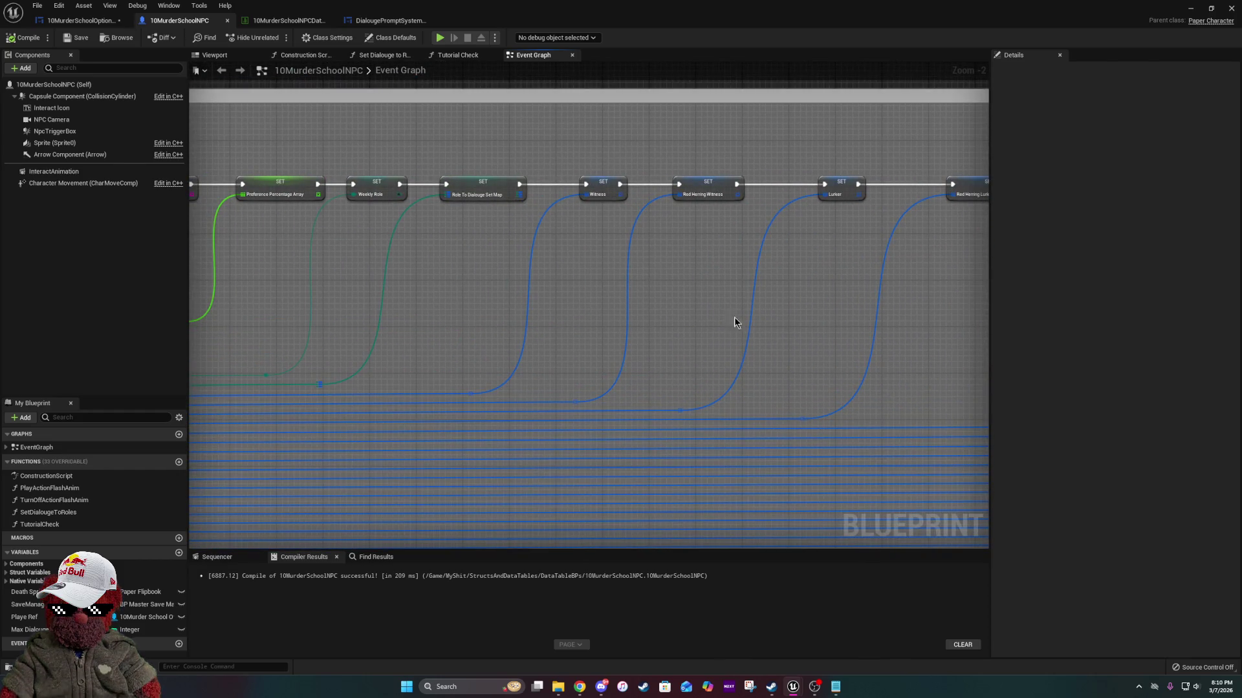
drag(738, 322, 596, 315)
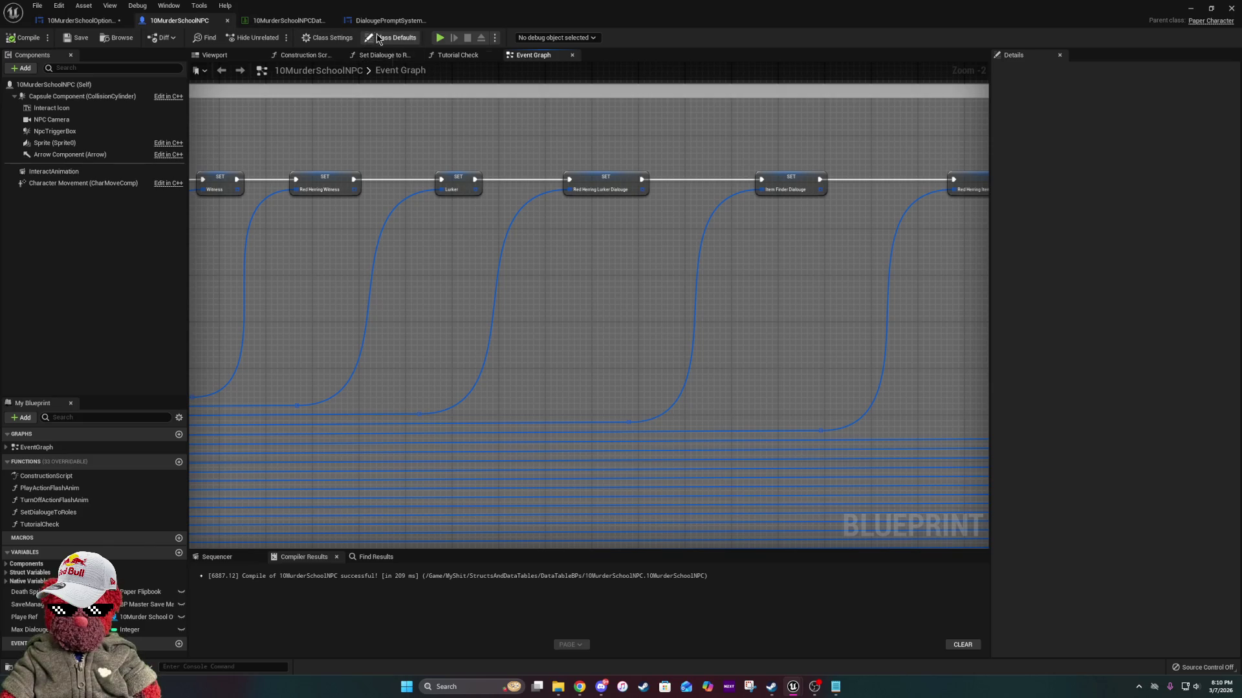
click(388, 20)
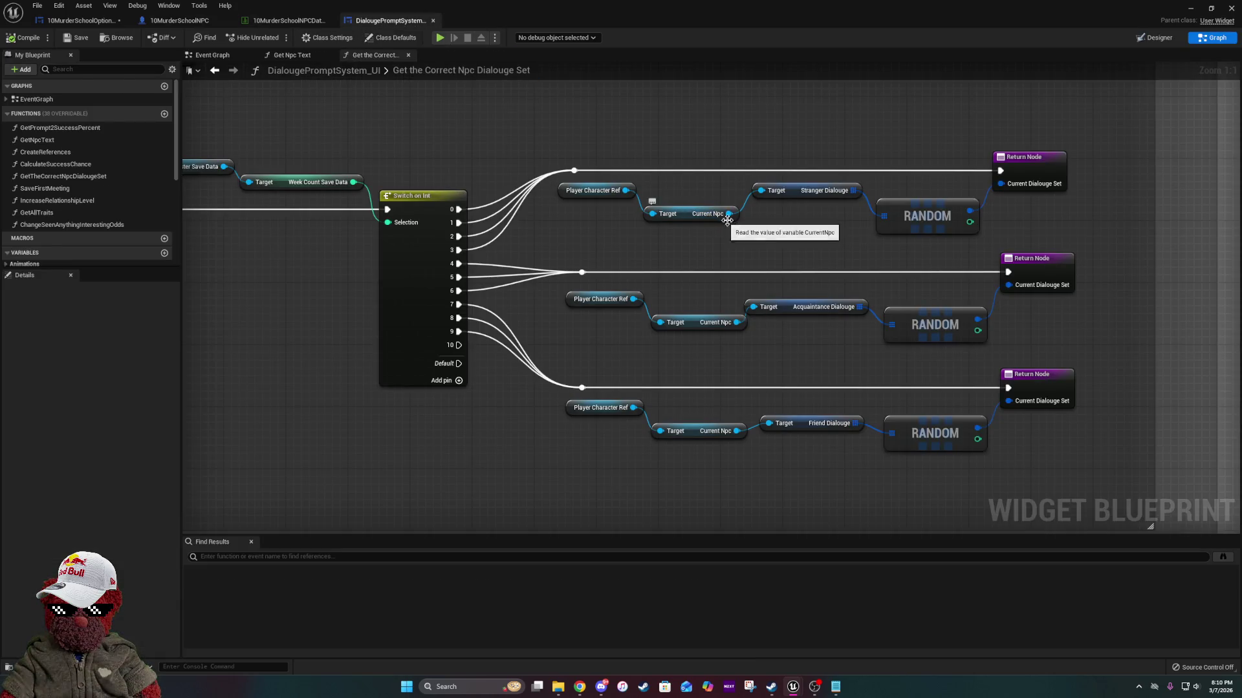
Center the Switch on Int branches, then switch to the 10MurderSchoolNPCData table tab.
drag(705, 221, 571, 209)
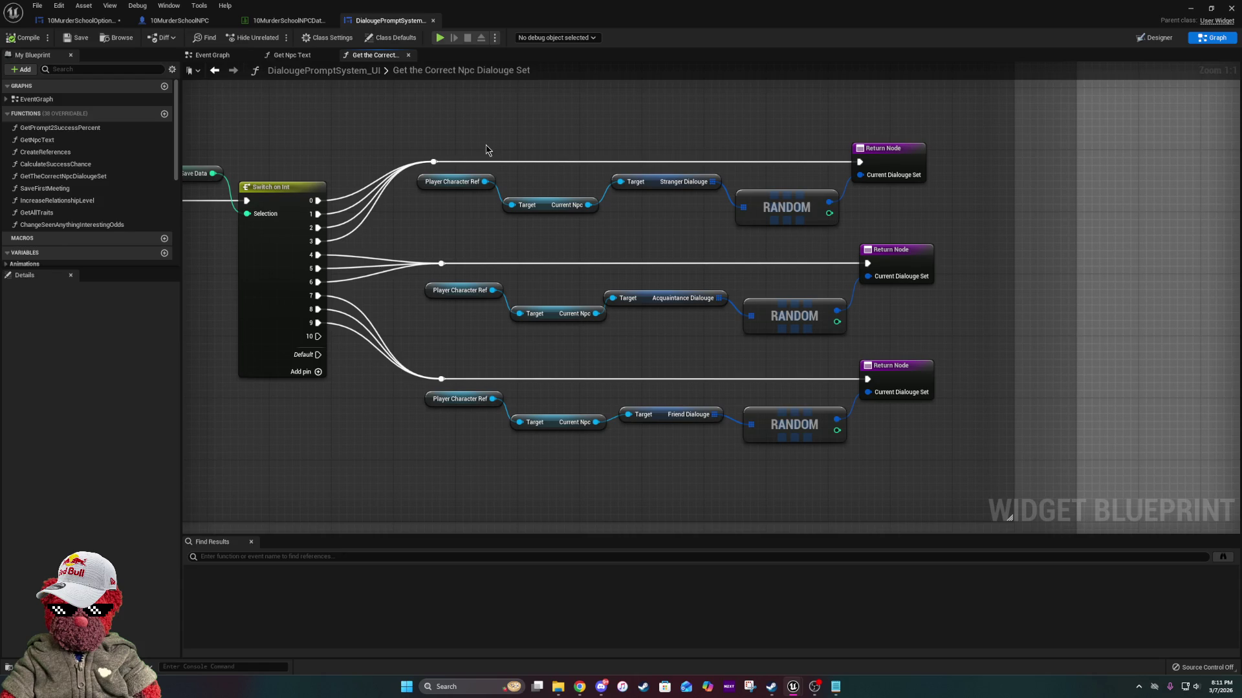
click(287, 20)
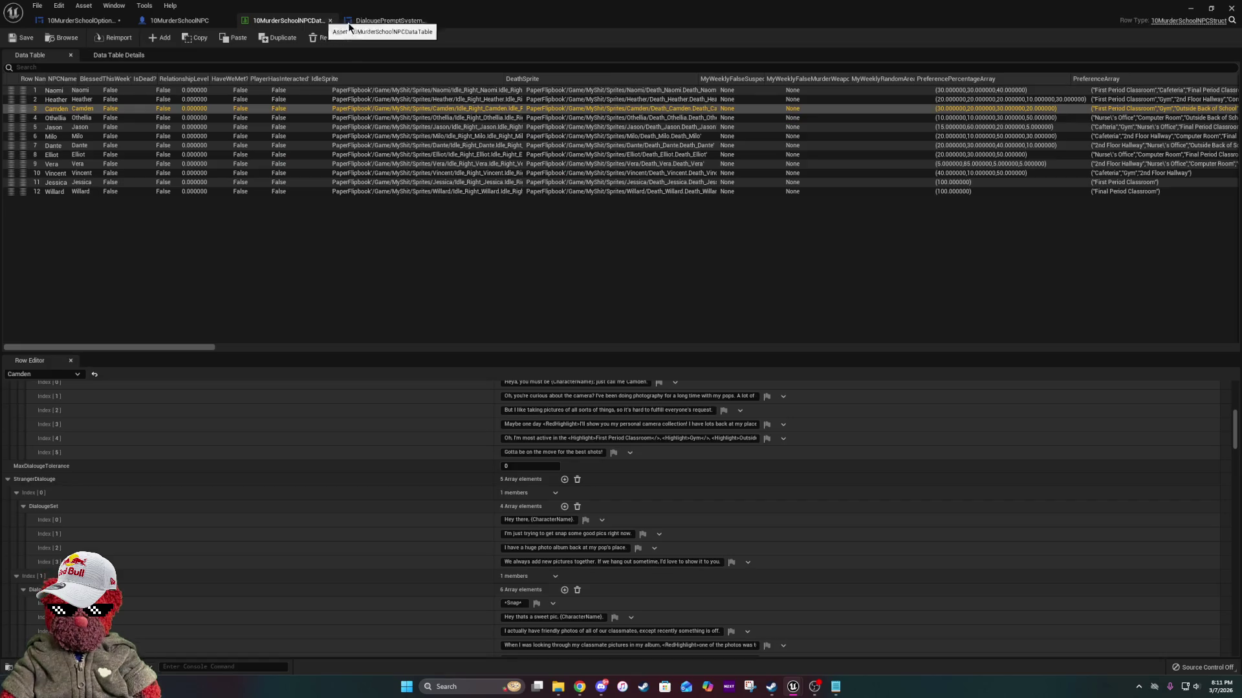
click(380, 24)
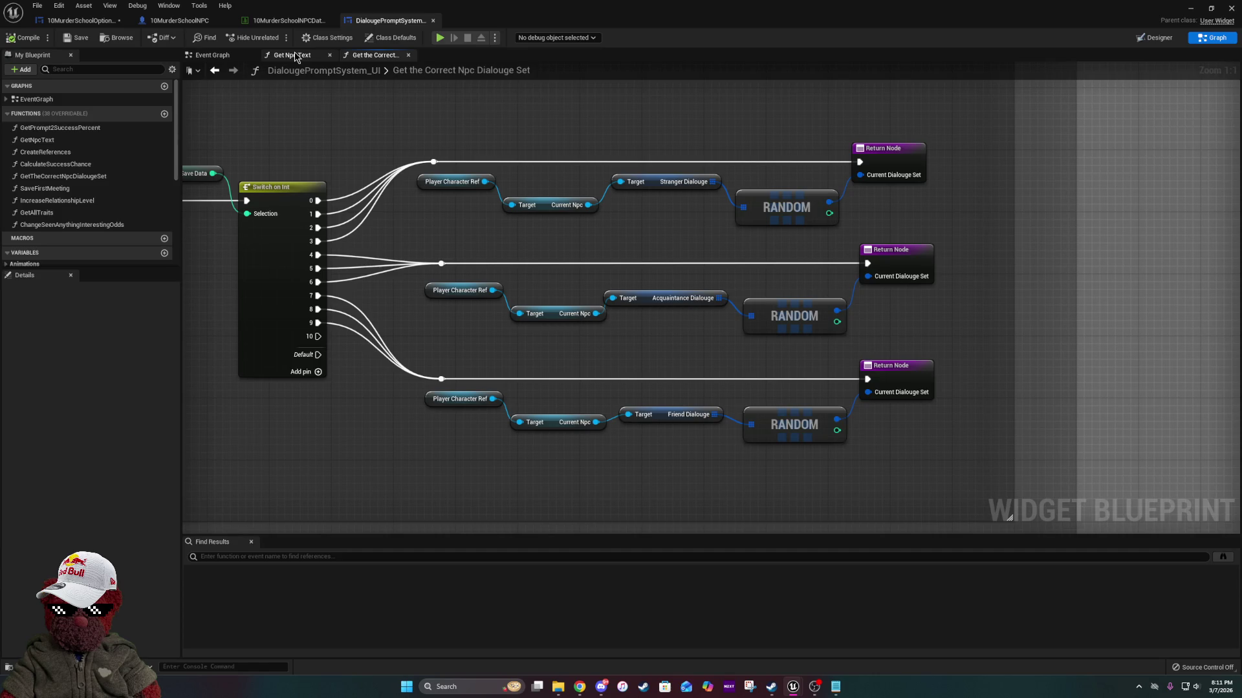
click(295, 56)
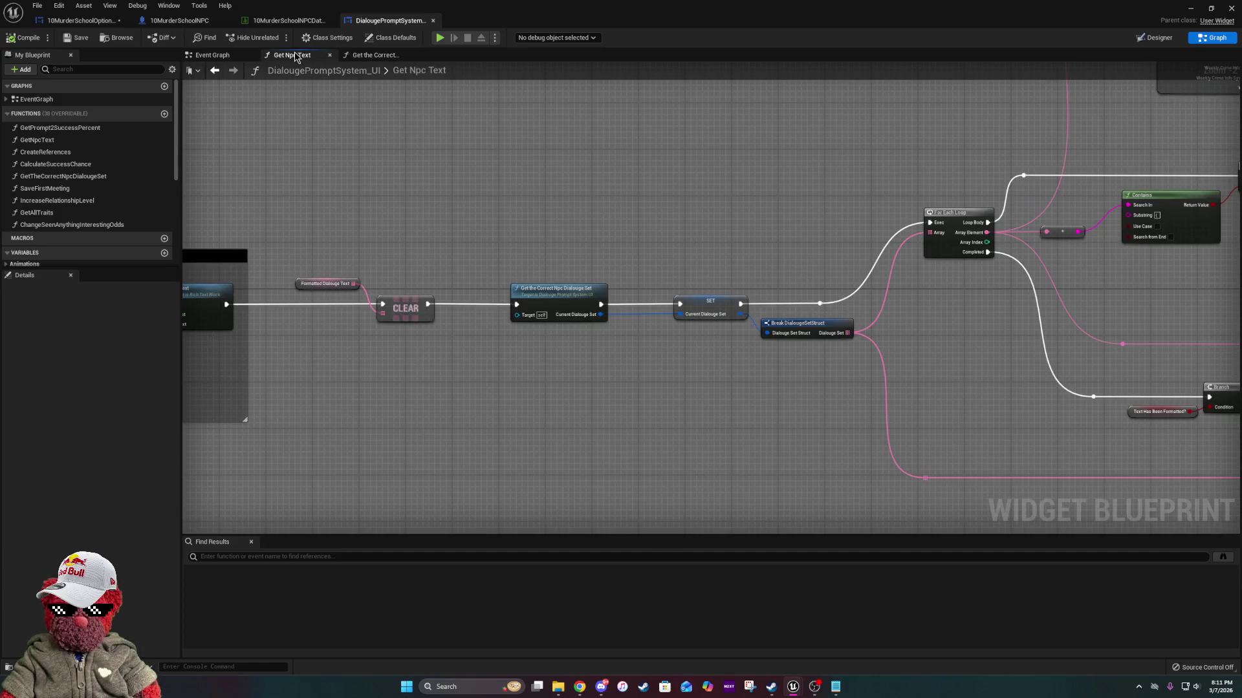
click(294, 22)
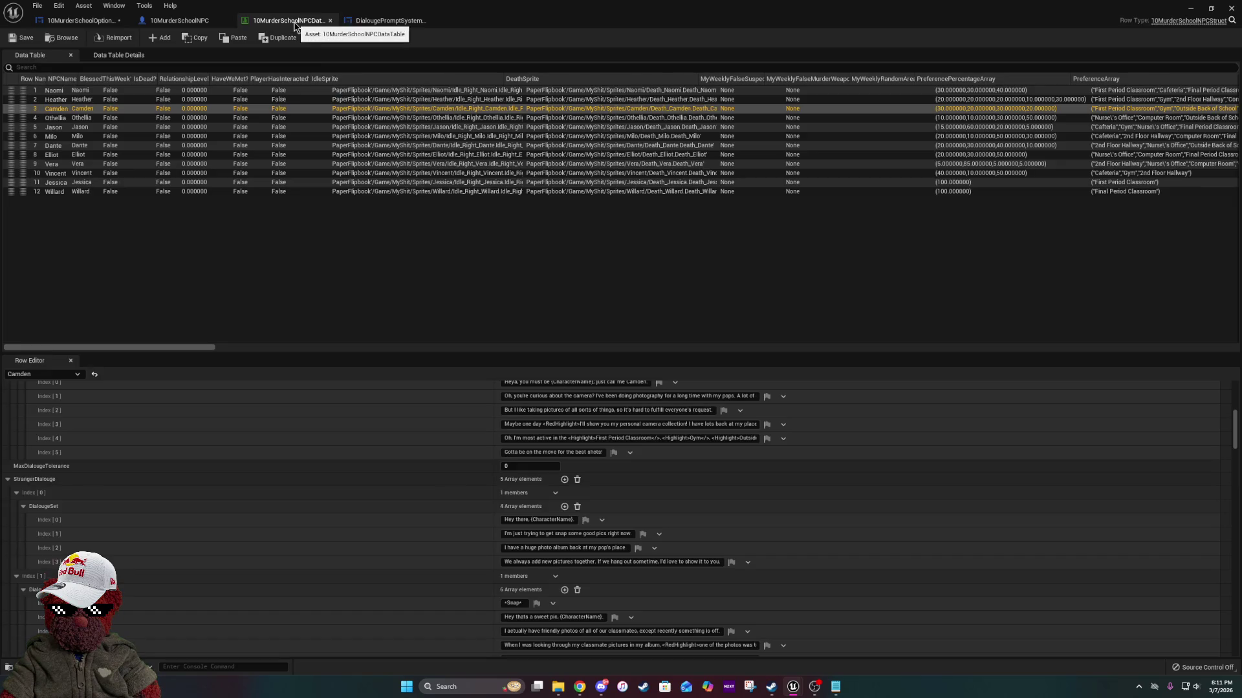
click(383, 22)
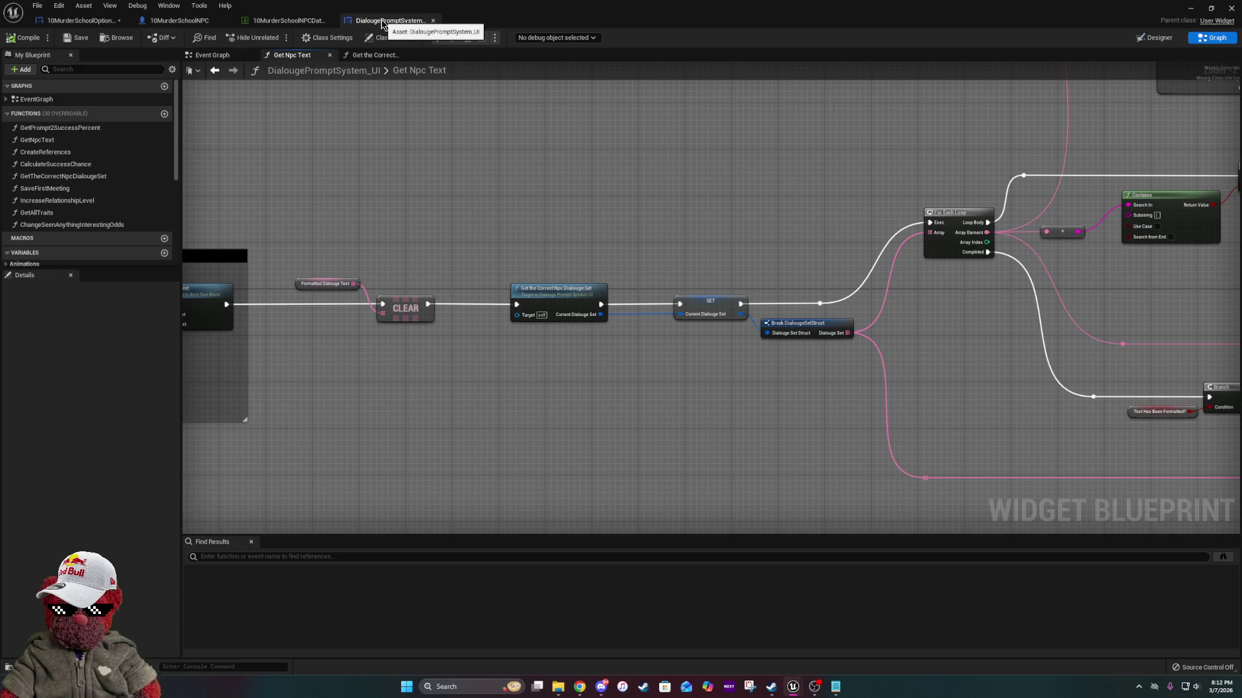
click(175, 20)
scroll(424, 310, down, 2)
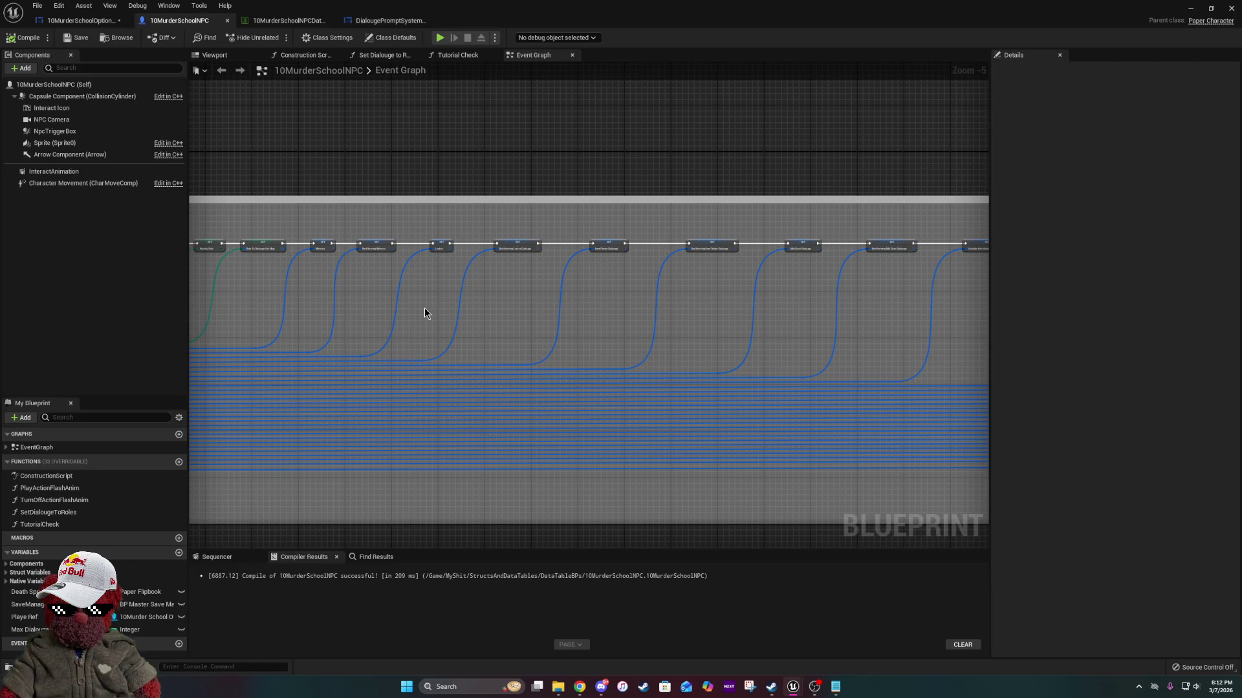
scroll(586, 288, up, 5)
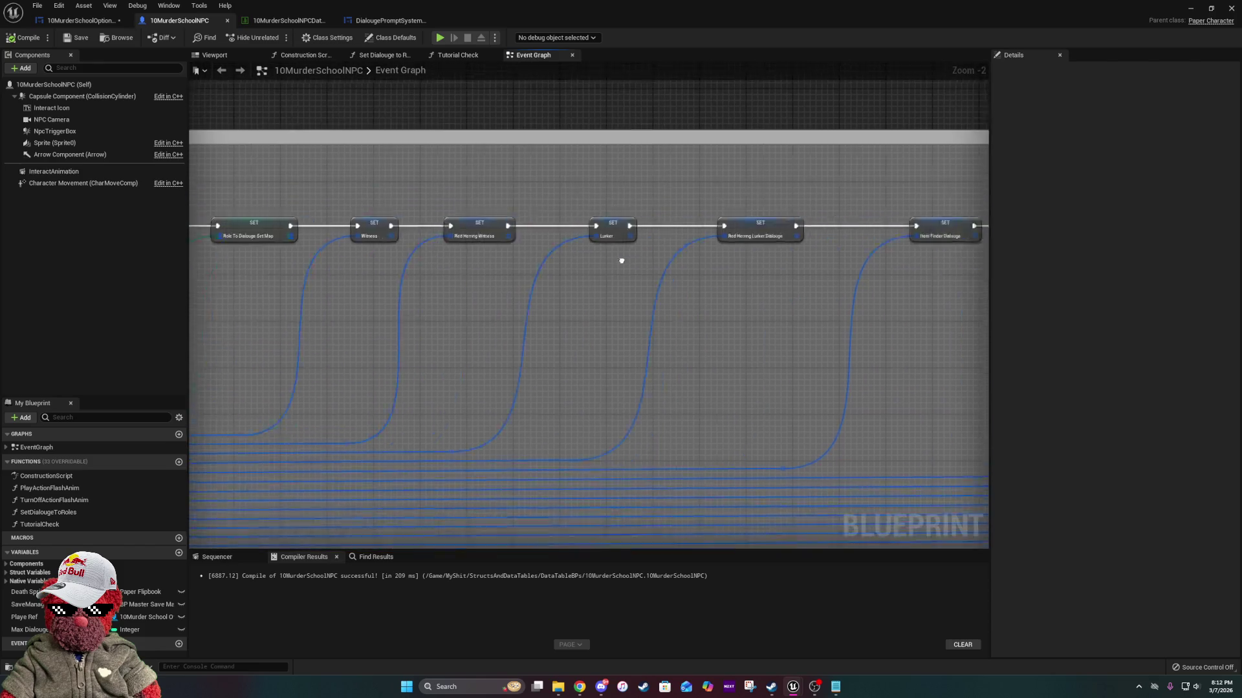
scroll(621, 261, down, 2)
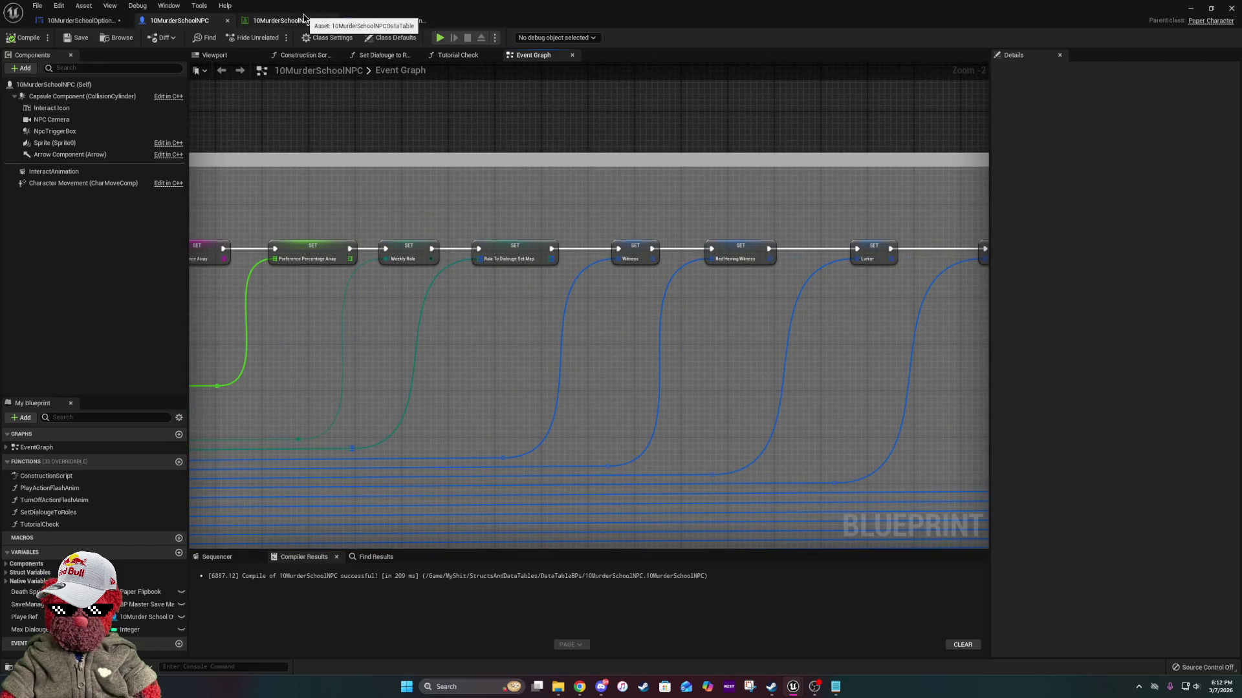
click(287, 20)
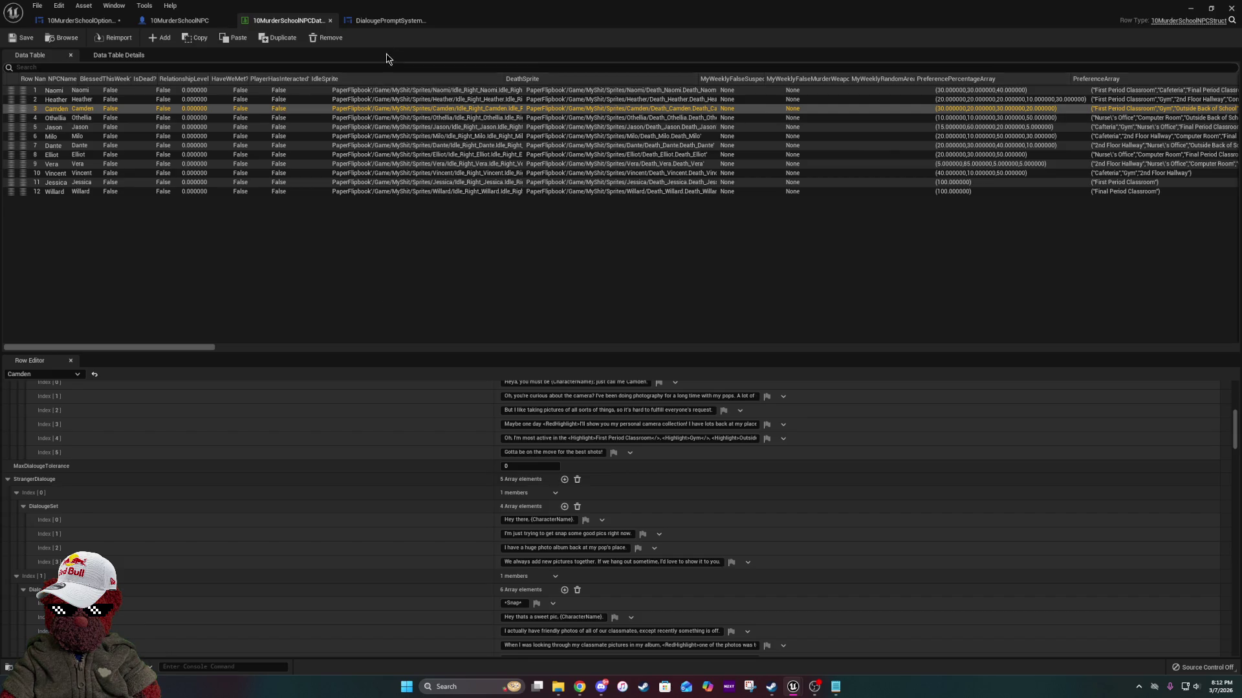
Browse MyShit > StructsAndDataTables > Structs and open the 10MurderSchool NPC structure.
key(alt+Tab)
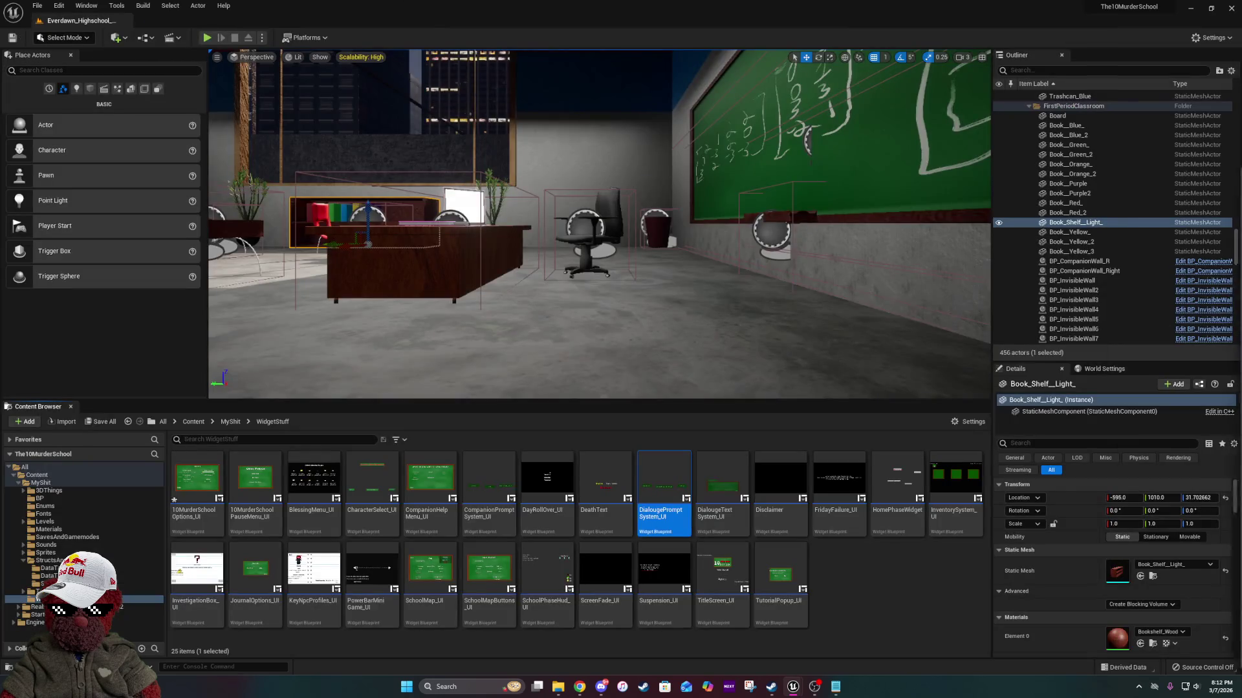
click(230, 422)
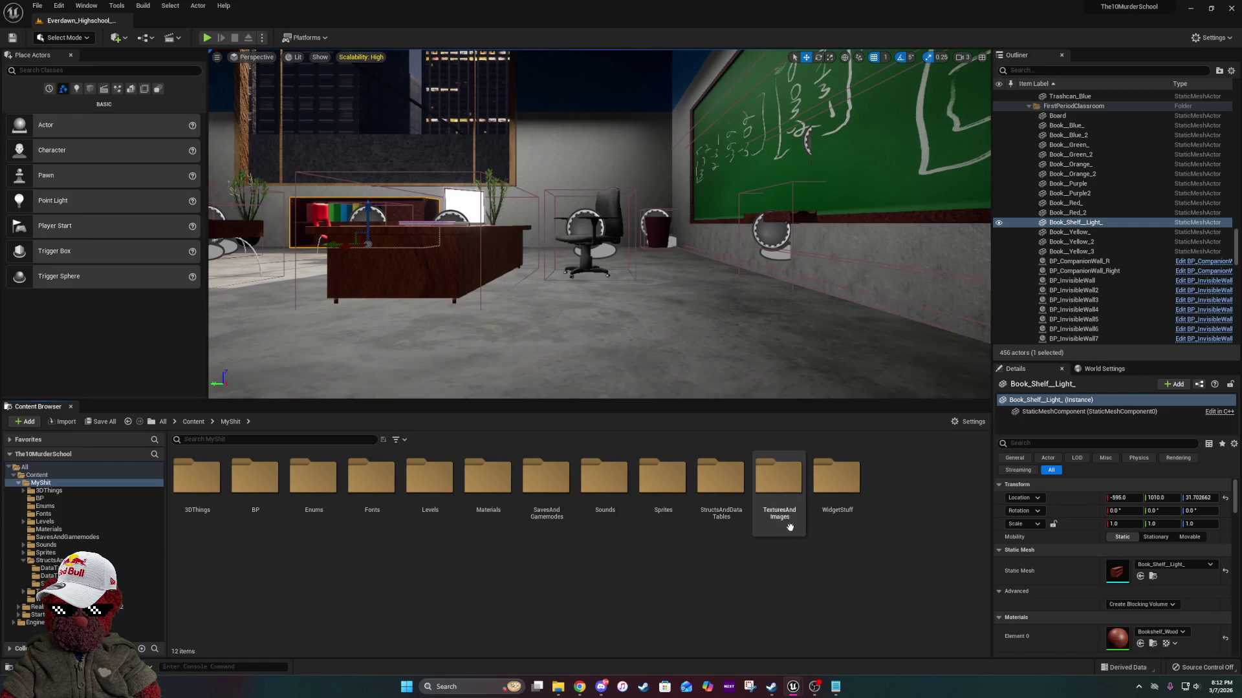
double_click(721, 485)
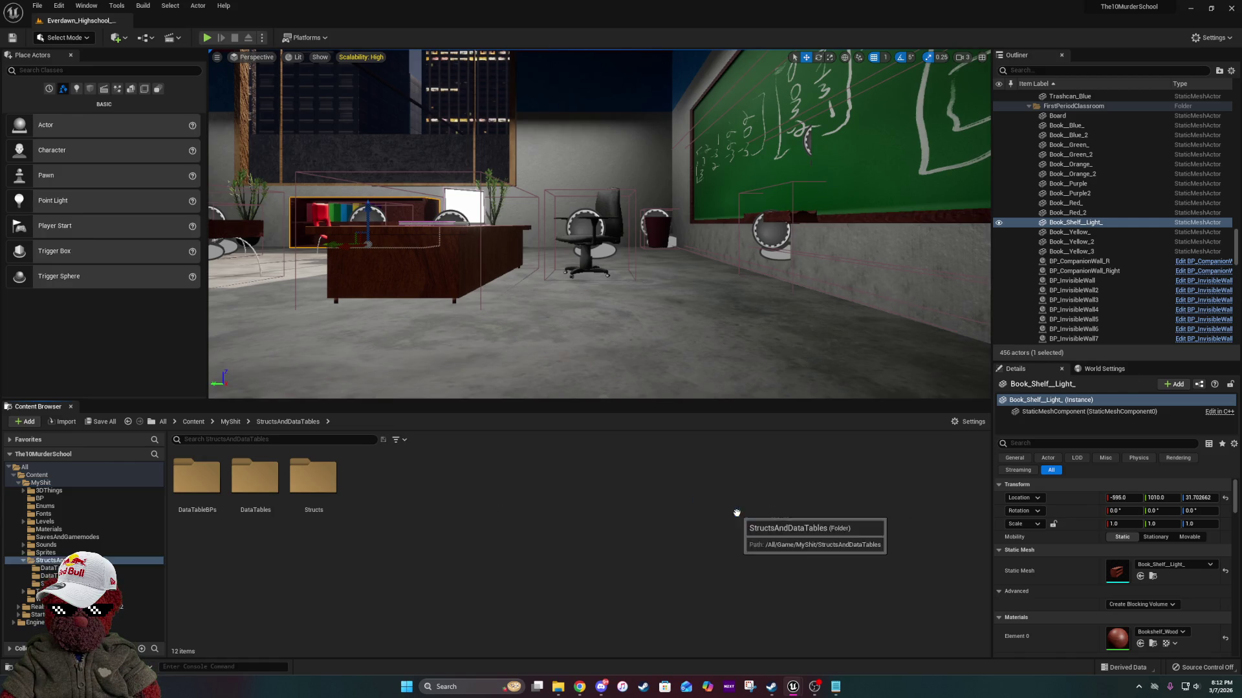
double_click(313, 488)
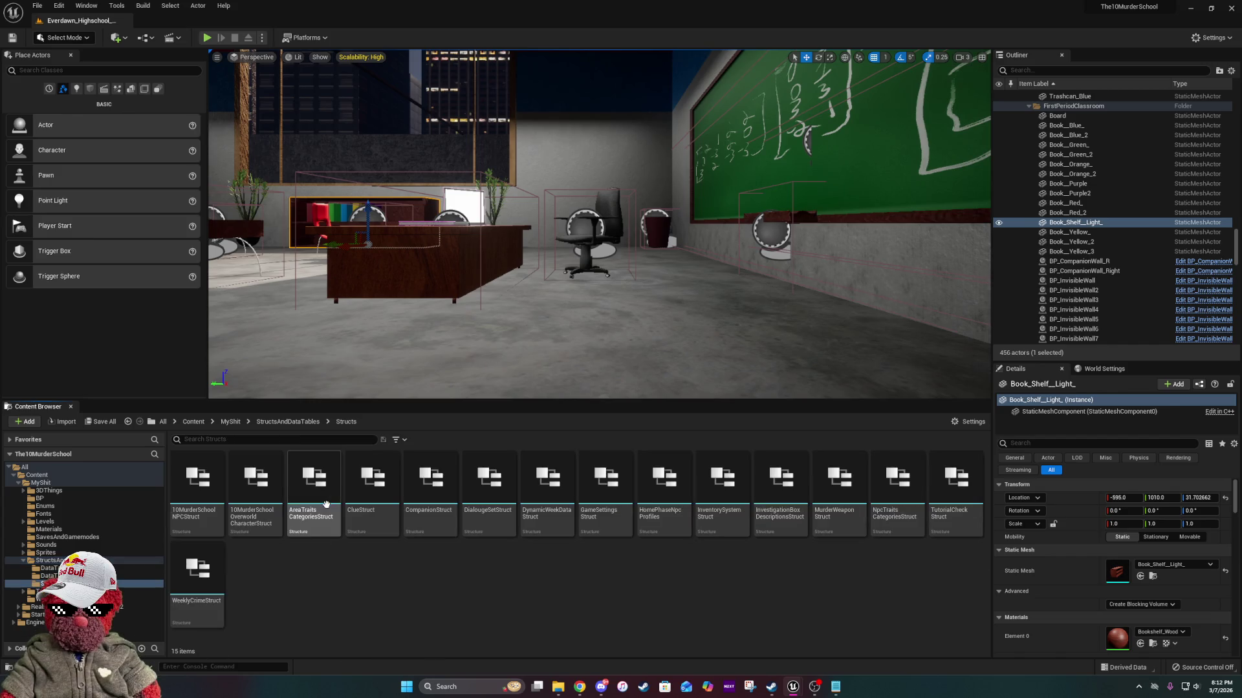
double_click(188, 501)
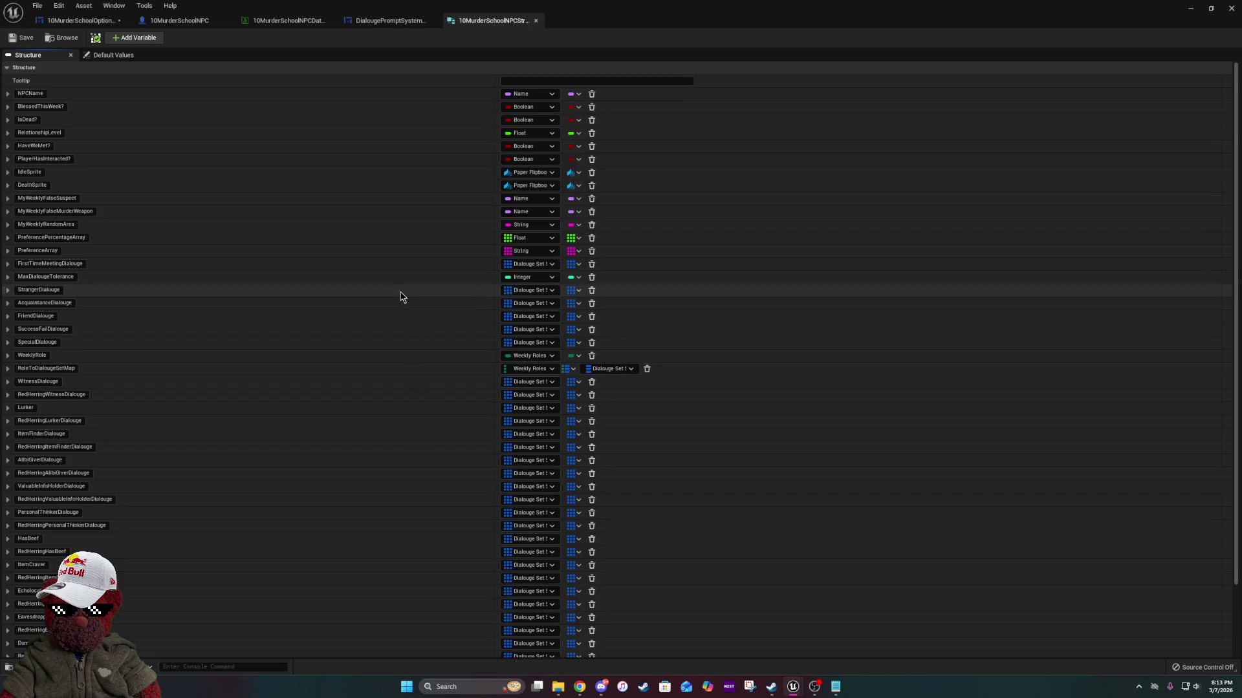
Add AvailableHowAreYouDialouge as a Dialouge Set Struct array, save, and move it among the dialogue fields.
click(145, 42)
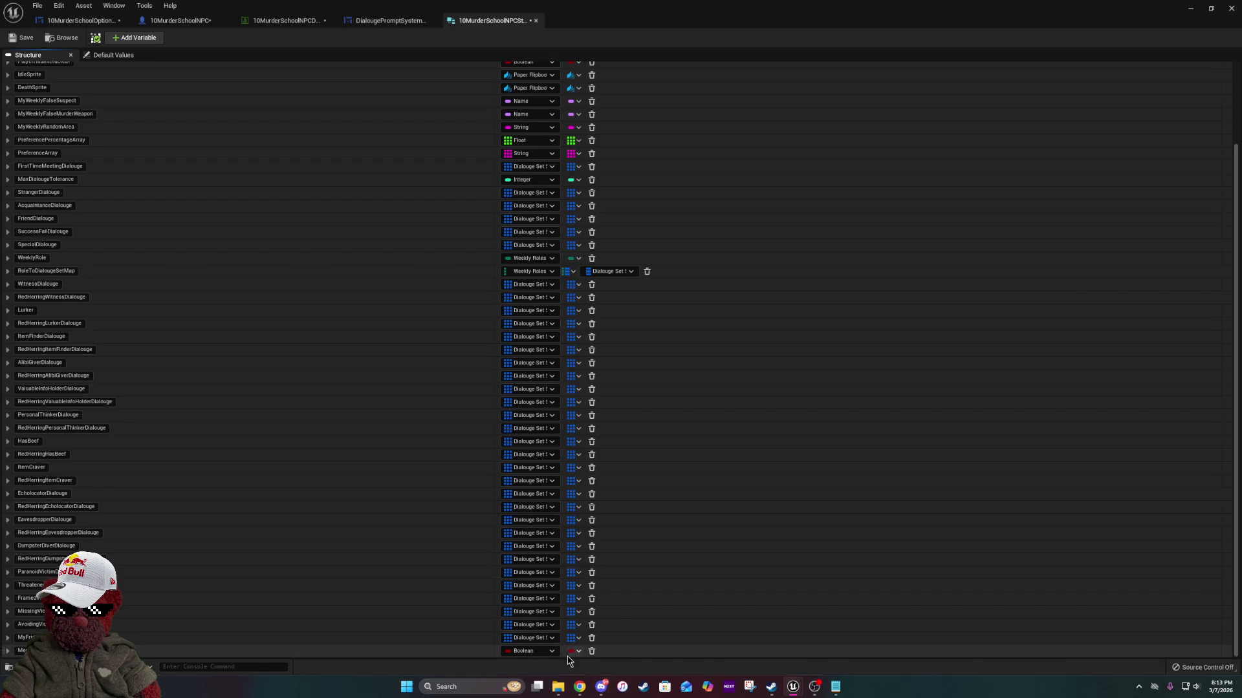
click(545, 653)
text(dialouges)
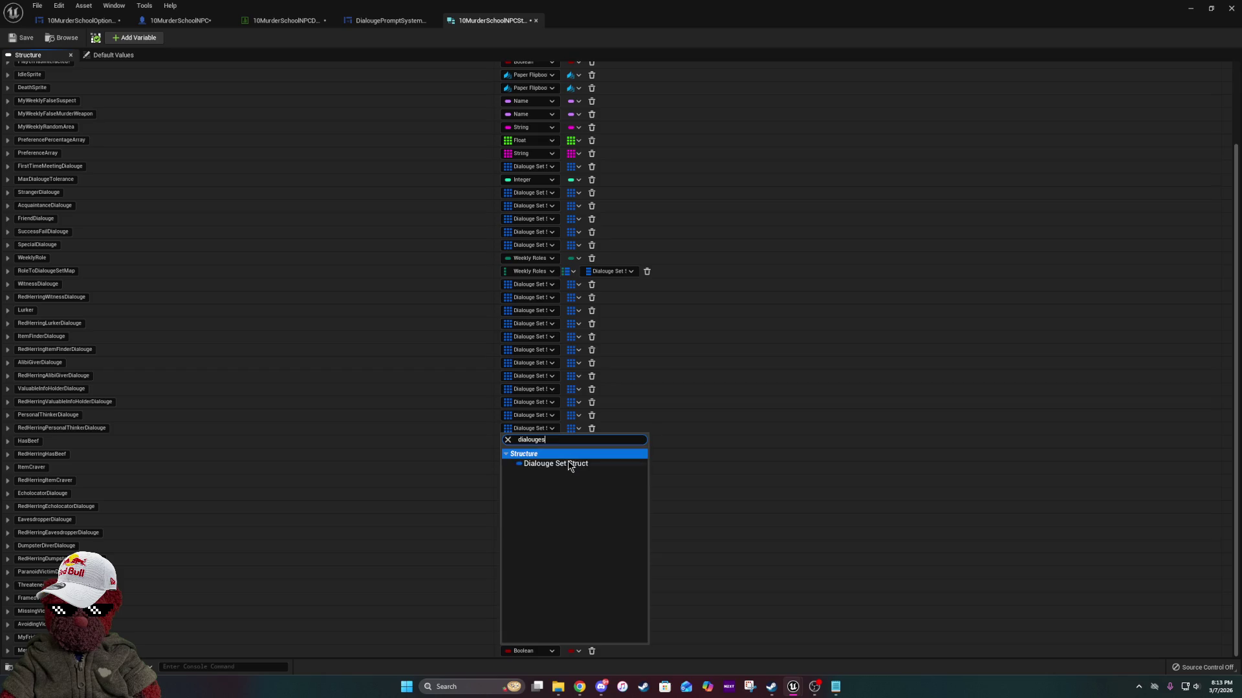
click(568, 463)
right_click(572, 647)
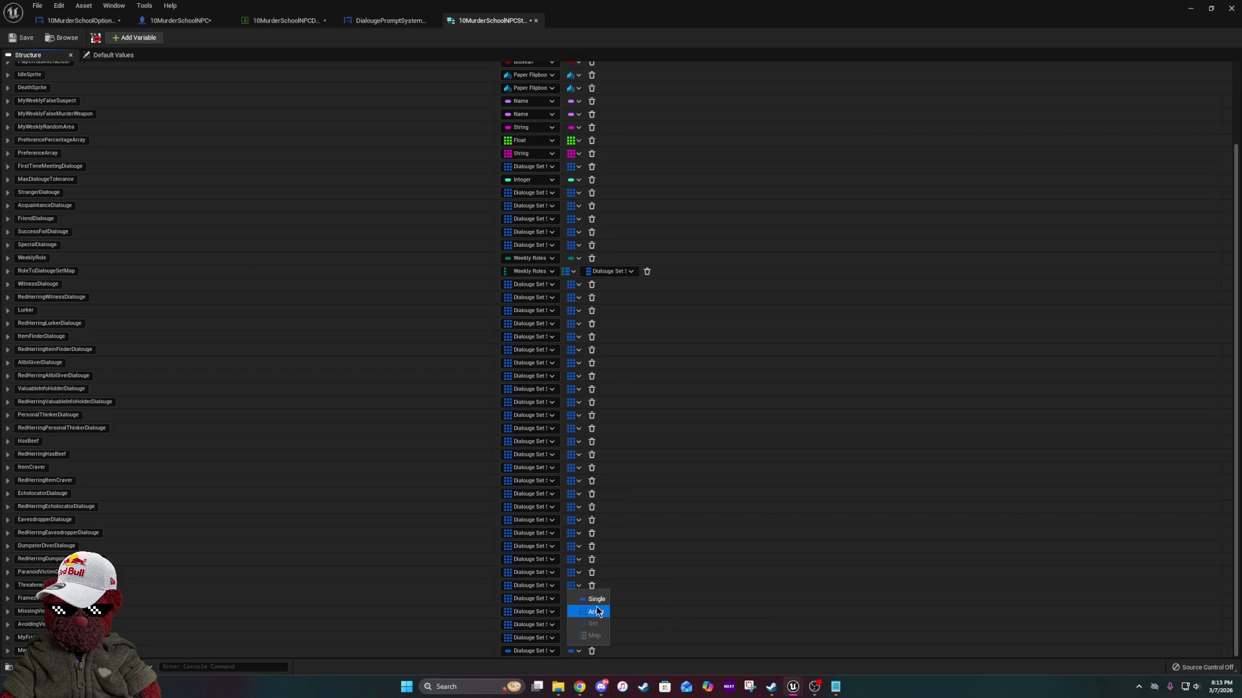
click(595, 611)
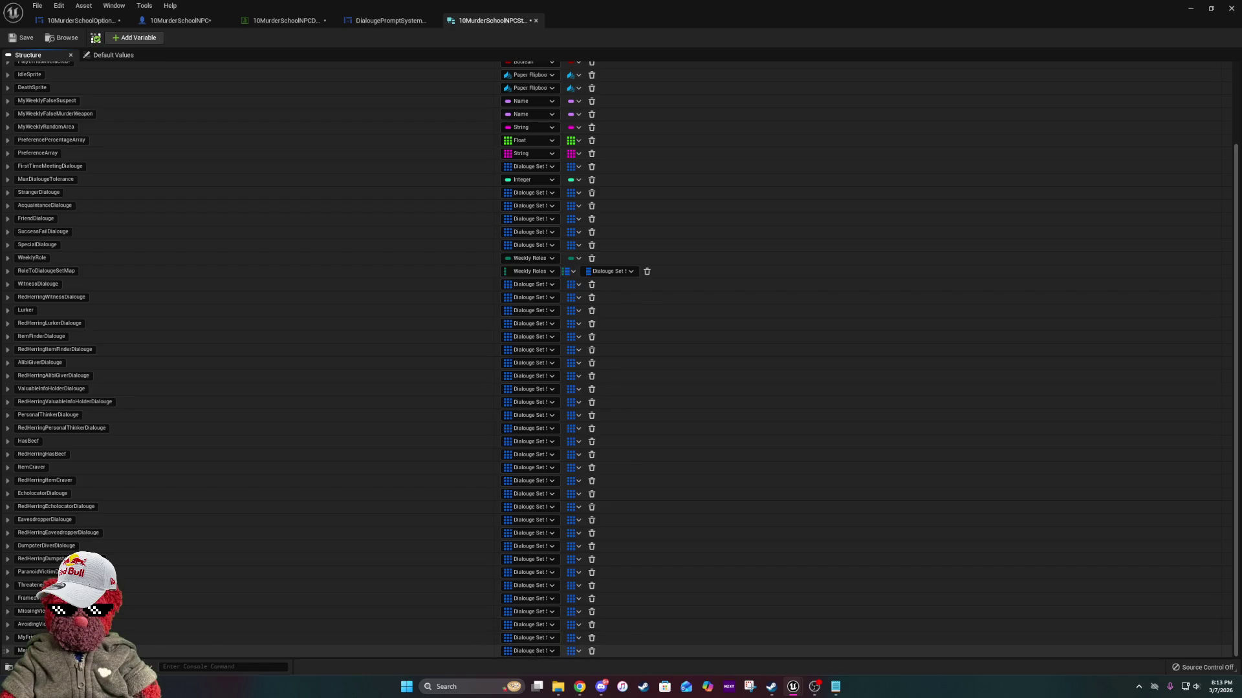
click(24, 37)
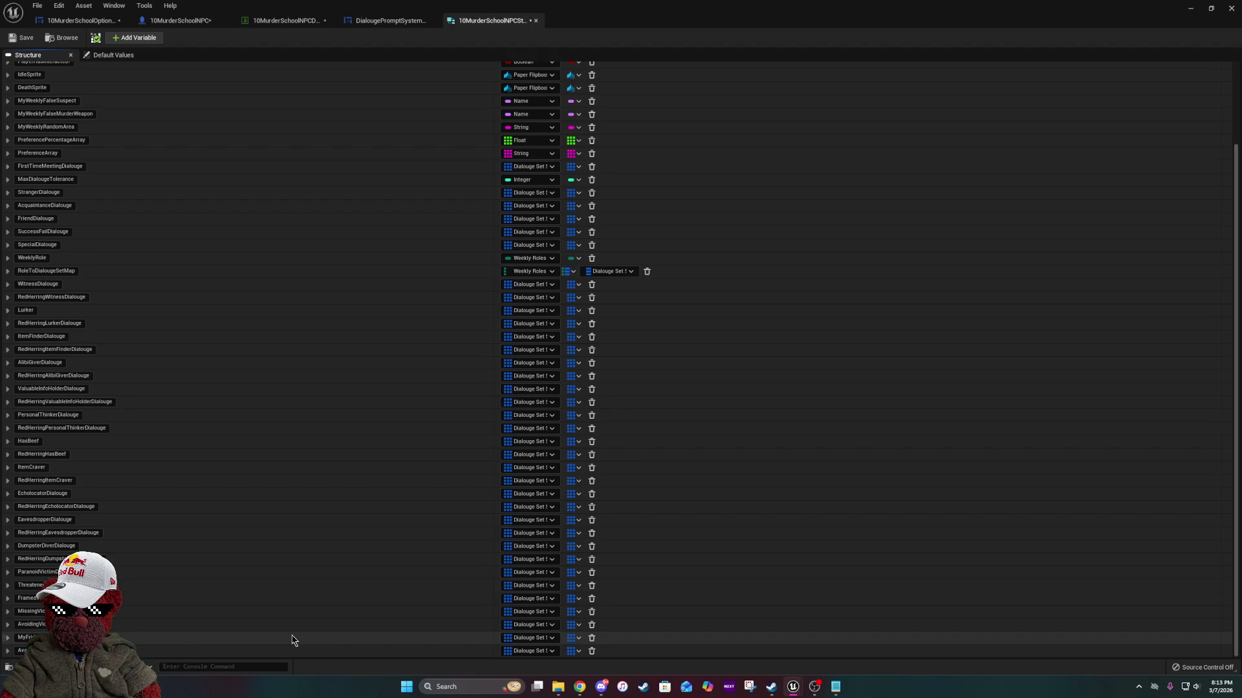
key(Return)
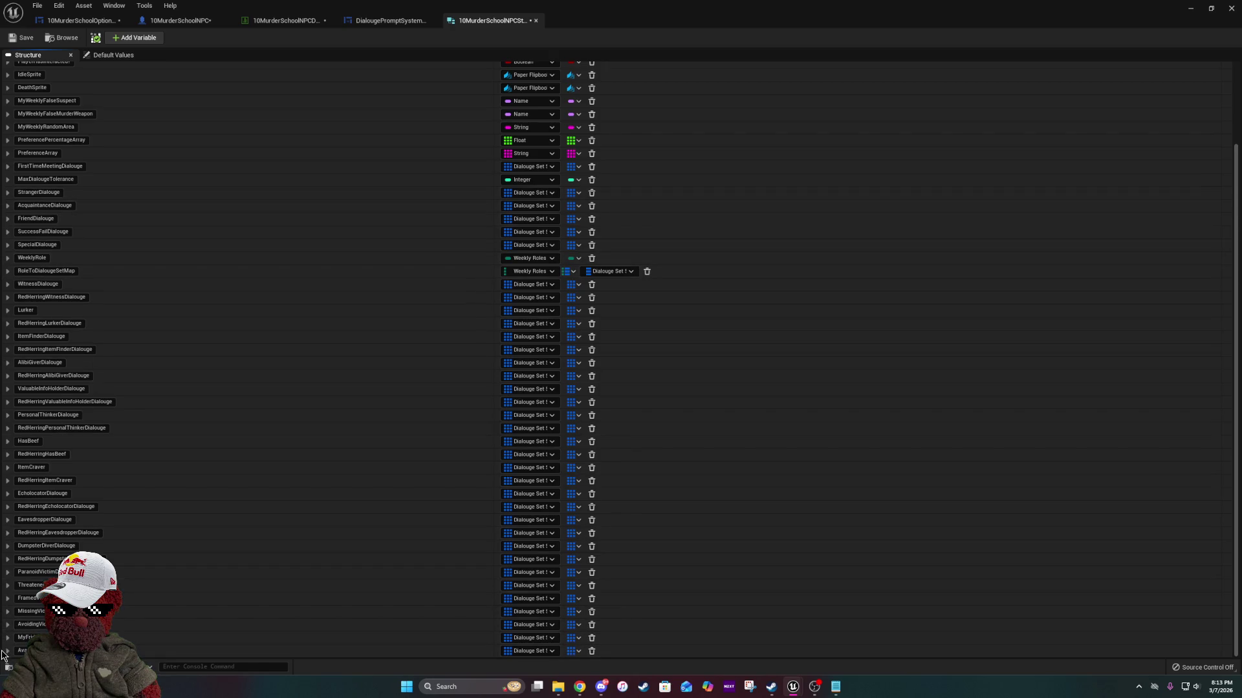
mouse_move(2, 649)
mouse_down()
mouse_move(30, 200)
mouse_move(30, 228)
mouse_up()
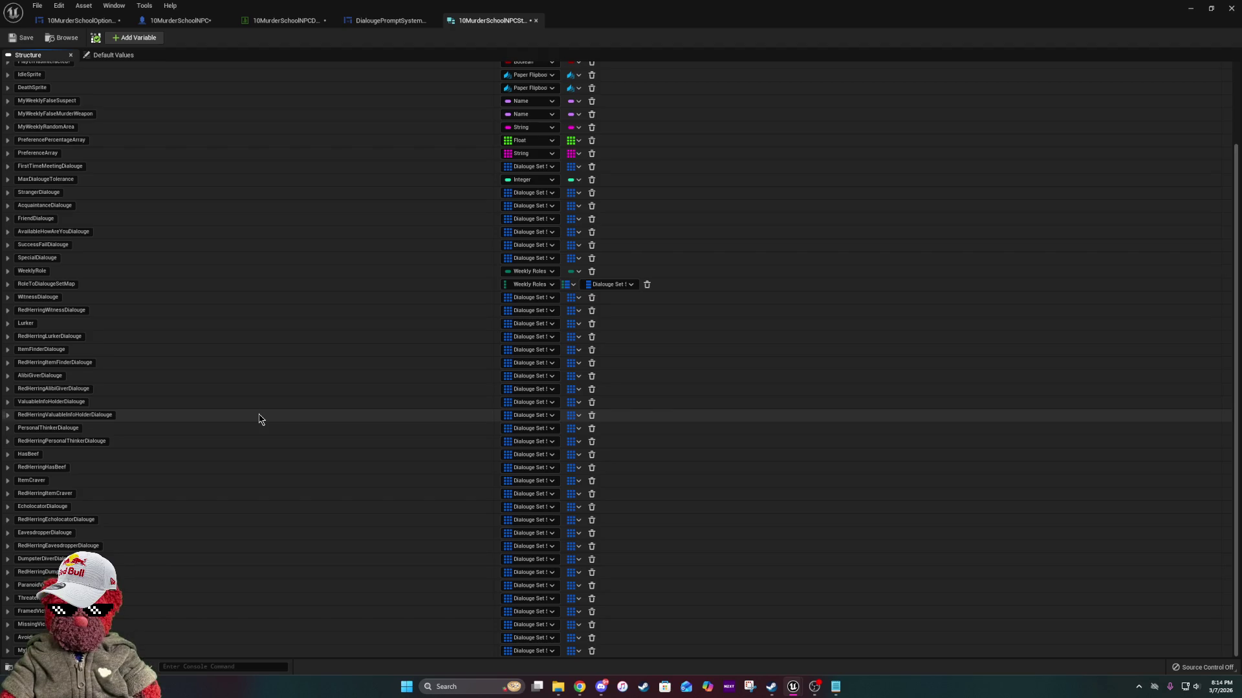
Save the reordered NPC structure and return to the 10MurderSchoolNPC blueprint's row of SET nodes.
scroll(258, 419, up, 3)
click(19, 38)
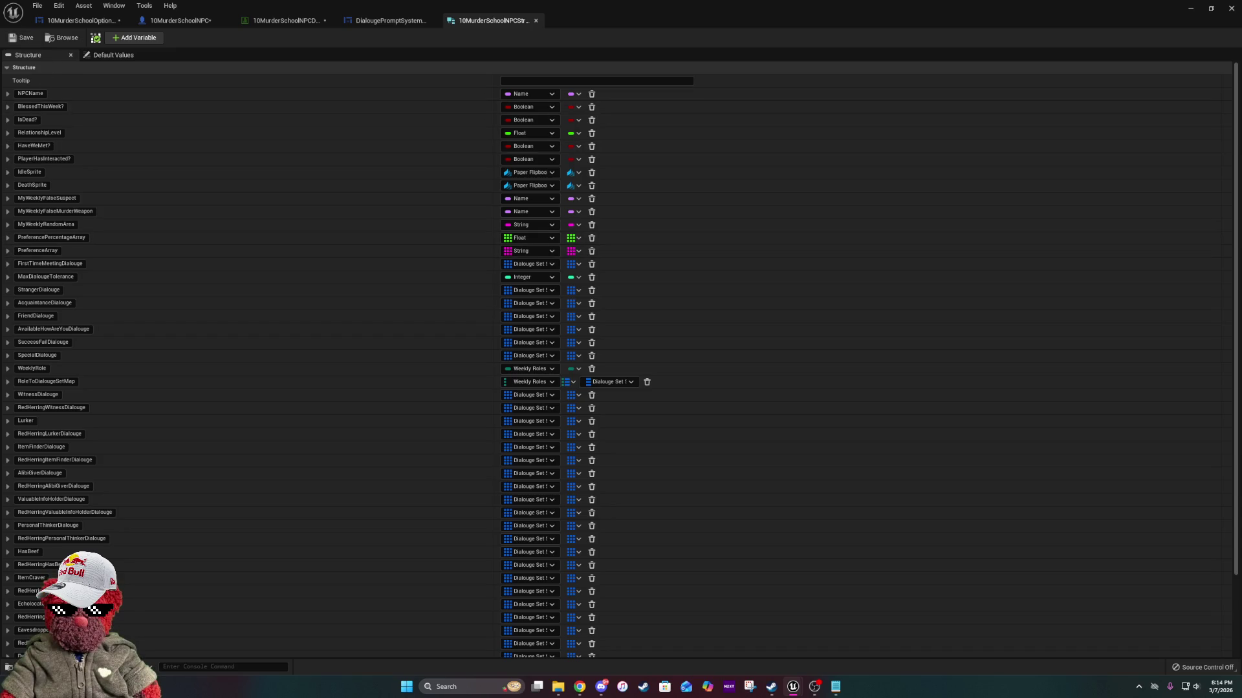
key(alt+Tab)
scroll(297, 443, down, 3)
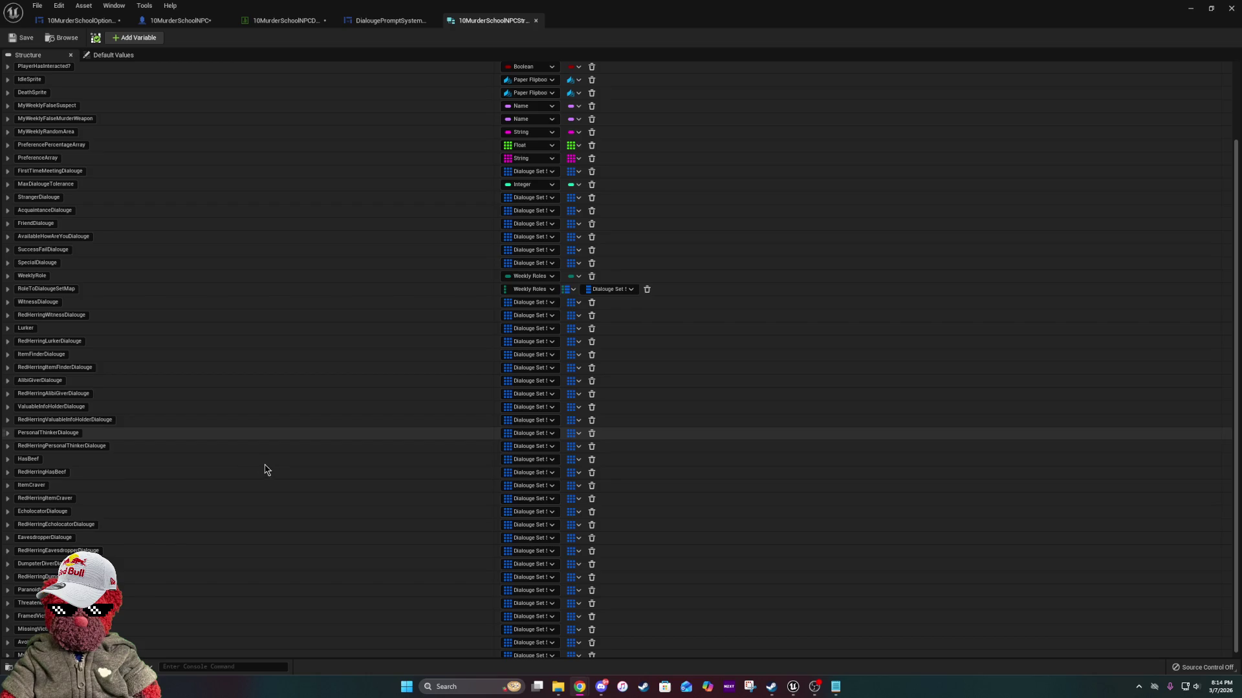
scroll(262, 470, down, 1)
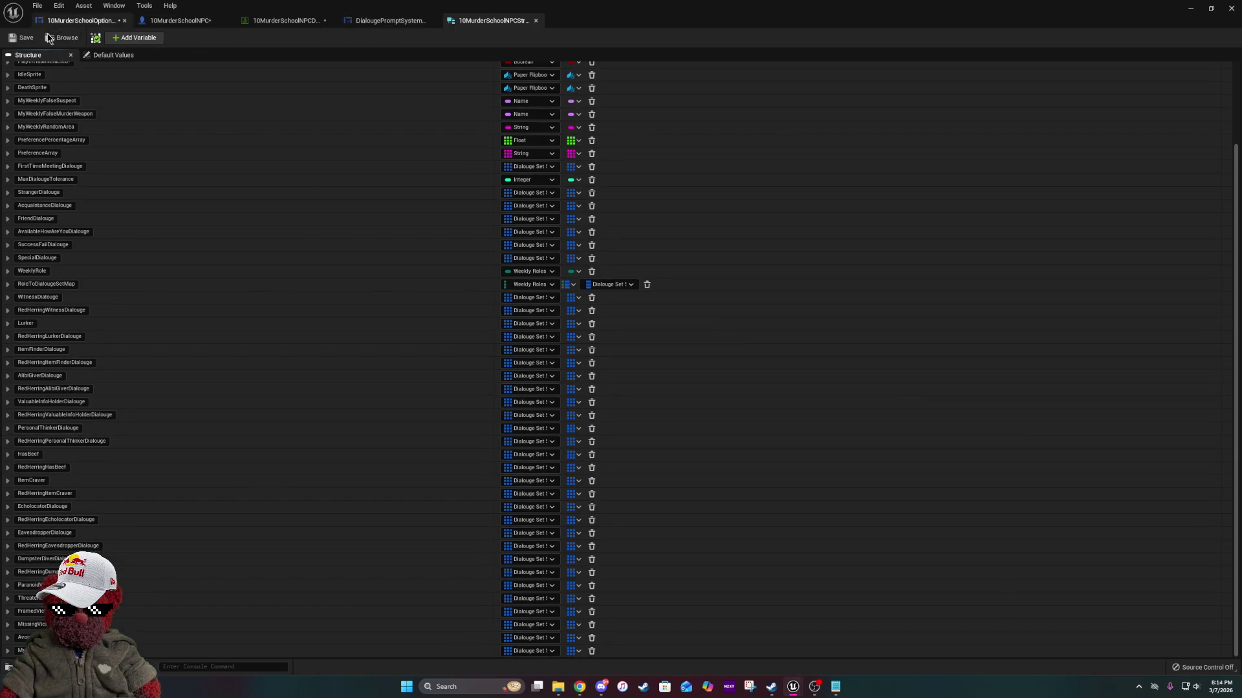
click(182, 20)
mouse_move(414, 397)
mouse_down()
mouse_move(648, 313)
mouse_move(313, 341)
mouse_move(923, 355)
mouse_move(410, 300)
mouse_move(452, 271)
mouse_move(621, 299)
mouse_move(870, 291)
mouse_move(557, 285)
mouse_up()
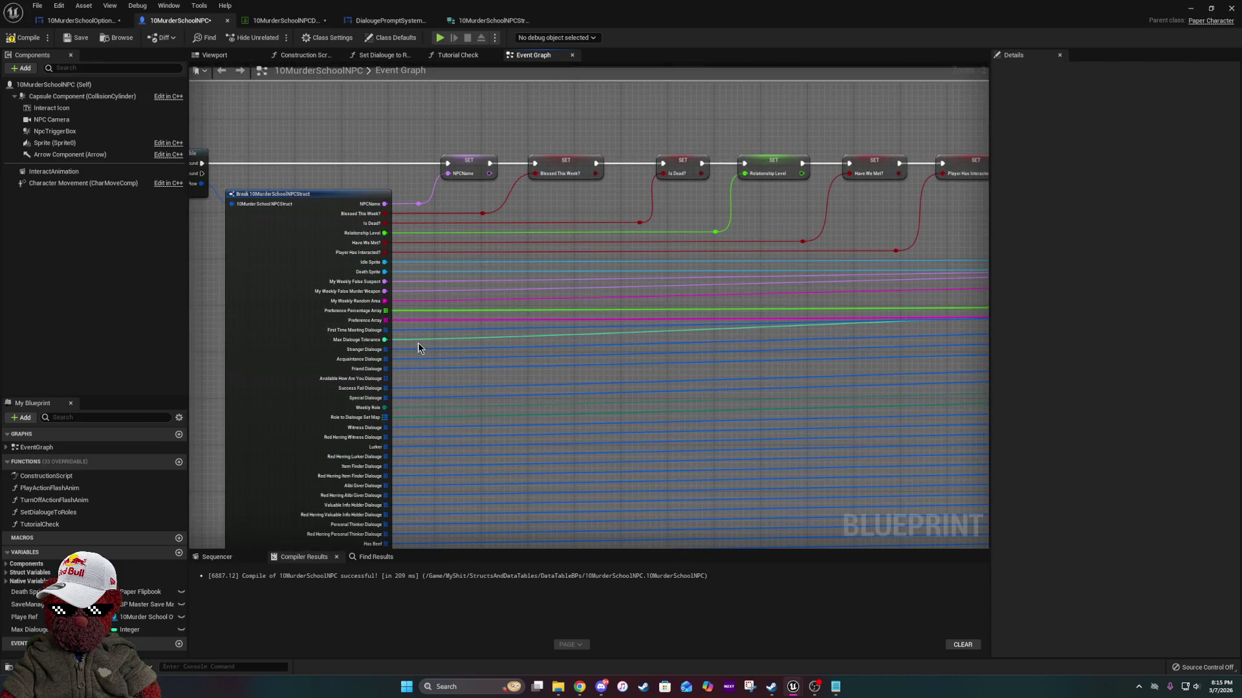
Promote the Break struct's Available How Are You Dialouge pin to a SET node.
scroll(397, 351, up, 2)
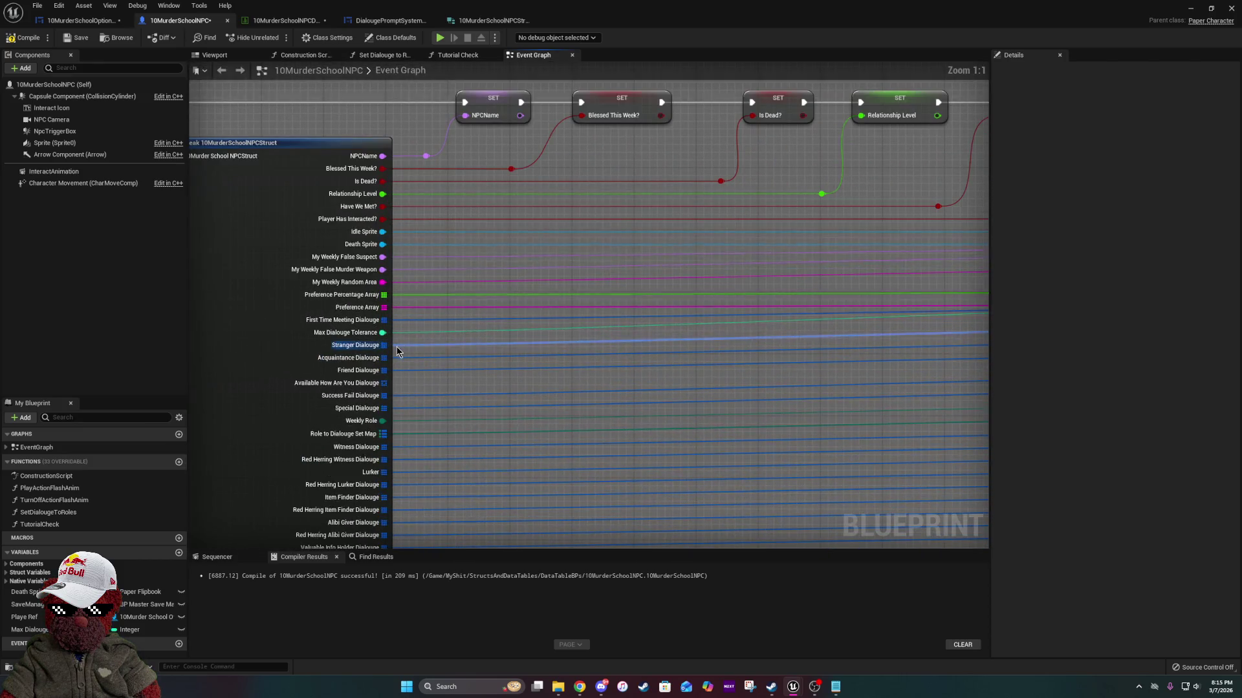
right_click(384, 388)
click(416, 407)
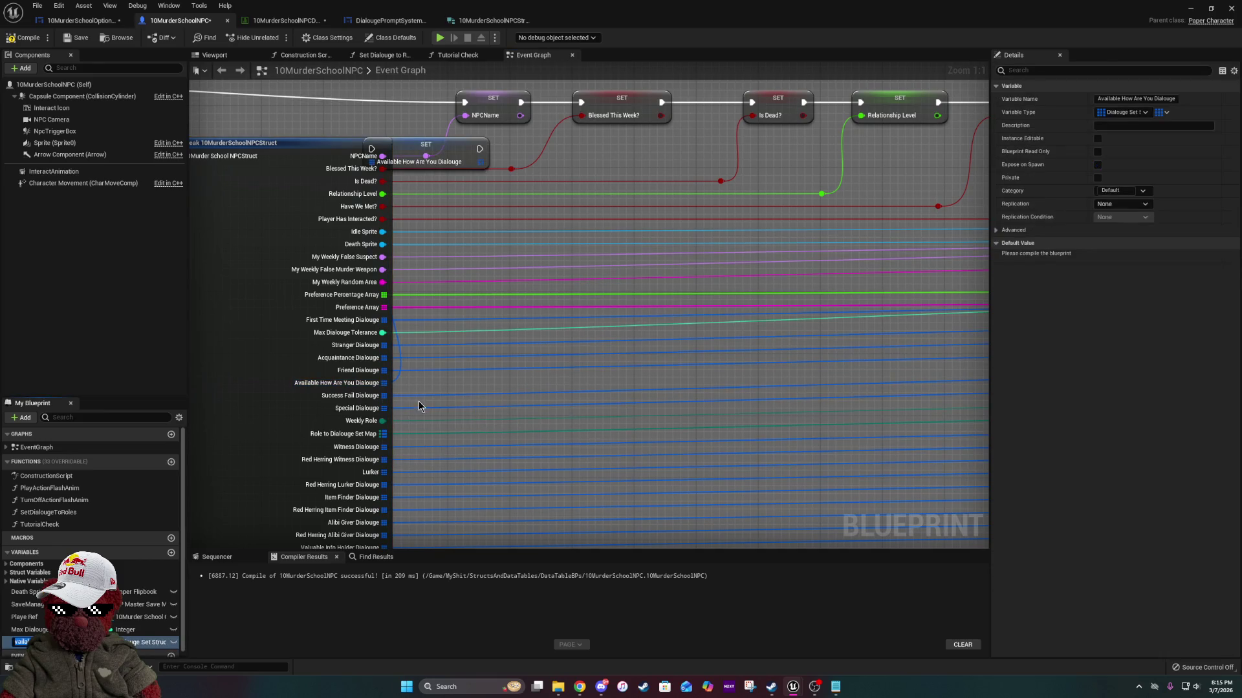
mouse_move(453, 150)
mouse_down()
mouse_move(1232, 453)
mouse_move(1231, 433)
mouse_move(1222, 444)
mouse_move(899, 262)
mouse_move(820, 252)
mouse_move(626, 177)
mouse_up()
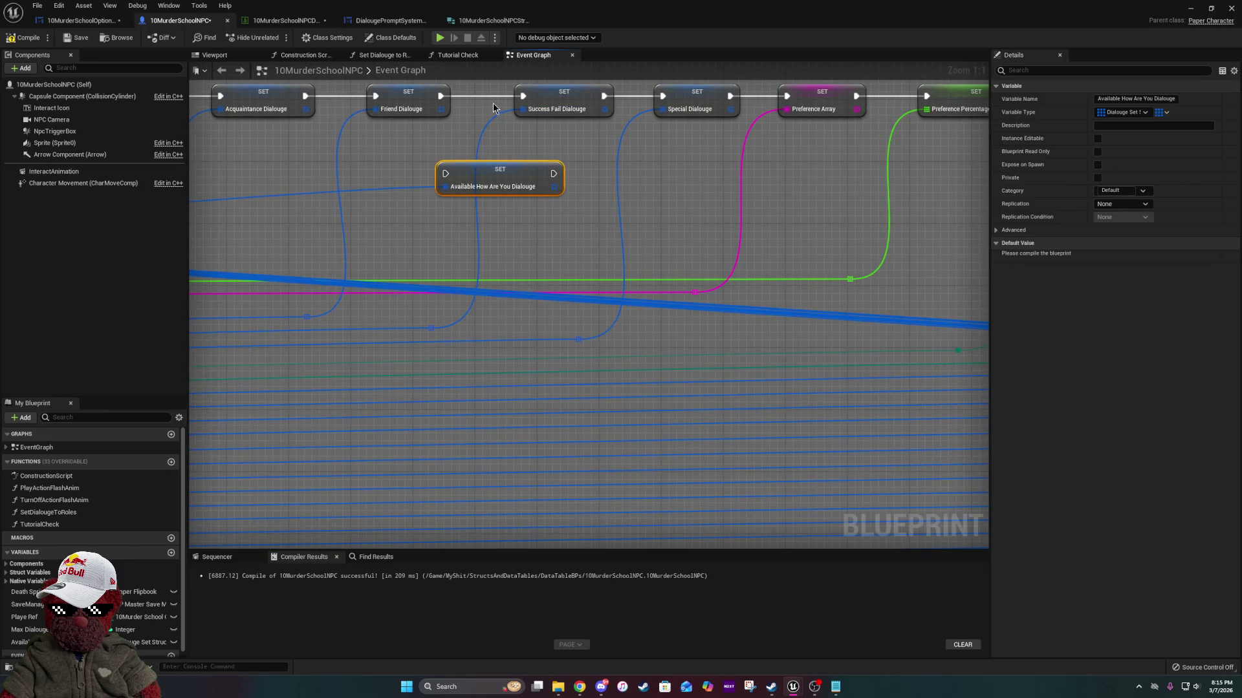
Shift Success Fail and the later SET nodes right and slot the new node into the gap.
mouse_move(491, 100)
mouse_down()
mouse_move(806, 128)
mouse_move(777, 155)
mouse_up()
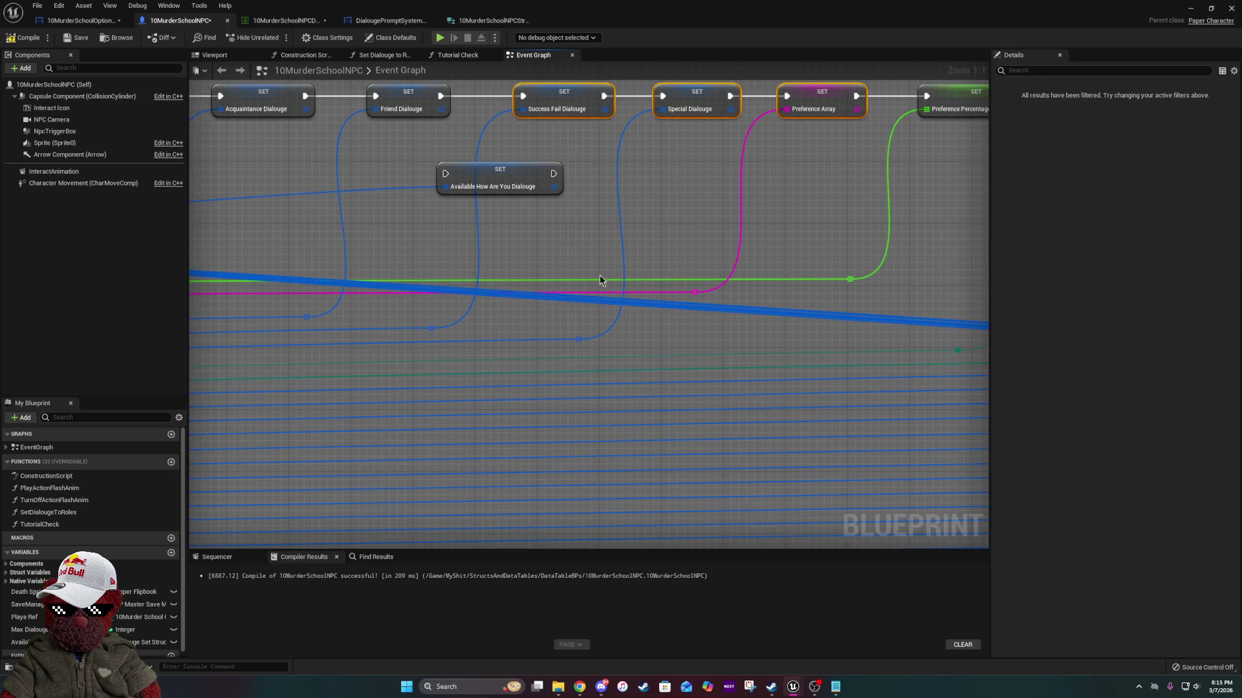
scroll(600, 279, down, 8)
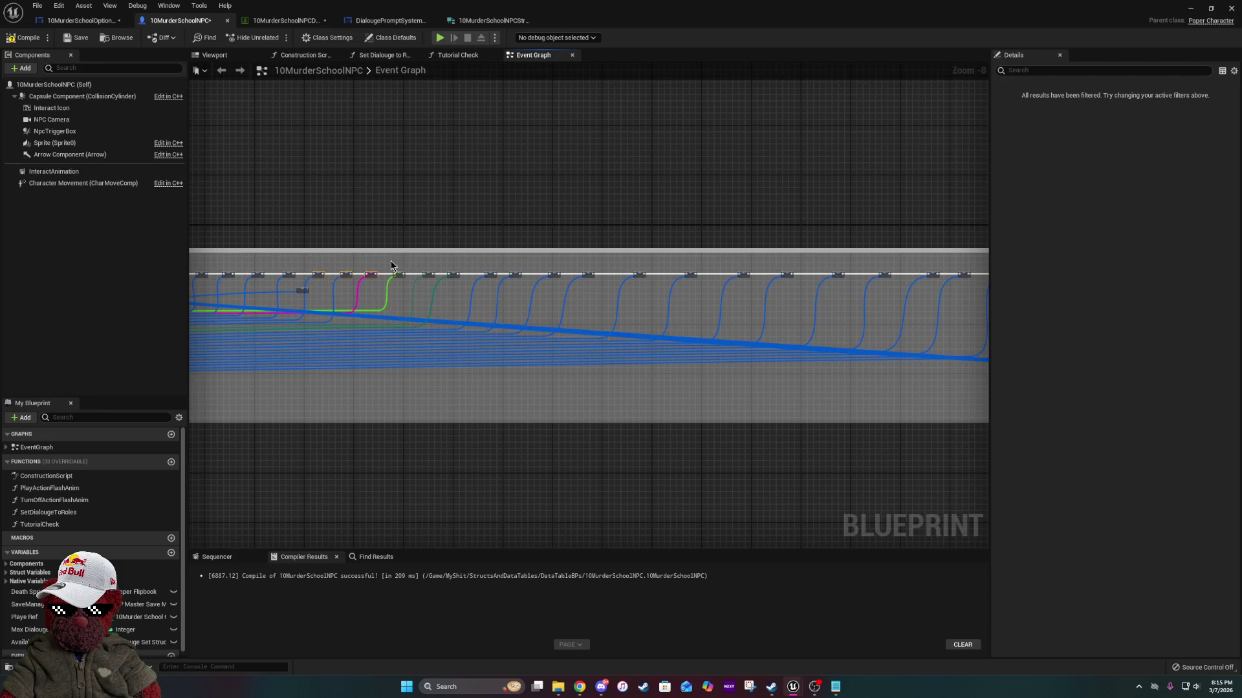
drag(874, 342, 300, 342)
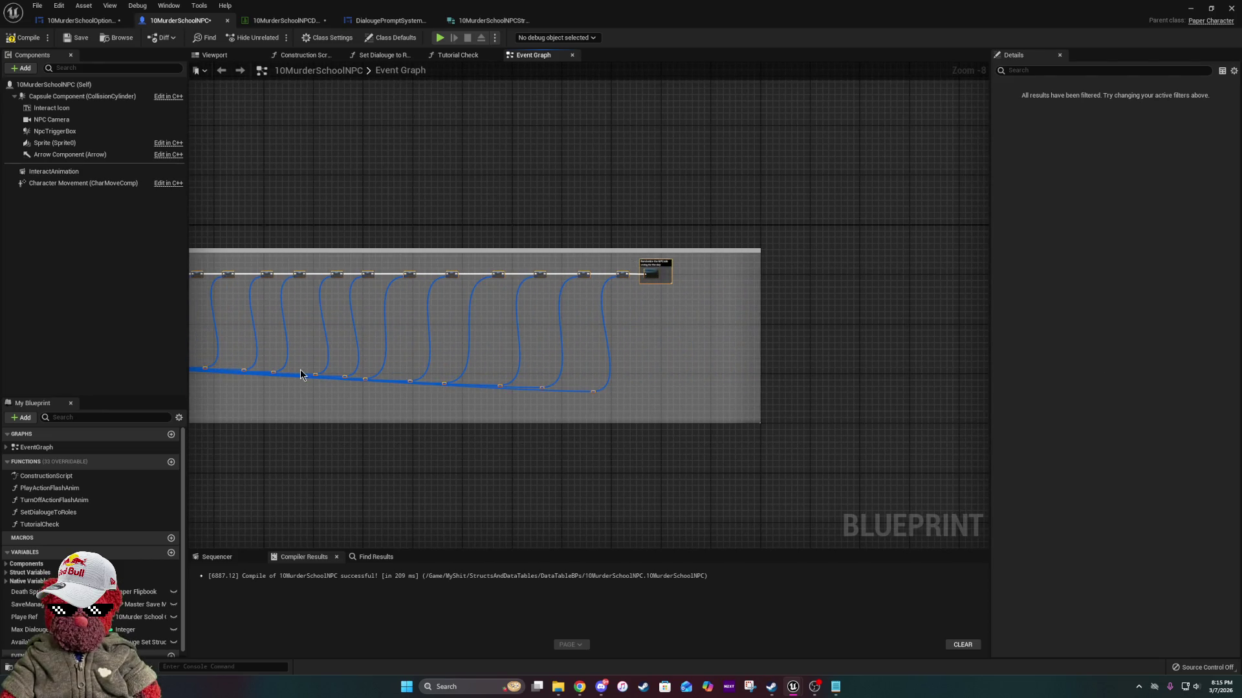
scroll(300, 375, up, 6)
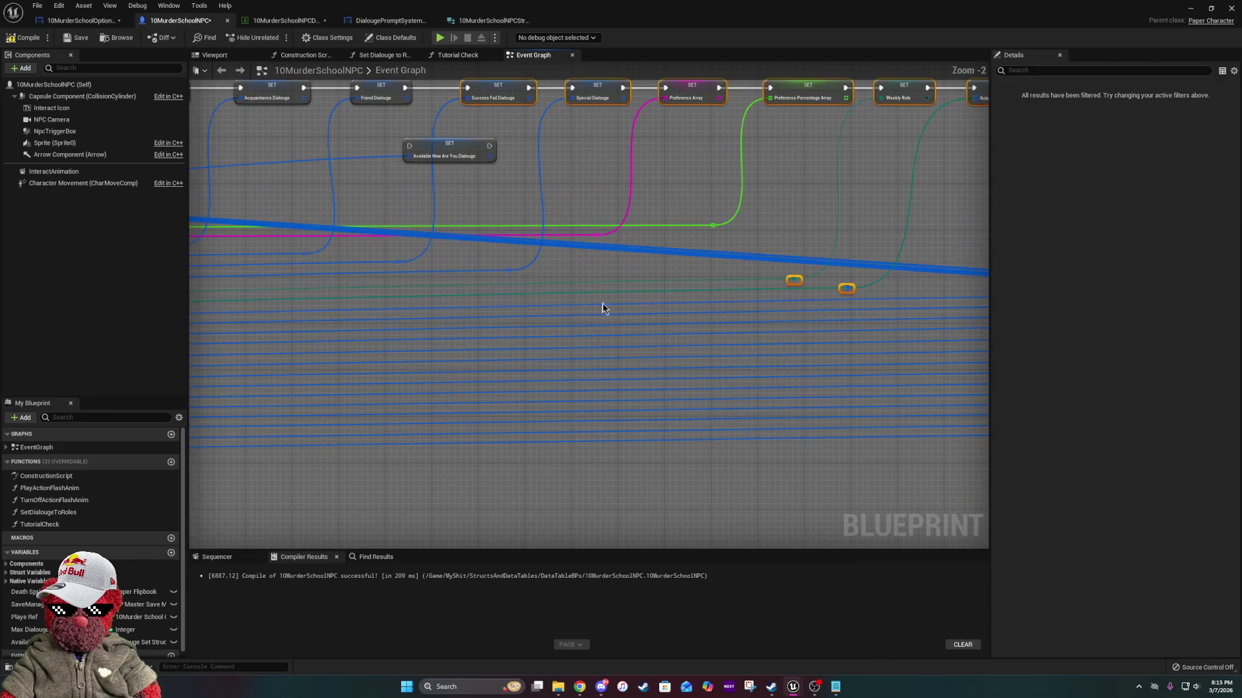
scroll(720, 273, up, 2)
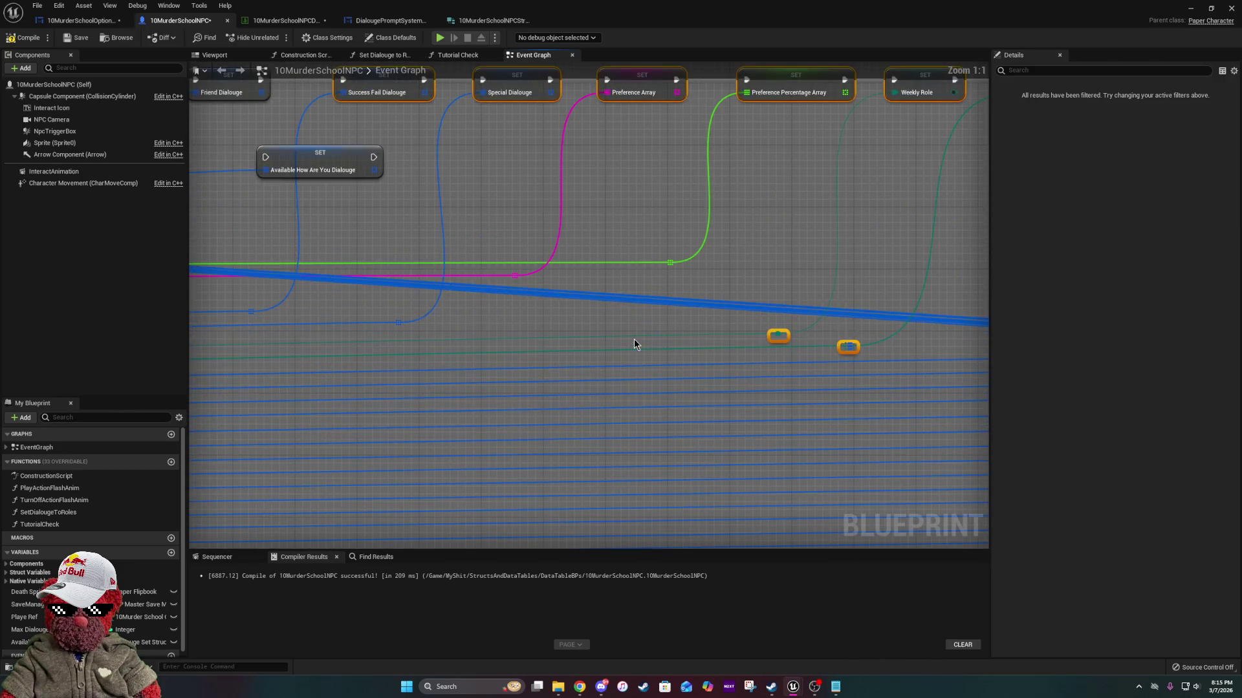
drag(507, 329, 723, 328)
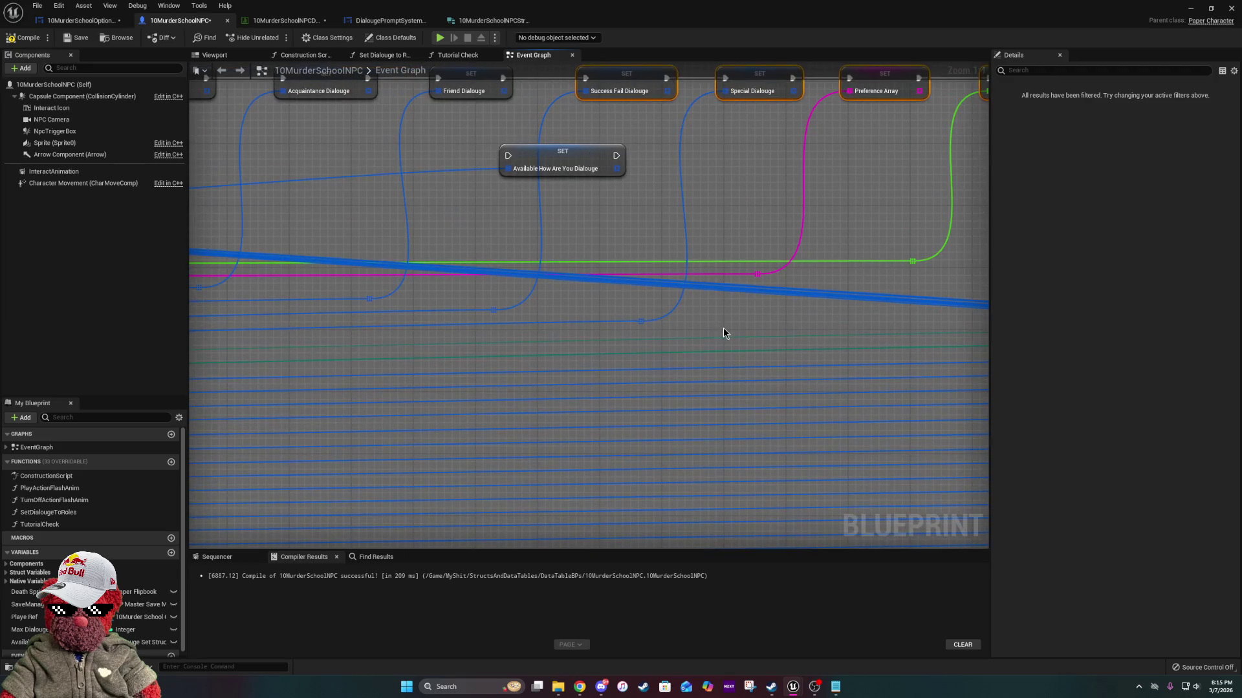
drag(789, 307, 650, 310)
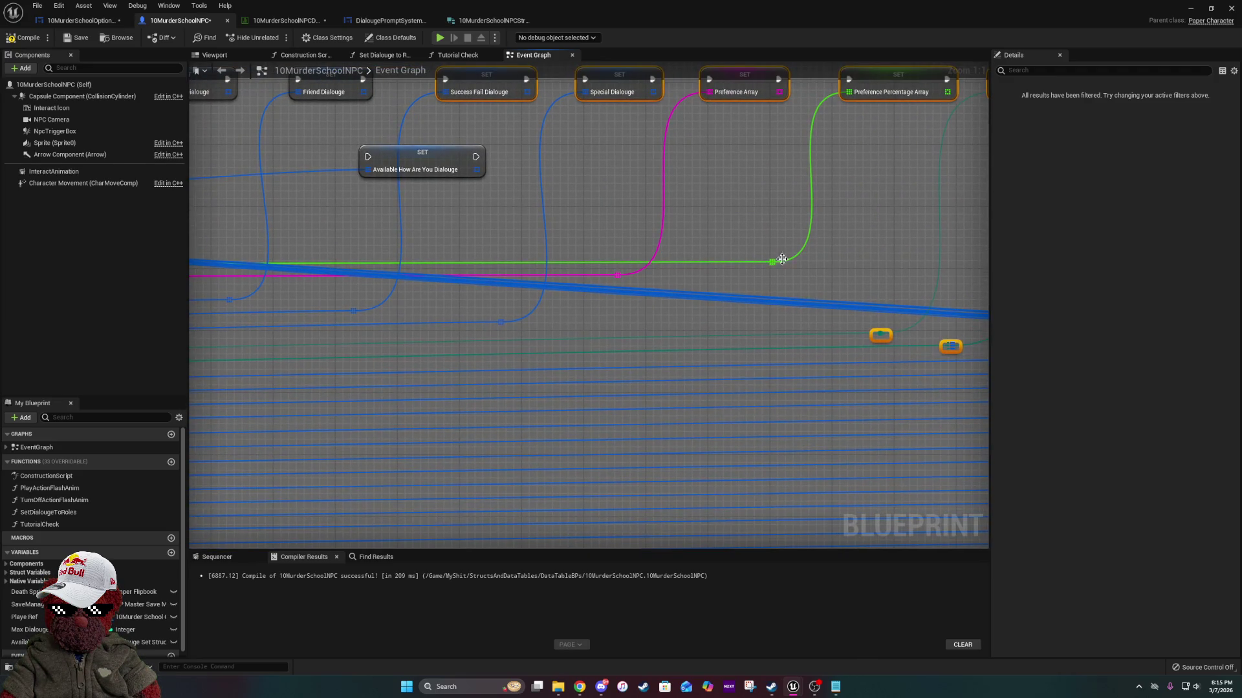
mouse_move(791, 249)
mouse_down()
mouse_move(482, 341)
mouse_move(177, 355)
mouse_move(346, 369)
mouse_up()
scroll(757, 346, down, 6)
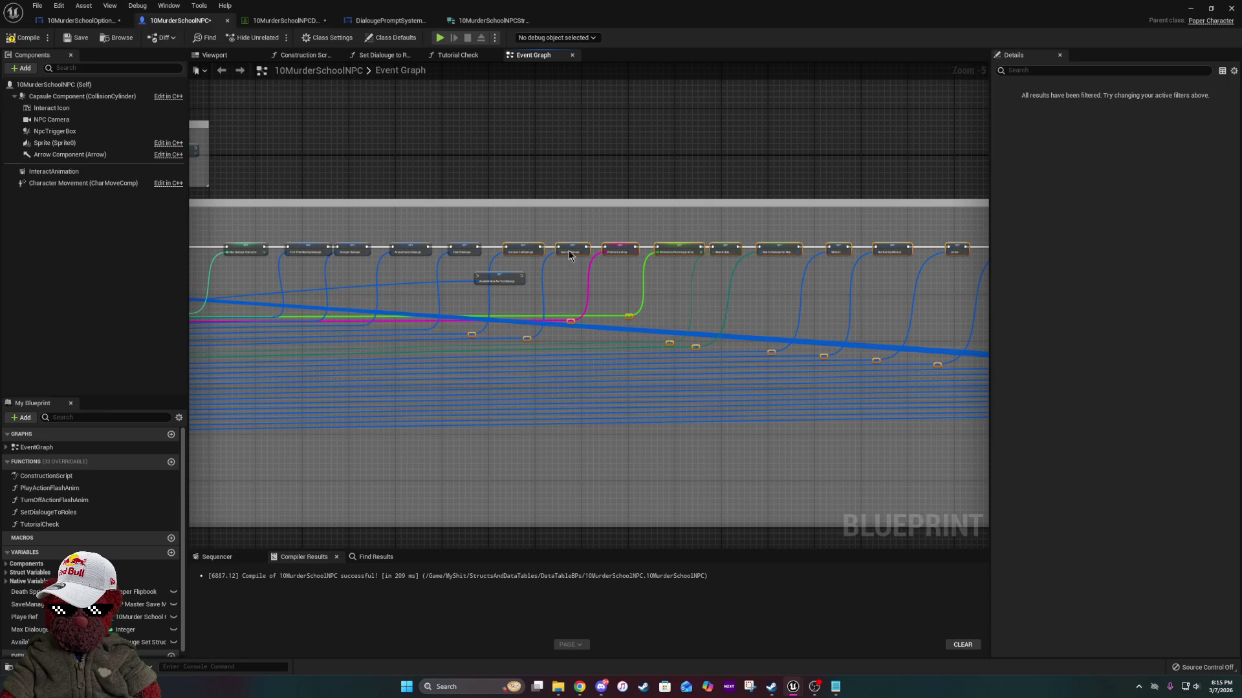
drag(527, 249, 570, 251)
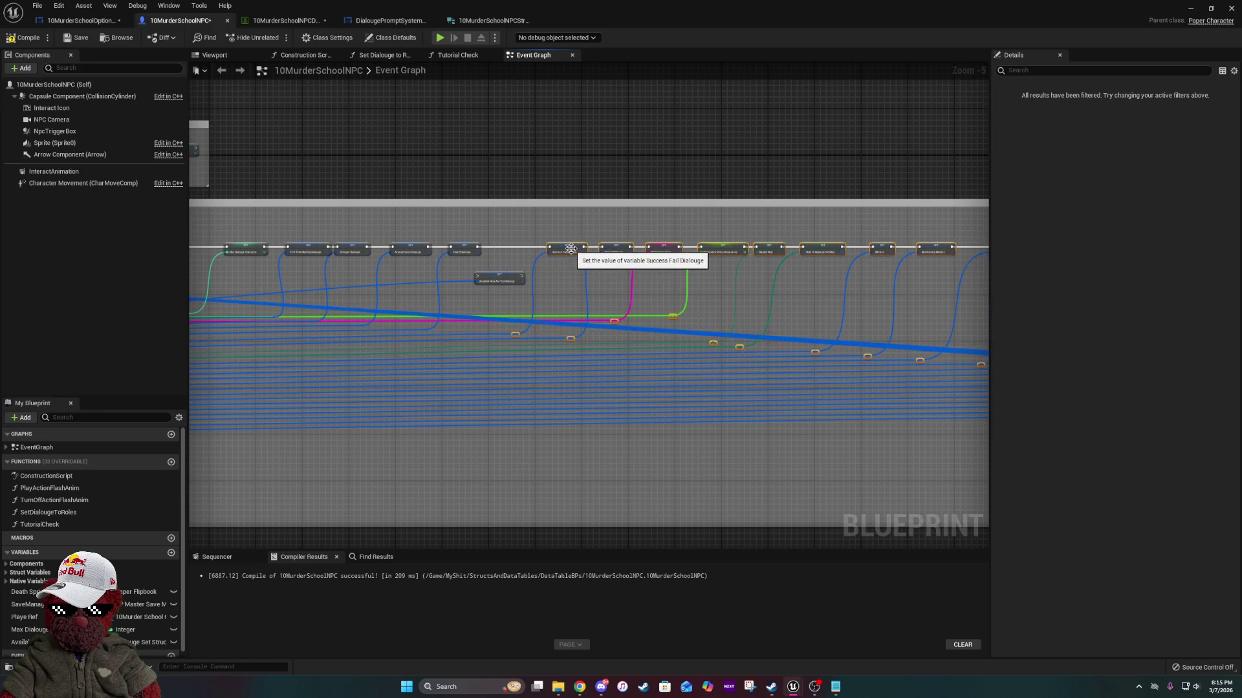
mouse_move(499, 279)
mouse_down()
mouse_move(511, 248)
mouse_move(527, 247)
mouse_up()
Wire Friend Dialouge's execution output into the Available How Are You Dialouge SET node.
scroll(514, 251, up, 5)
click(416, 238)
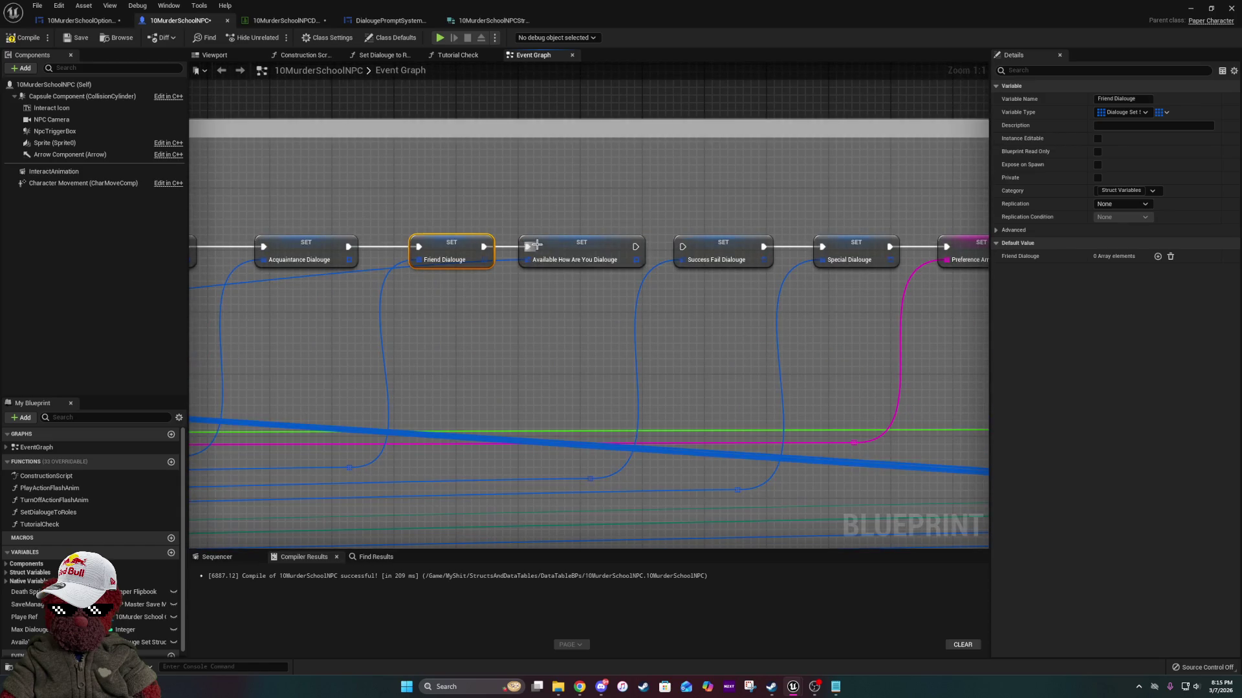
drag(636, 247, 682, 247)
Connect Available How Are You Dialouge on to Success Fail and lower Friend Dialouge's reroute point.
click(499, 261)
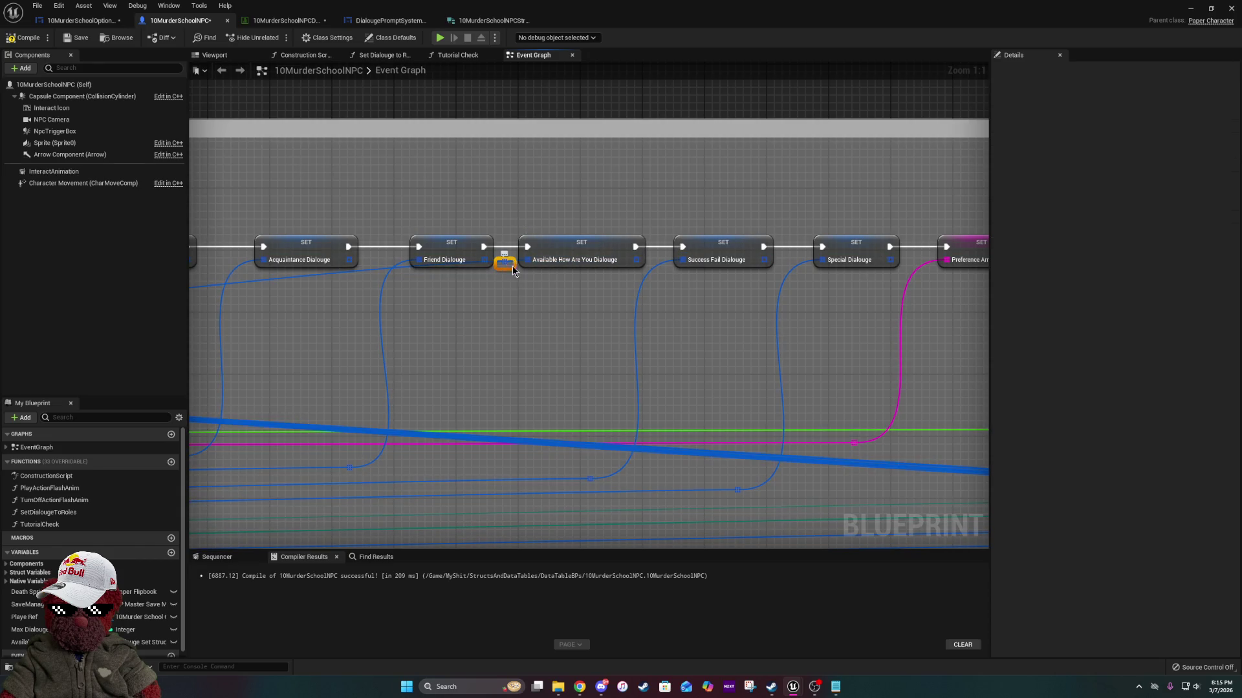
mouse_move(509, 263)
mouse_down()
mouse_move(420, 478)
mouse_move(433, 477)
mouse_up()
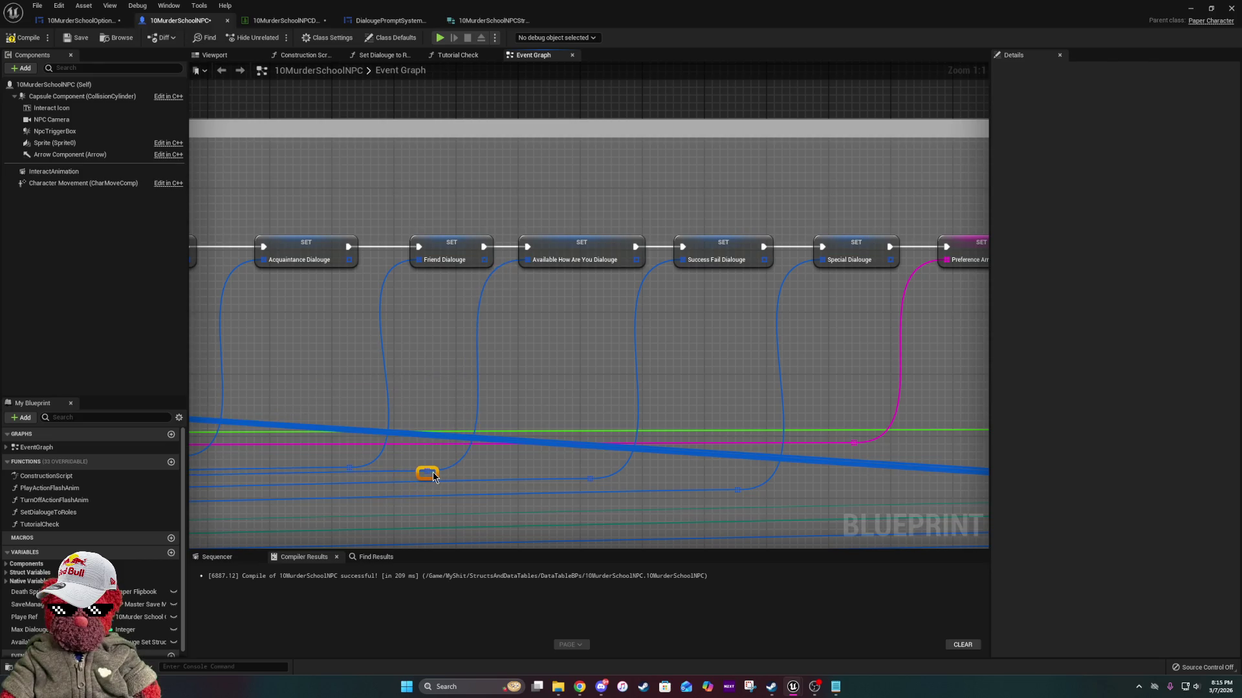
scroll(389, 427, down, 2)
scroll(389, 427, up, 2)
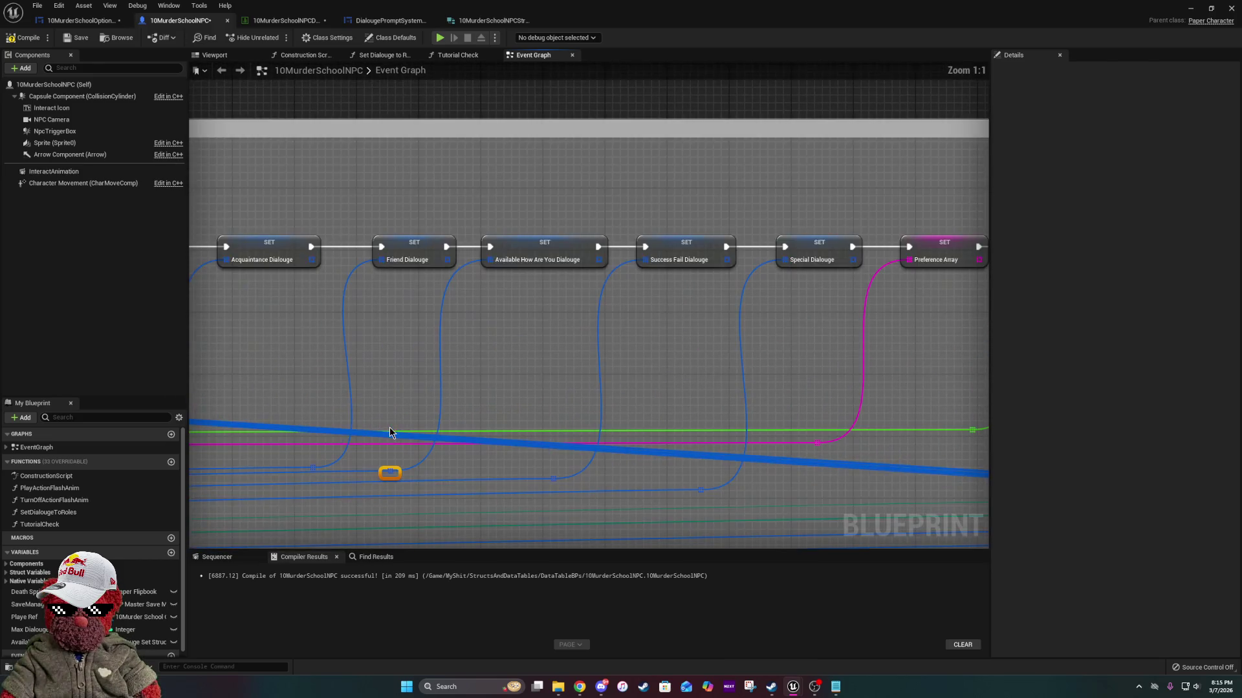
scroll(800, 427, down, 7)
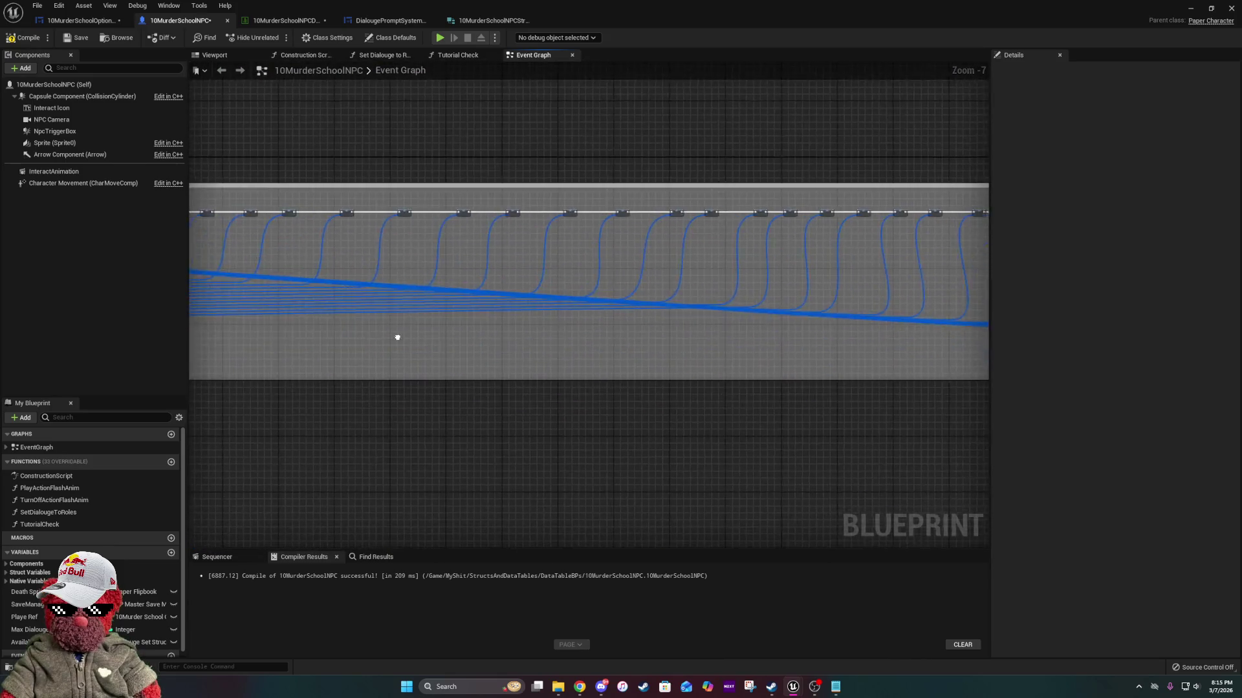
scroll(441, 295, up, 6)
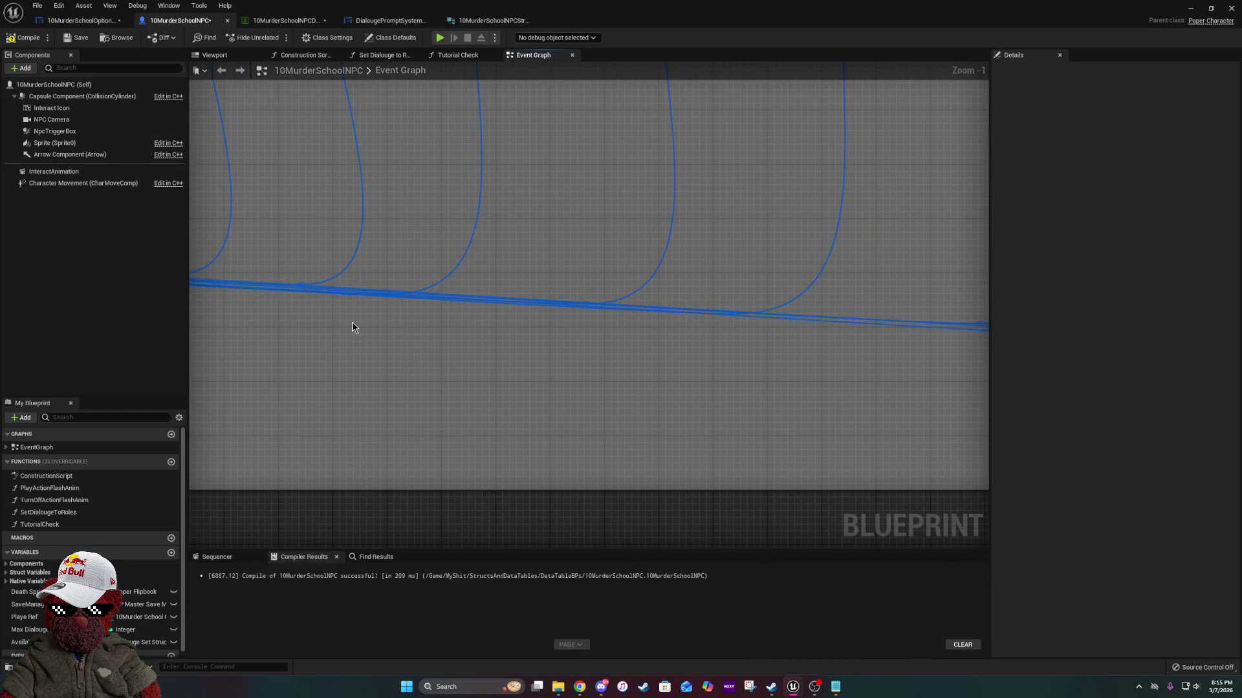
scroll(984, 408, down, 1)
scroll(421, 382, up, 1)
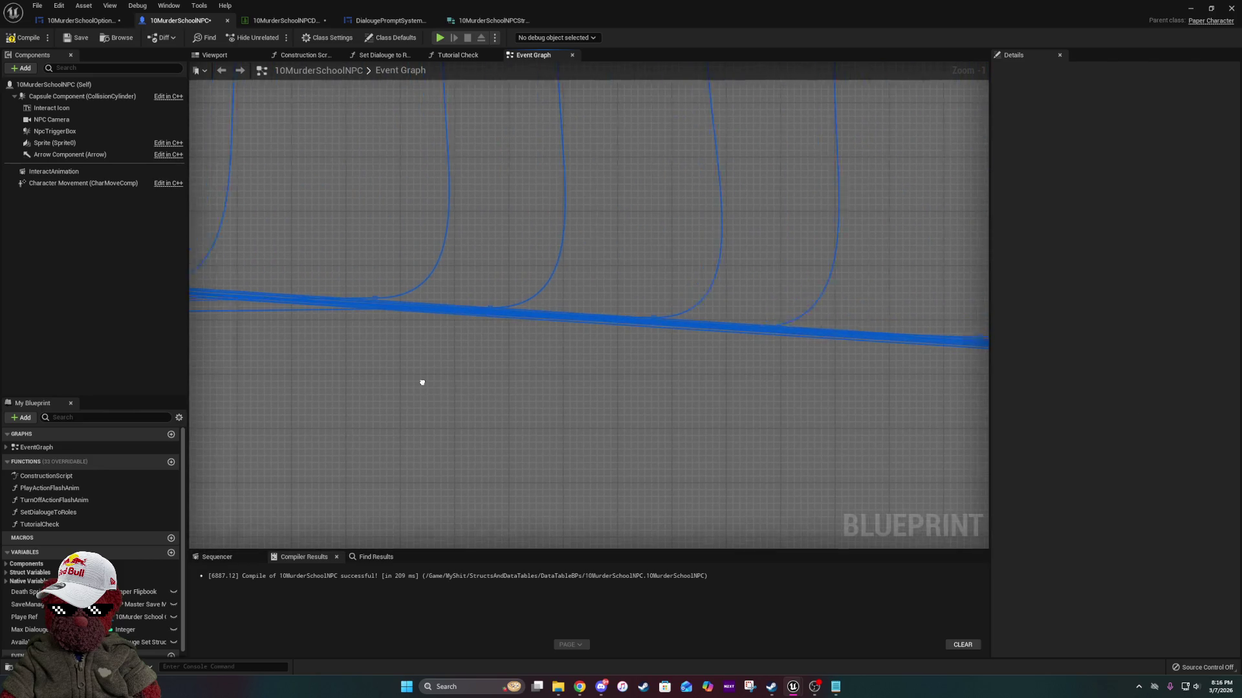
scroll(416, 361, down, 7)
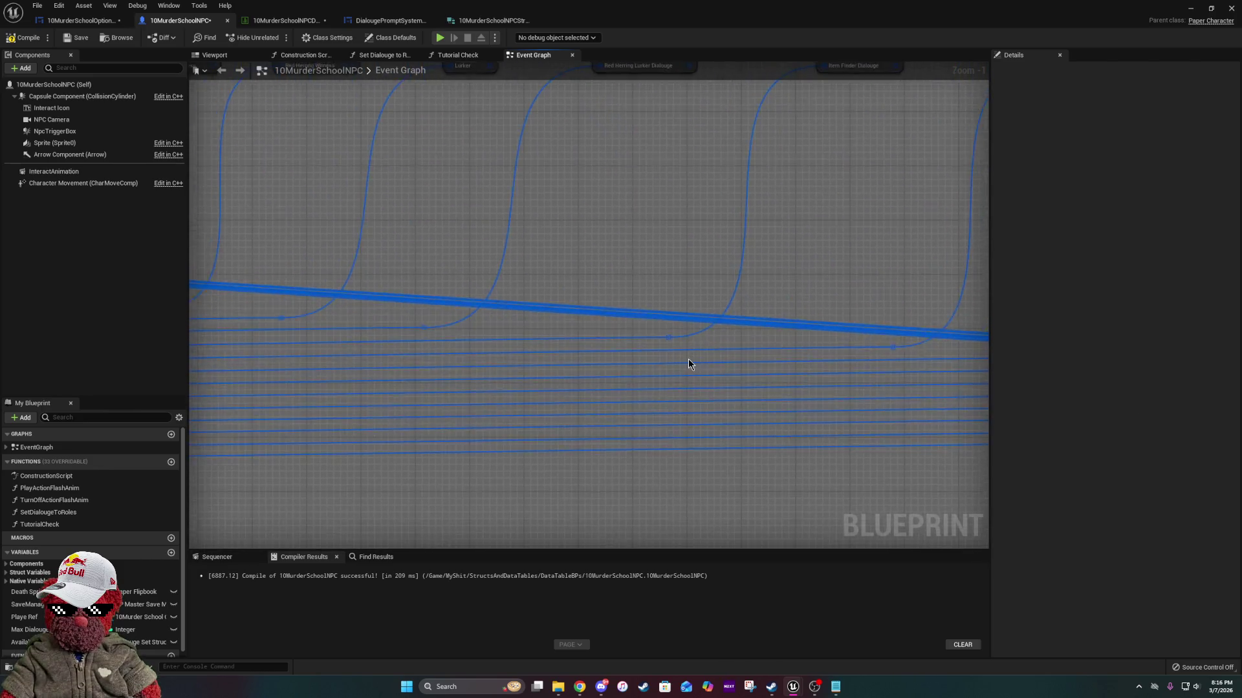
Review the long dialogue SET row and save the 10MurderSchoolNPC blueprint.
mouse_move(416, 361)
mouse_down()
mouse_move(810, 397)
mouse_move(883, 388)
mouse_move(763, 369)
mouse_up()
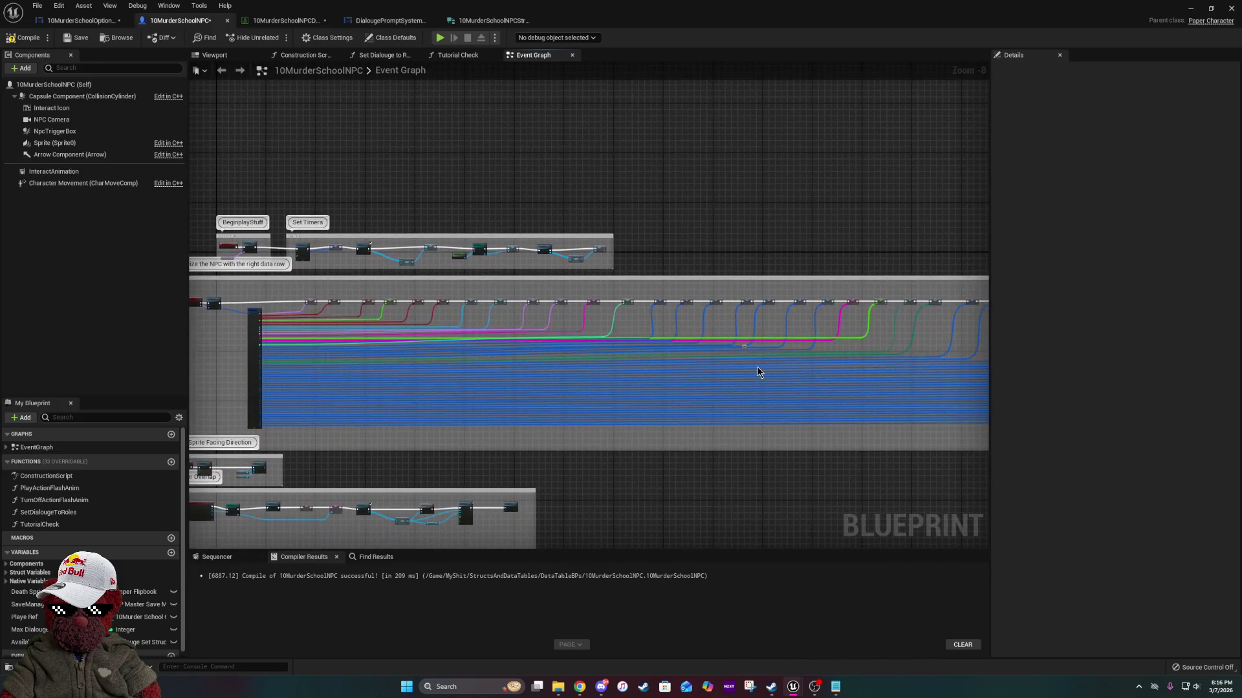
mouse_move(697, 341)
mouse_down()
mouse_move(776, 338)
mouse_move(744, 175)
mouse_move(374, 259)
mouse_up()
scroll(374, 259, up, 7)
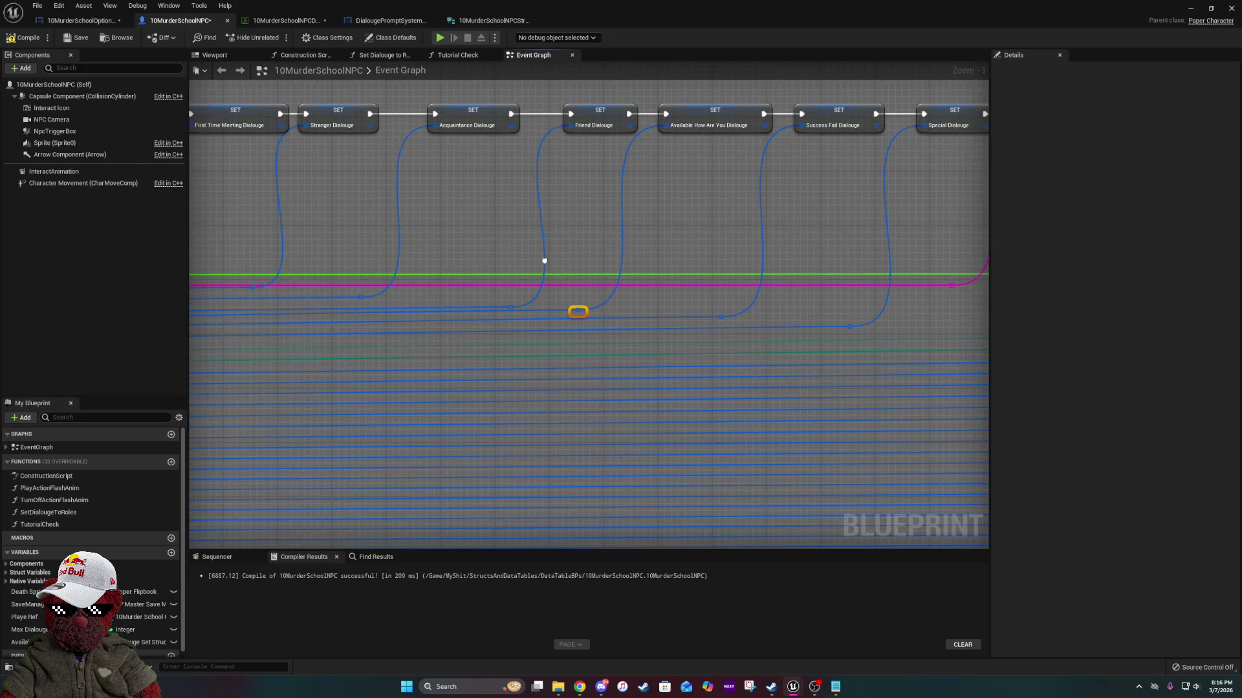
click(76, 38)
scroll(699, 276, down, 5)
scroll(692, 310, up, 2)
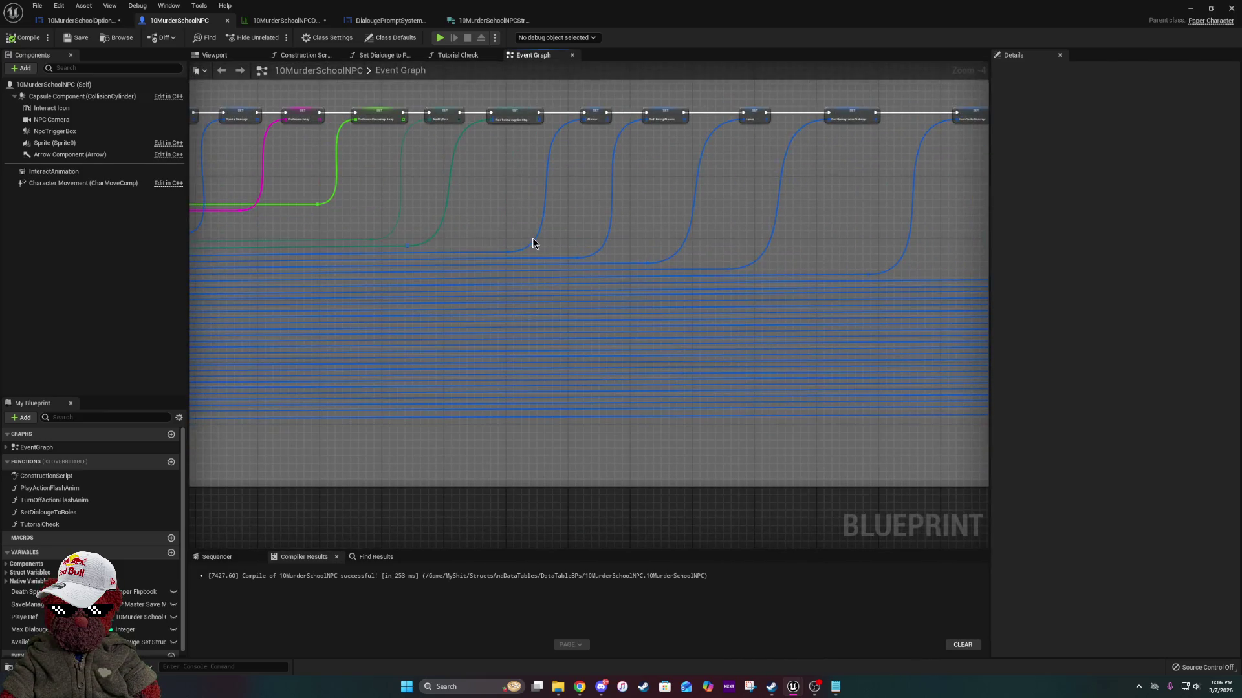
scroll(410, 221, down, 6)
scroll(410, 222, up, 10)
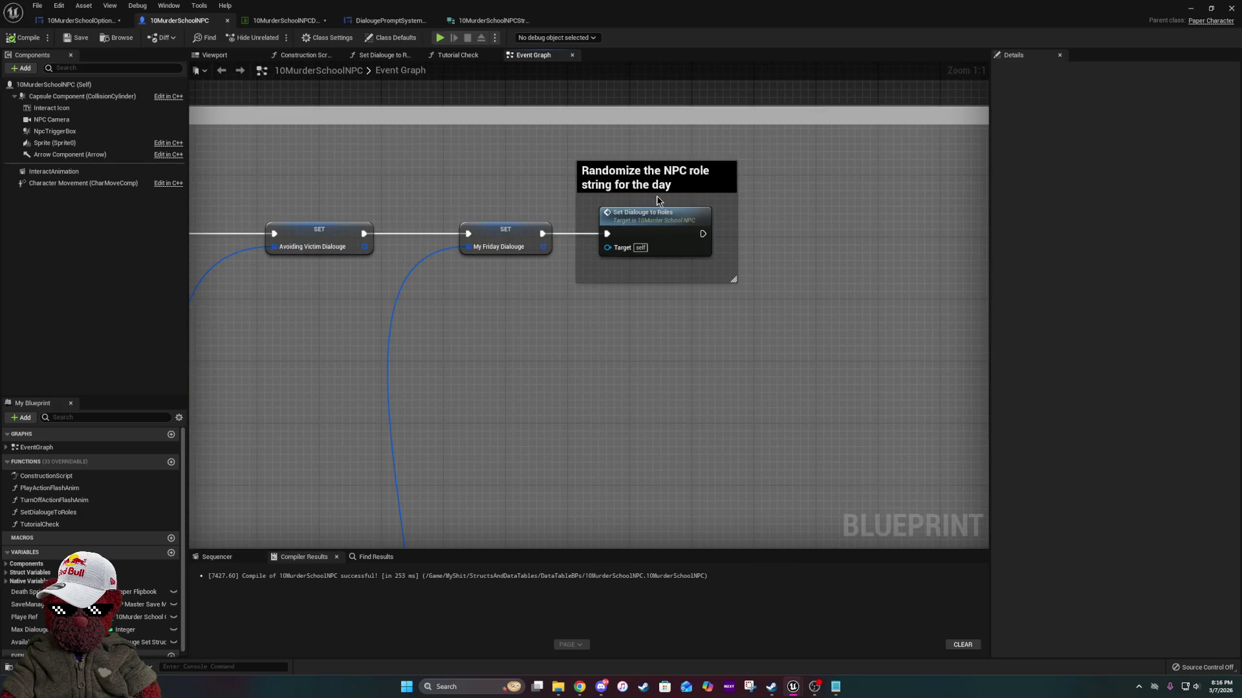
Inspect the Set Dialouge to Roles function, then go back to the Event Graph and level editor.
double_click(653, 223)
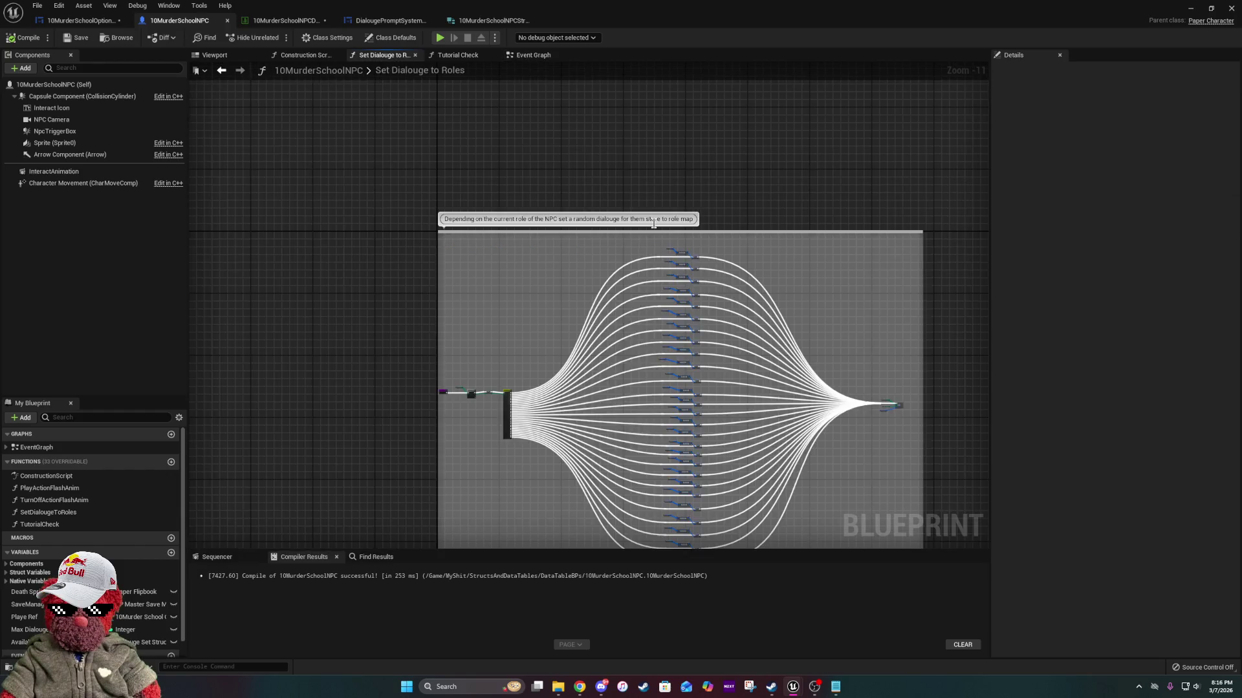
scroll(603, 407, up, 9)
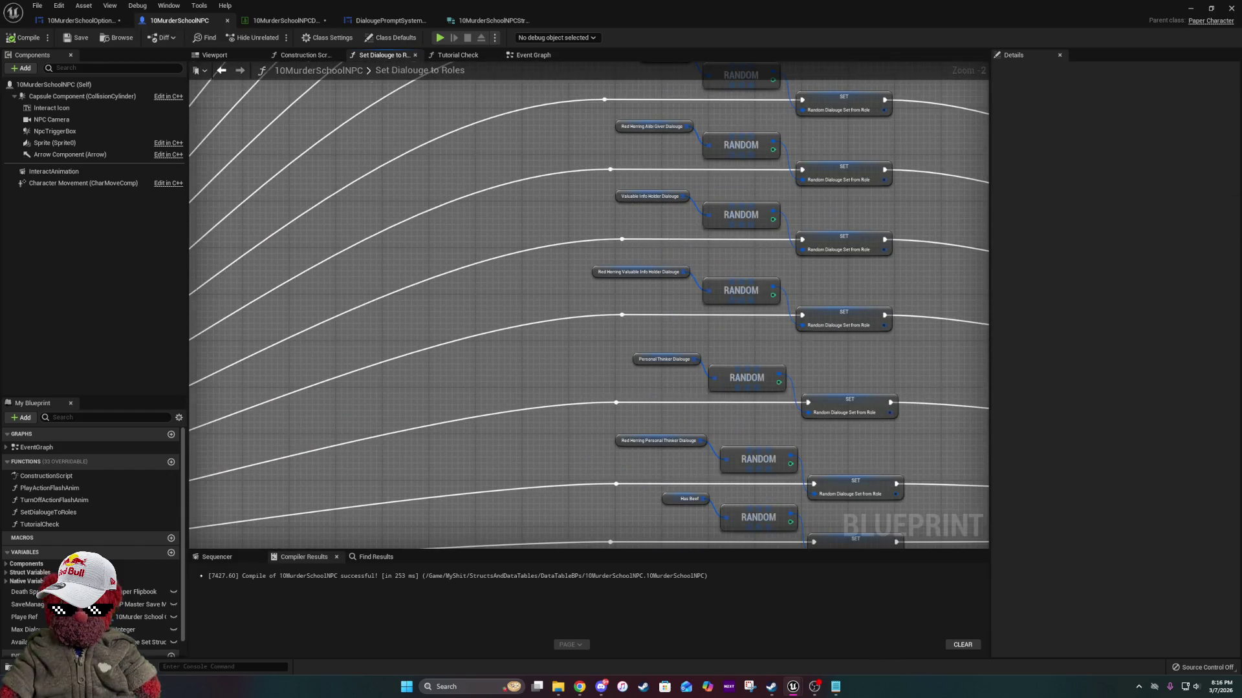
drag(660, 207, 332, 204)
scroll(331, 204, down, 2)
scroll(603, 327, down, 5)
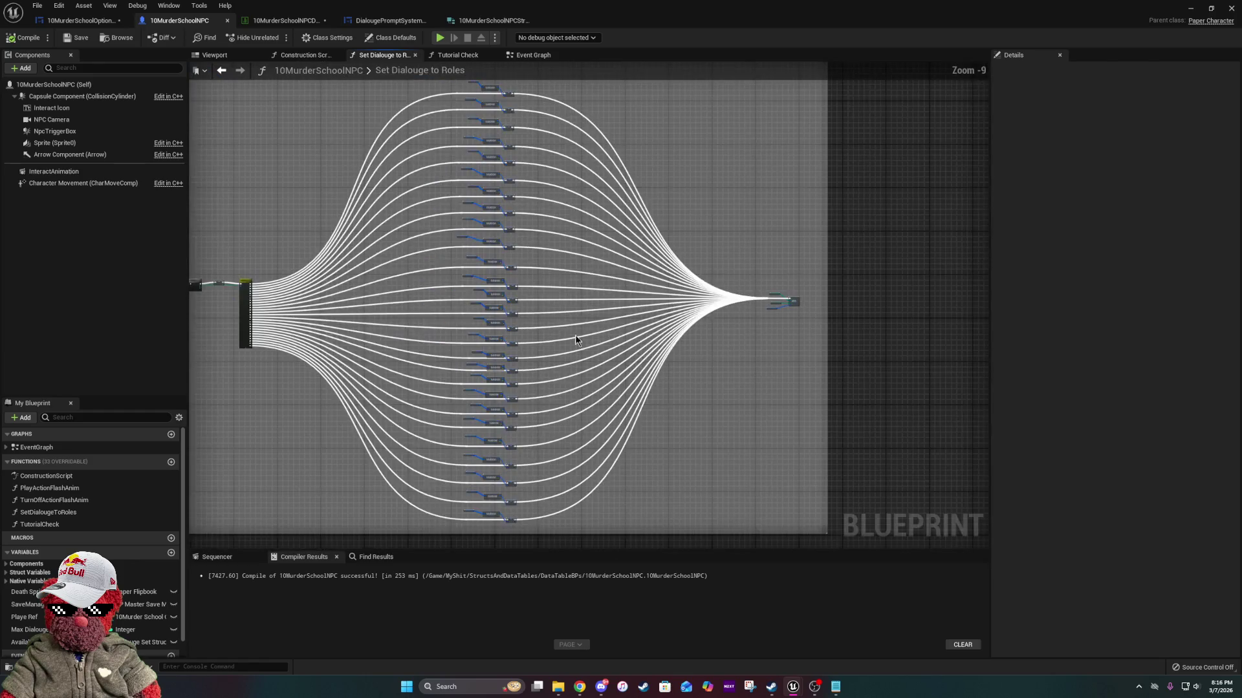
scroll(760, 315, up, 5)
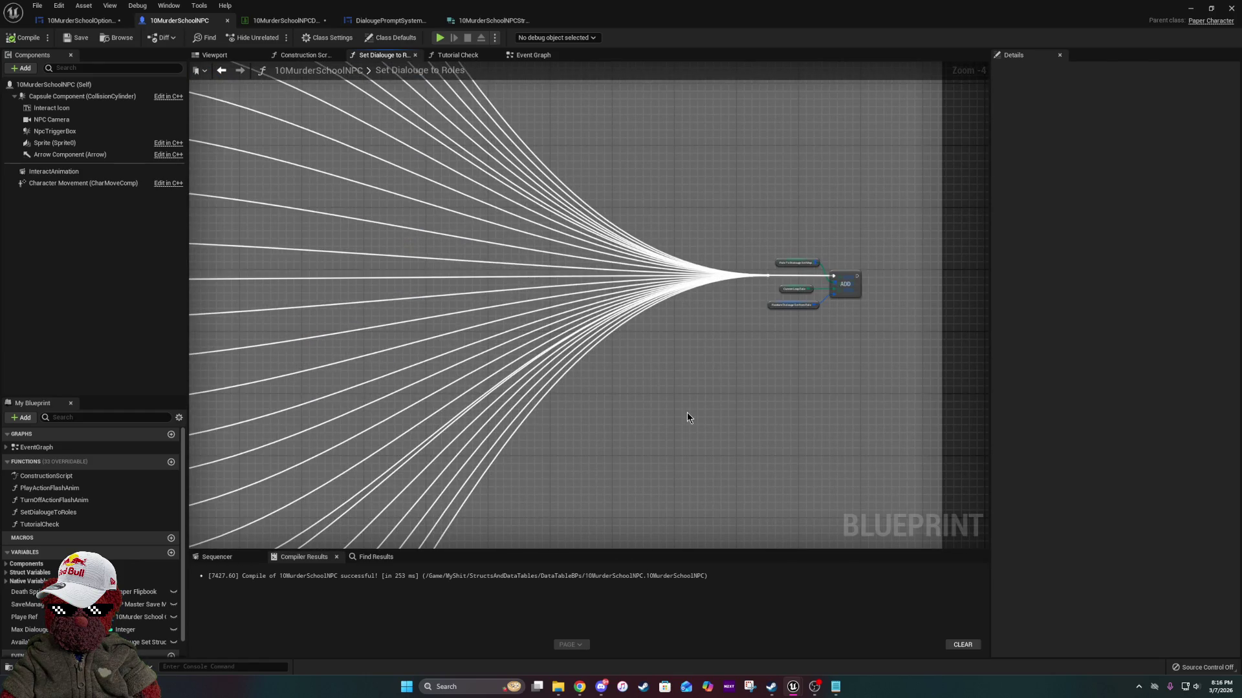
click(515, 56)
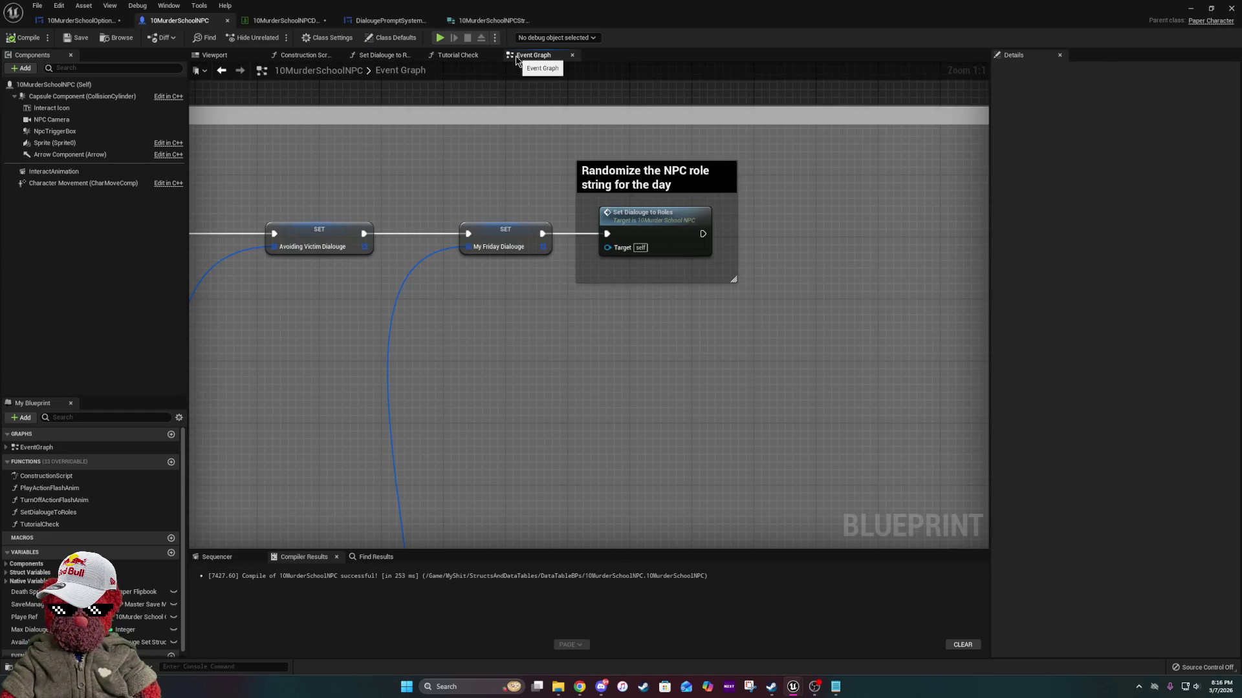
key(alt+Tab)
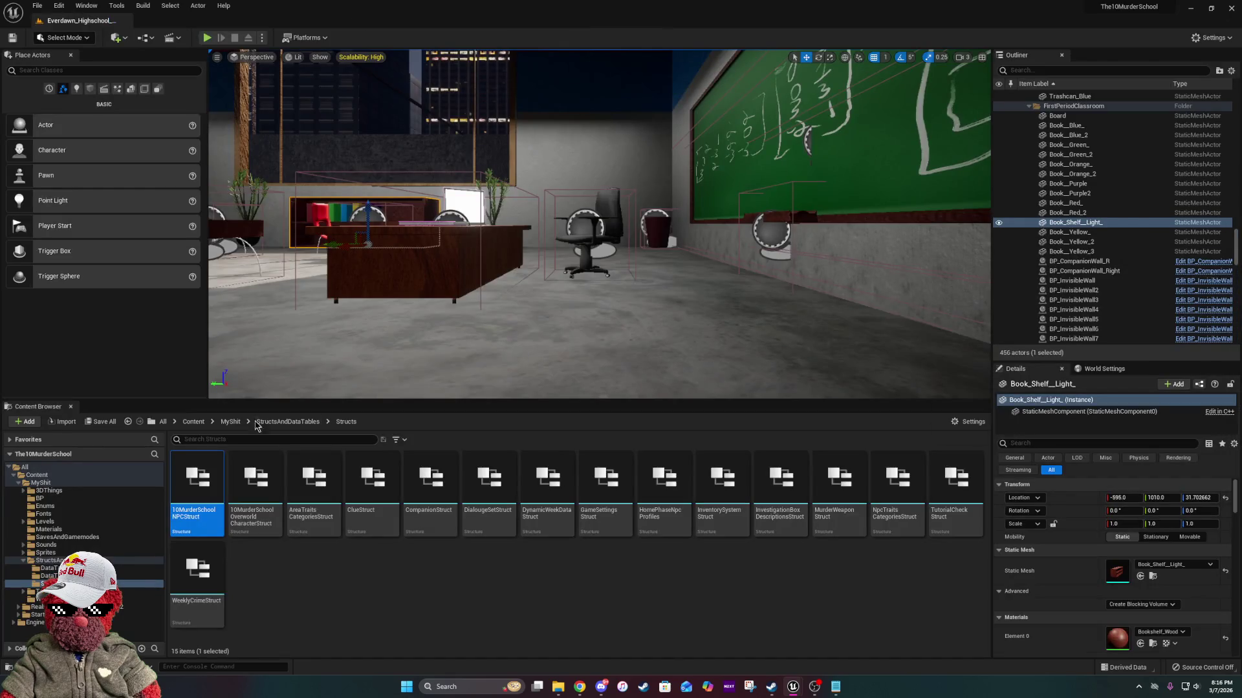
click(231, 422)
double_click(253, 485)
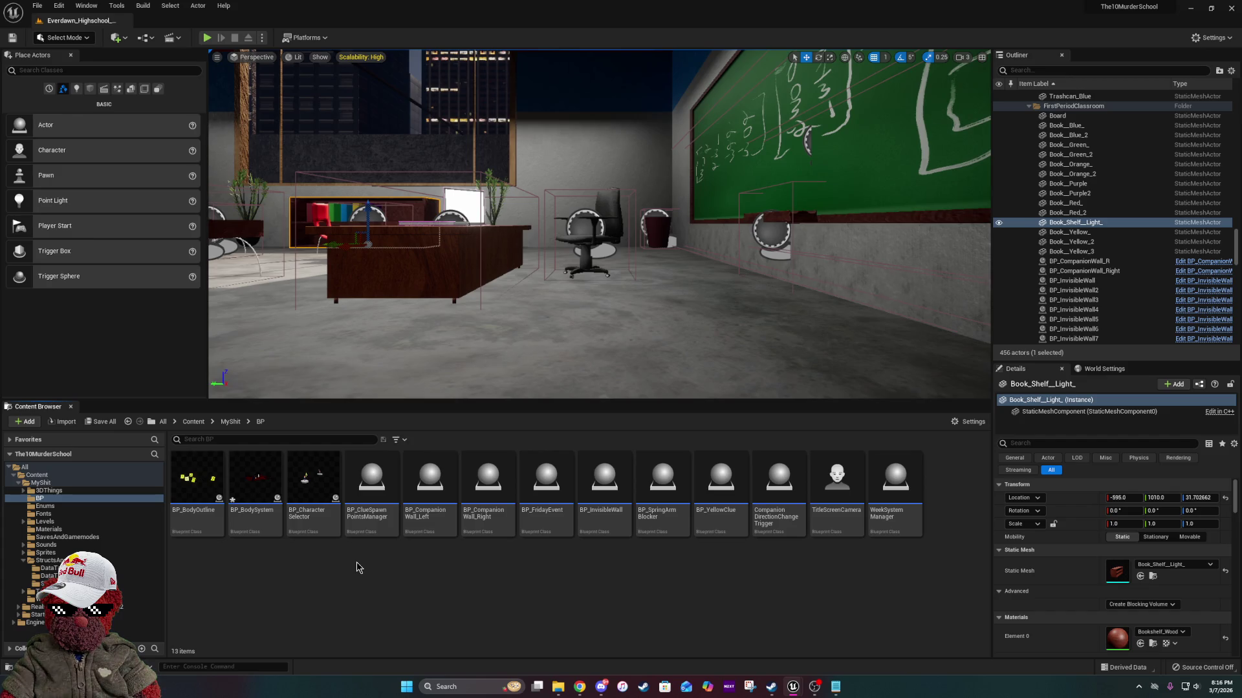
click(889, 514)
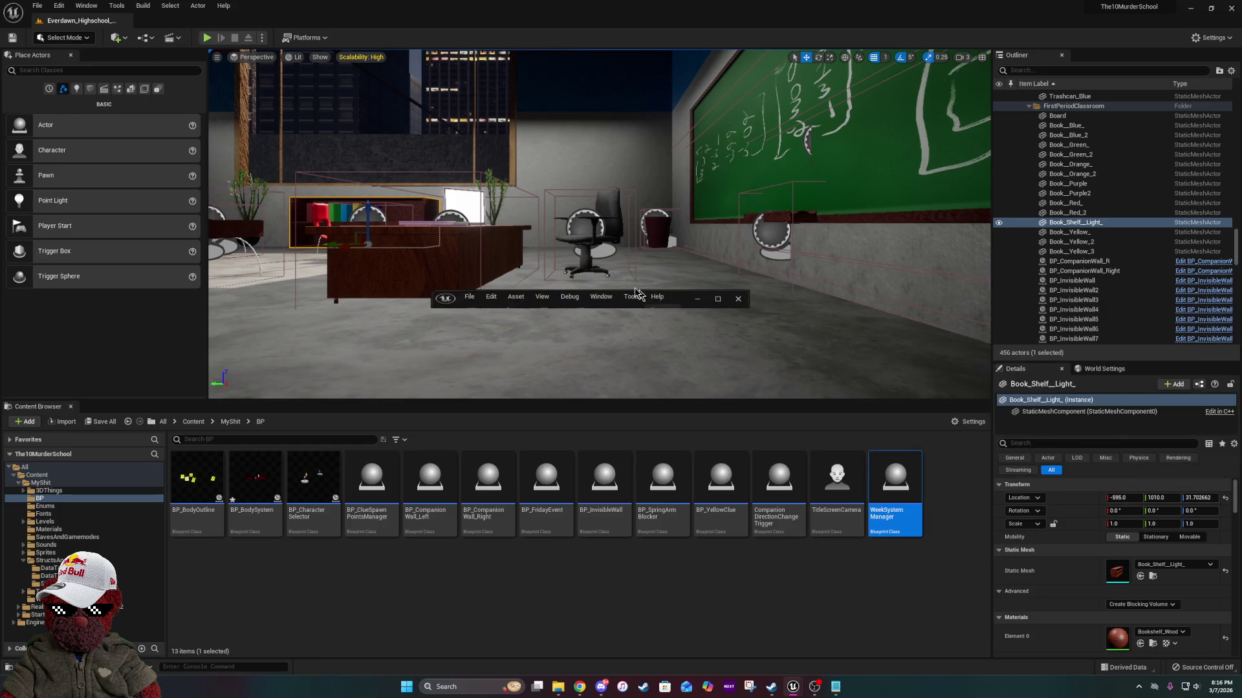
click(707, 290)
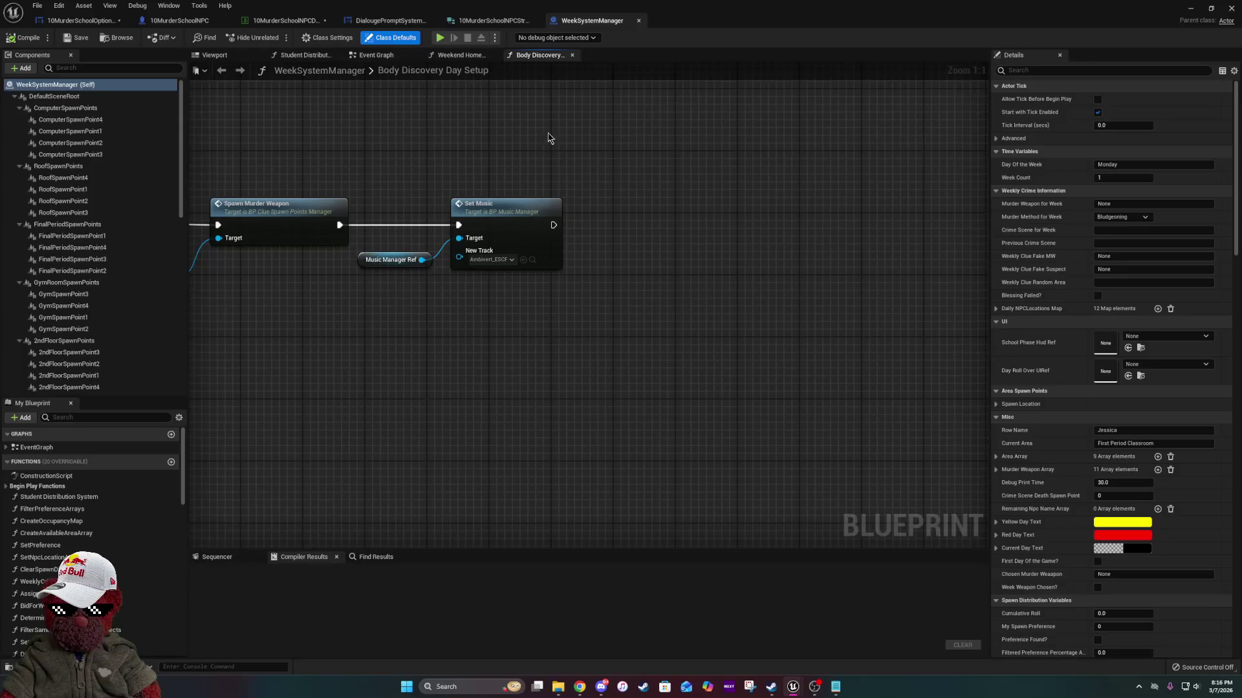
scroll(511, 207, down, 7)
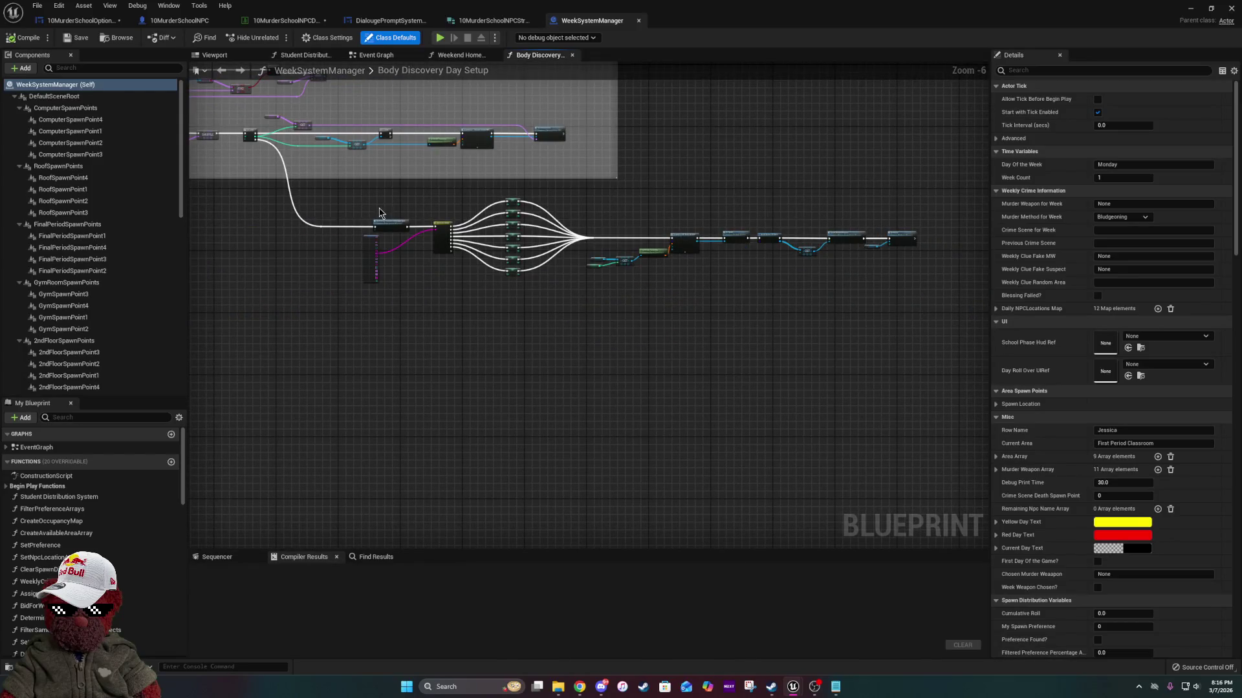
click(370, 54)
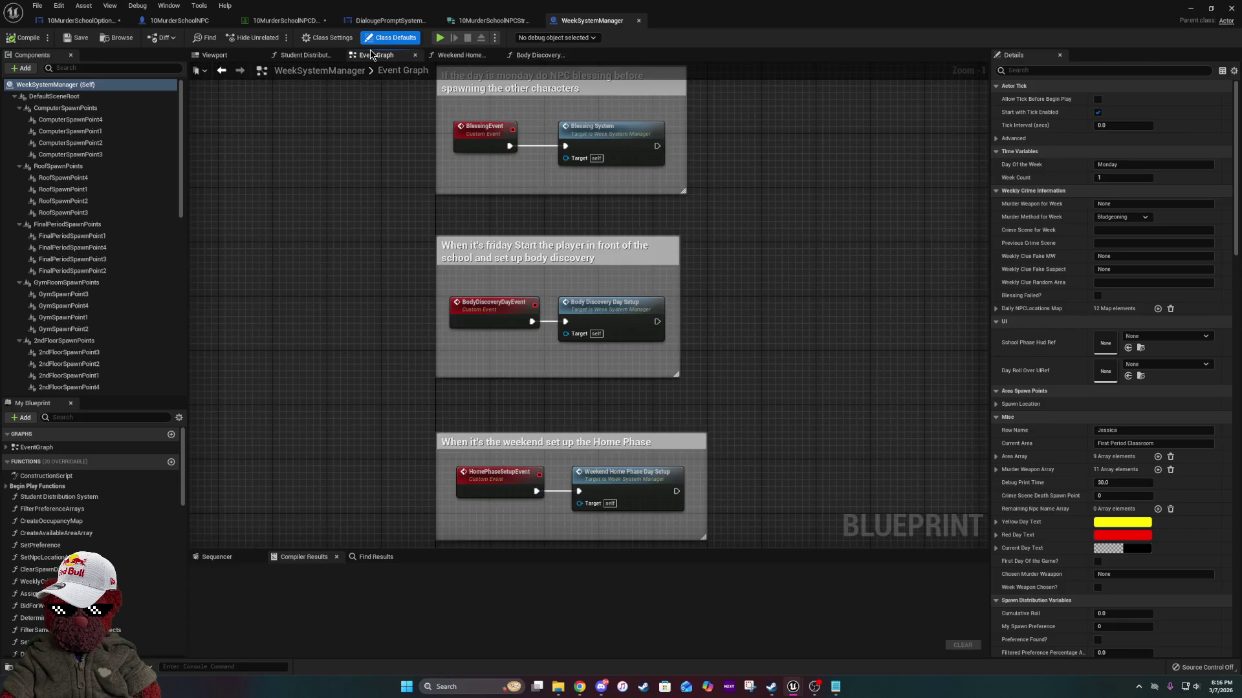
scroll(579, 330, down, 8)
scroll(770, 282, up, 8)
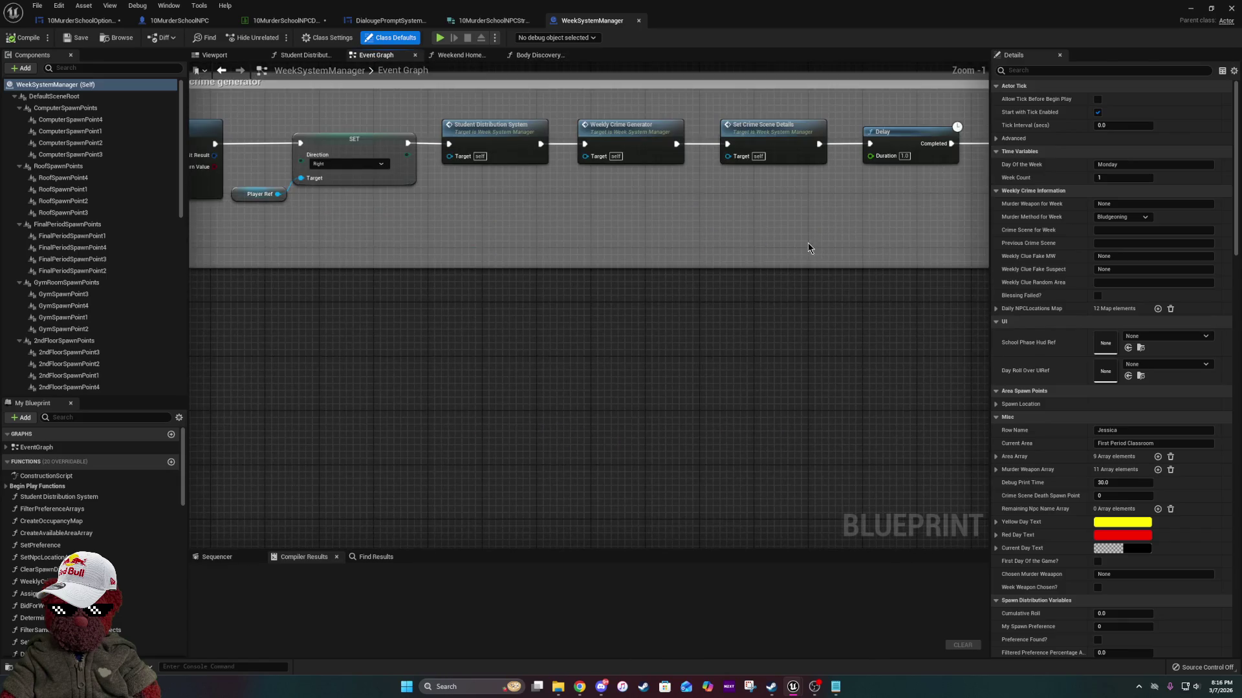
mouse_move(250, 81)
mouse_down()
mouse_move(618, 75)
mouse_move(653, 146)
mouse_move(685, 129)
mouse_move(801, 268)
mouse_move(636, 282)
mouse_up()
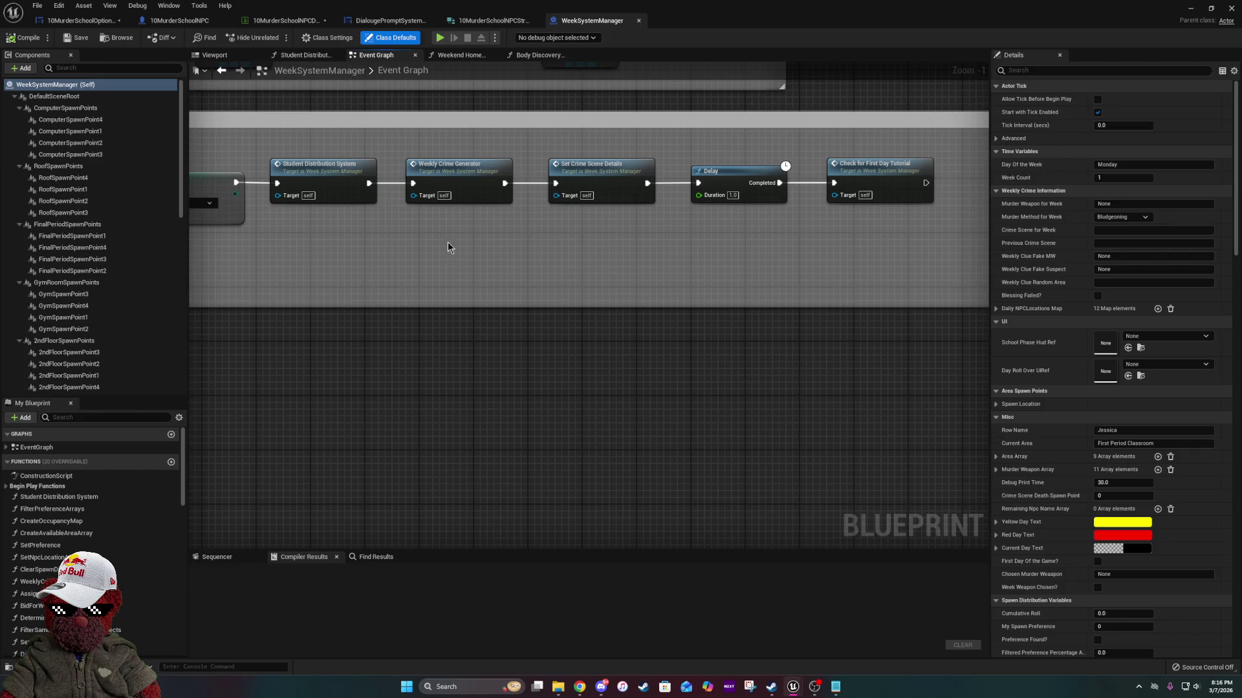
double_click(468, 182)
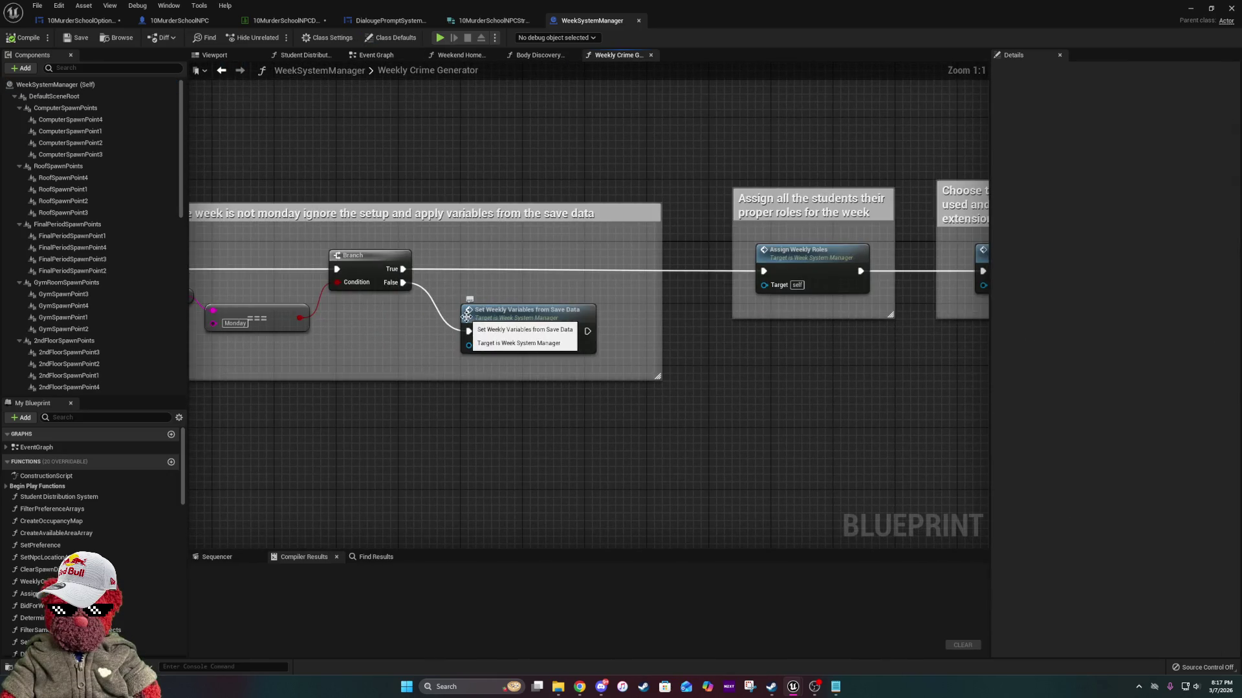
double_click(523, 330)
scroll(316, 331, up, 1)
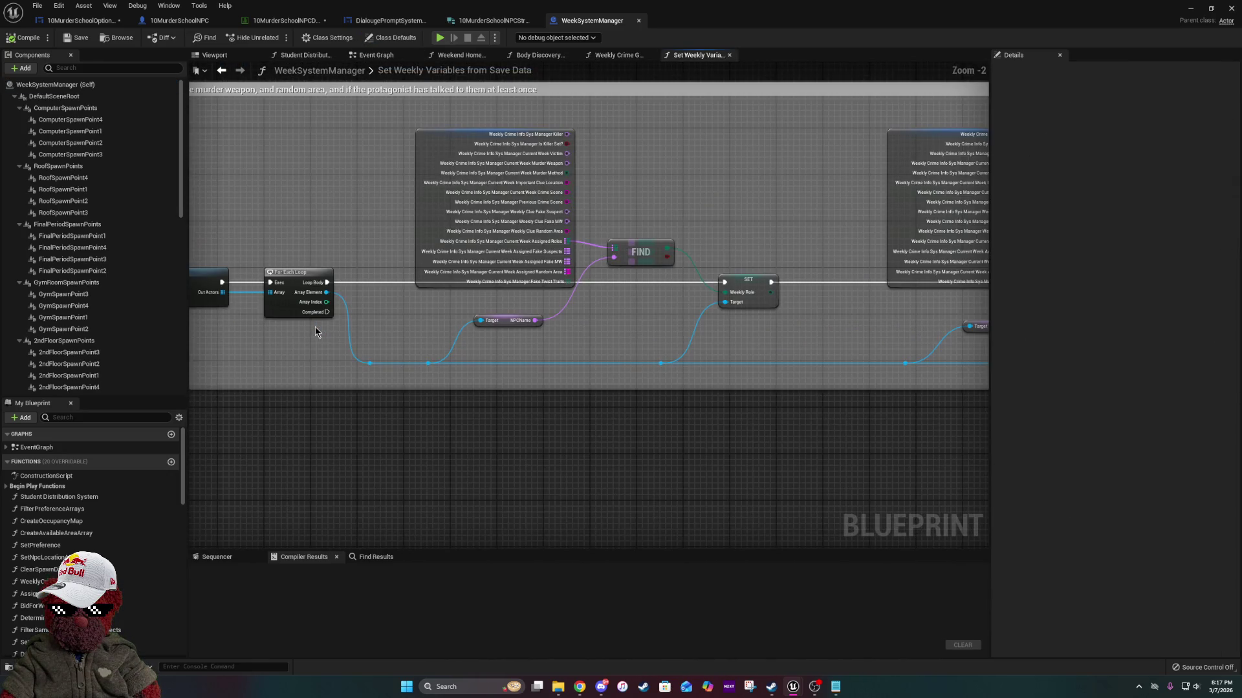
drag(378, 337, 595, 341)
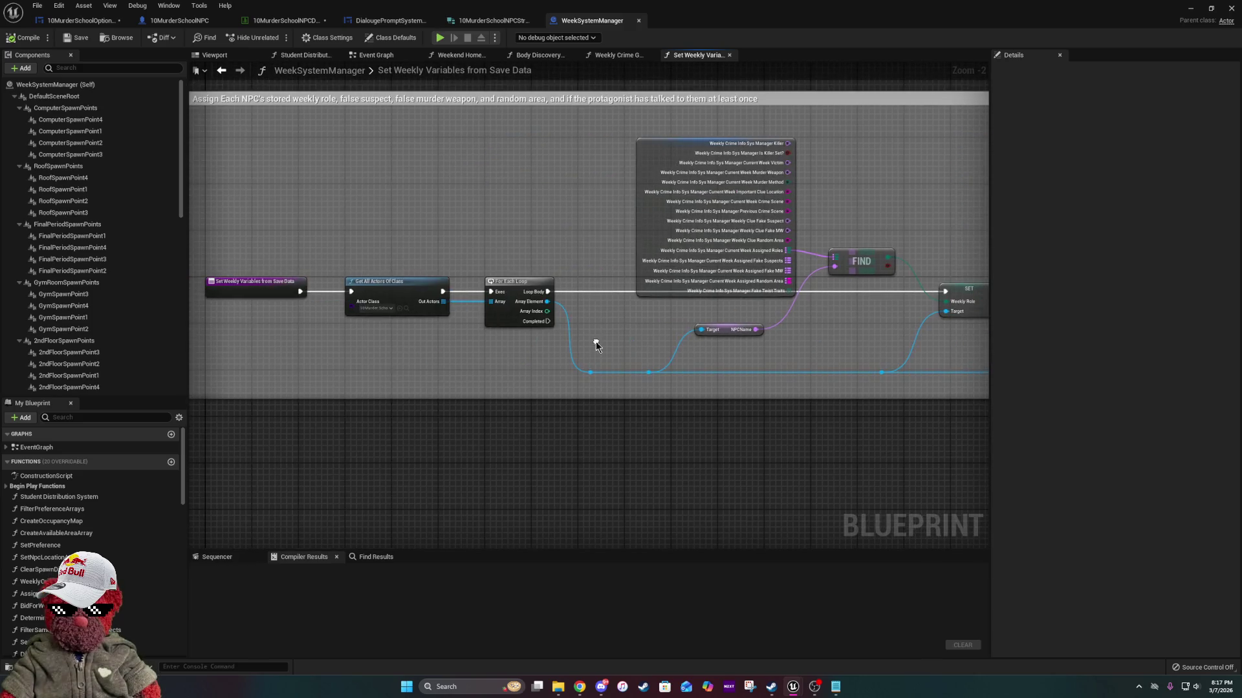
drag(903, 363, 407, 307)
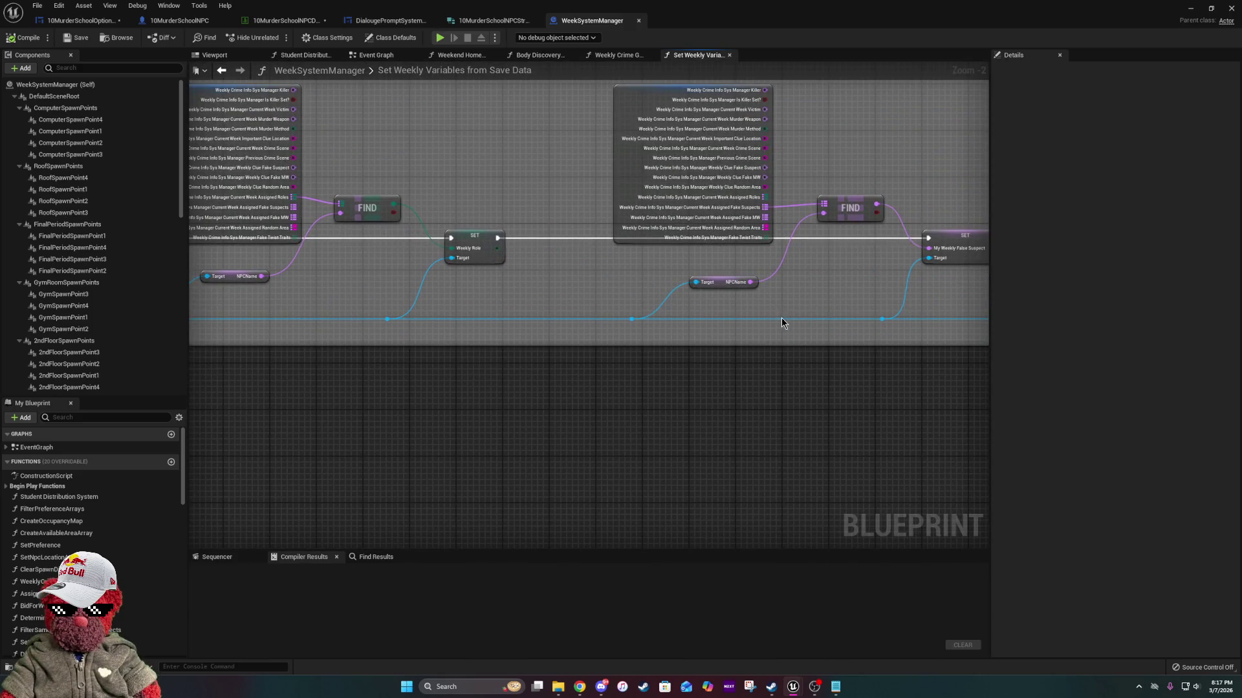
drag(782, 324, 300, 304)
drag(811, 353, 385, 343)
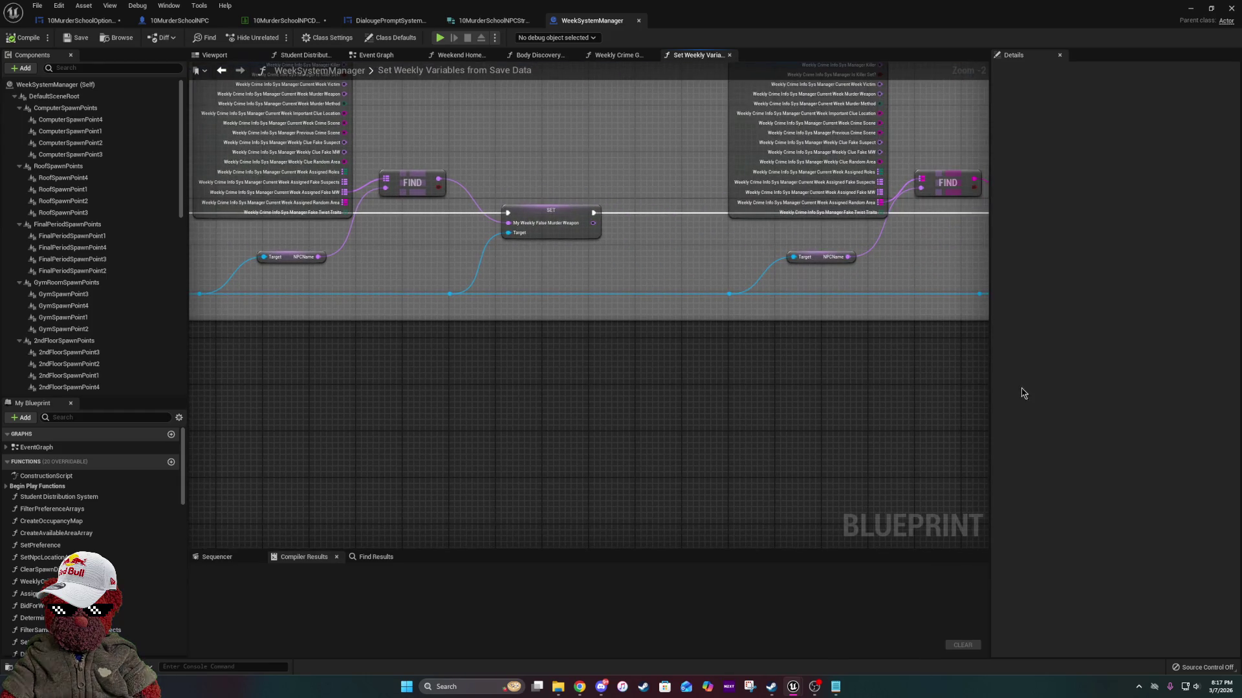
drag(918, 366, 288, 366)
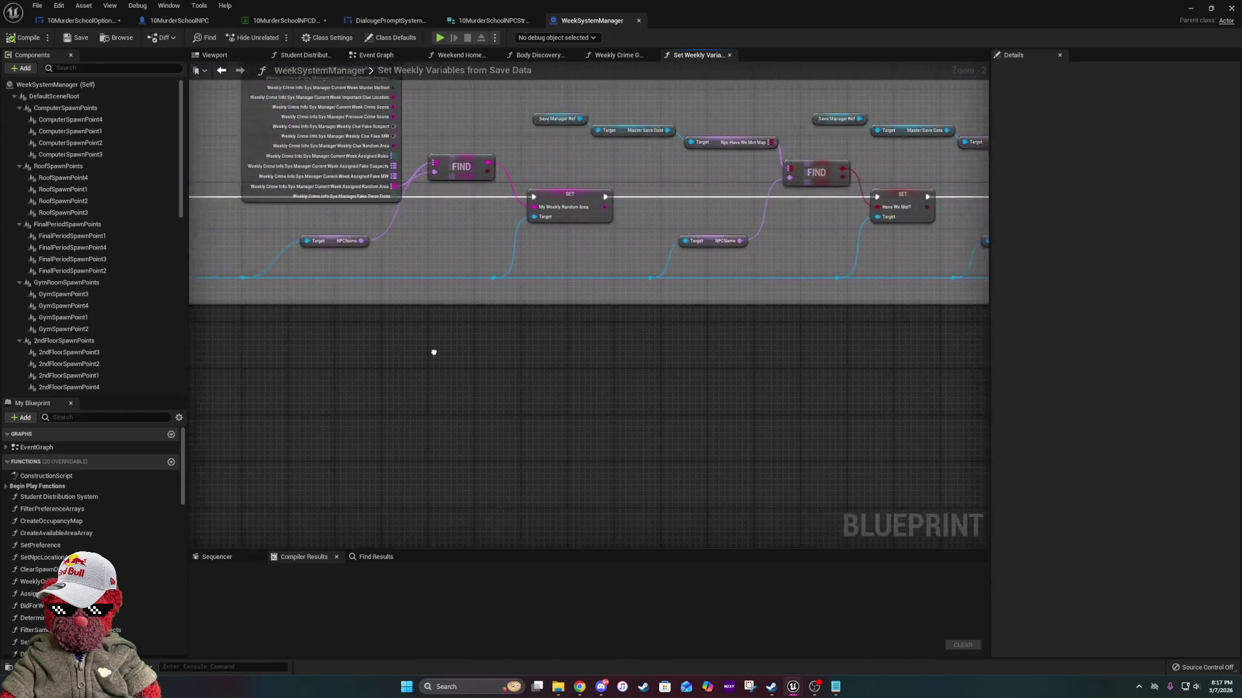
drag(433, 352, 154, 349)
mouse_move(711, 349)
mouse_down()
mouse_move(463, 388)
mouse_move(616, 366)
mouse_up()
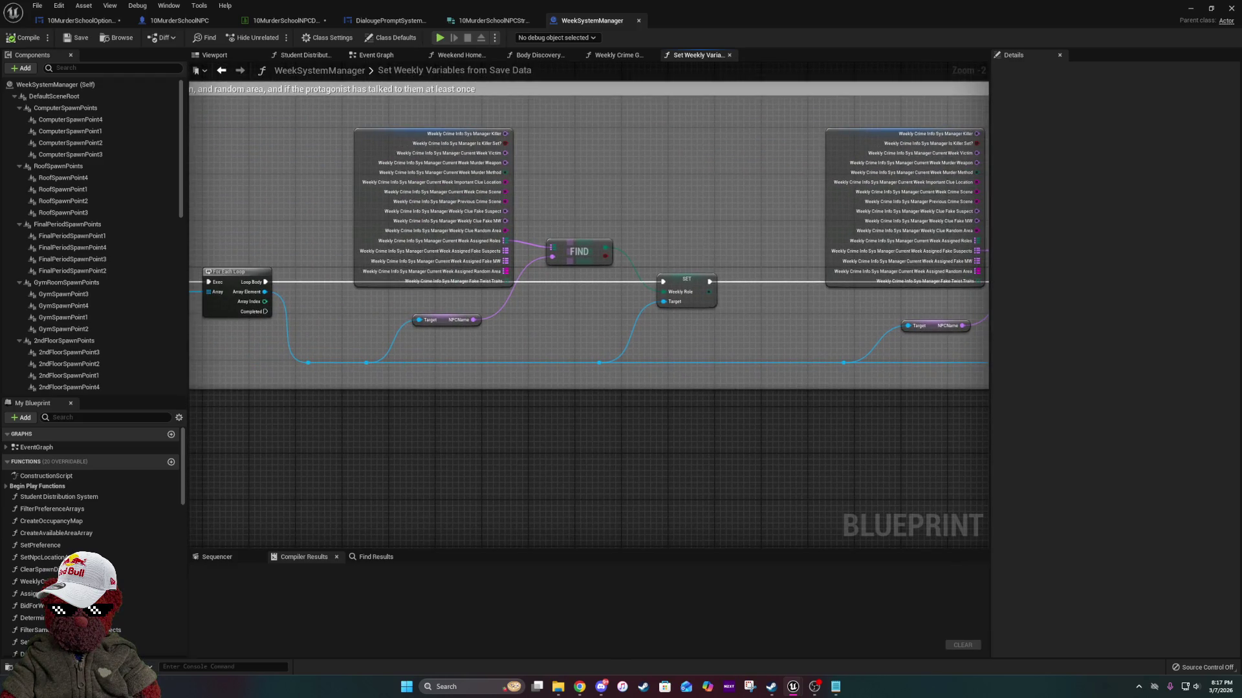
mouse_move(883, 458)
mouse_down()
mouse_move(819, 413)
mouse_move(674, 372)
mouse_up()
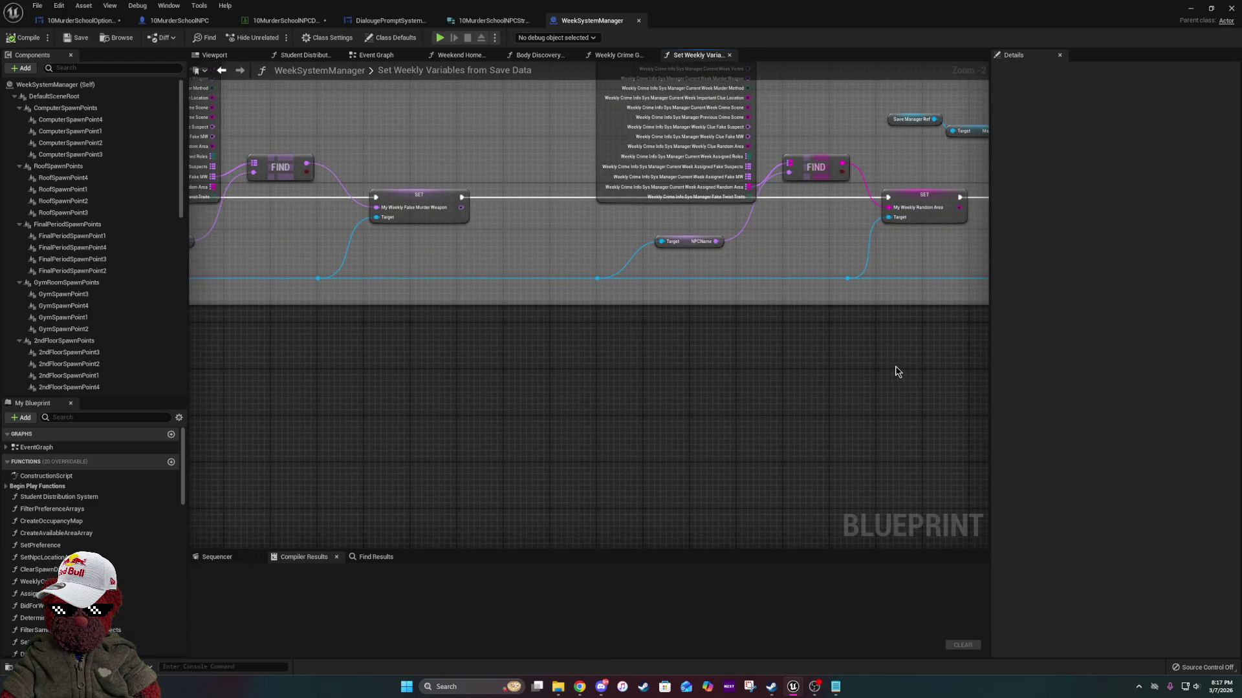
drag(895, 366, 230, 347)
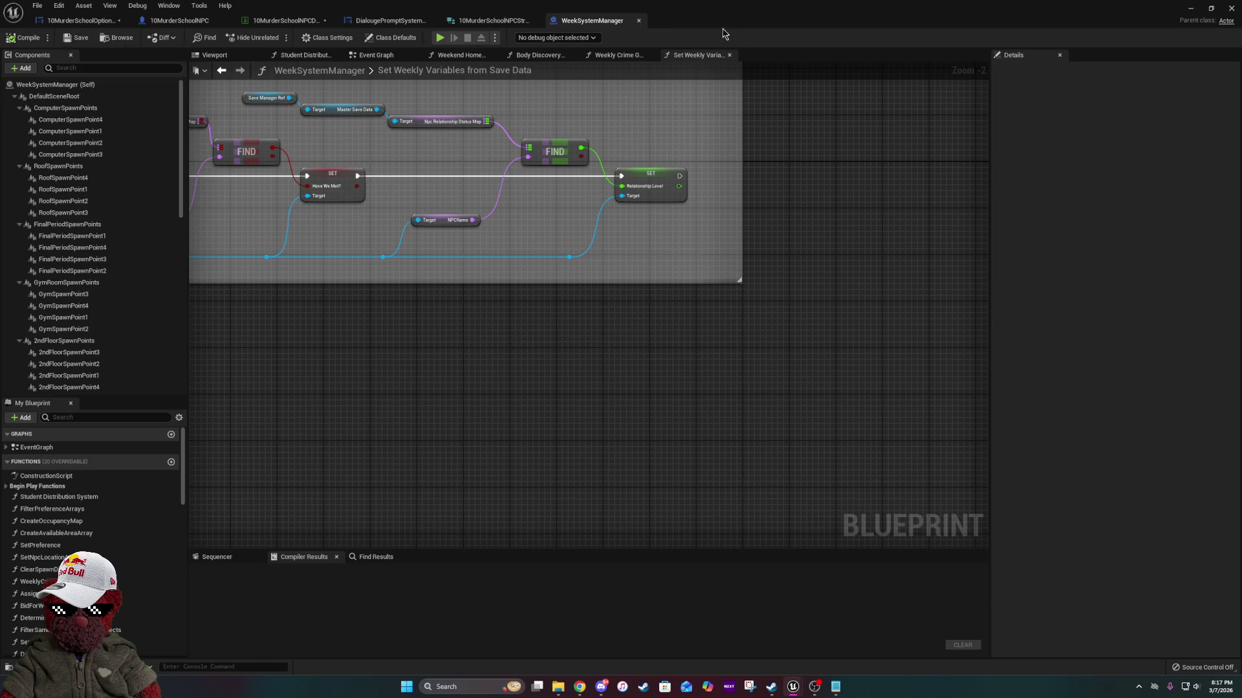
click(487, 20)
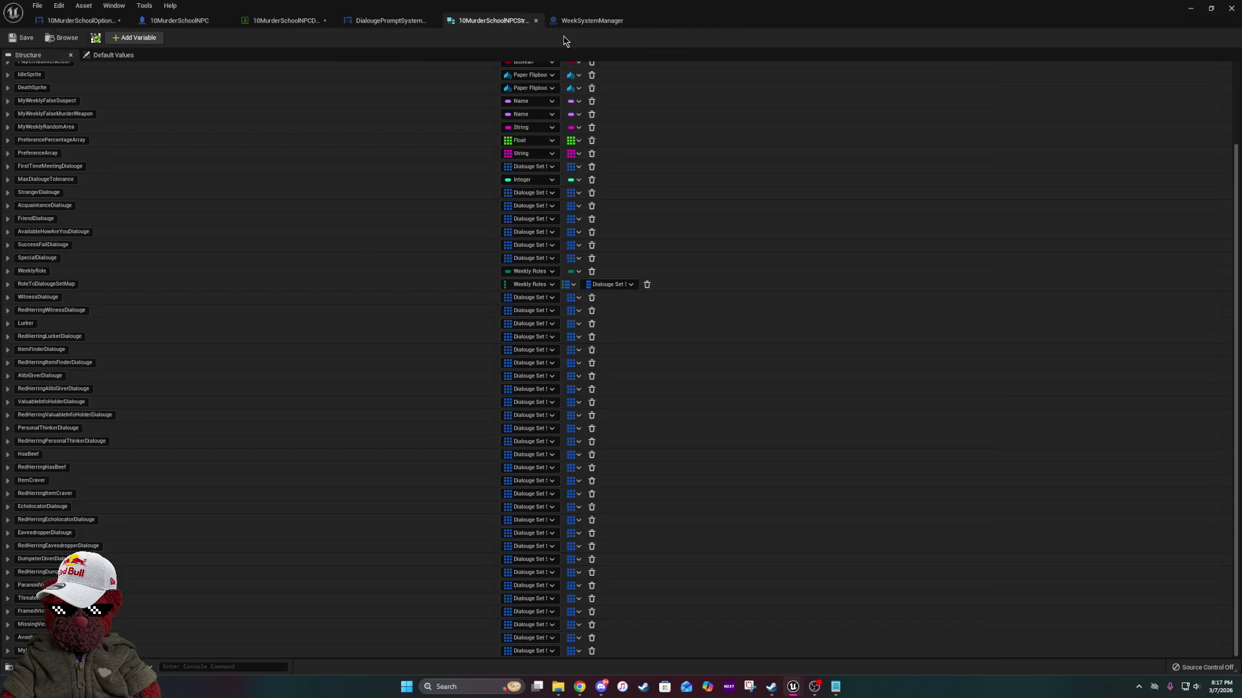
Open Set Dialouge to Roles in the NPC blueprint and pan across its Switch on WeeklyRoles branches.
click(175, 20)
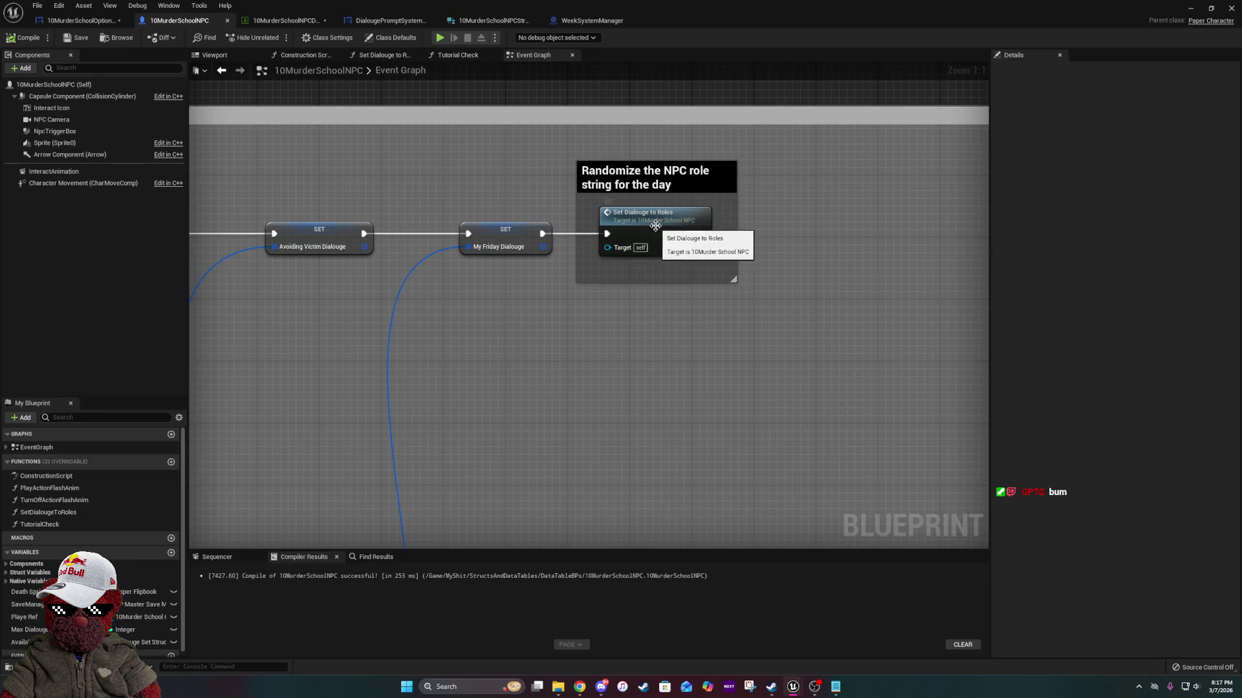
double_click(655, 231)
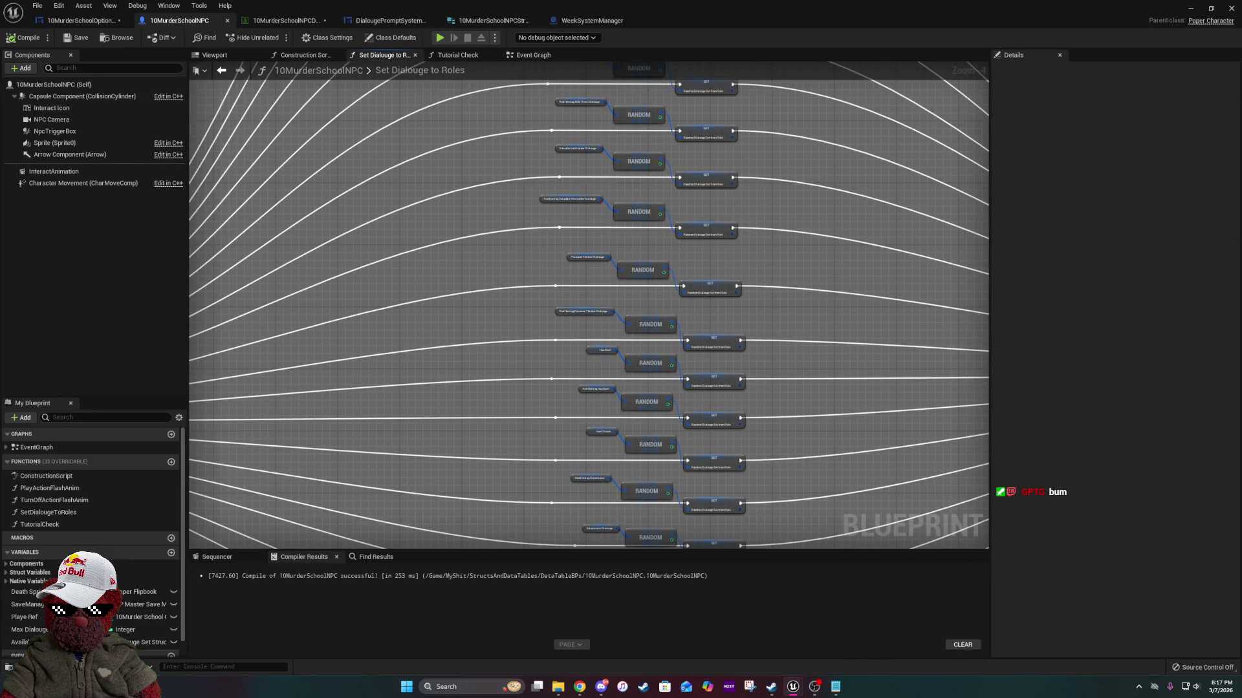
scroll(686, 224, up, 4)
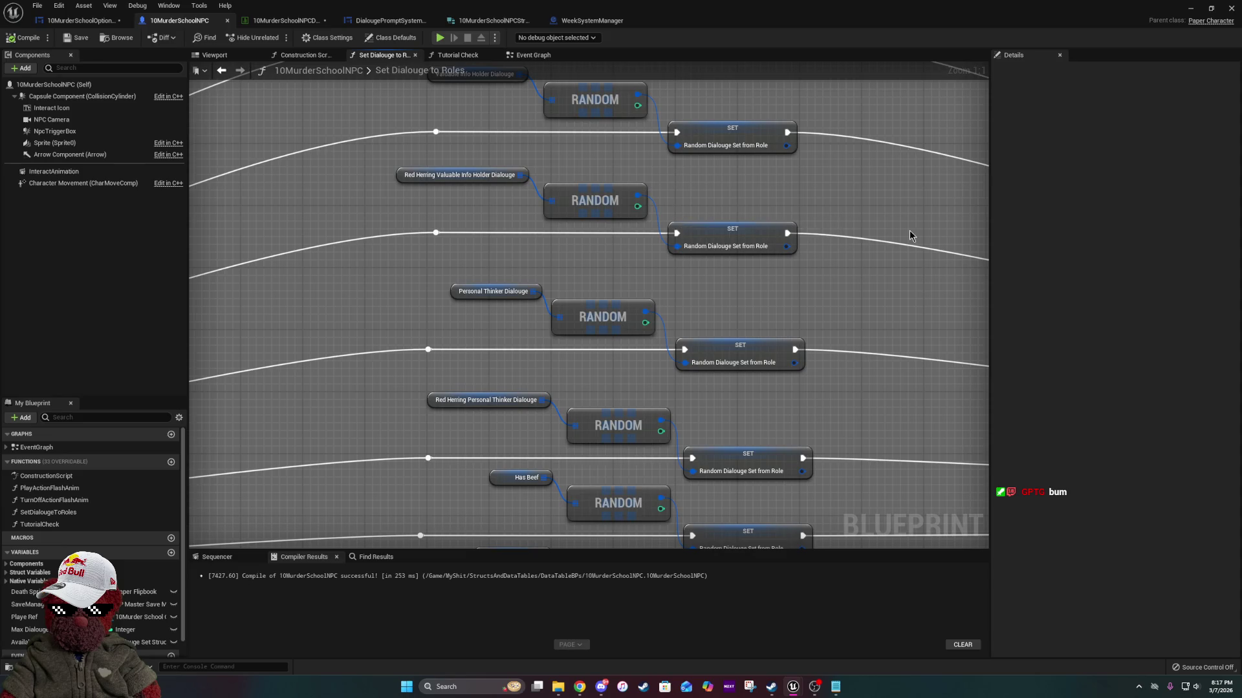
scroll(909, 230, down, 4)
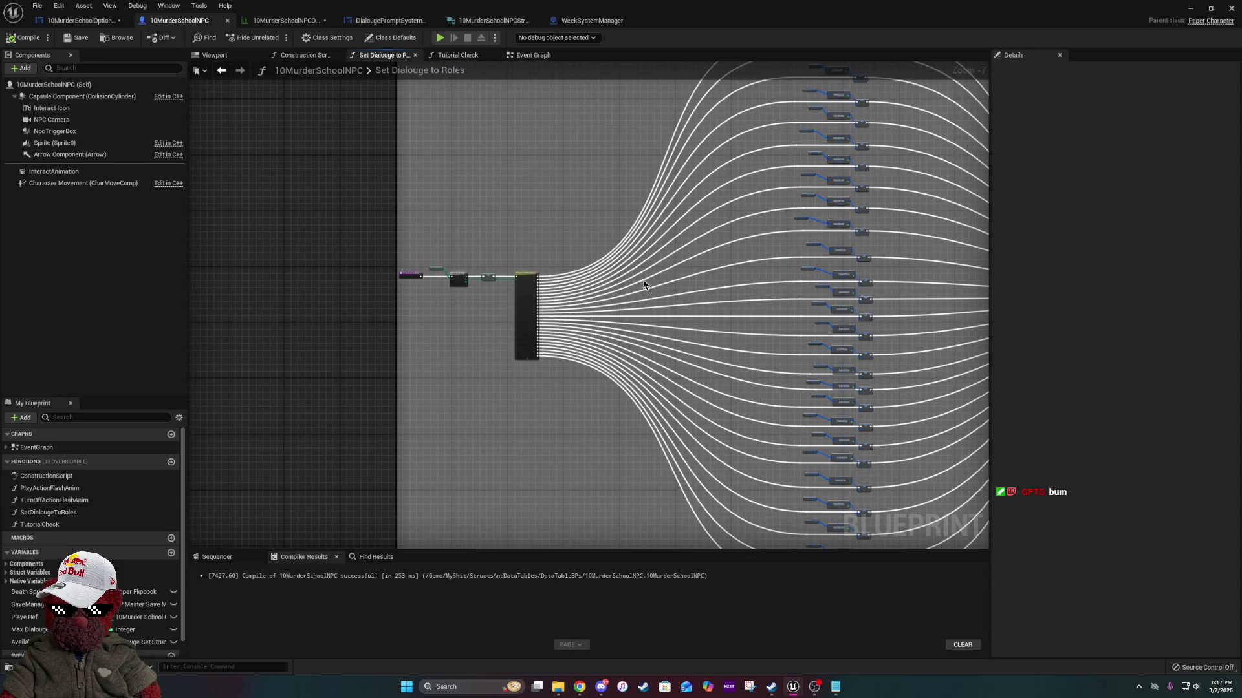
scroll(536, 266, up, 4)
drag(535, 272, 401, 531)
scroll(788, 134, down, 7)
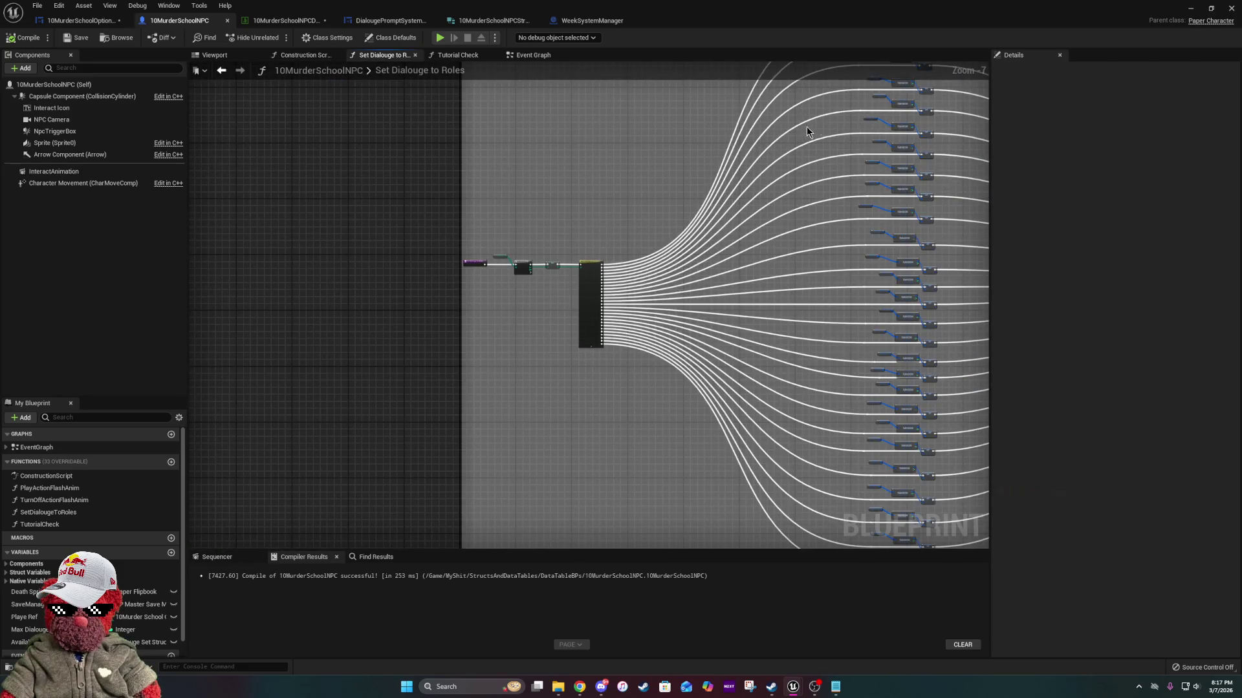
mouse_move(847, 106)
mouse_down()
mouse_move(699, 214)
mouse_move(610, 227)
mouse_up()
click(285, 20)
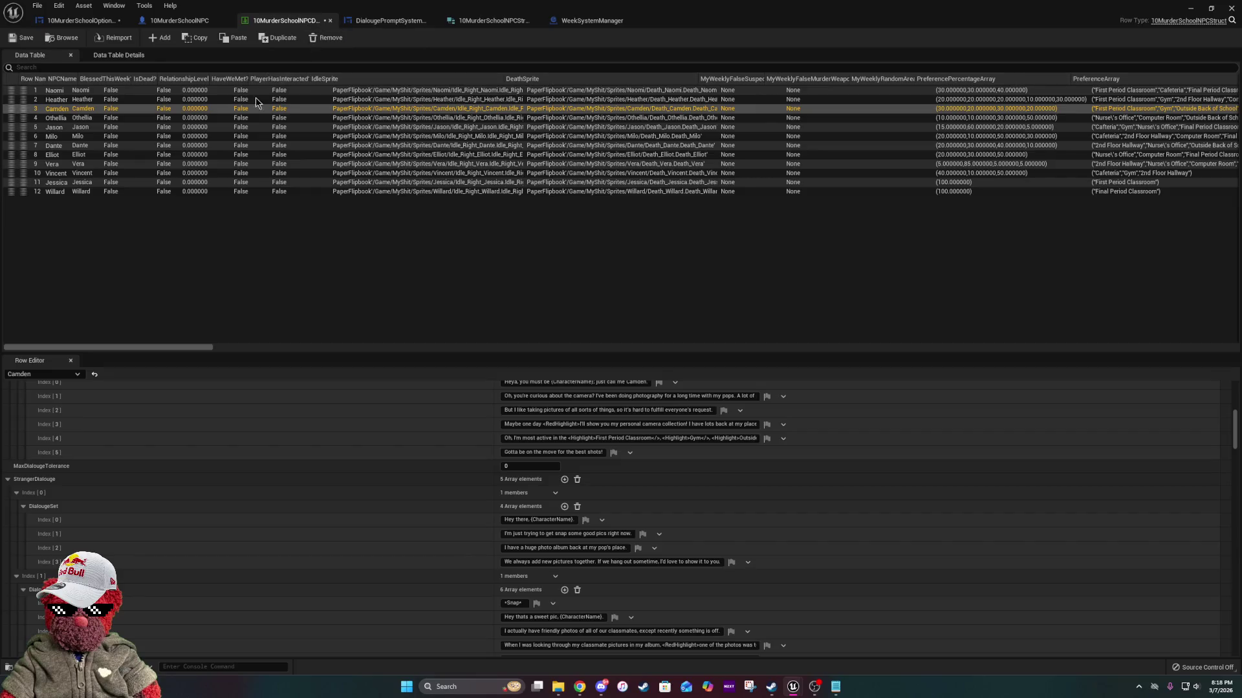
Select Naomi's row in the NPC data table and scroll through her dialogue entries in the Row Editor.
click(227, 91)
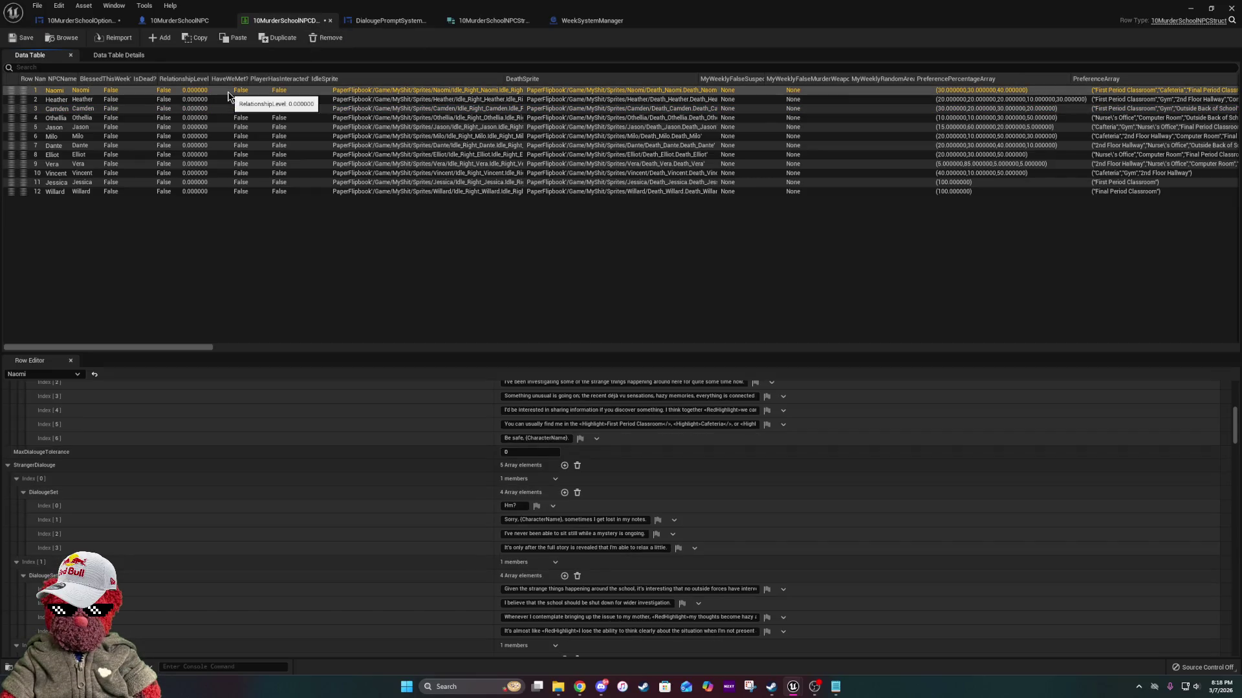
scroll(397, 615, up, 5)
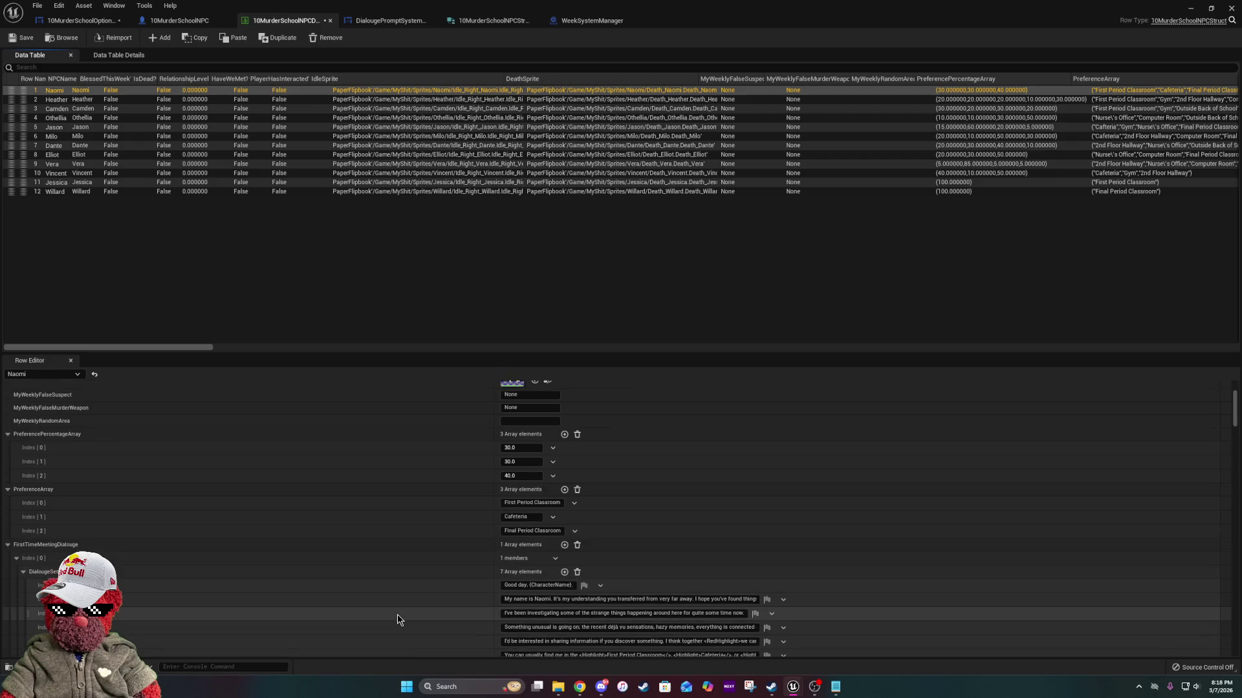
scroll(397, 614, down, 5)
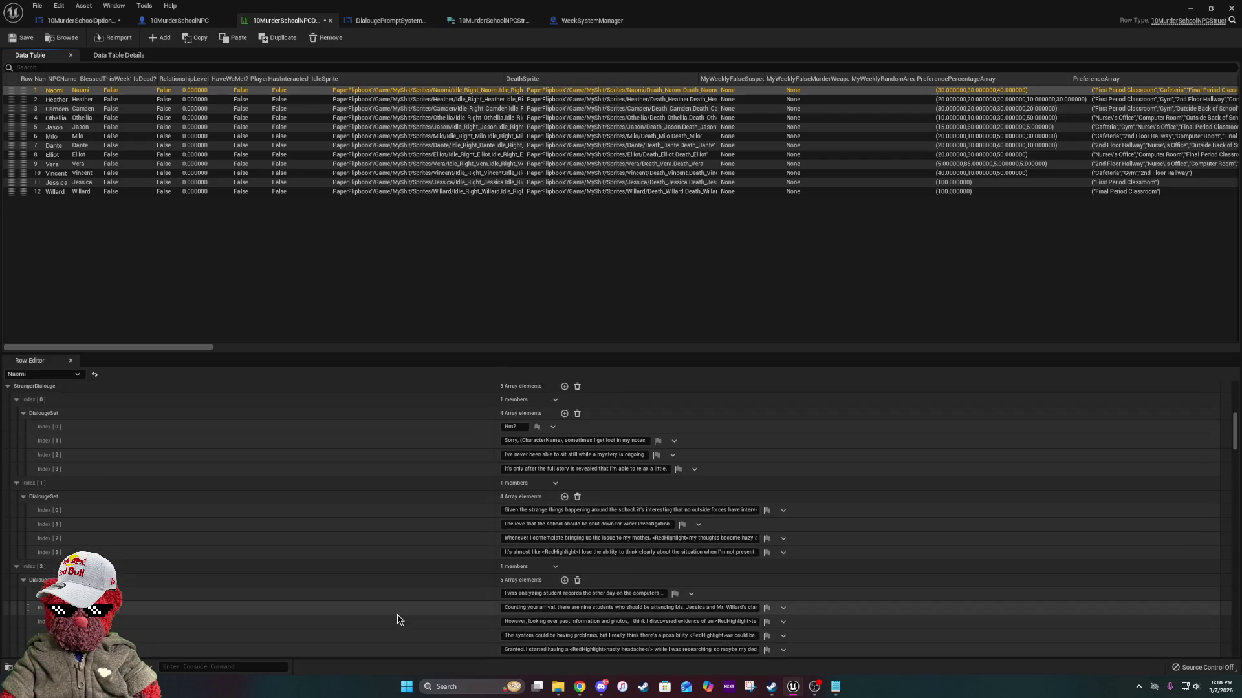
scroll(397, 615, down, 5)
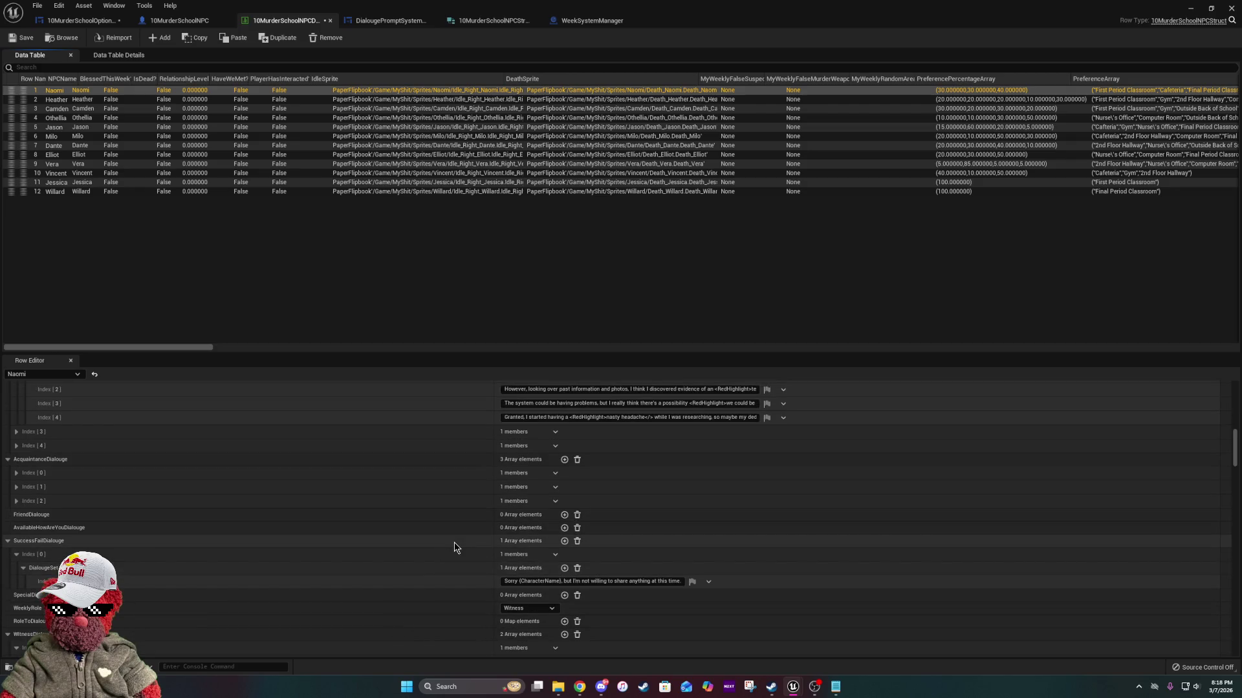
scroll(523, 475, down, 3)
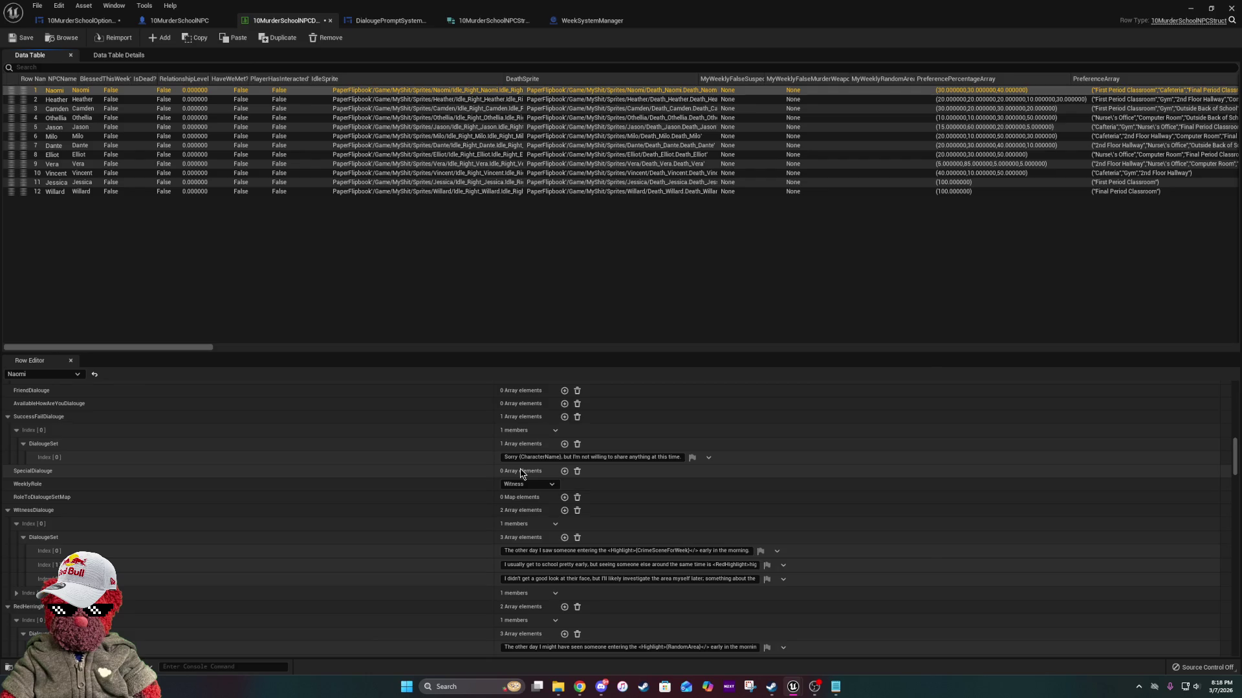
scroll(522, 474, down, 3)
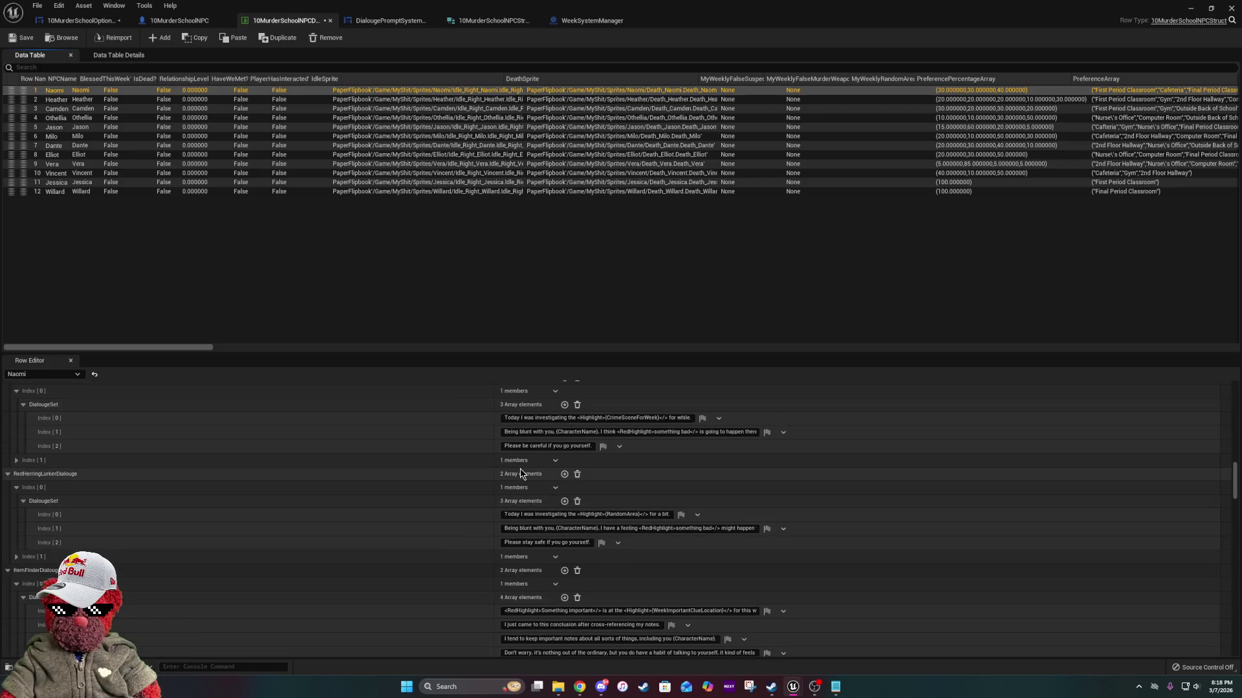
scroll(521, 474, down, 5)
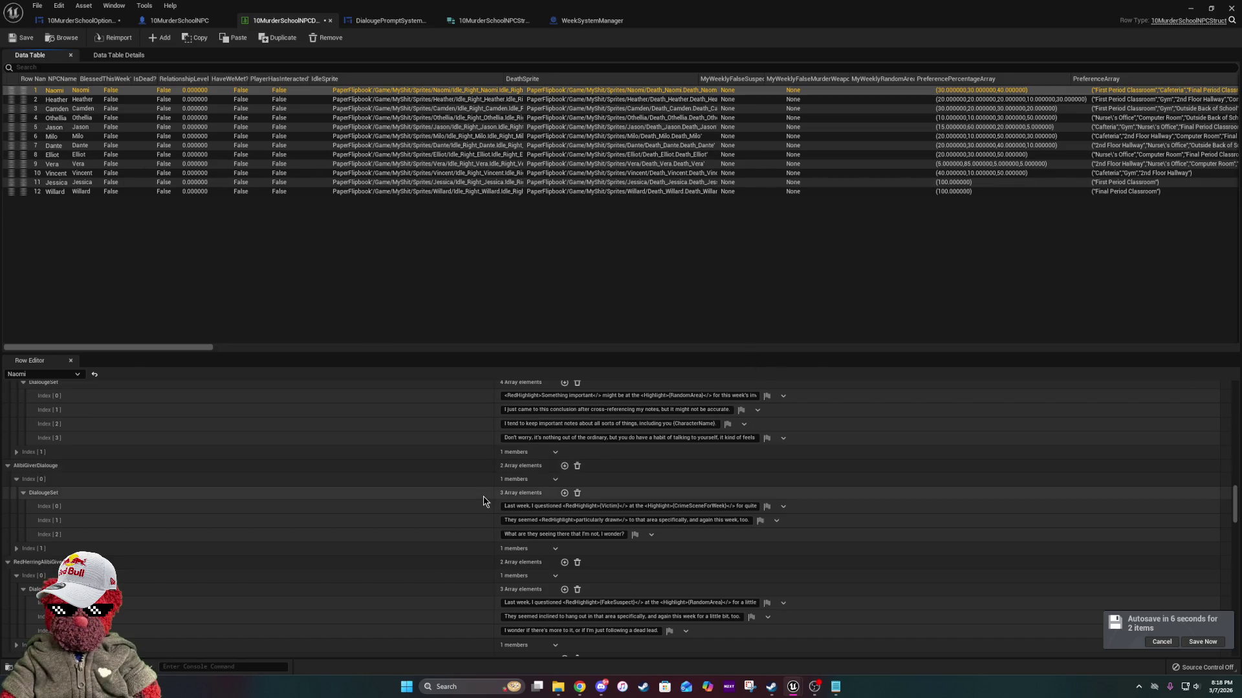
scroll(483, 495, up, 5)
scroll(483, 502, up, 3)
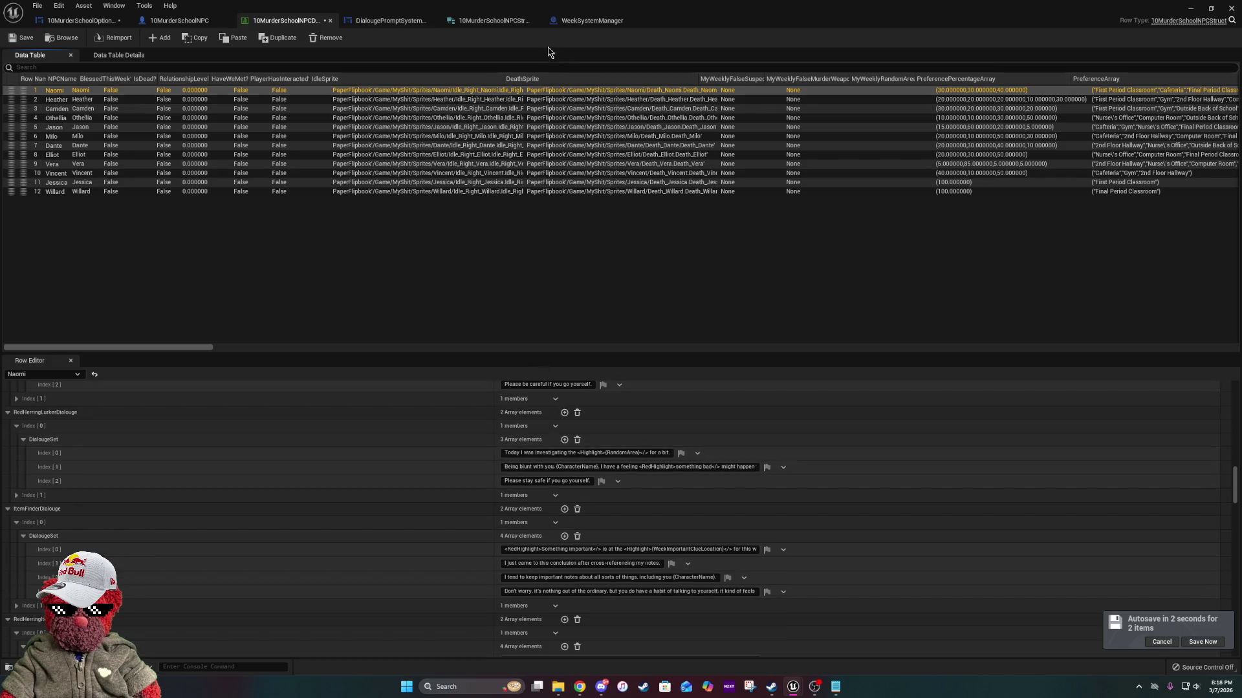
click(527, 22)
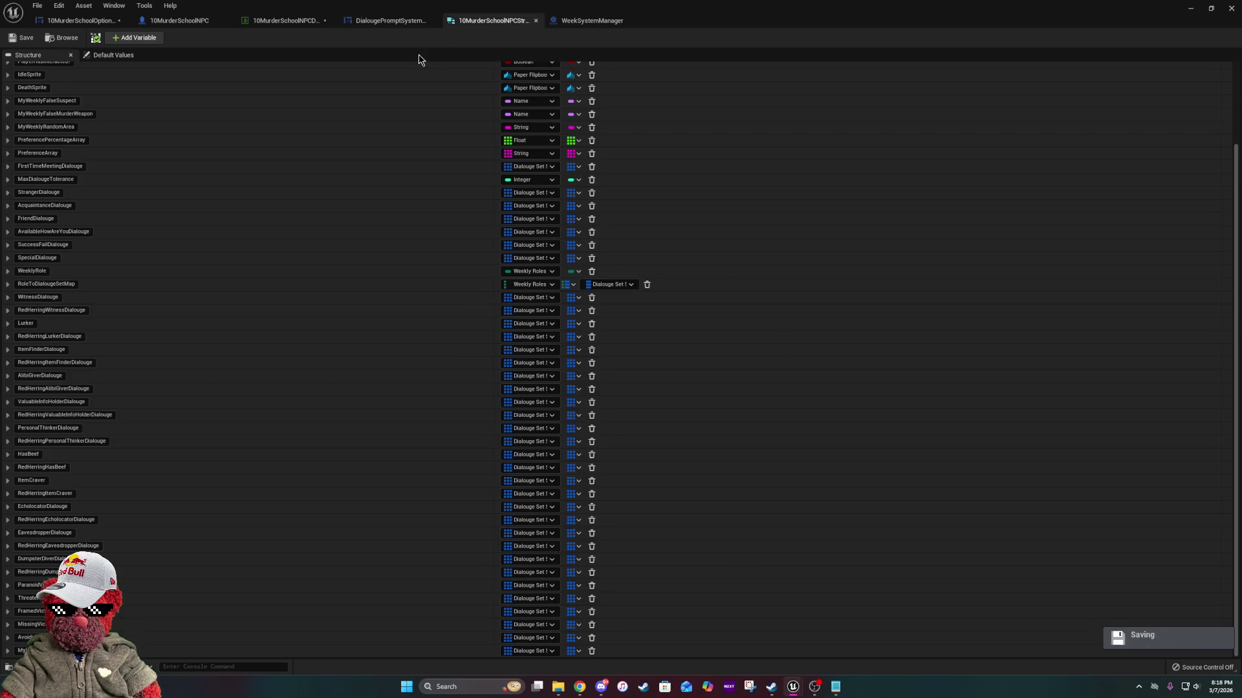
Review the prompt UI's Get Npc Text logic and the role dialogue nodes in Set Dialouge to Roles.
click(411, 21)
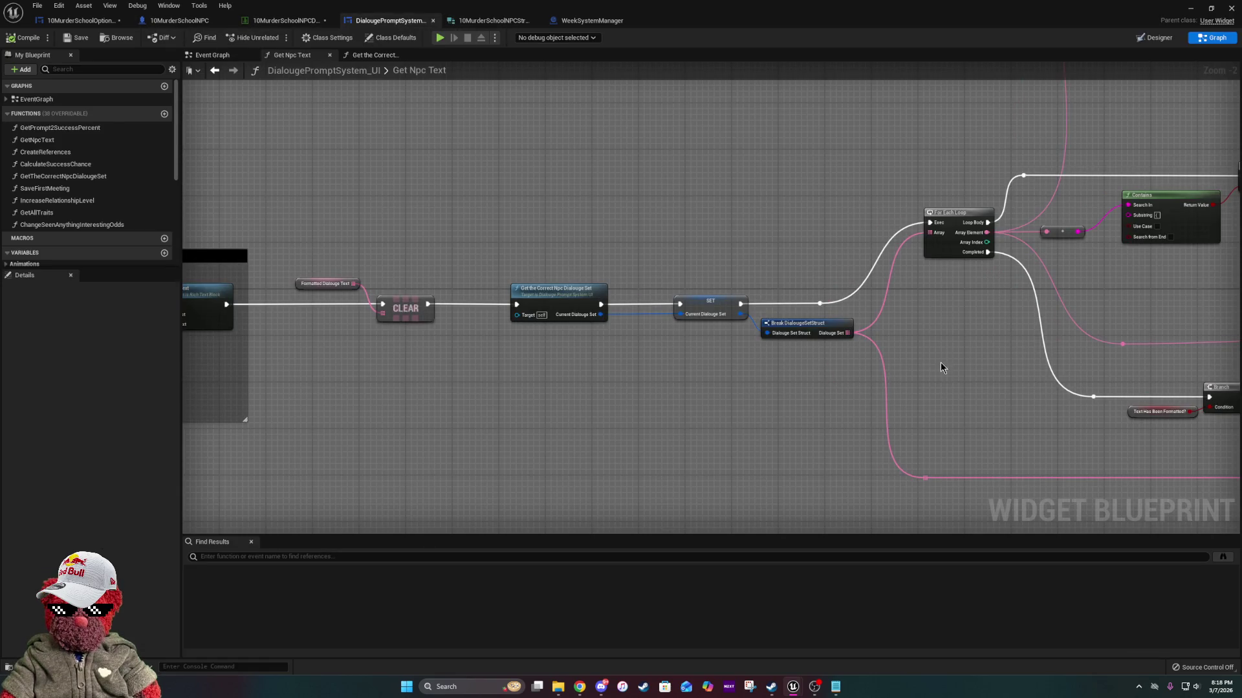
drag(964, 359, 750, 352)
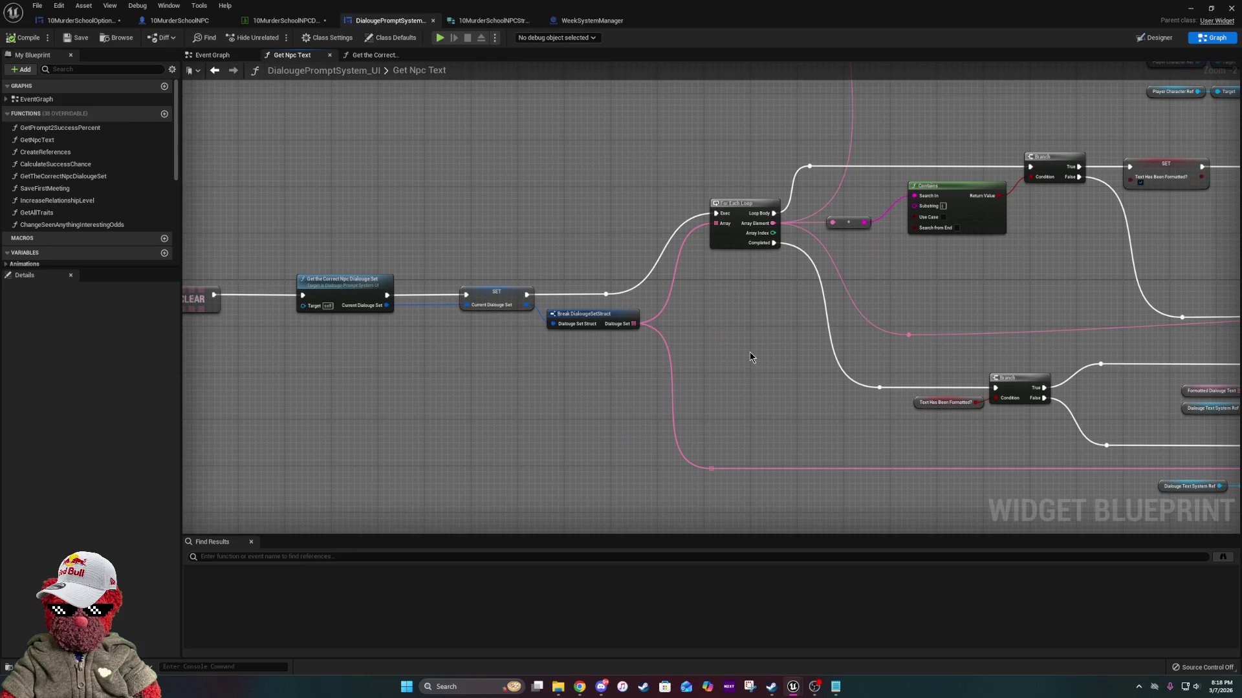
click(173, 21)
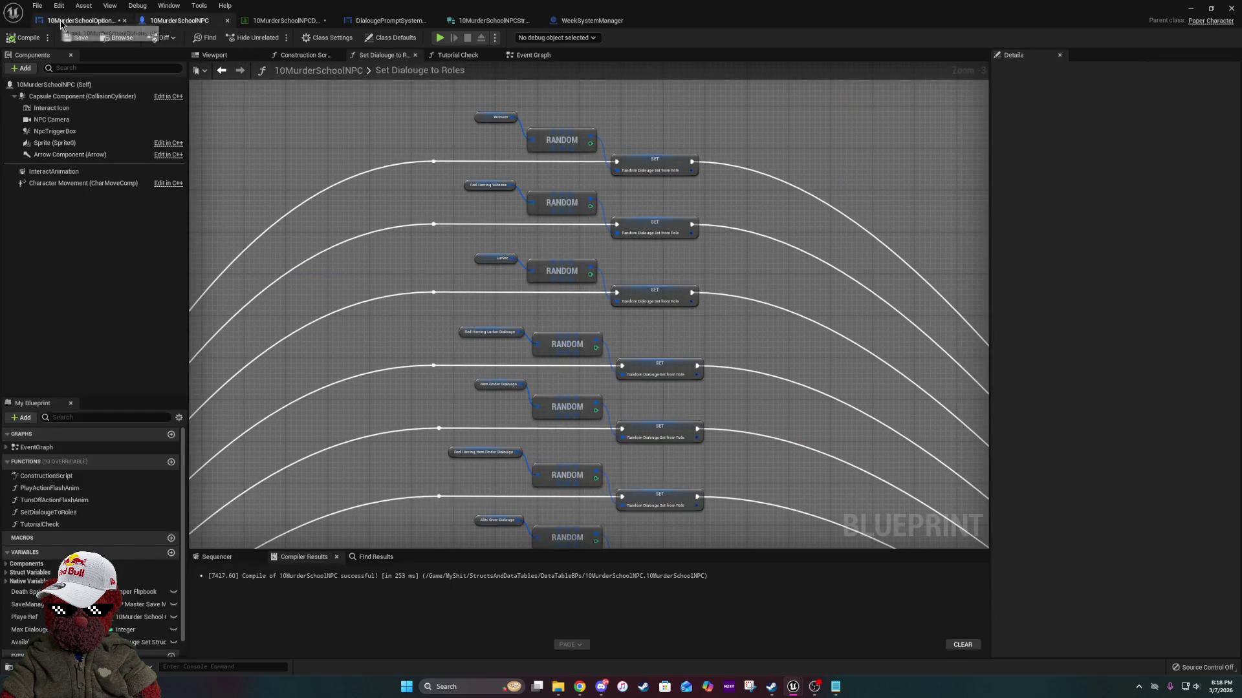
drag(773, 509, 584, 417)
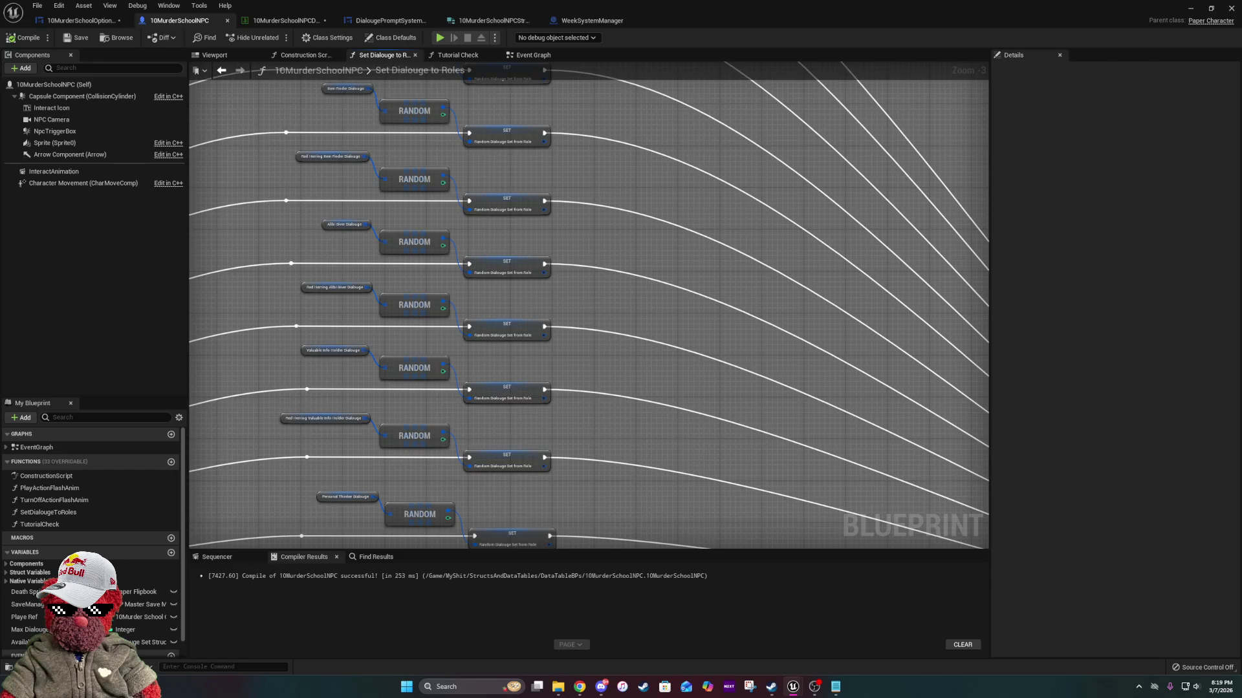
mouse_move(583, 417)
mouse_down()
mouse_move(703, 452)
mouse_move(655, 530)
mouse_move(674, 577)
mouse_move(757, 453)
mouse_move(741, 230)
mouse_up()
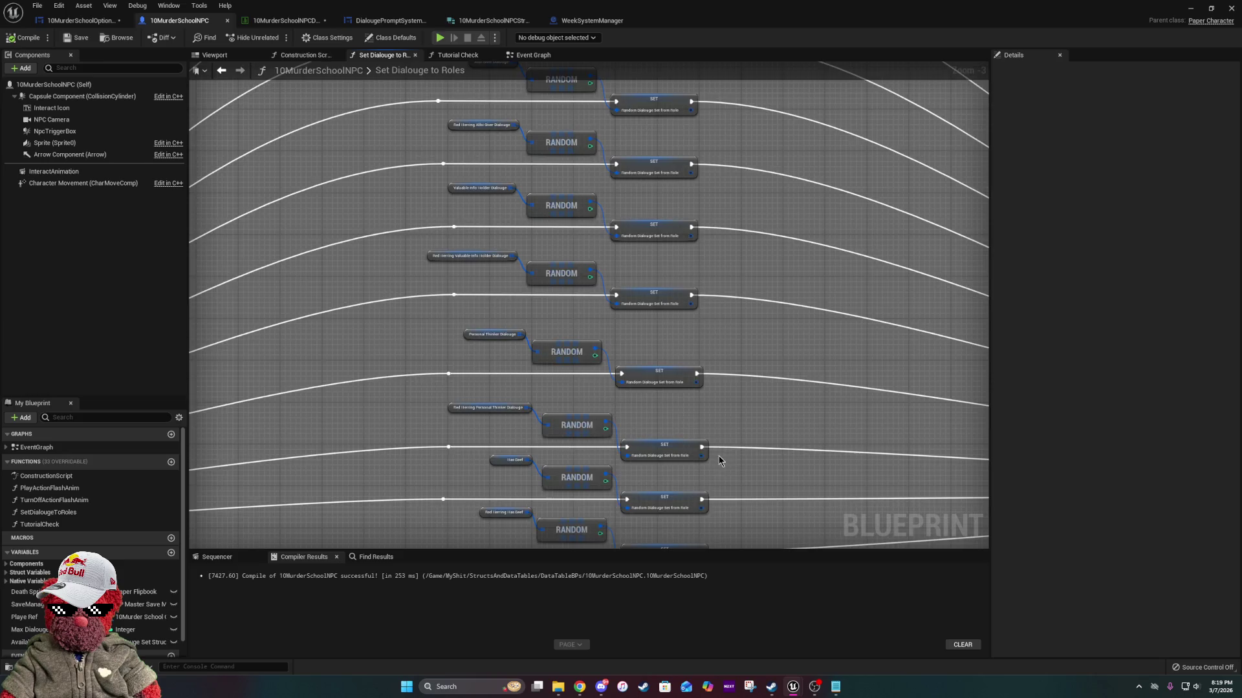
drag(720, 460, 679, 447)
mouse_move(637, 239)
mouse_down()
mouse_move(676, 390)
mouse_move(626, 197)
mouse_up()
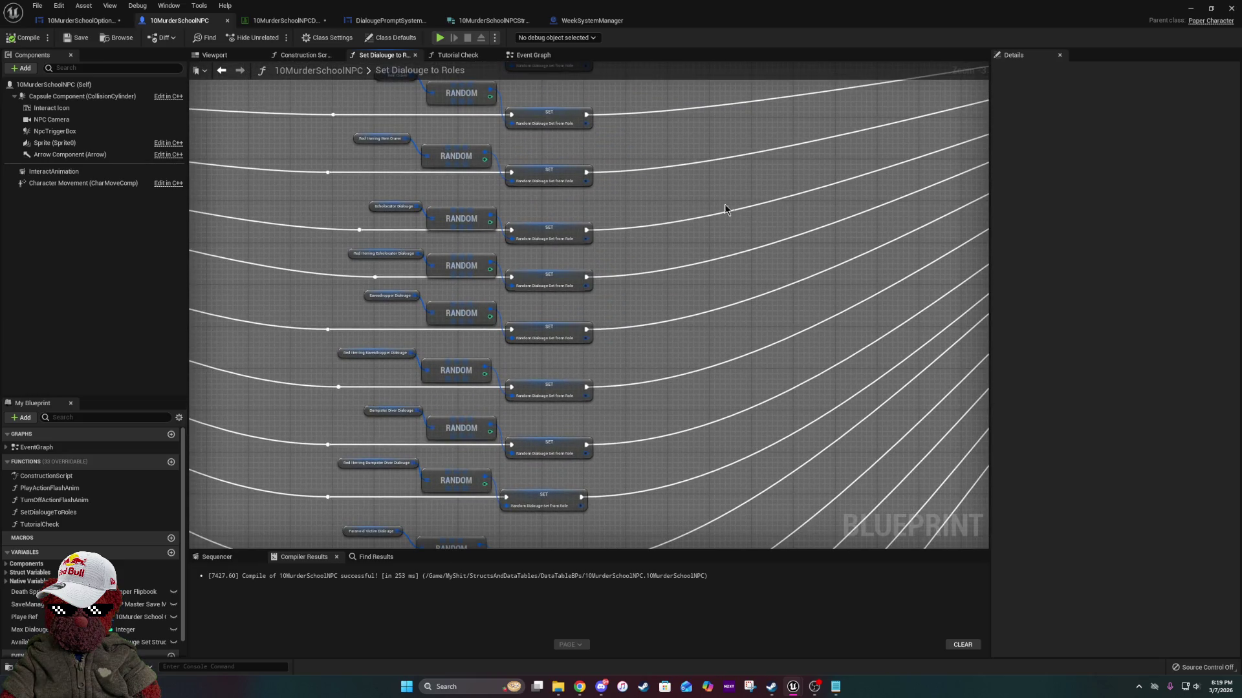
click(534, 55)
mouse_move(742, 343)
mouse_down()
mouse_move(616, 300)
mouse_move(876, 229)
mouse_up()
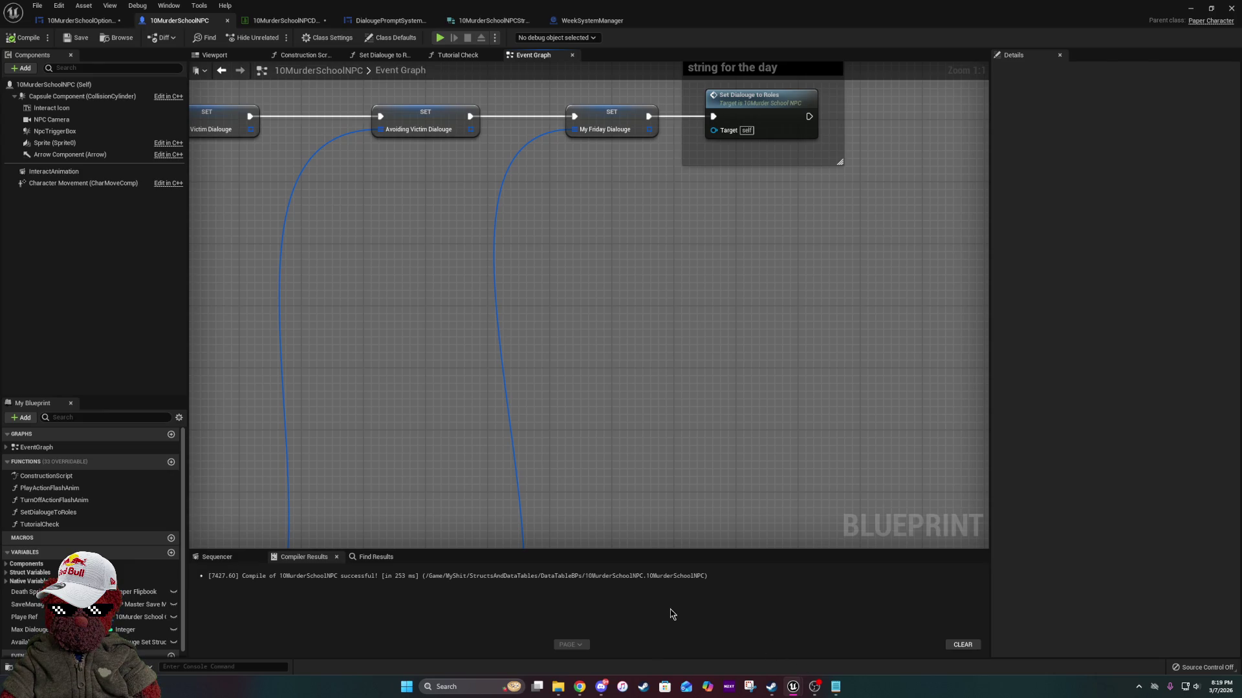
scroll(652, 263, down, 1)
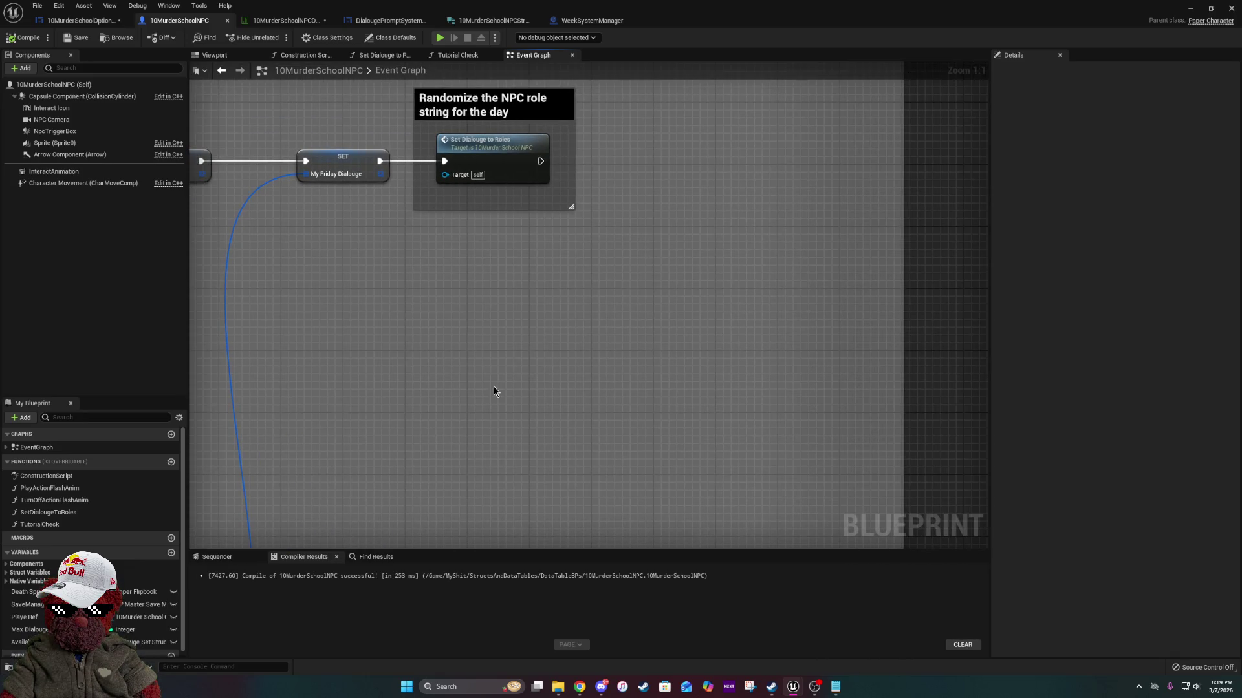
scroll(494, 386, down, 3)
scroll(514, 361, up, 3)
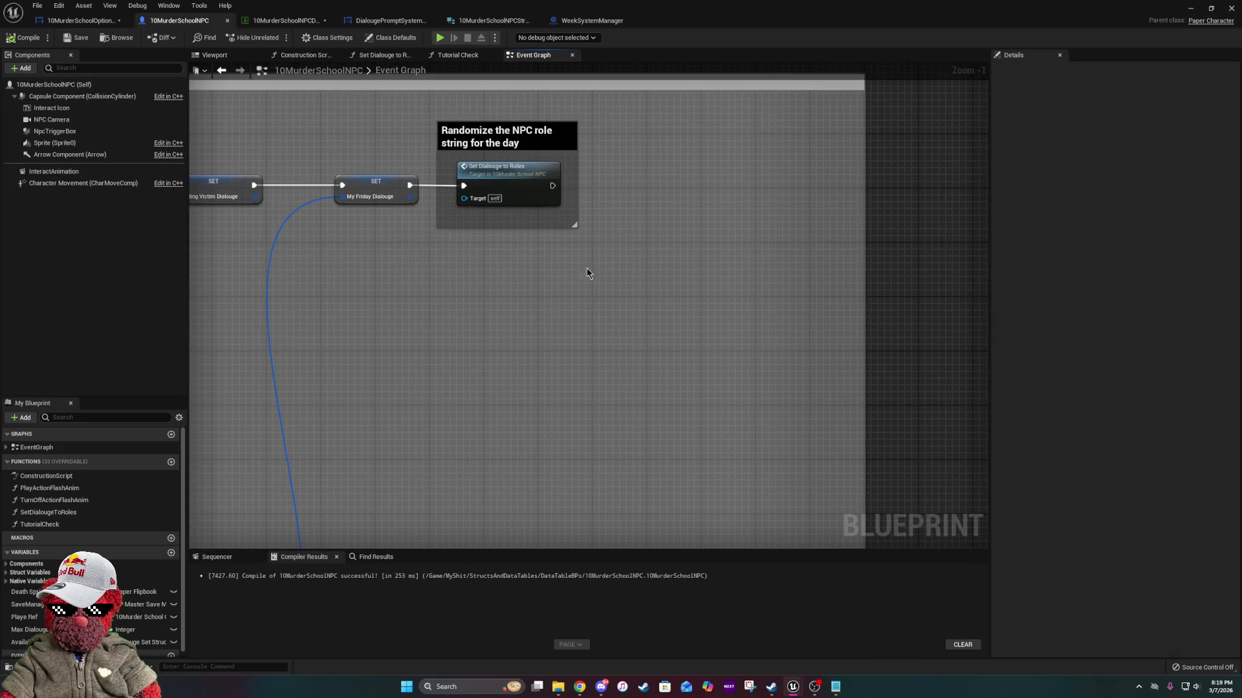
click(508, 182)
shift+click(391, 181)
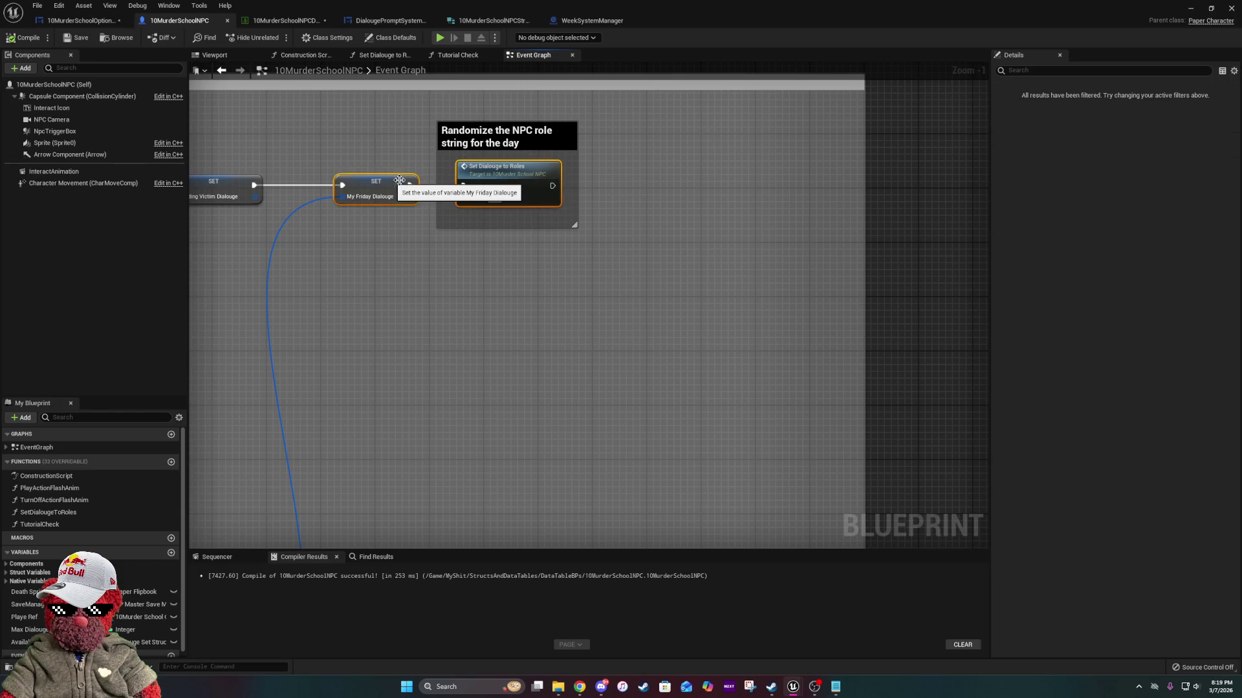
click(638, 193)
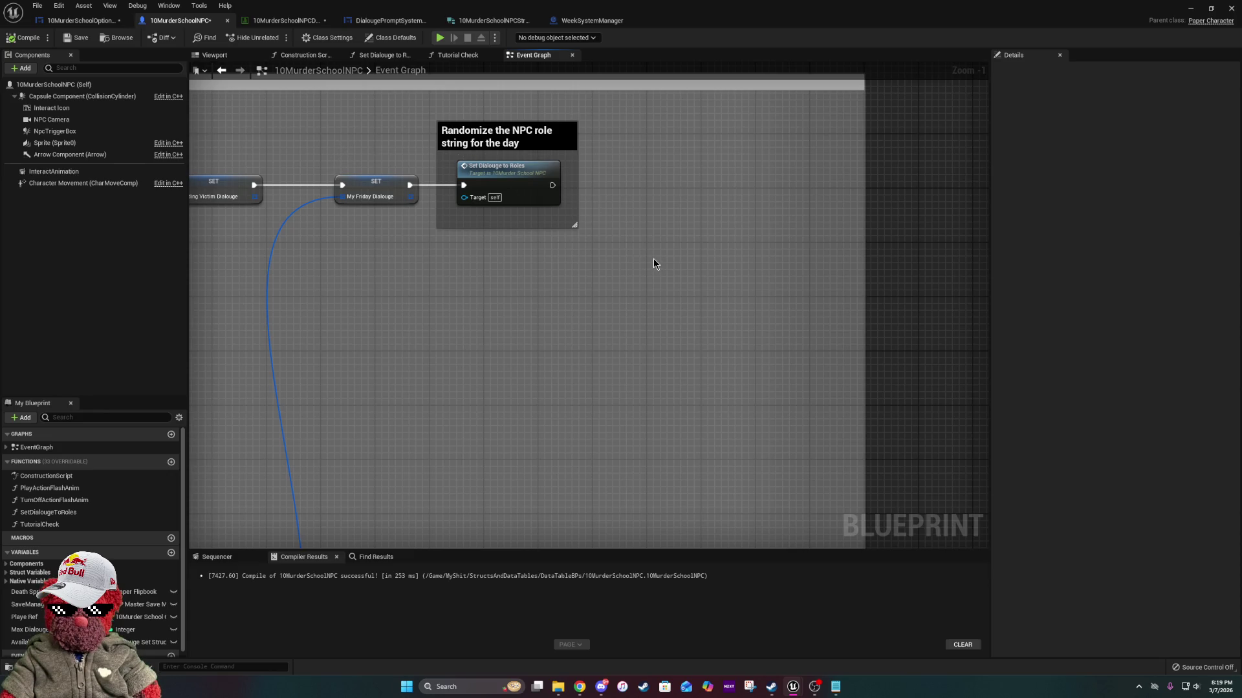
drag(661, 249, 713, 348)
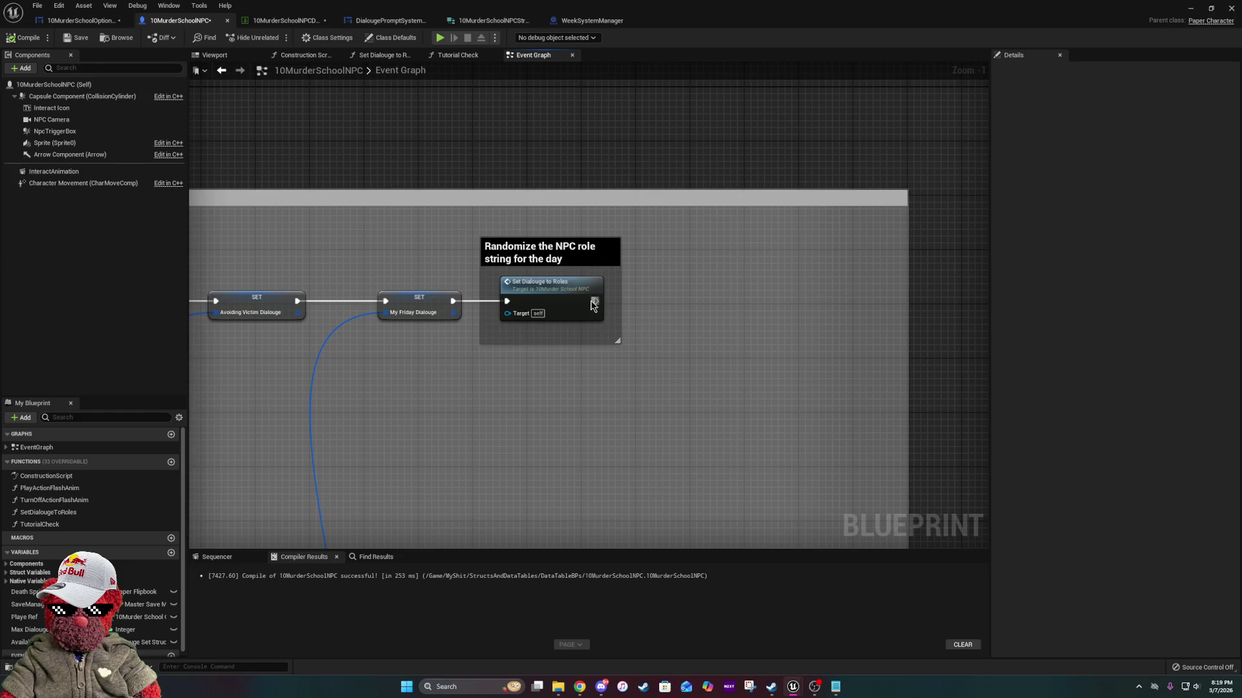
scroll(593, 305, up, 1)
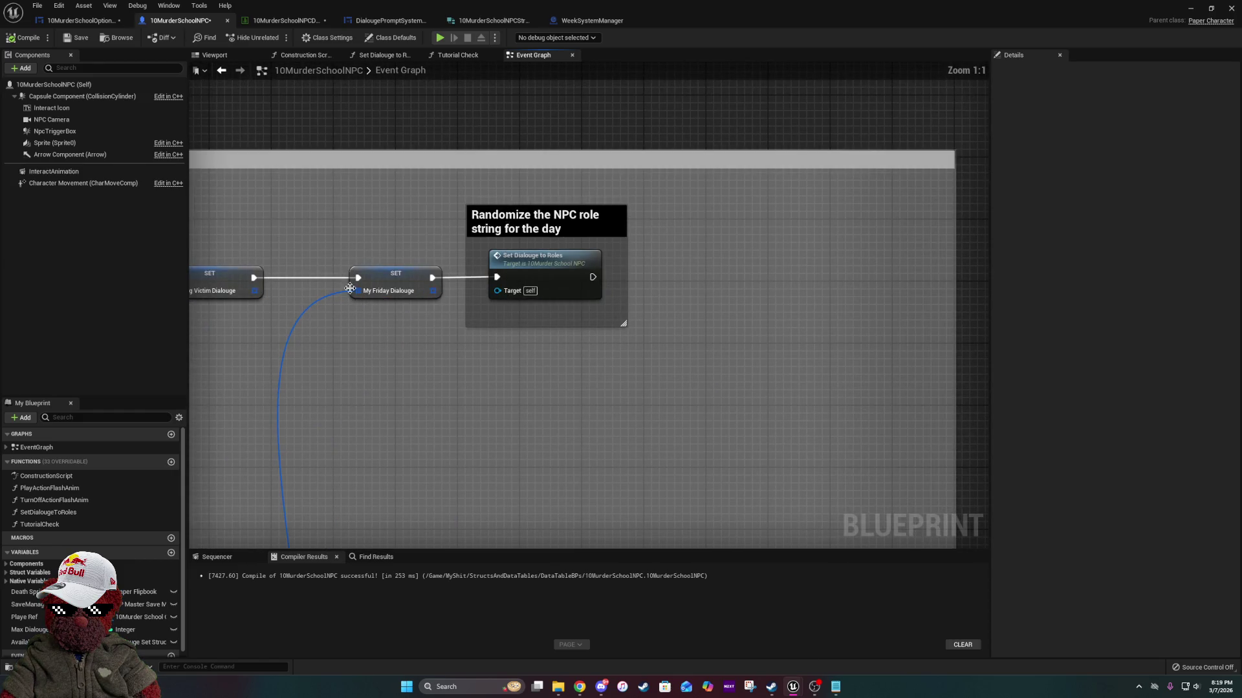
click(171, 462)
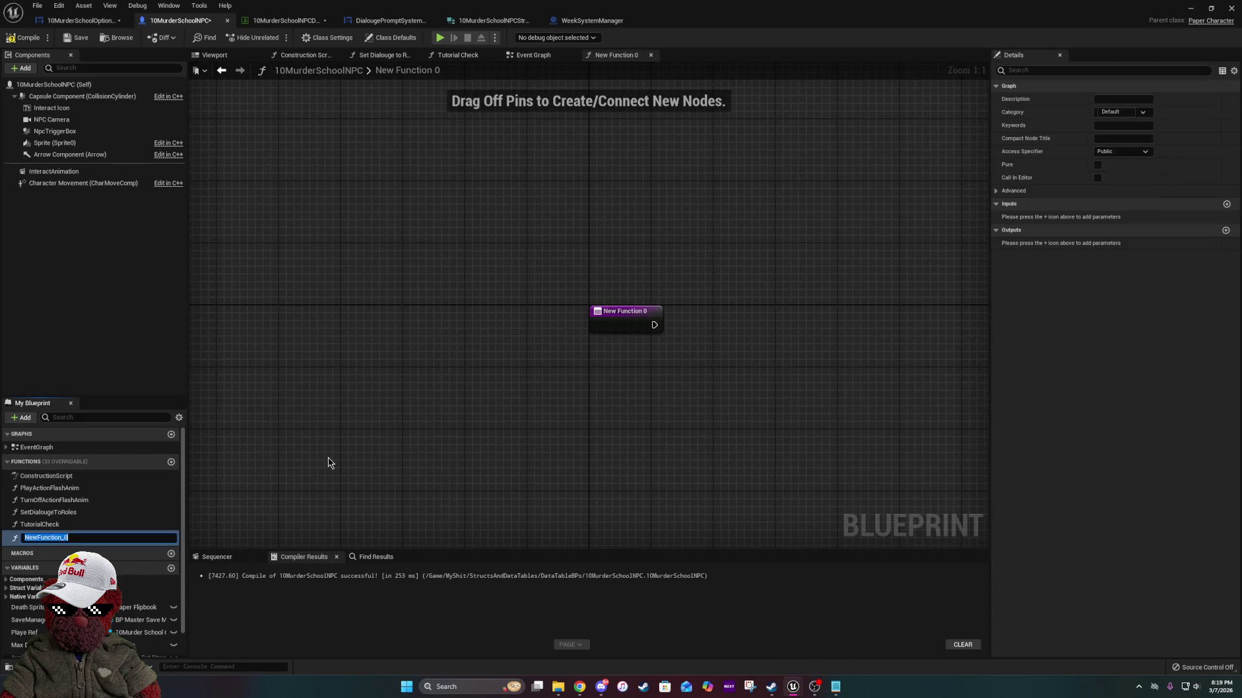
Name the new function ChooseHowAreYouDialouge and compile the blueprint.
text(C)
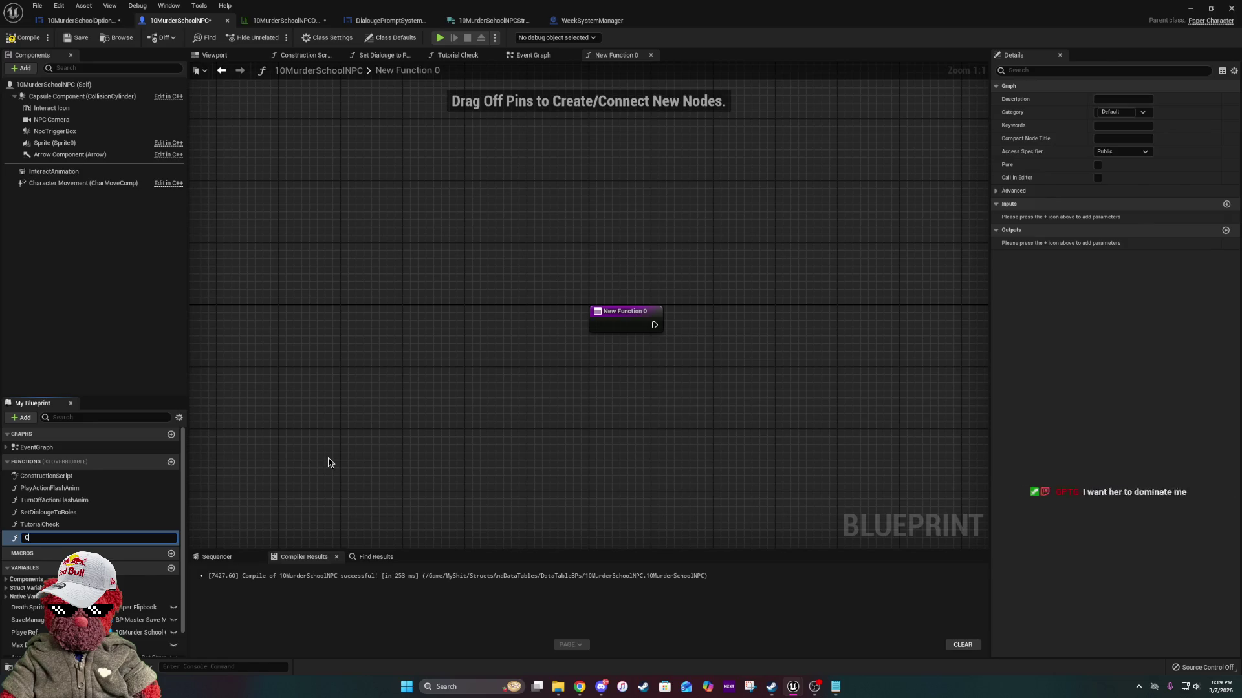
text(hoe)
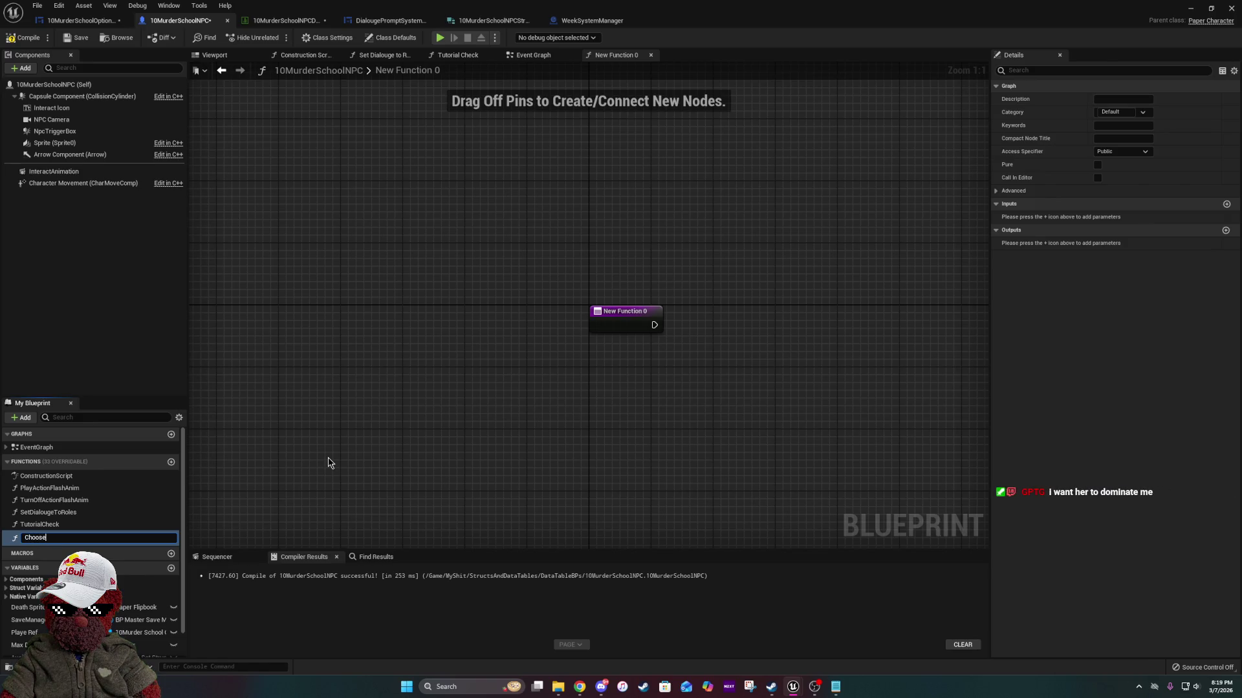
text(HowAreYouDialo)
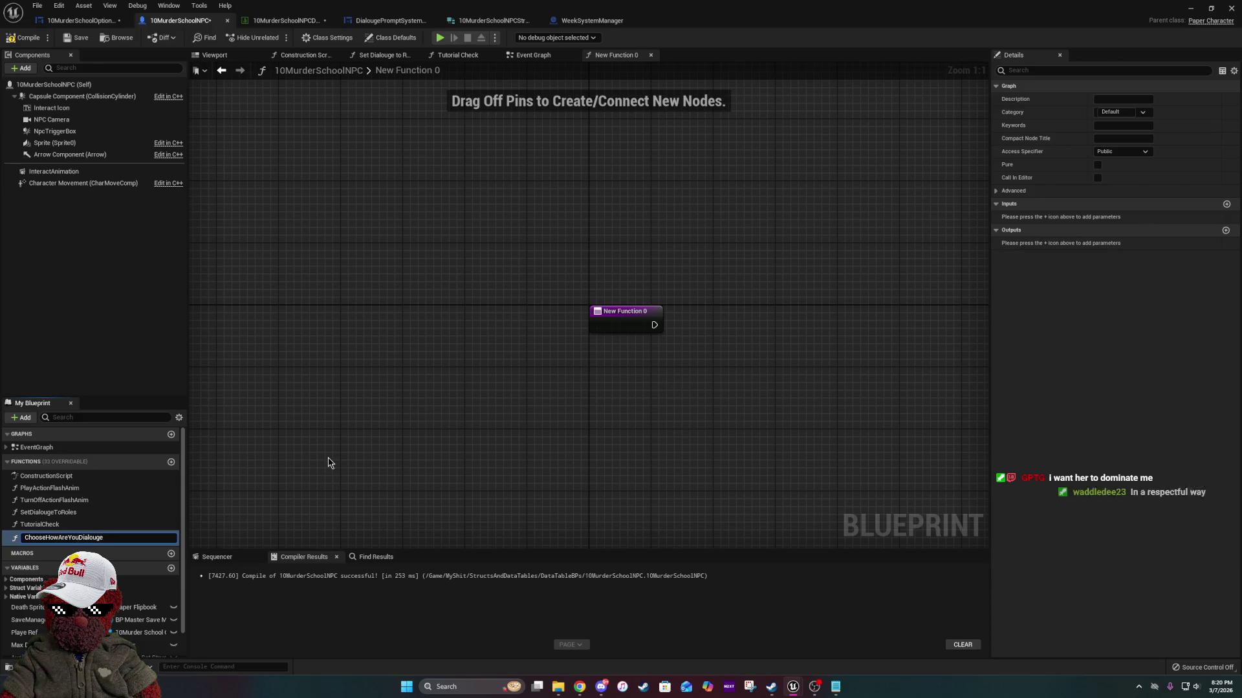
text(uge)
key(Return)
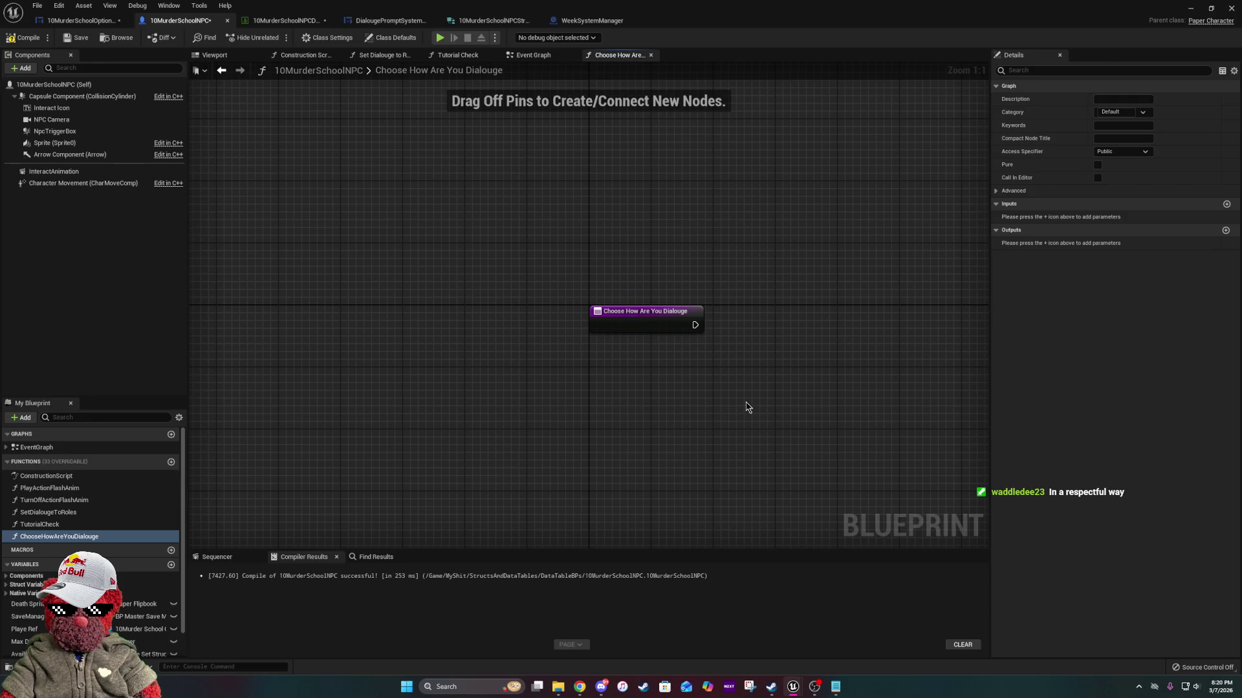
mouse_move(747, 406)
mouse_down()
mouse_move(540, 439)
mouse_move(503, 331)
mouse_up()
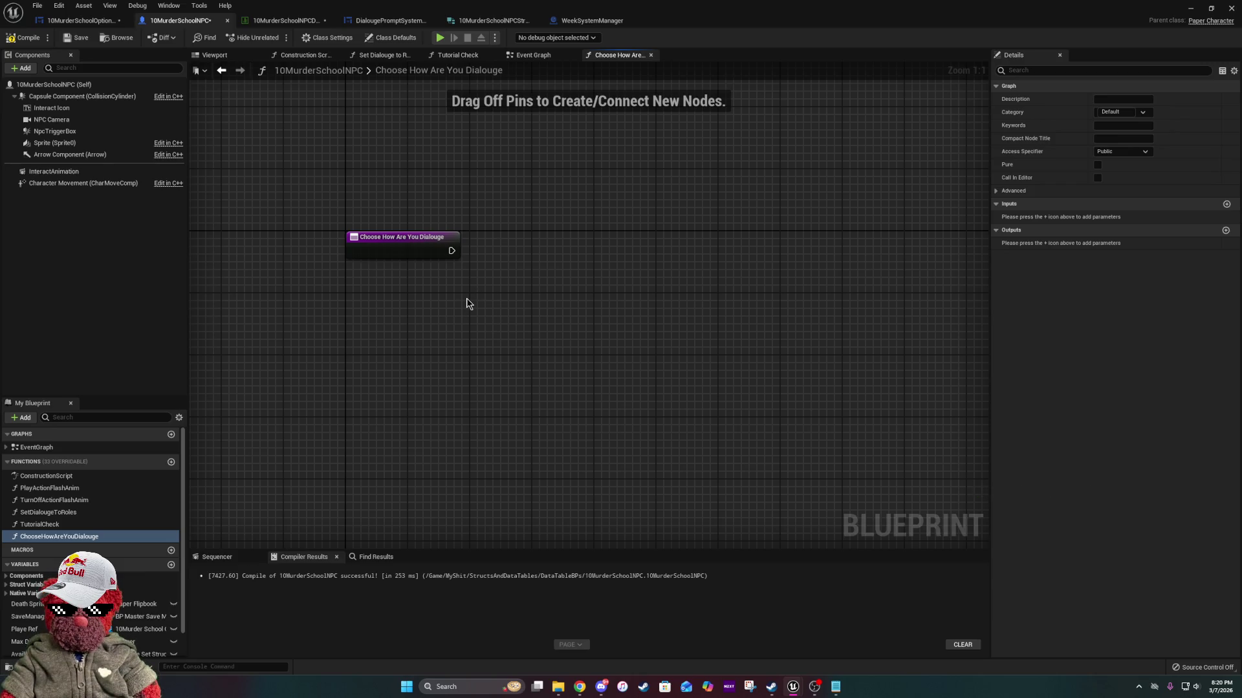
drag(621, 235, 635, 235)
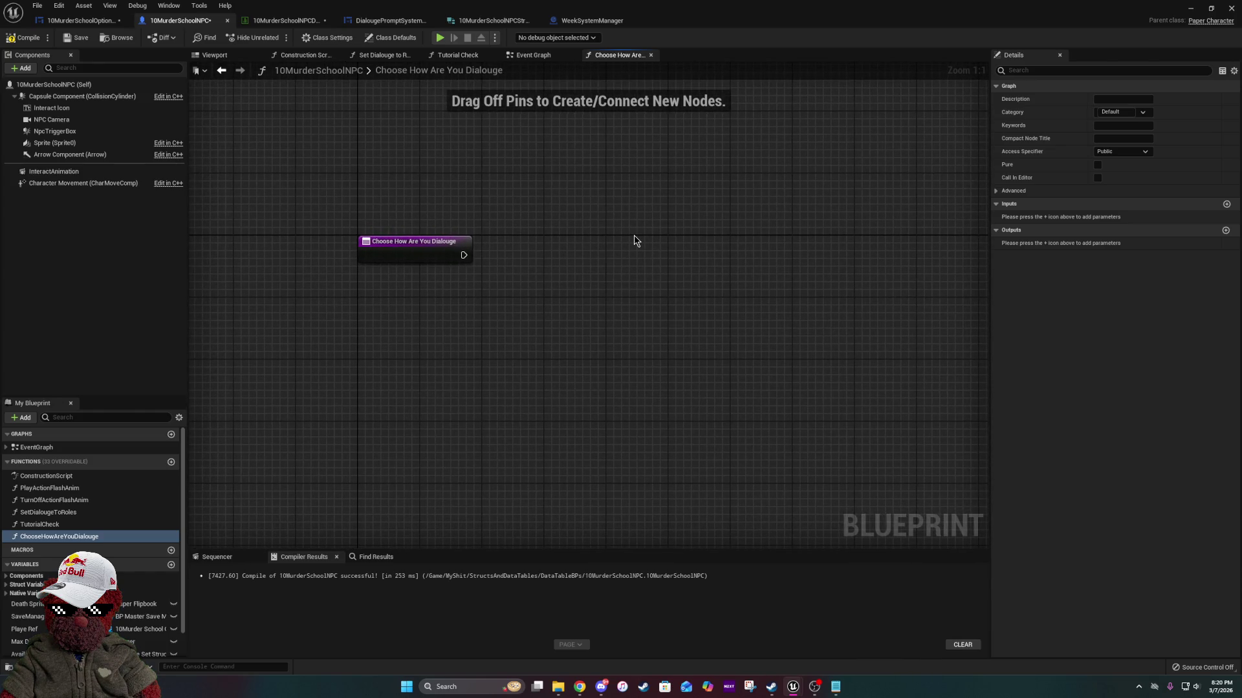
click(49, 40)
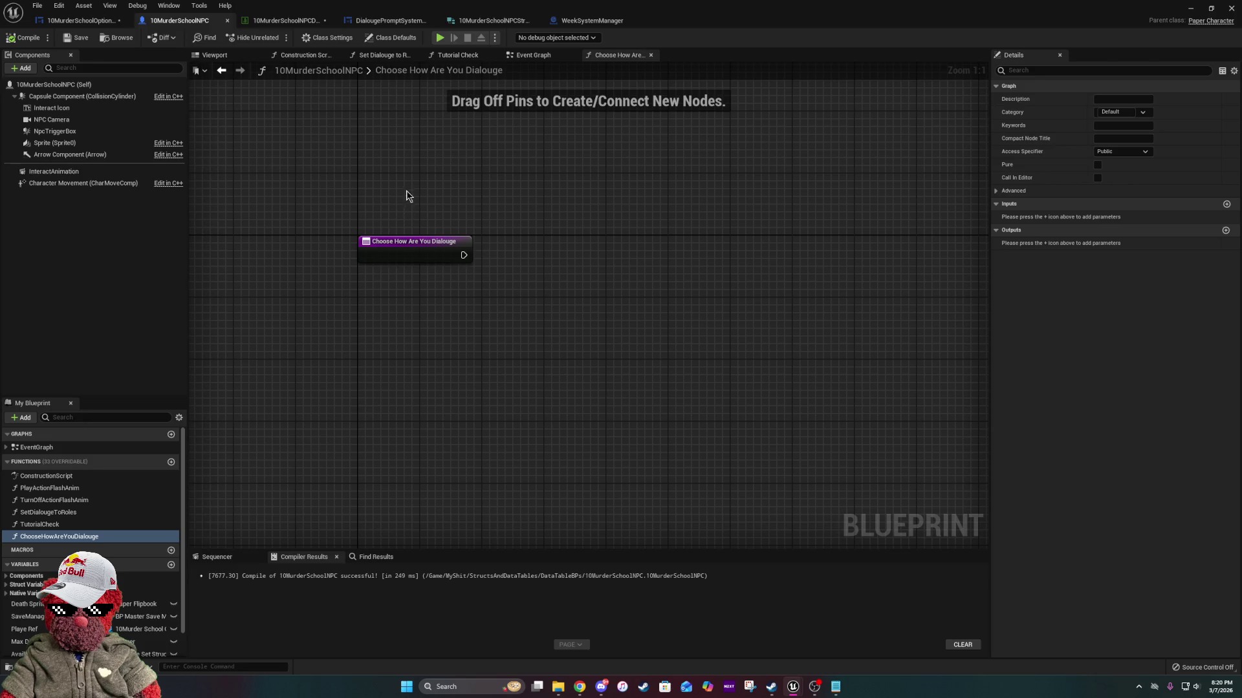
Move ChooseHowAreYouDialouge above TutorialCheck in the Functions list.
mouse_move(415, 186)
mouse_down()
mouse_move(394, 202)
mouse_move(412, 195)
mouse_up()
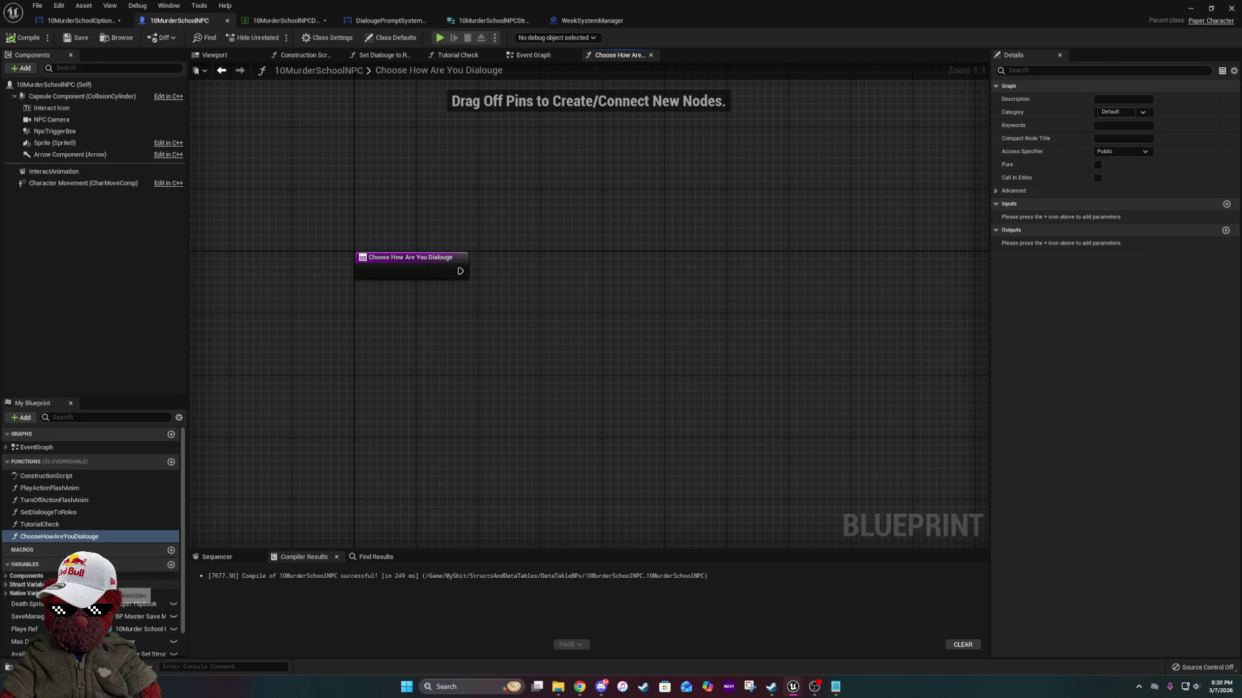
scroll(139, 585, down, 2)
drag(58, 505, 78, 493)
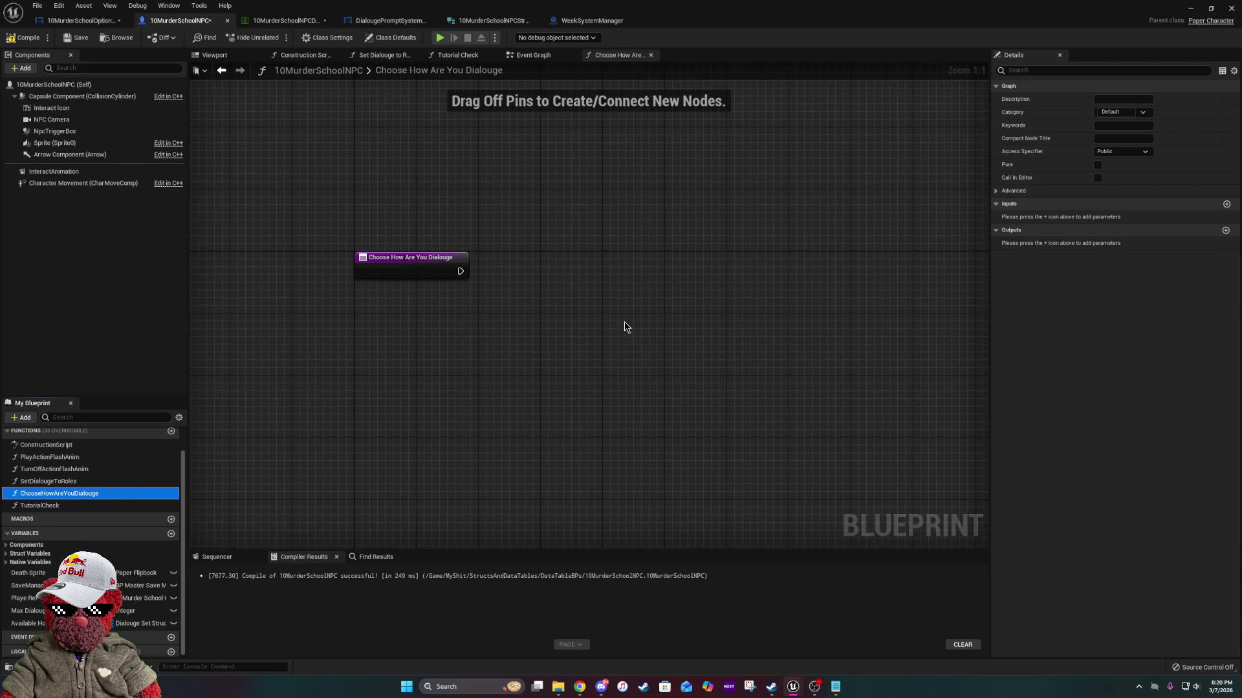
drag(623, 320, 547, 429)
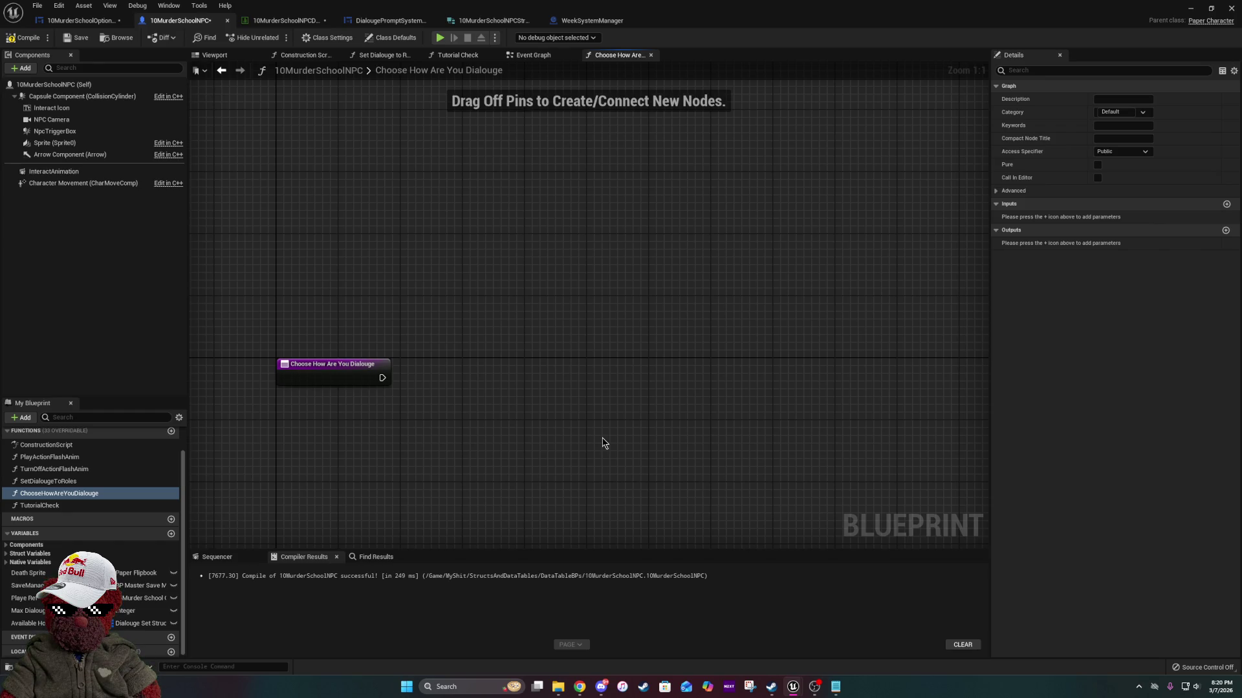
click(534, 55)
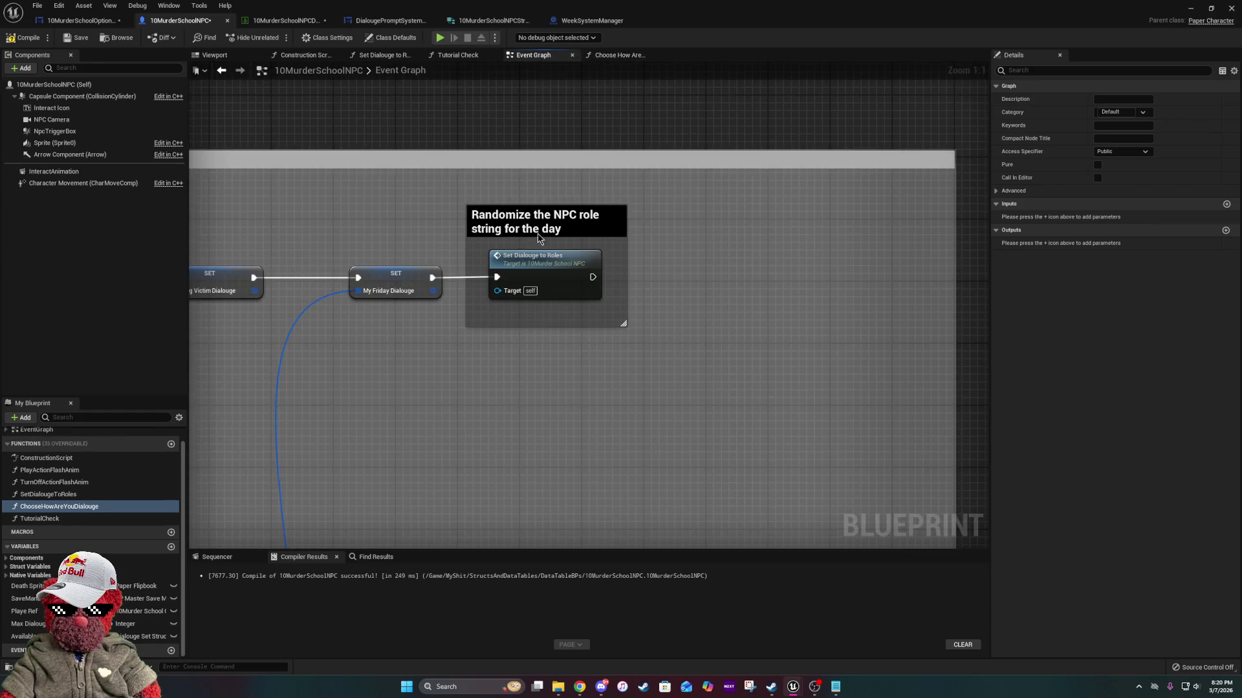
Look over the Cast To BP_MasterSaveManager nodes and SET row, then reopen ChooseHowAreYouDialouge.
scroll(545, 349, down, 4)
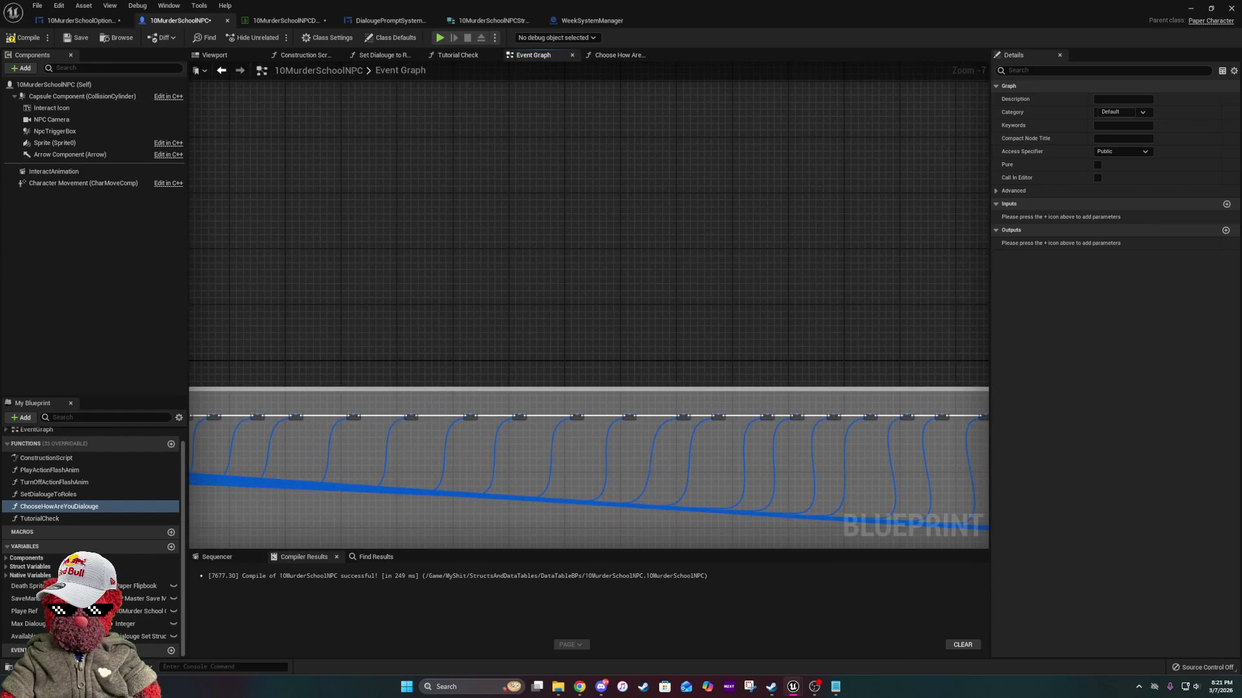
scroll(708, 368, up, 5)
scroll(517, 297, up, 3)
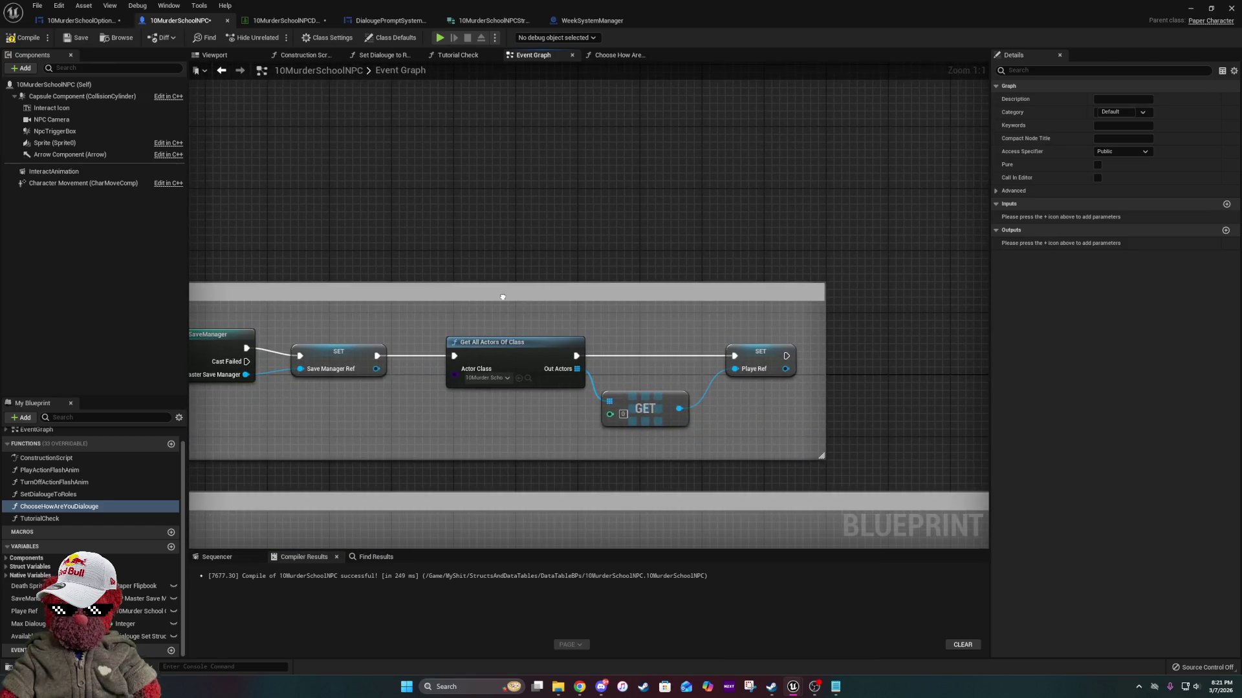
drag(503, 297, 967, 294)
scroll(968, 294, down, 2)
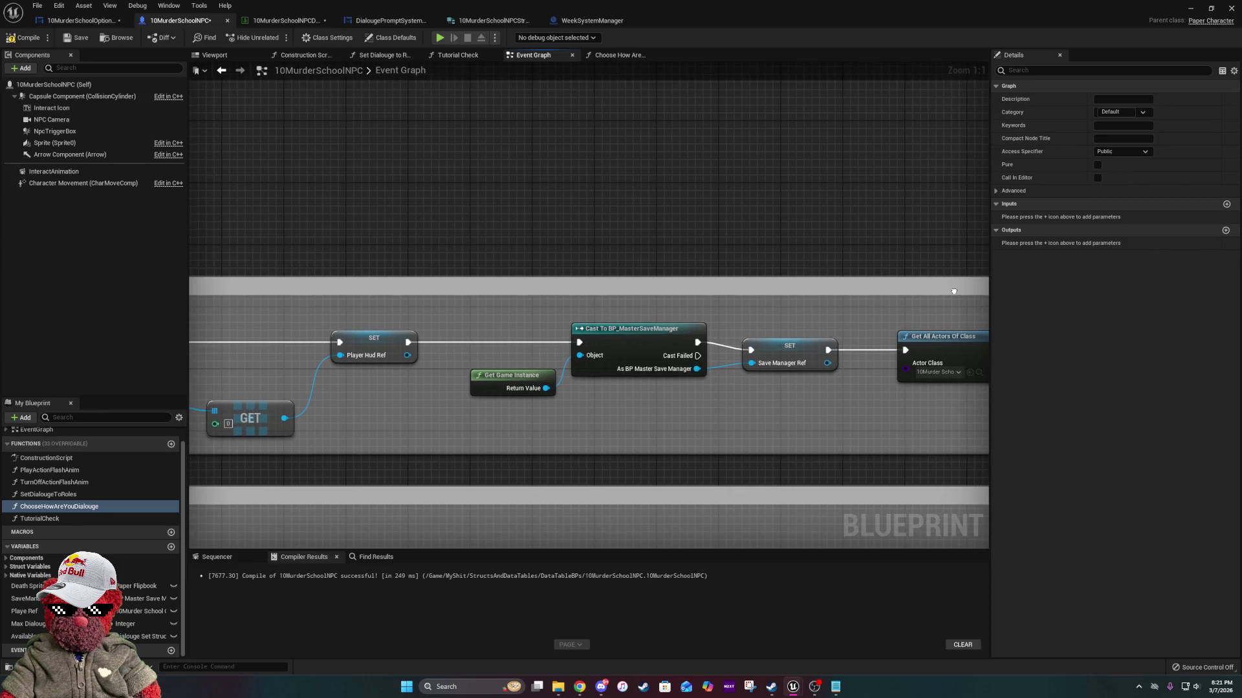
scroll(931, 283, down, 1)
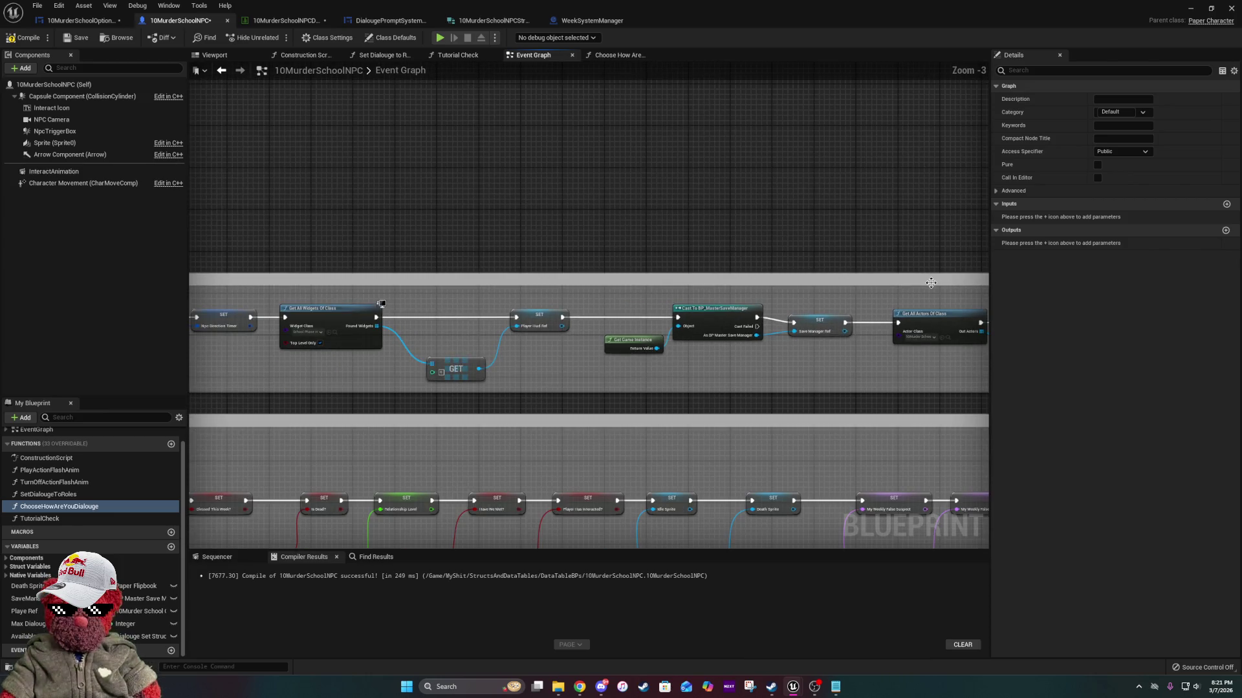
drag(931, 283, 855, 315)
scroll(855, 315, down, 3)
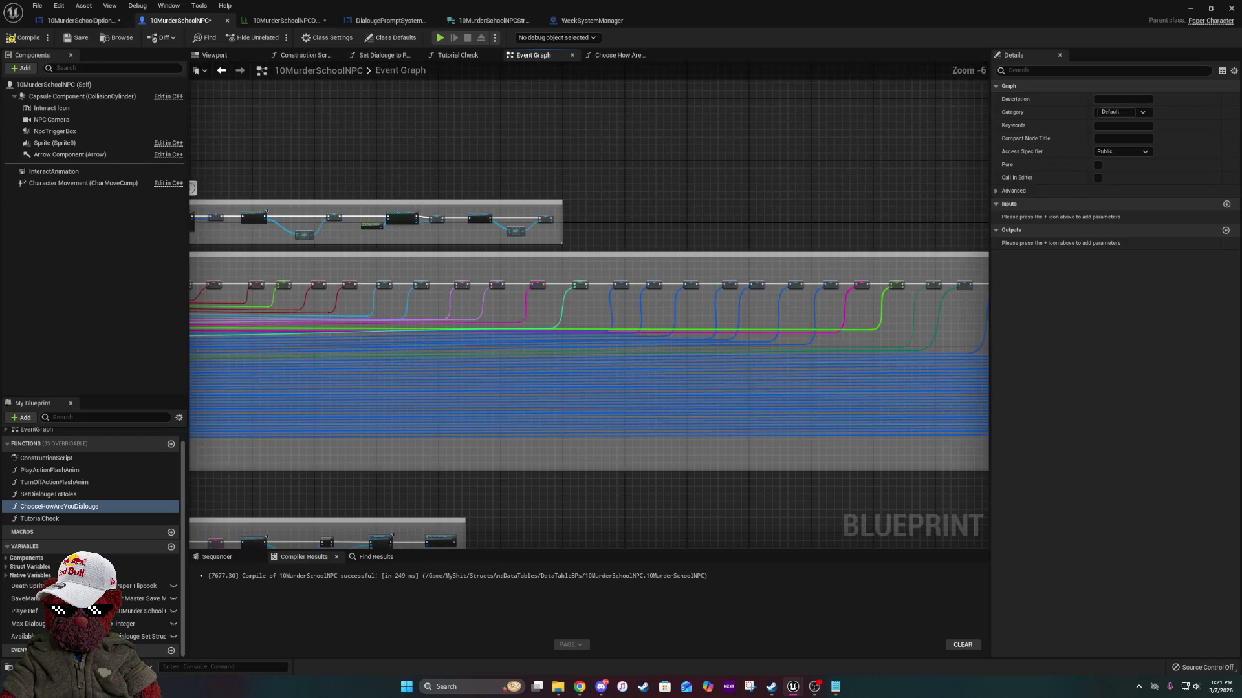
drag(866, 288, 408, 292)
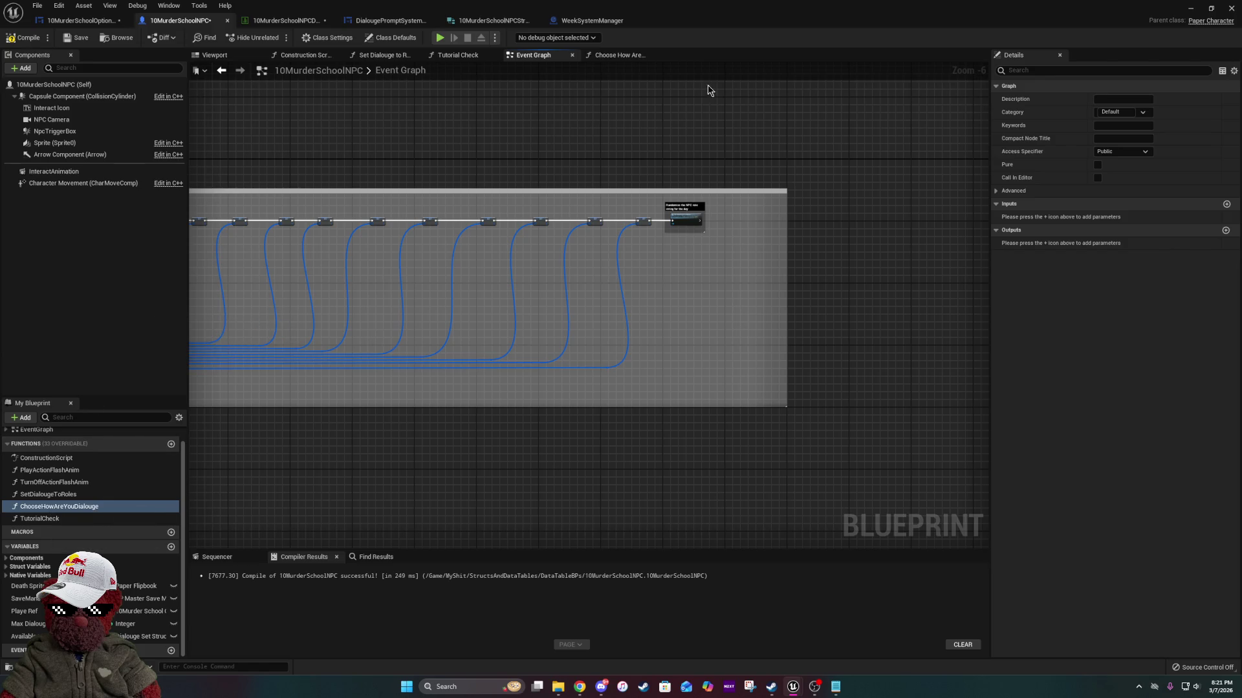
click(617, 56)
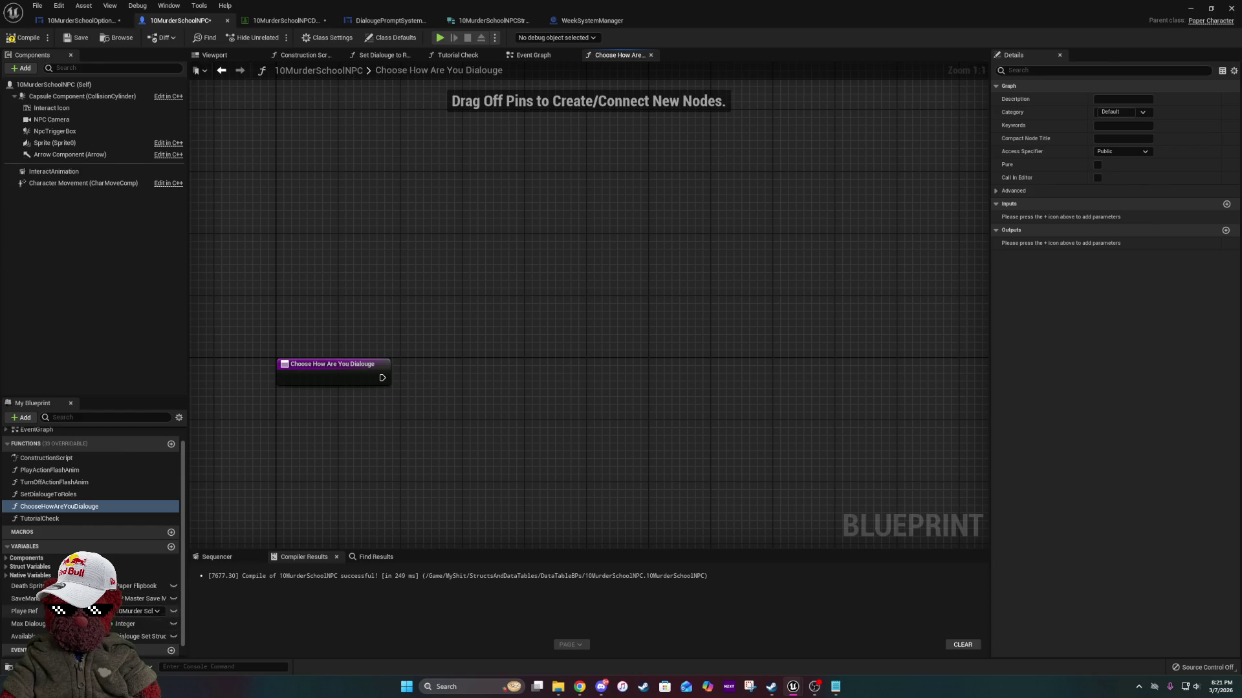
mouse_move(26, 624)
mouse_down()
mouse_move(513, 363)
mouse_move(454, 356)
mouse_up()
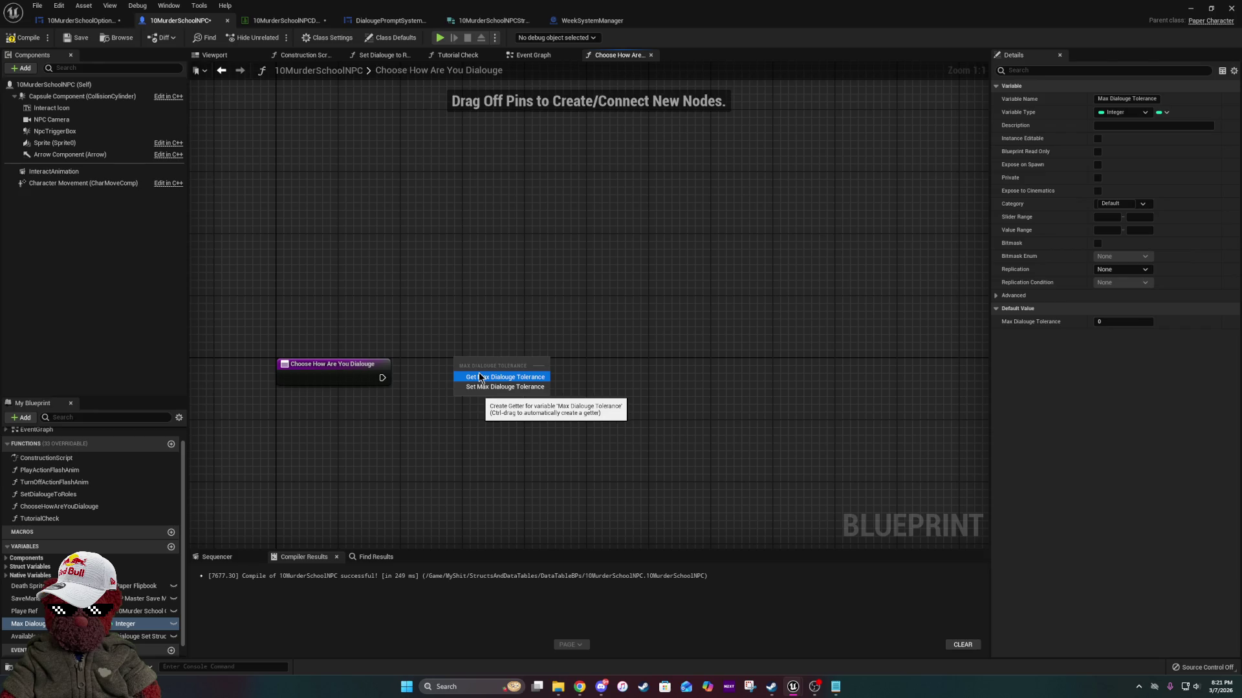
click(475, 336)
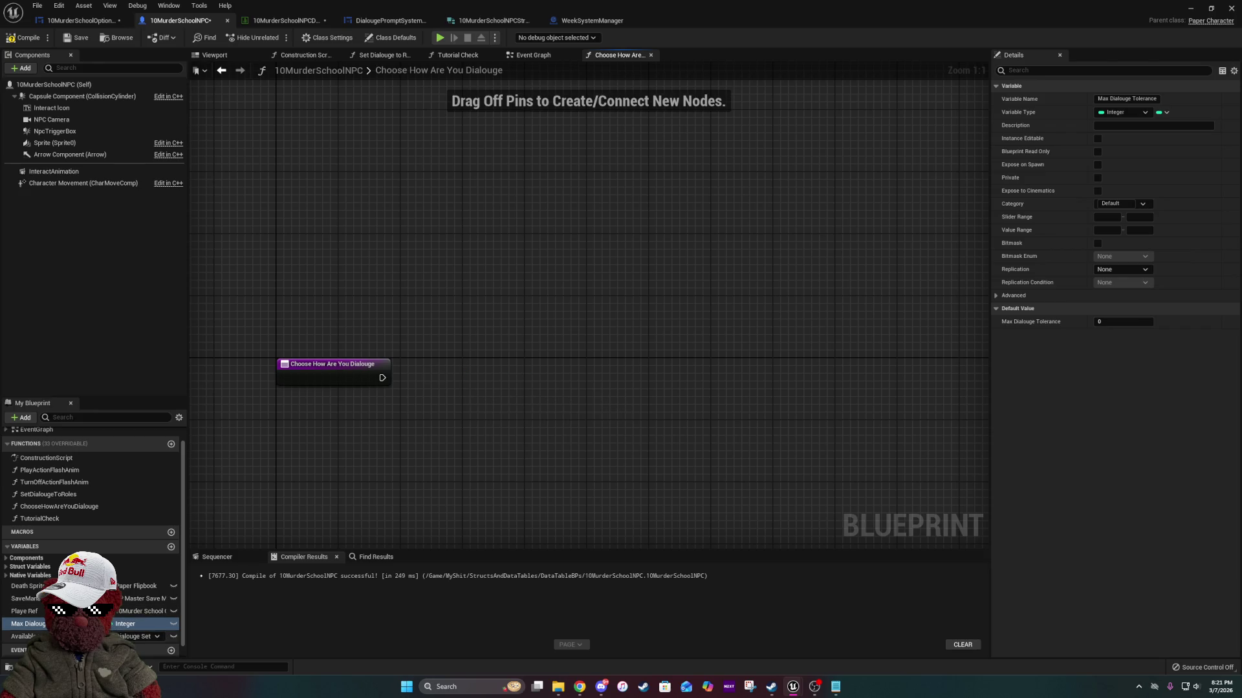
drag(23, 636, 42, 567)
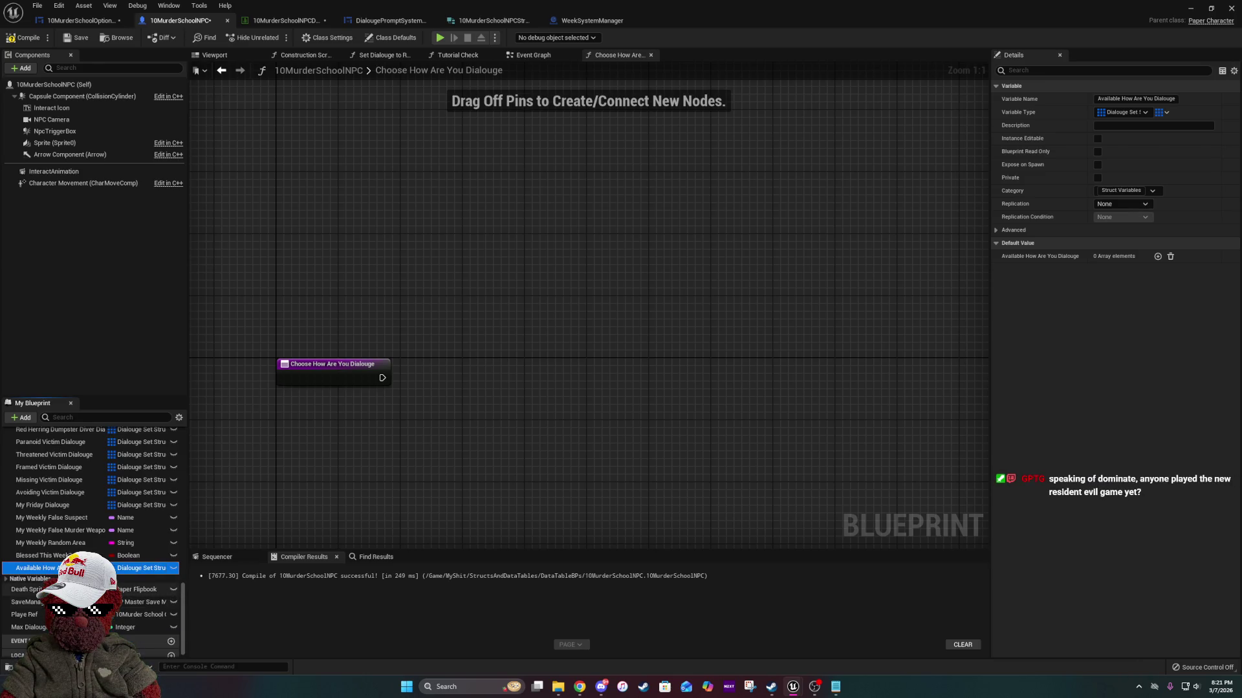
click(26, 628)
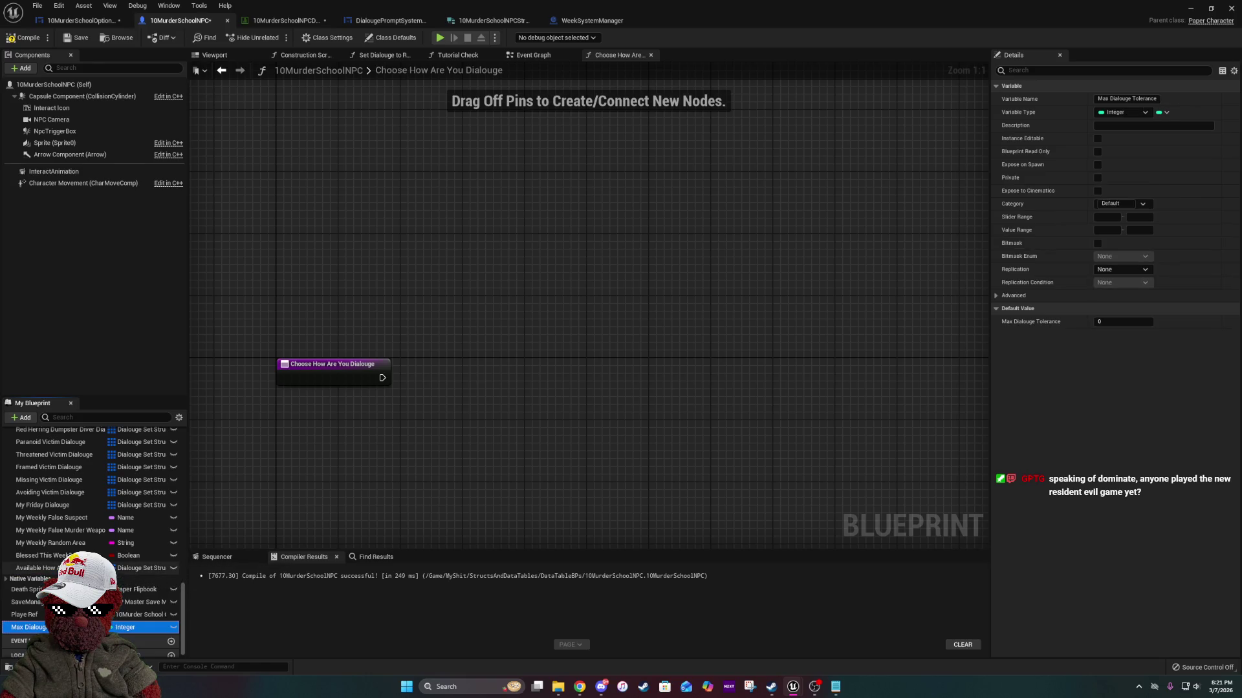
mouse_move(103, 628)
mouse_down()
mouse_move(108, 506)
mouse_move(50, 488)
mouse_up()
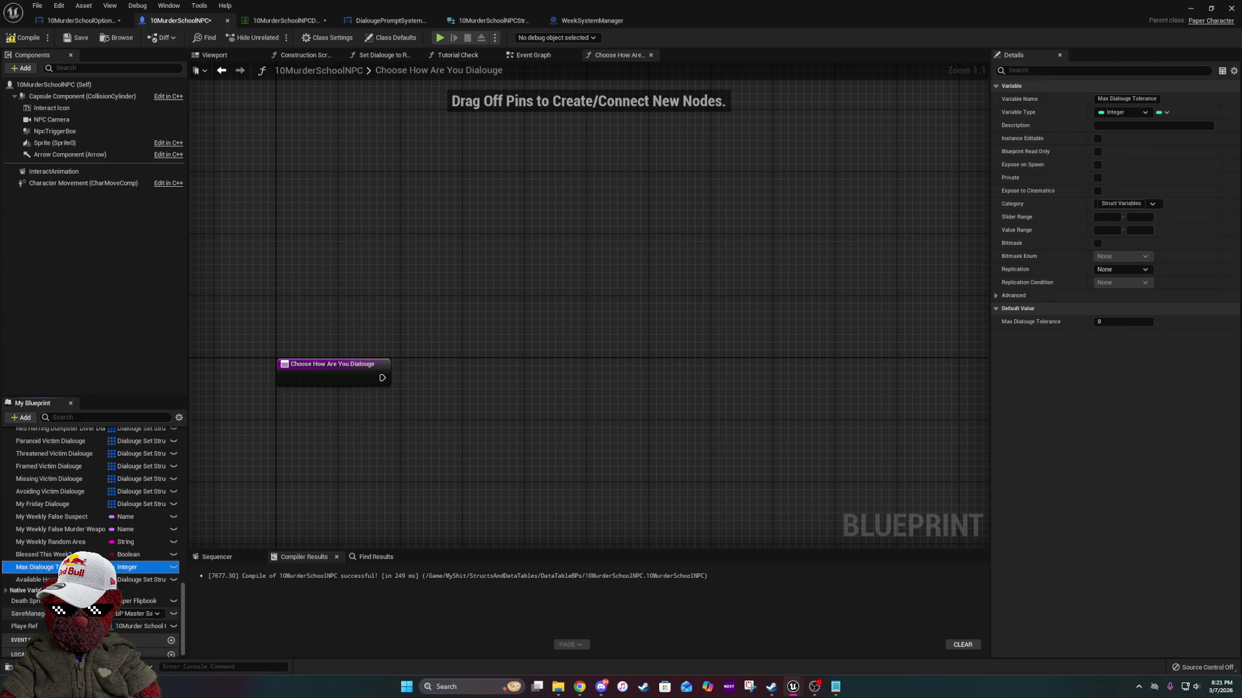
scroll(91, 537, up, 10)
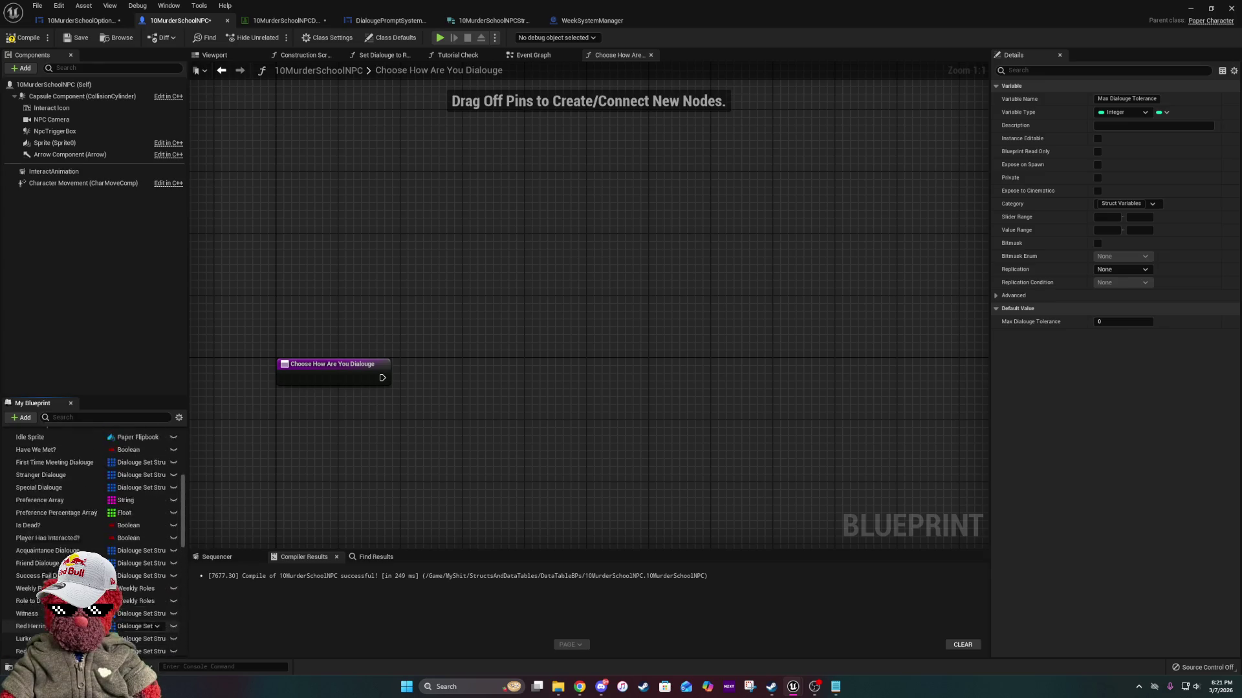
scroll(64, 505, up, 1)
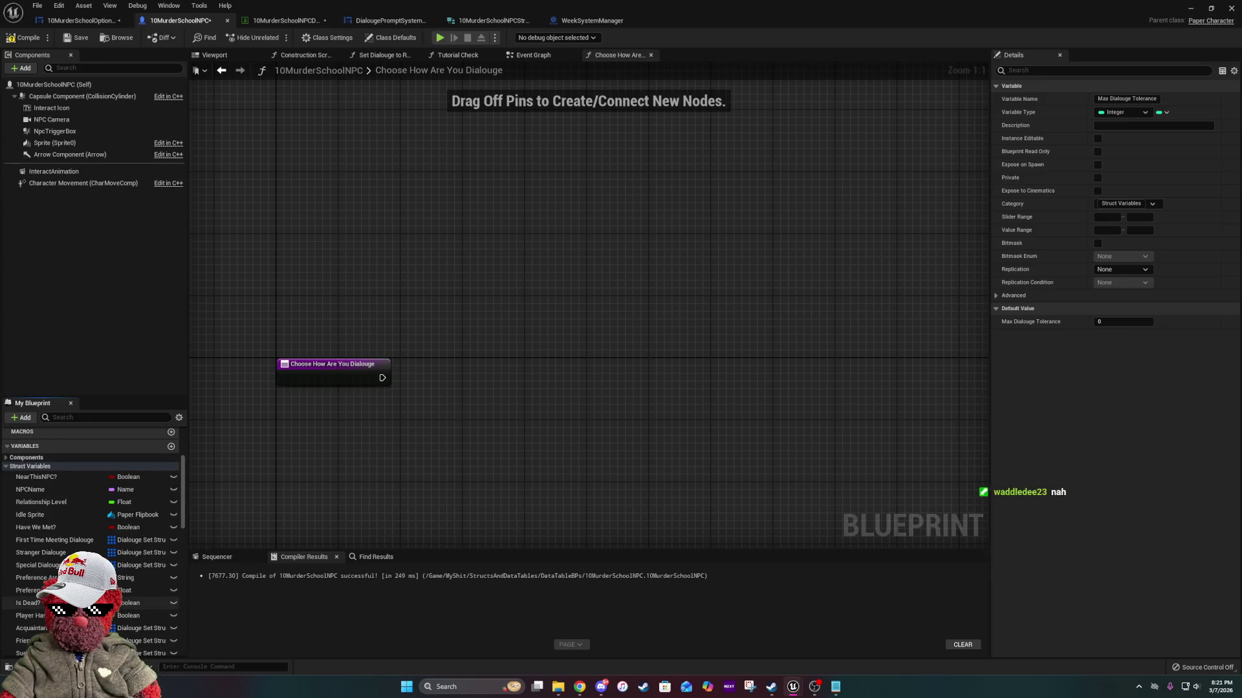
click(6, 467)
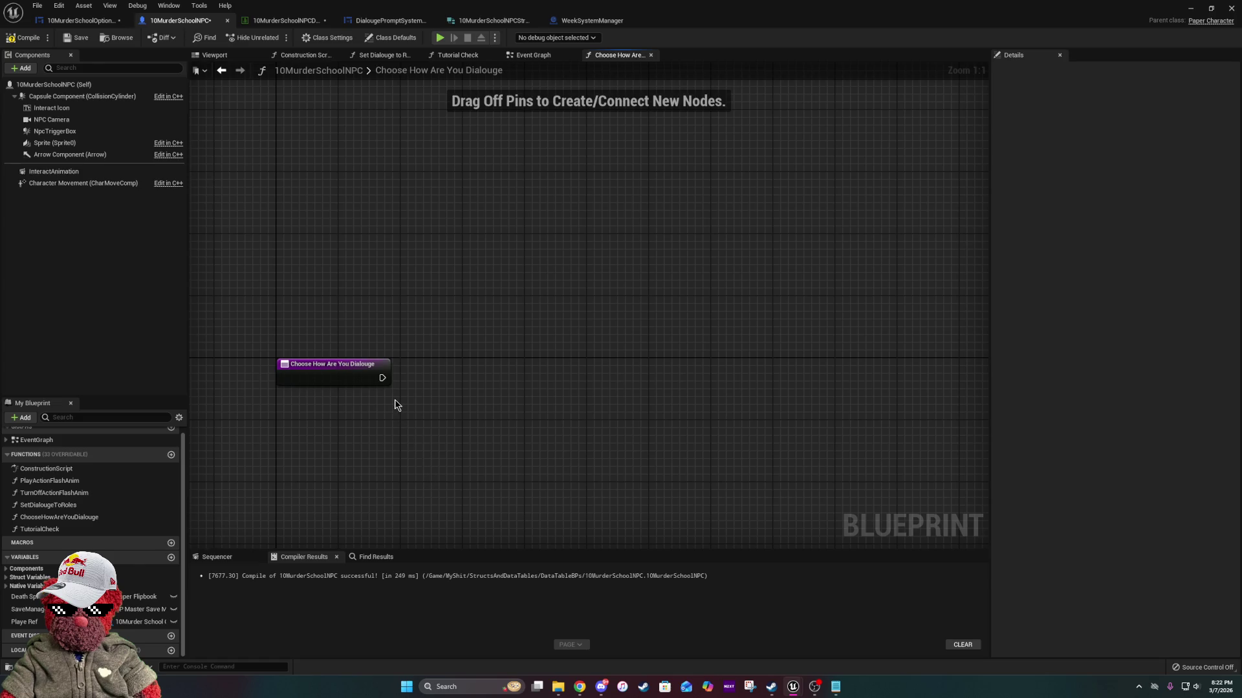
mouse_move(412, 485)
mouse_down()
mouse_move(496, 340)
mouse_move(397, 324)
mouse_move(438, 313)
mouse_move(438, 329)
mouse_up()
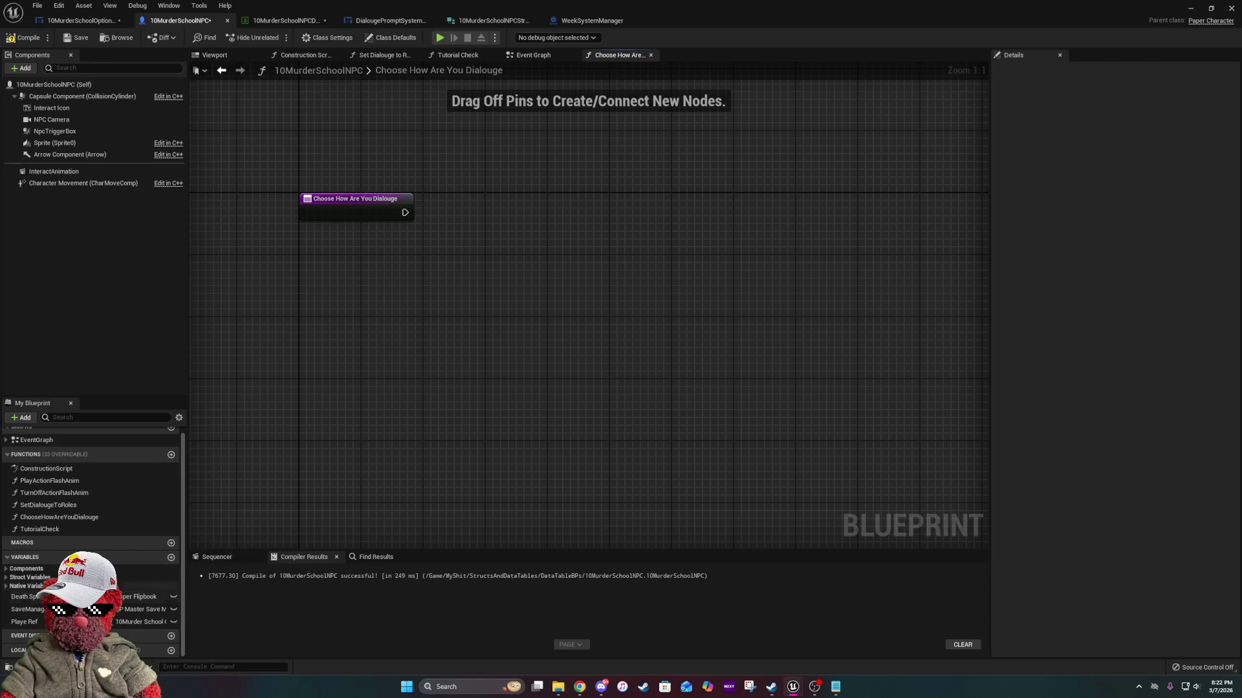
click(6, 578)
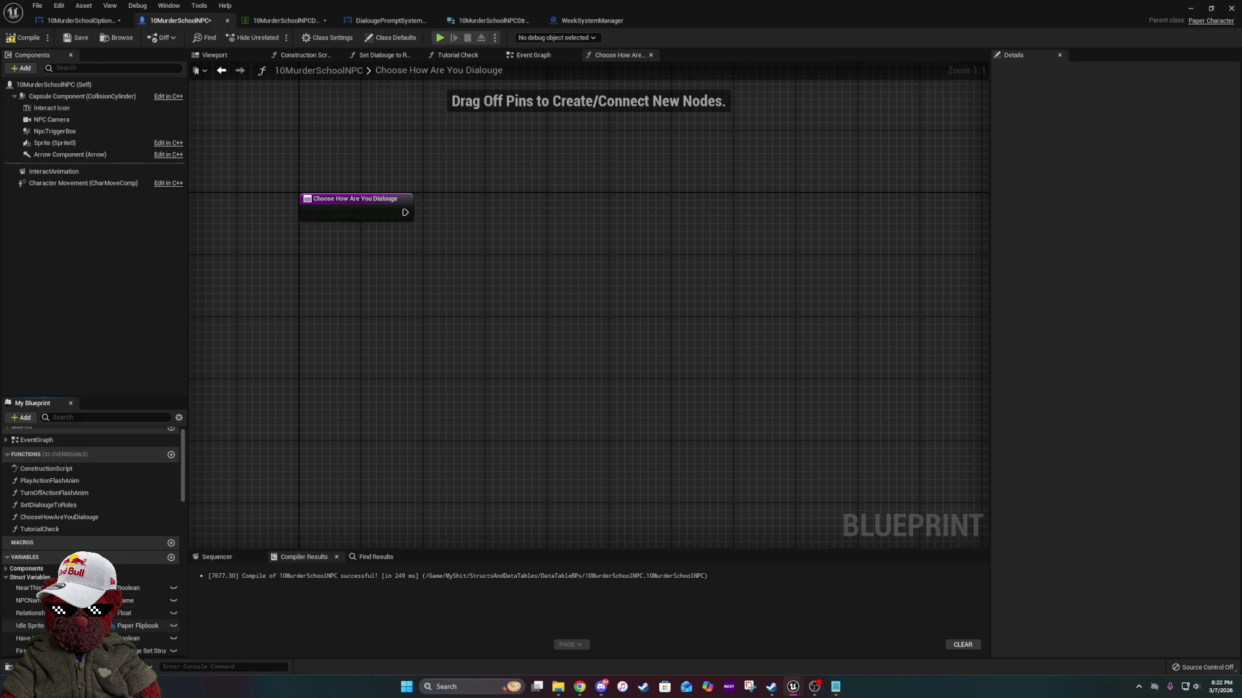
click(6, 578)
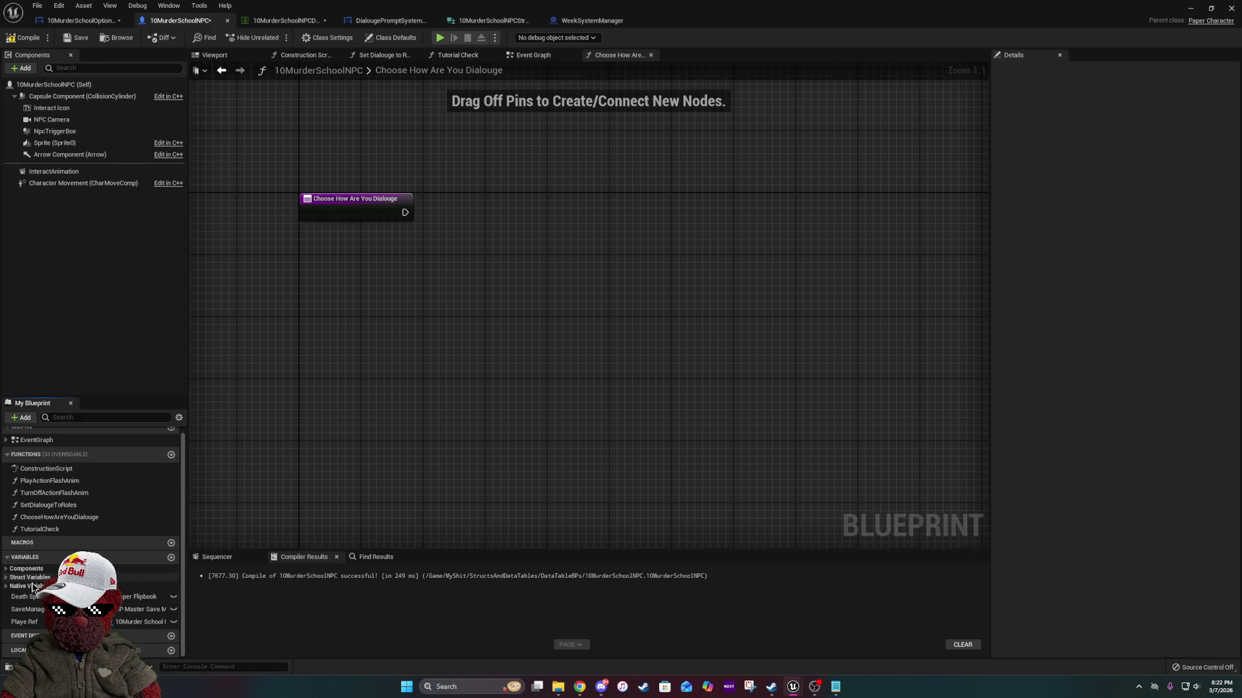
Add a Save Manager Ref getter and pull a Get Master Save Data node from it.
drag(26, 609, 453, 498)
drag(516, 437, 480, 246)
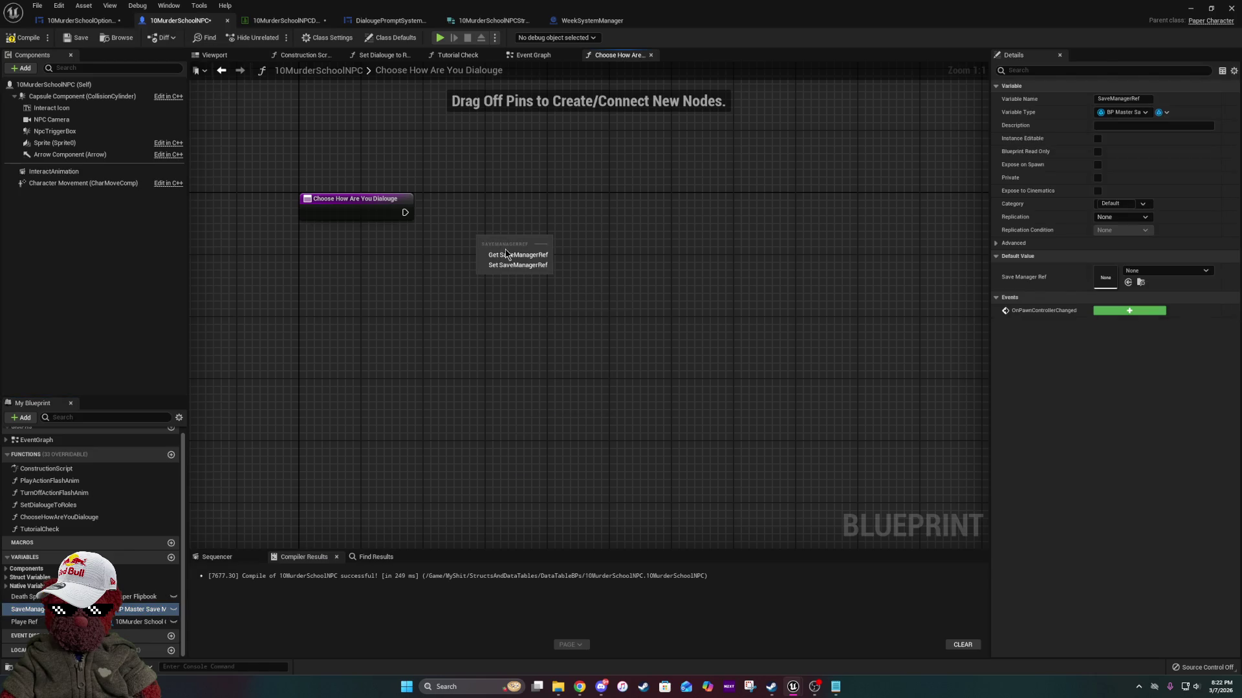
click(511, 250)
mouse_move(396, 328)
mouse_down()
mouse_move(479, 362)
mouse_move(414, 349)
mouse_up()
text(sa)
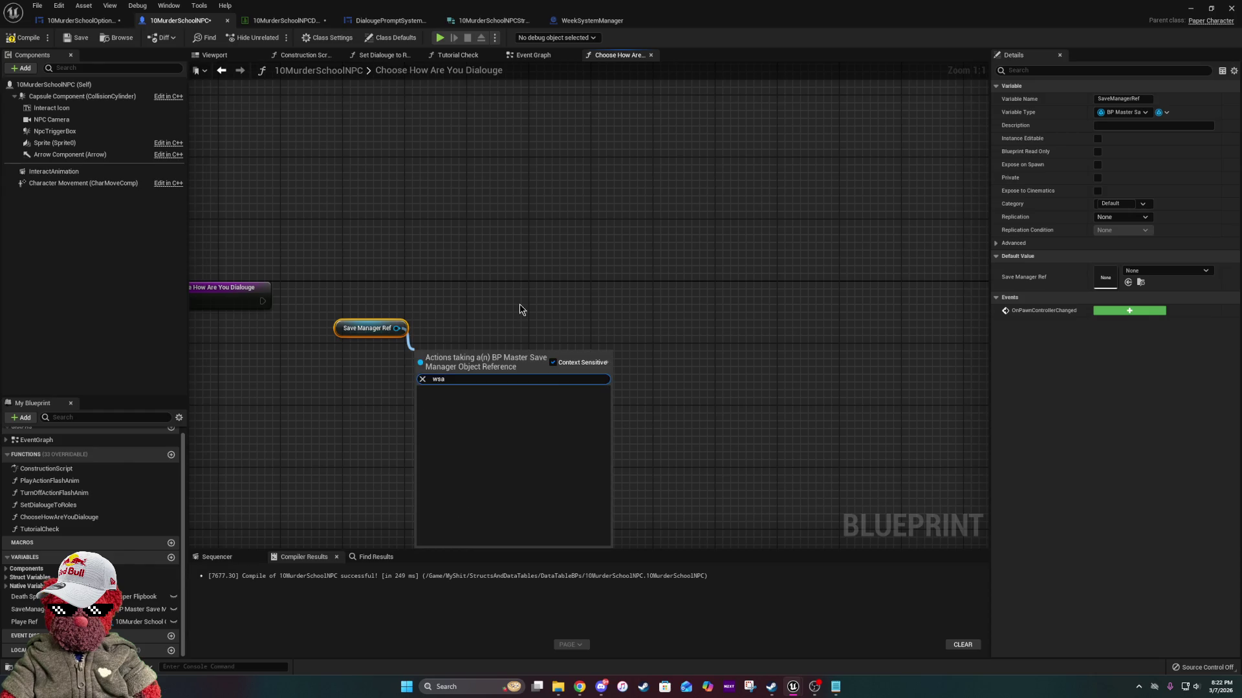
text(ve)
key(Escape)
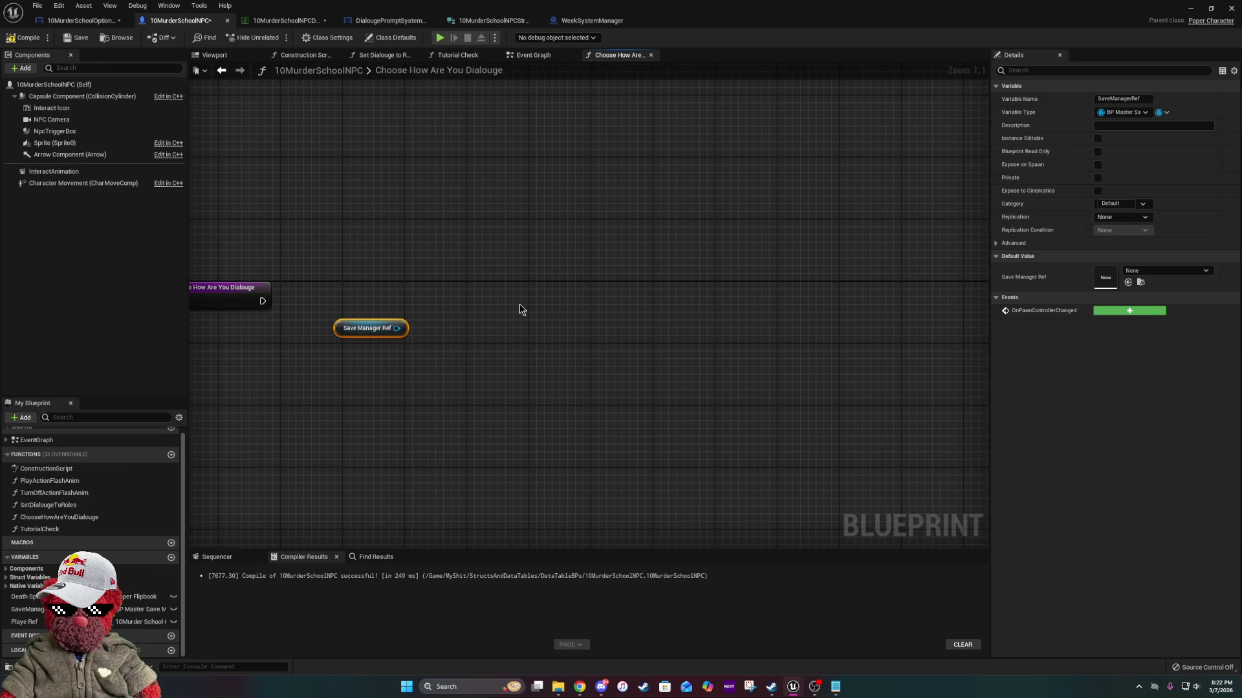
drag(398, 328, 430, 347)
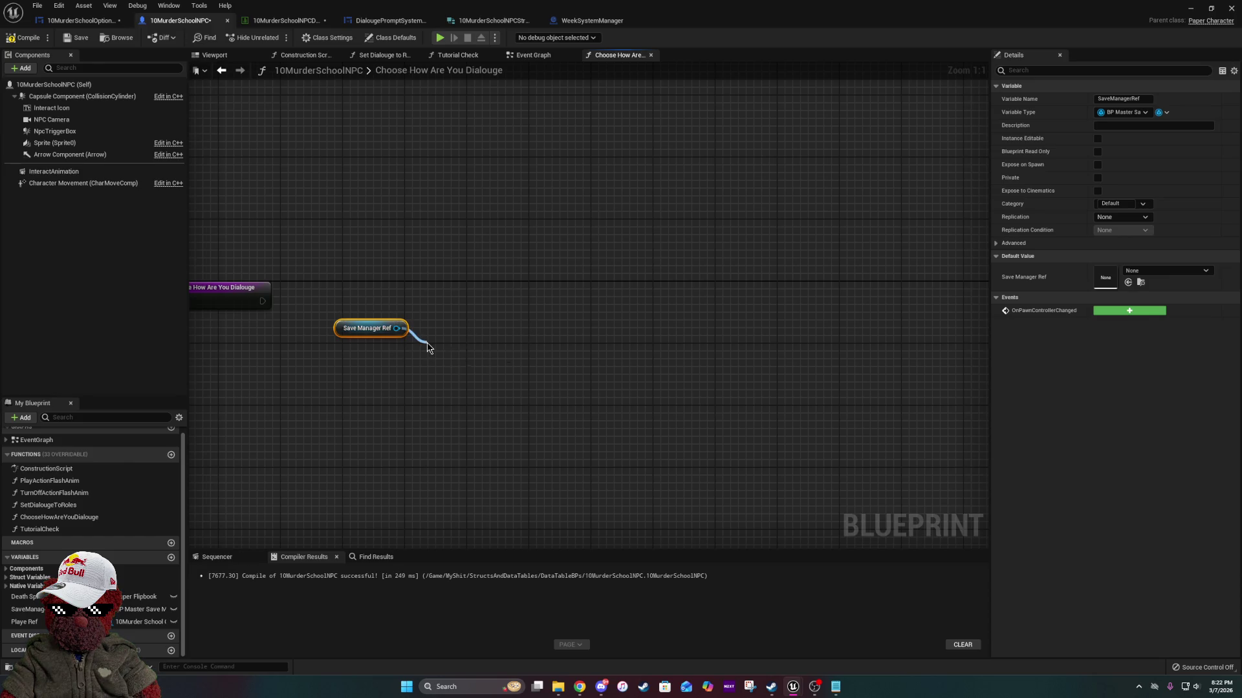
text(save)
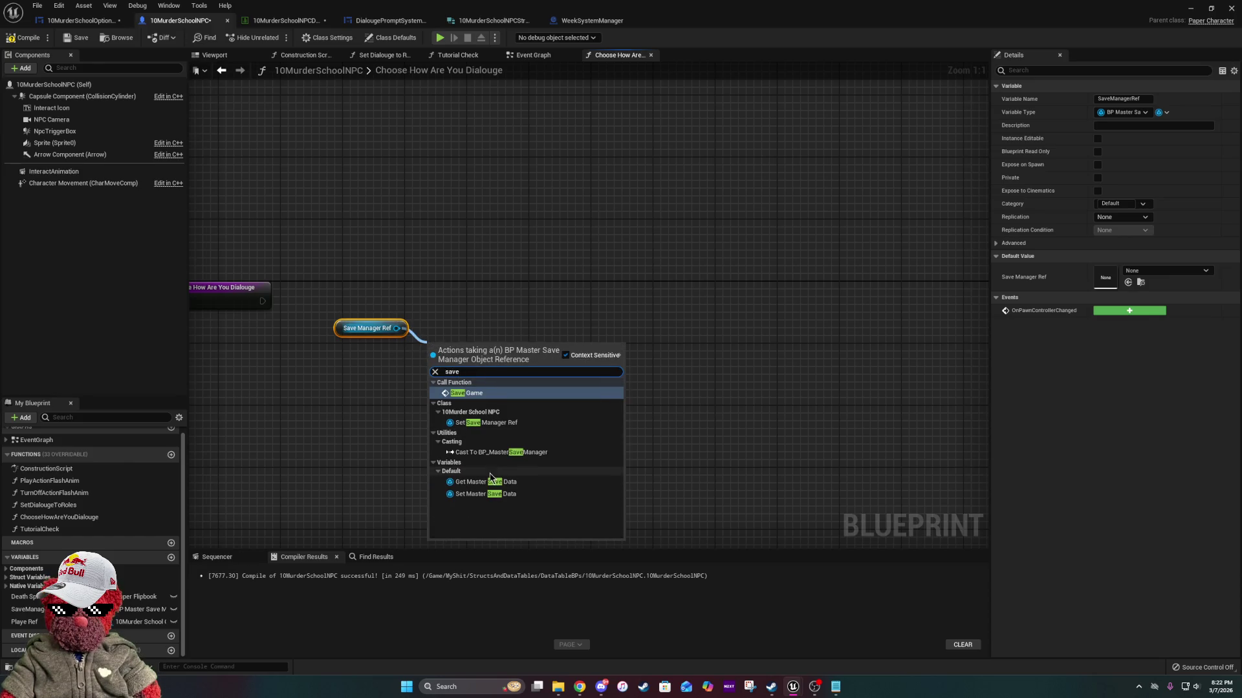
click(487, 483)
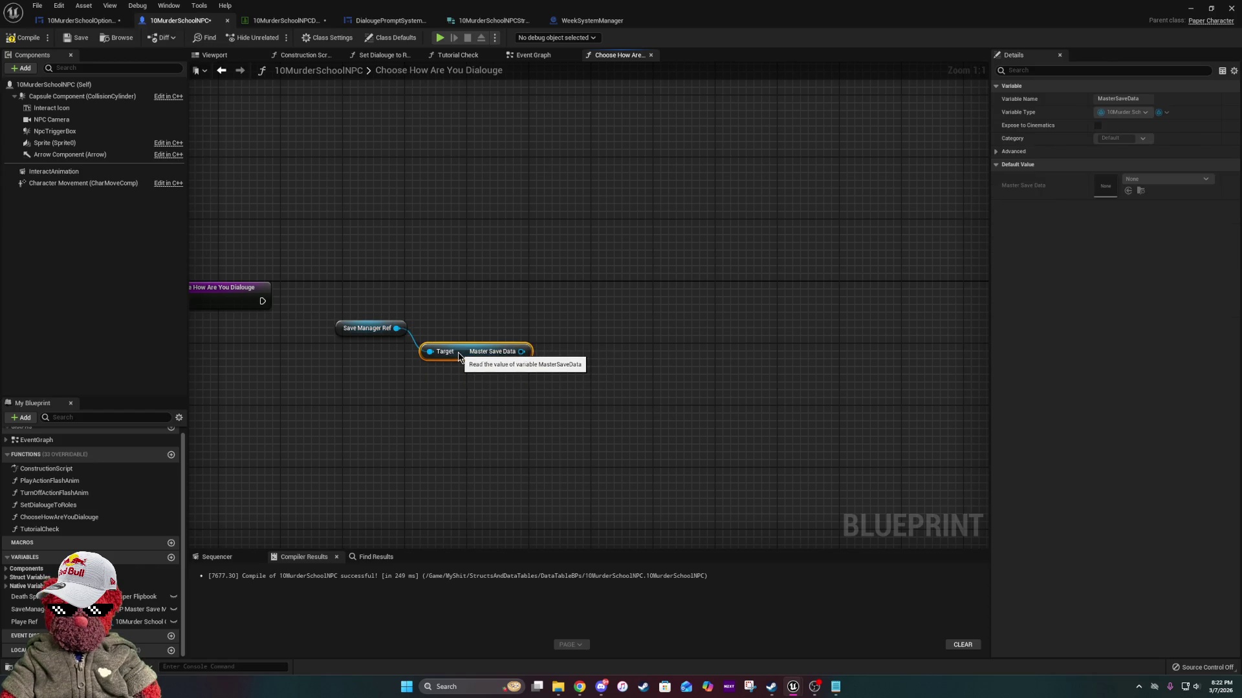
drag(455, 351, 458, 358)
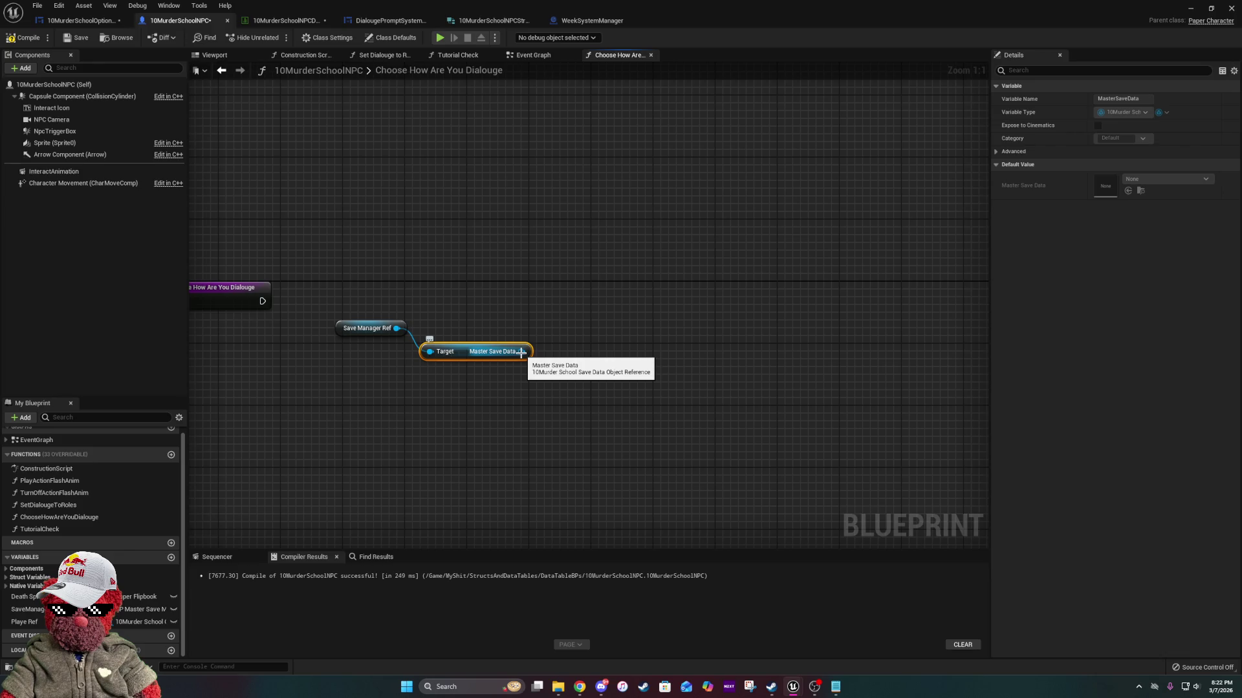
Add a Get Week Count Save Data node off Master Save Data.
mouse_move(521, 353)
mouse_down()
mouse_move(547, 364)
mouse_move(572, 434)
mouse_move(552, 372)
mouse_up()
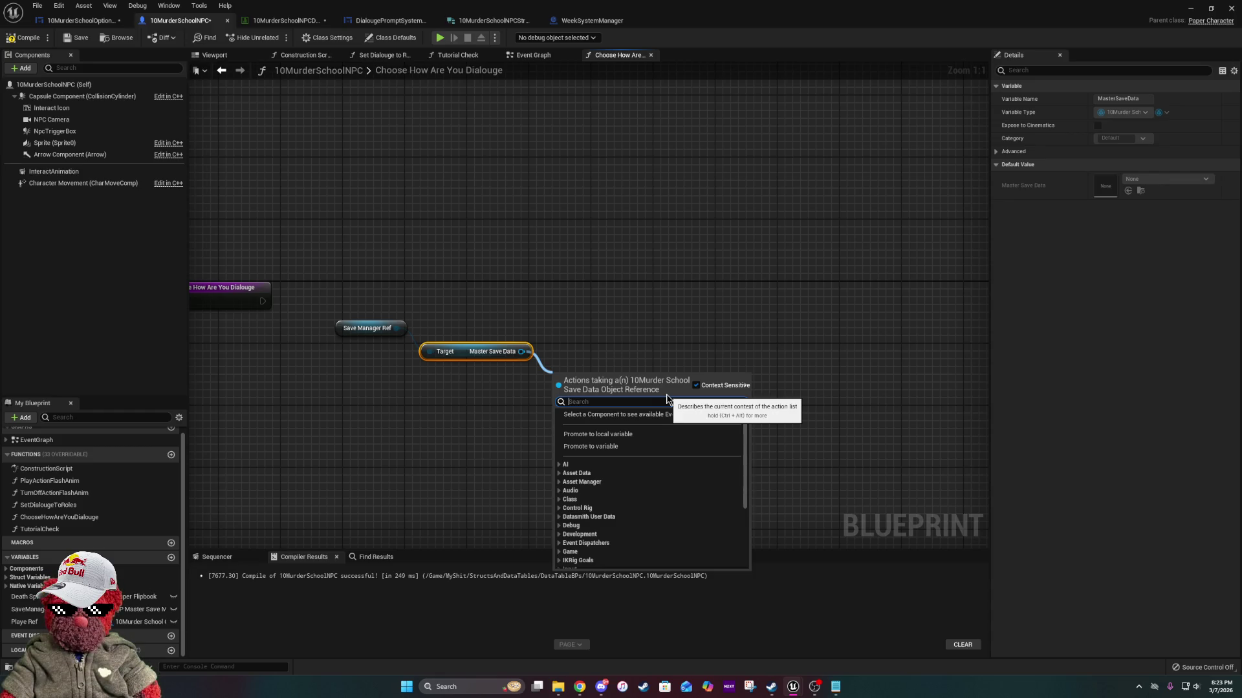
text(day)
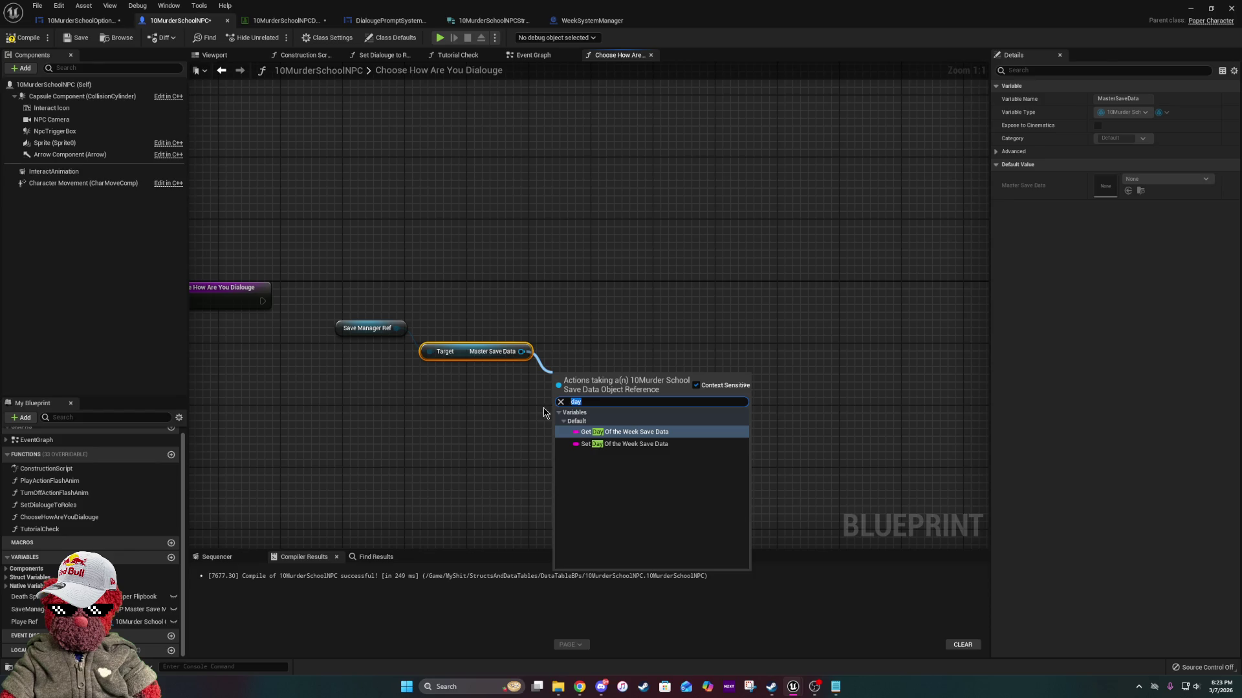
text(count)
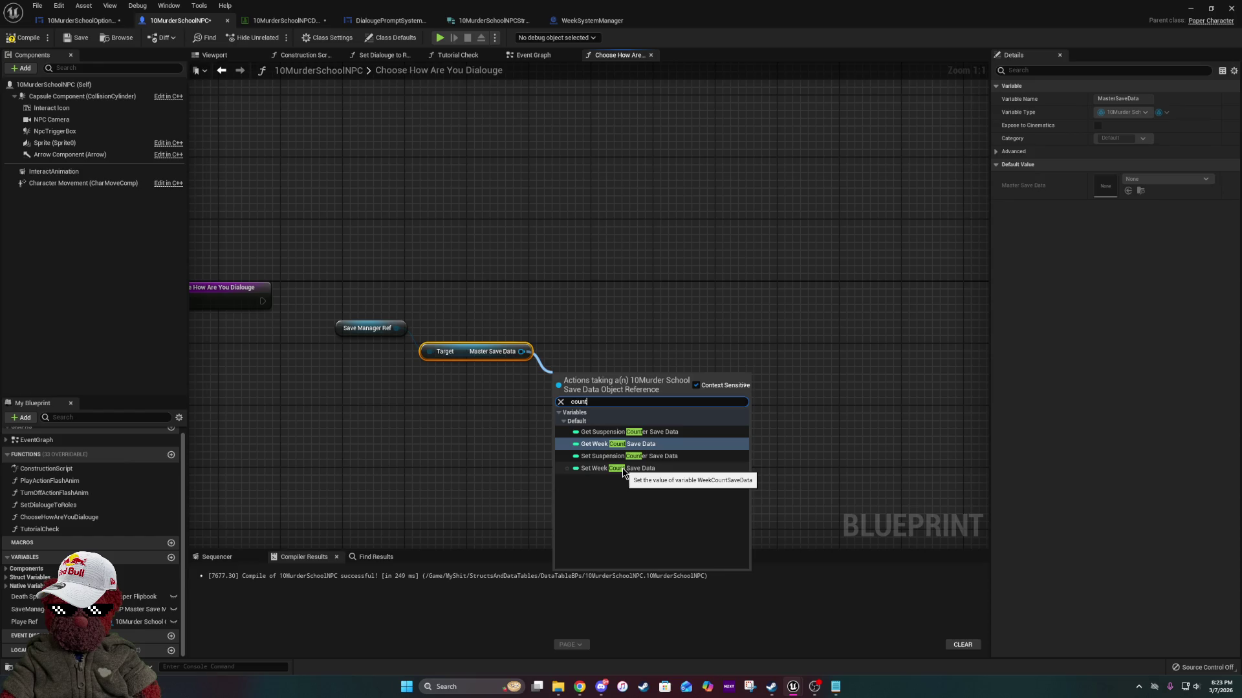
click(647, 445)
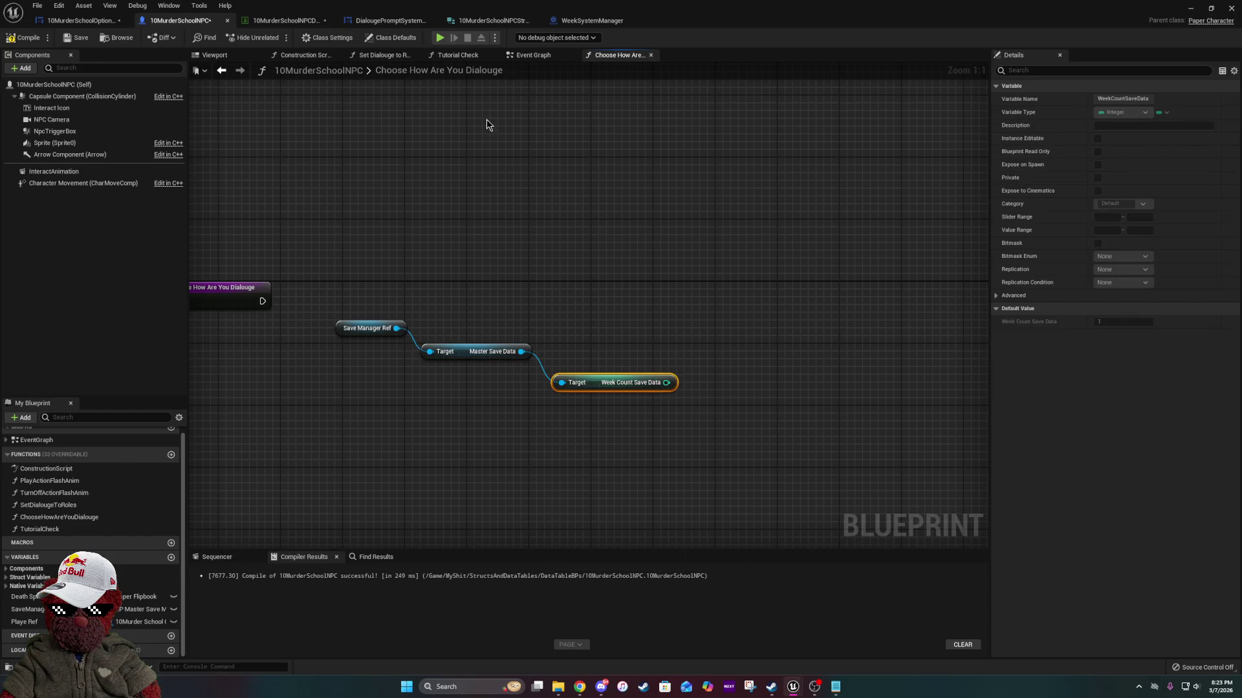
Copy the Switch on Int from Get the Correct Npc Dialouge Set into ChooseHowAreYouDialouge.
click(404, 20)
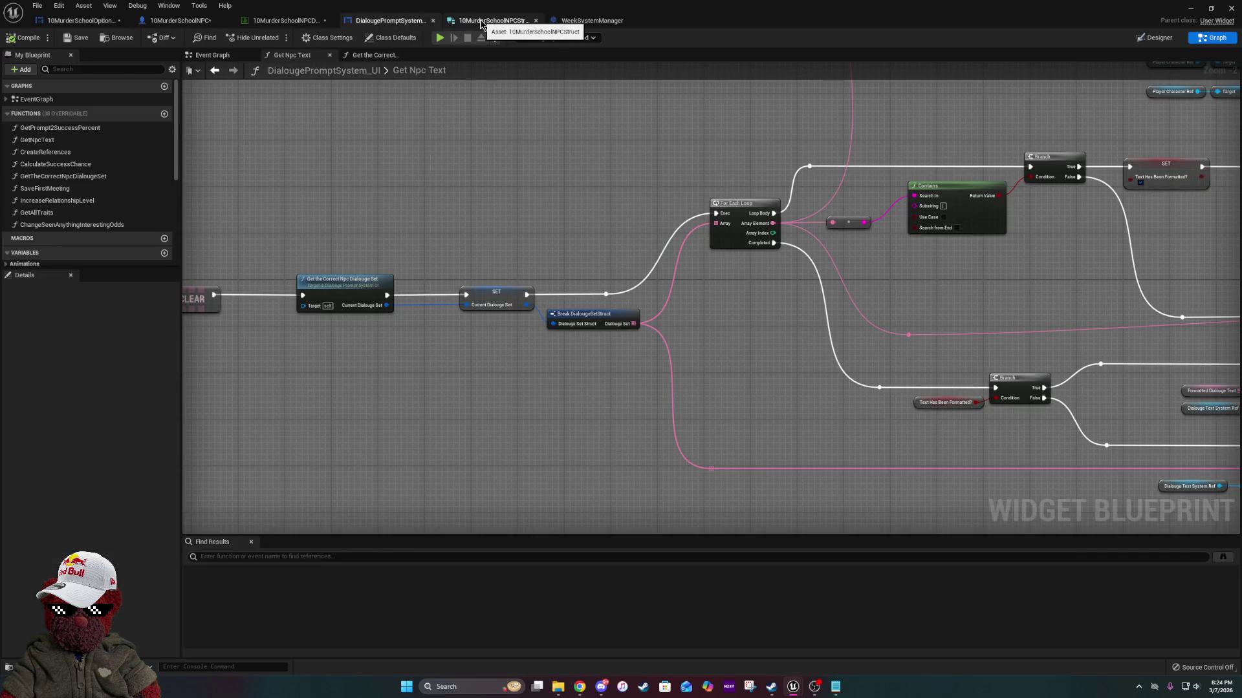
double_click(330, 281)
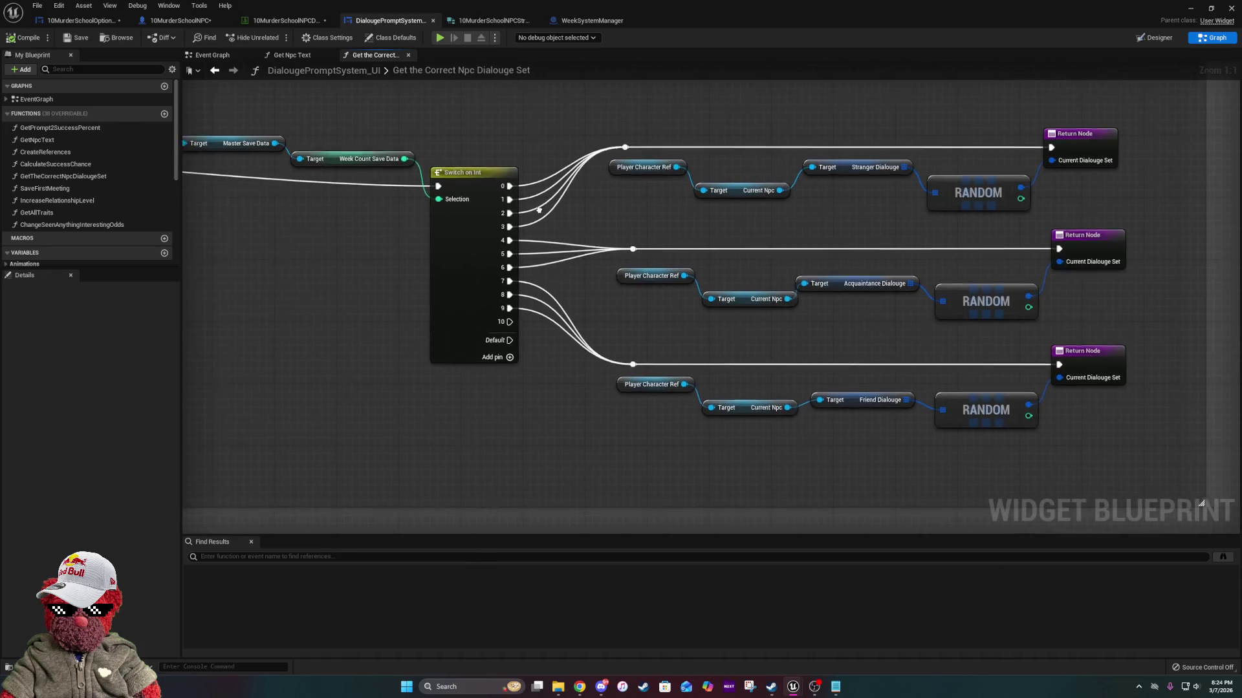
drag(527, 139, 428, 401)
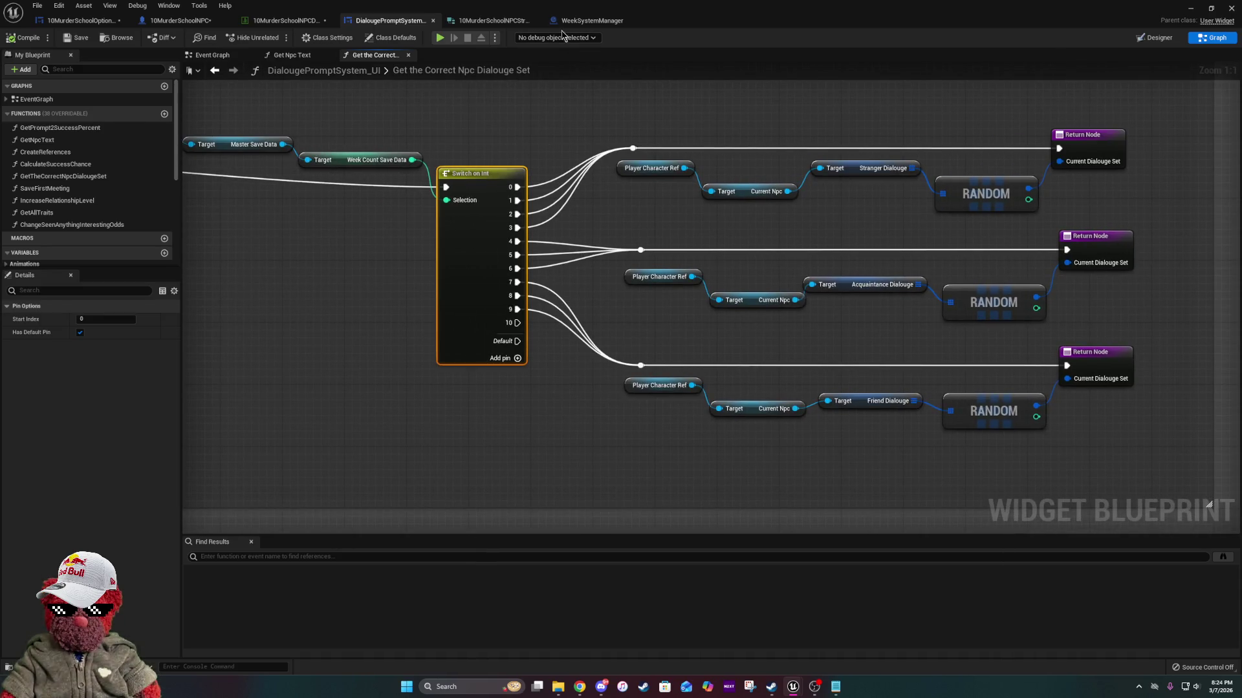
click(298, 26)
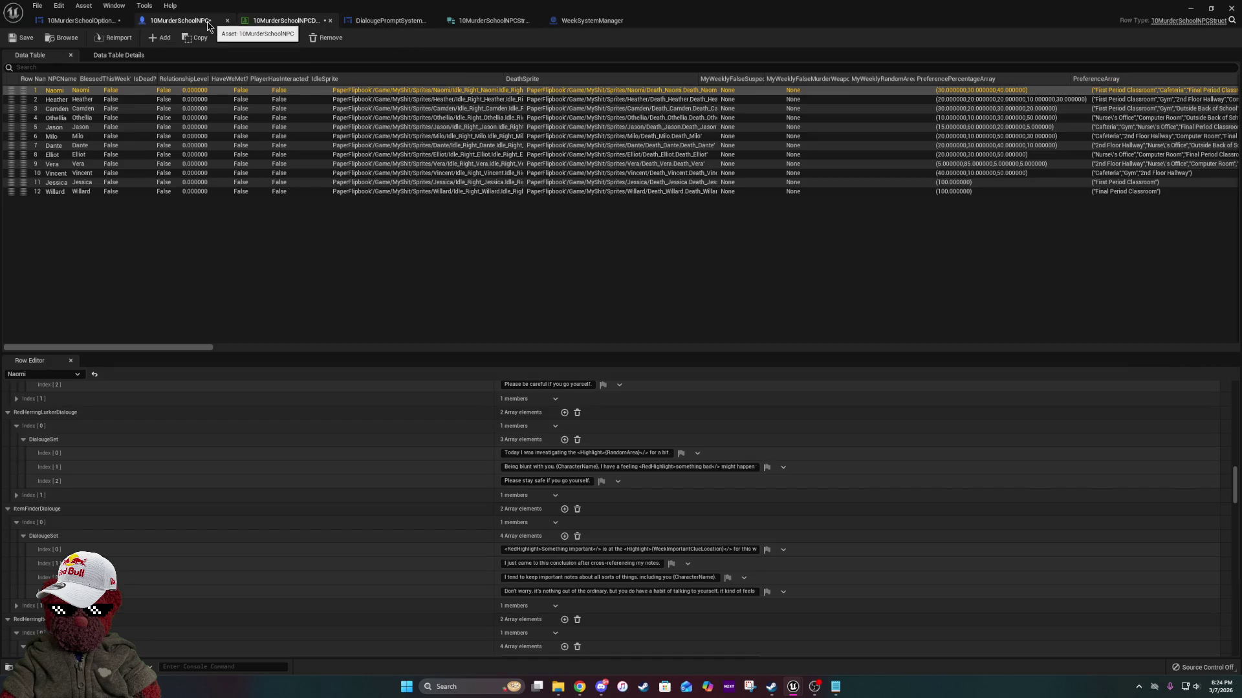
click(176, 20)
key(ctrl+v)
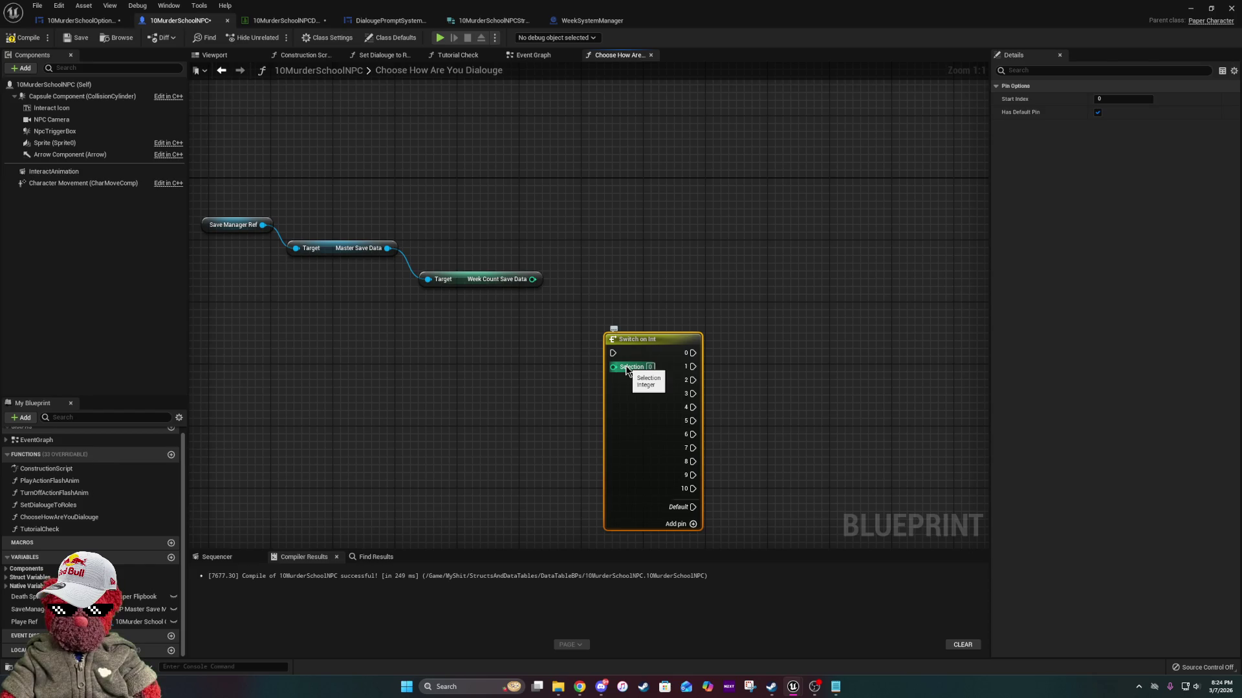
Connect Week Count Save Data to Switch on Int's Selection and the function entry exec to the switch, then tidy the nodes.
mouse_move(533, 280)
mouse_down()
mouse_move(655, 394)
mouse_move(615, 367)
mouse_up()
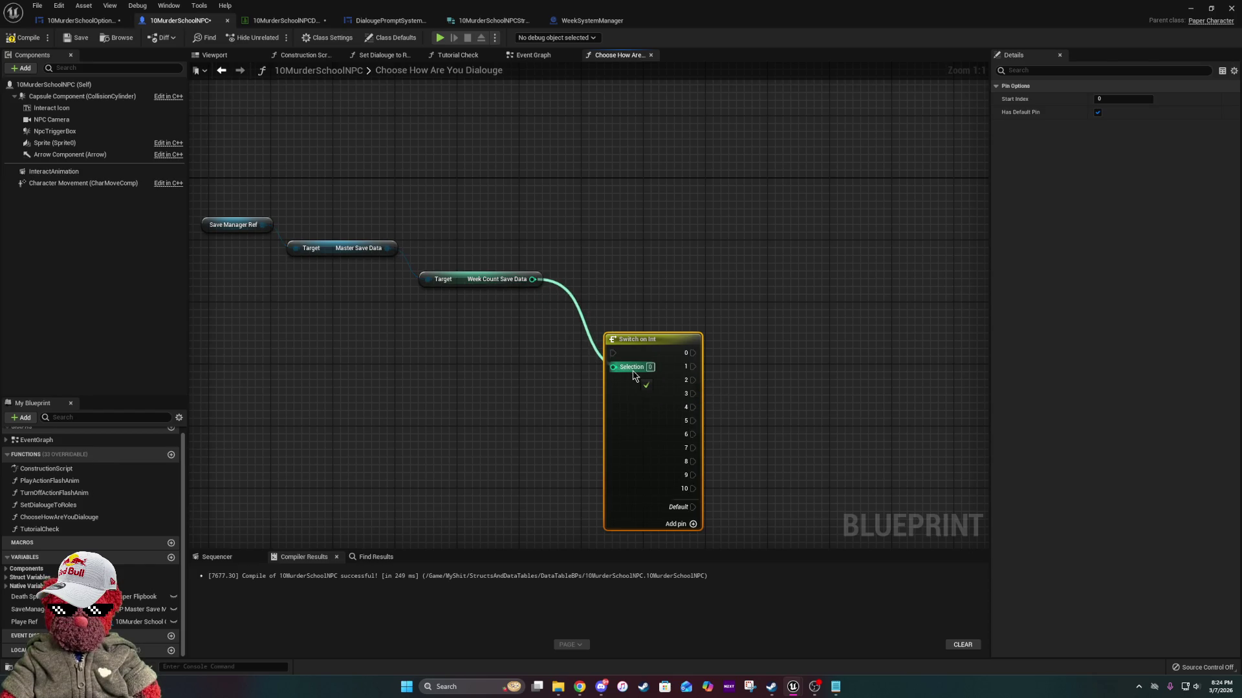
mouse_move(456, 425)
mouse_down()
mouse_move(730, 461)
mouse_move(515, 363)
mouse_up()
drag(279, 295, 437, 345)
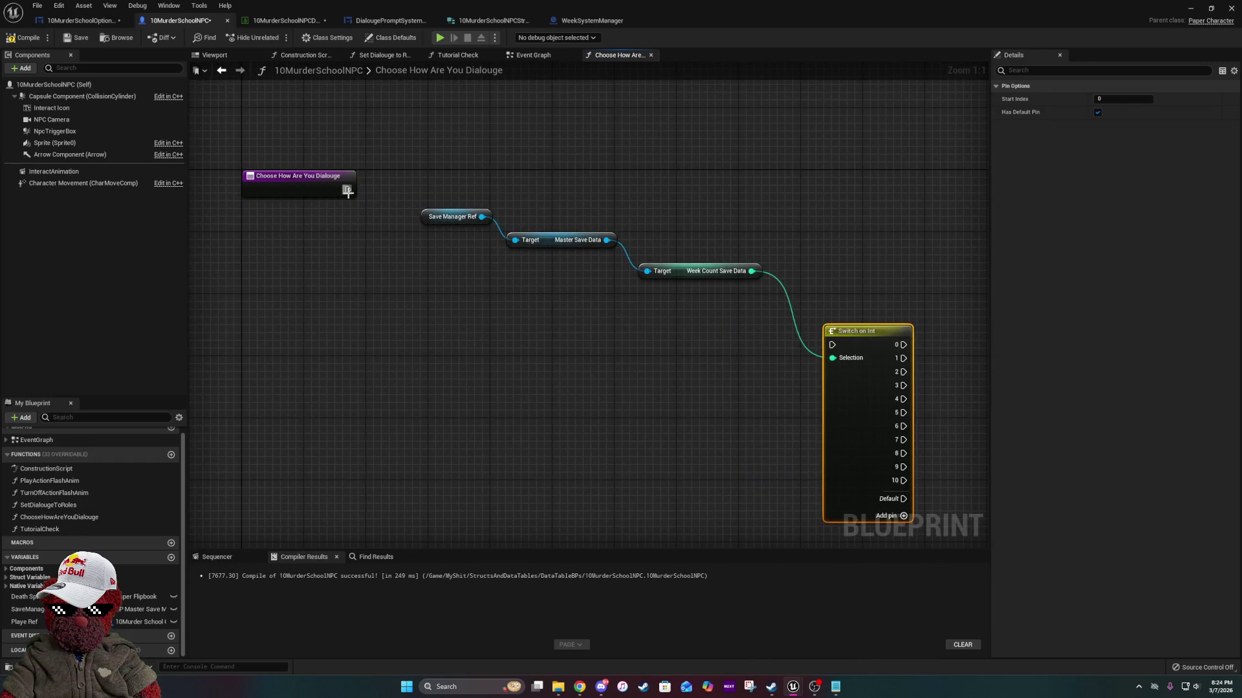
mouse_move(348, 190)
mouse_down()
mouse_move(711, 325)
mouse_move(837, 349)
mouse_up()
scroll(725, 352, down, 3)
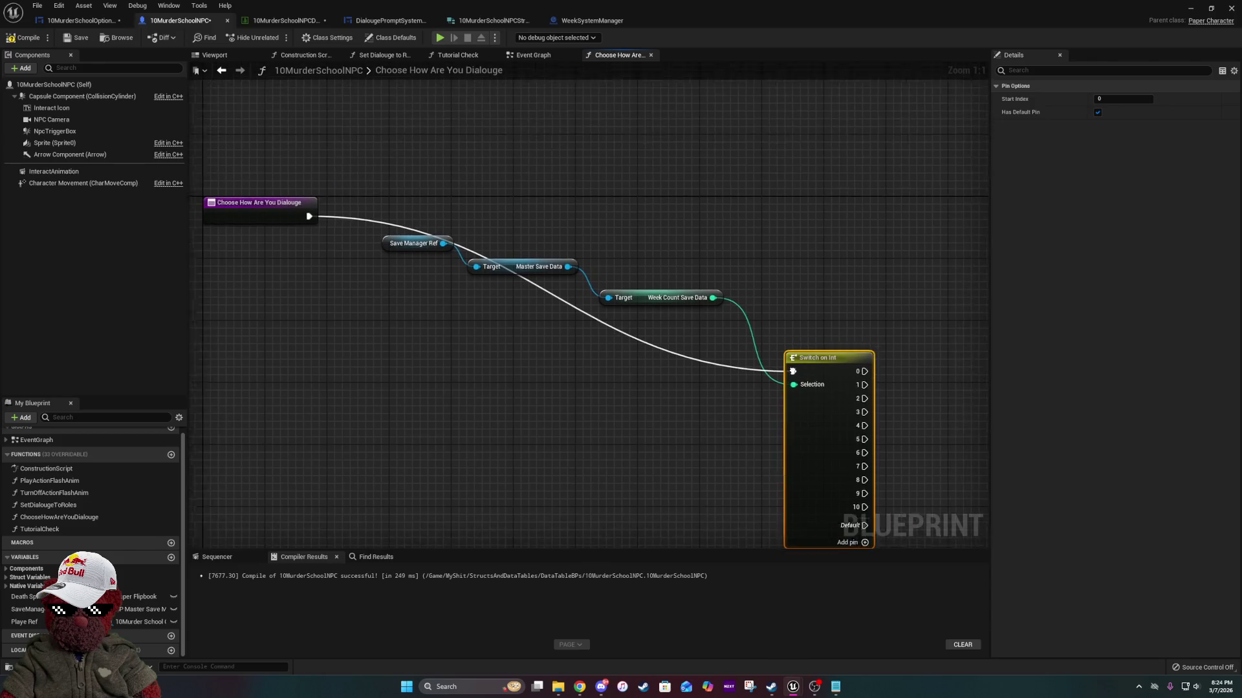
mouse_move(518, 253)
mouse_down()
mouse_move(824, 498)
mouse_move(777, 354)
mouse_move(463, 379)
mouse_up()
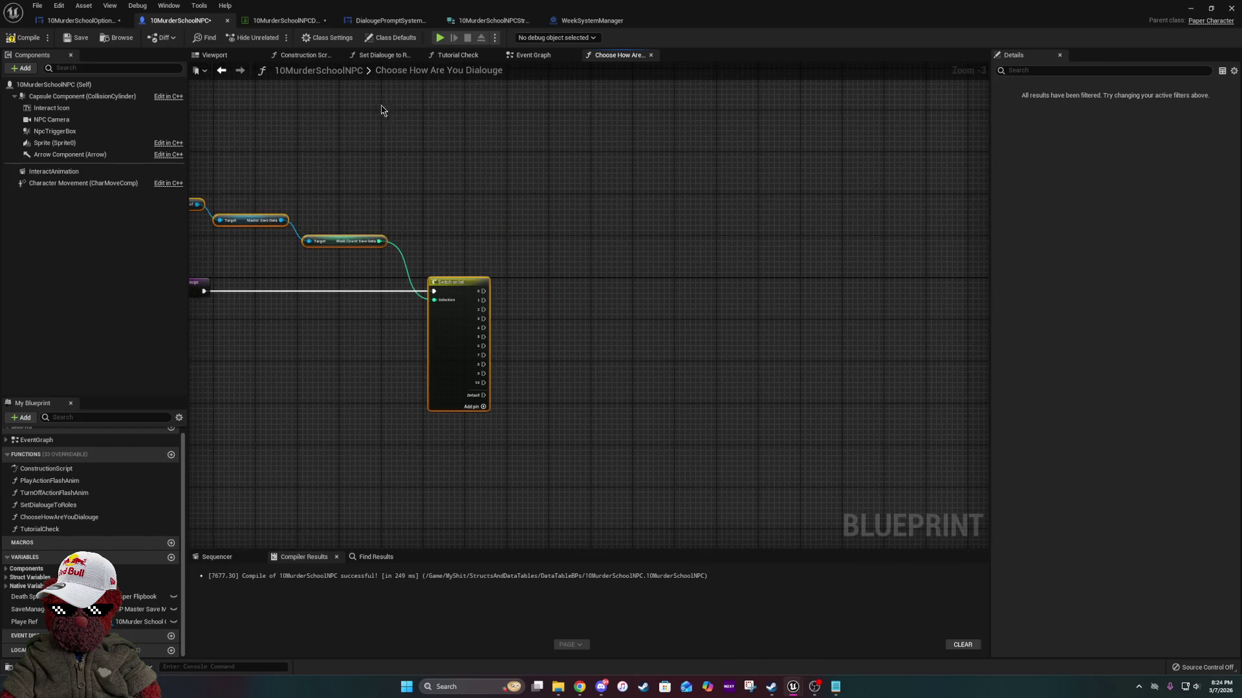
Compile the NPC blueprint and bring up the 10MurderSchoolNPCStruct structure.
click(43, 38)
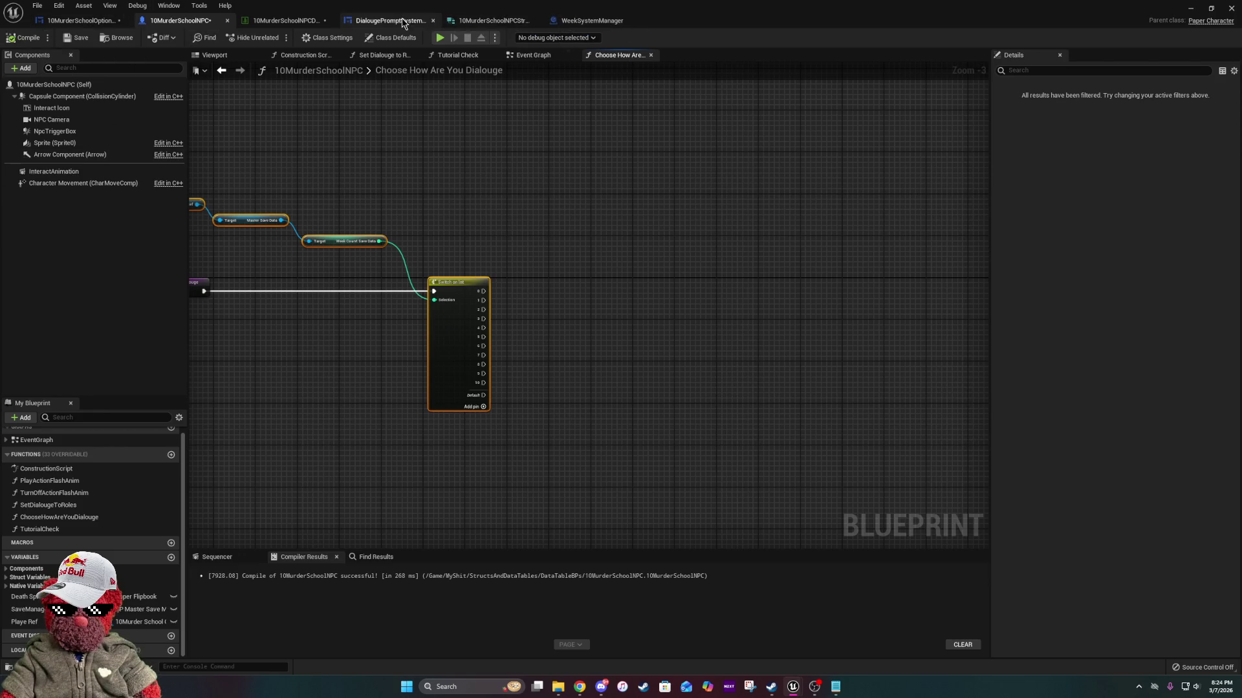
click(395, 20)
click(505, 20)
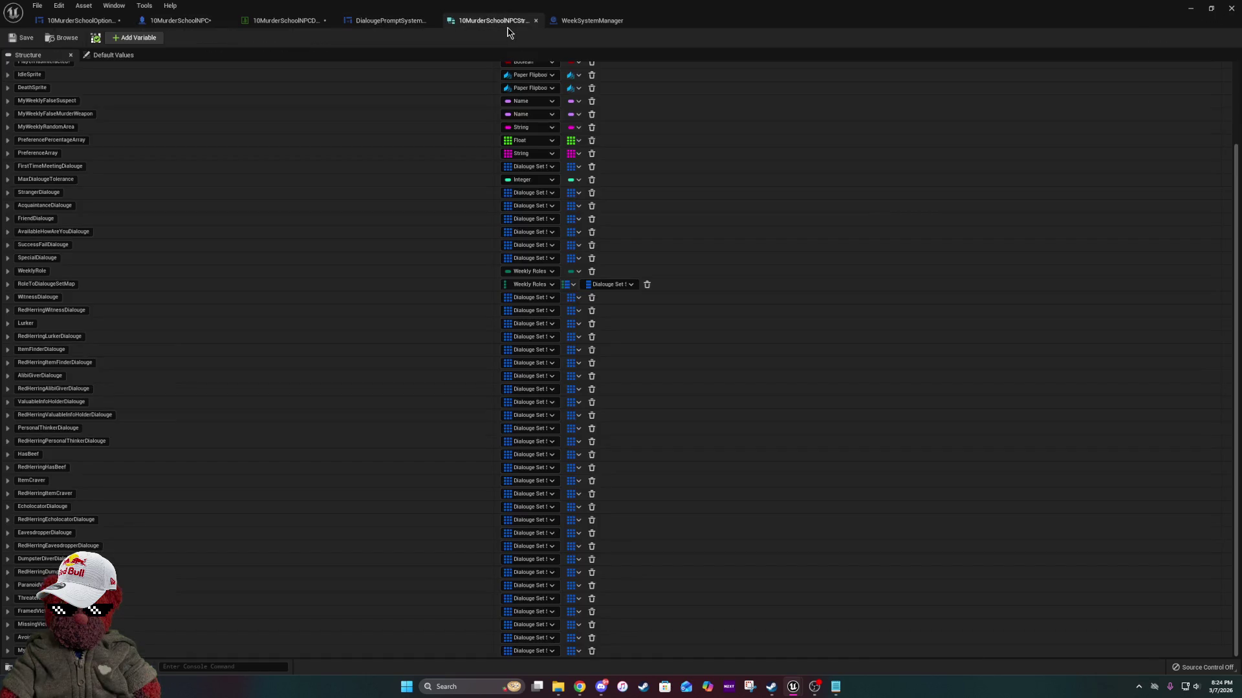
scroll(257, 313, up, 5)
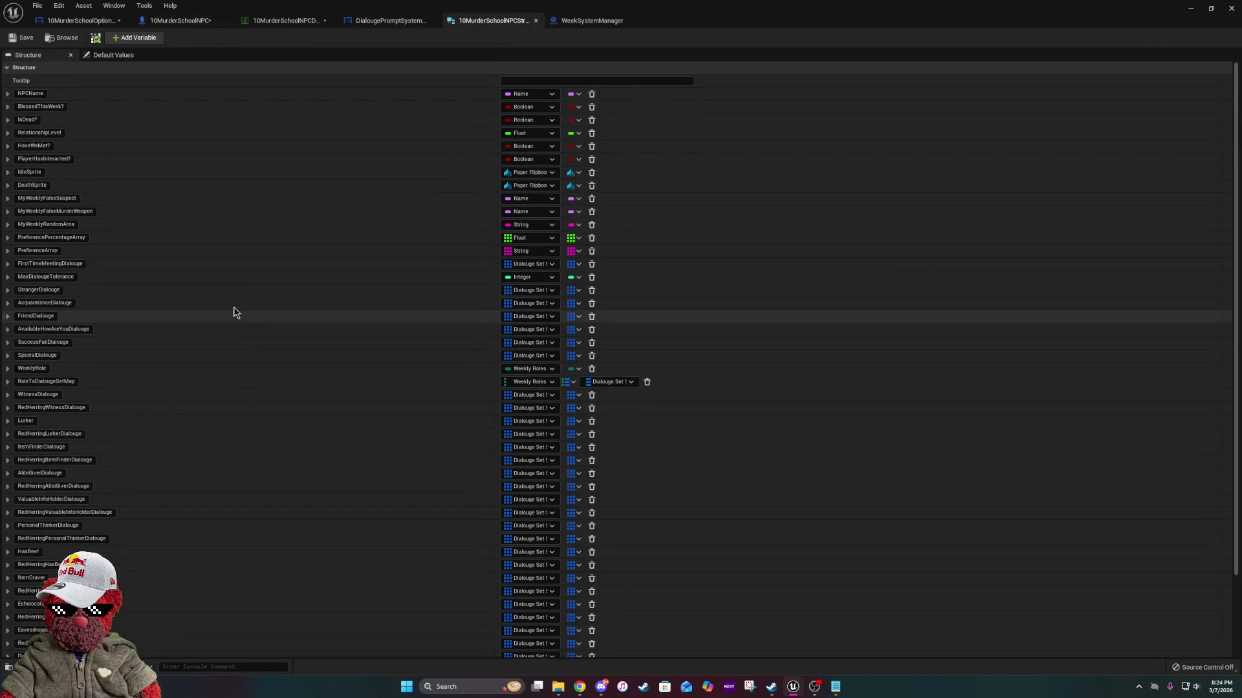
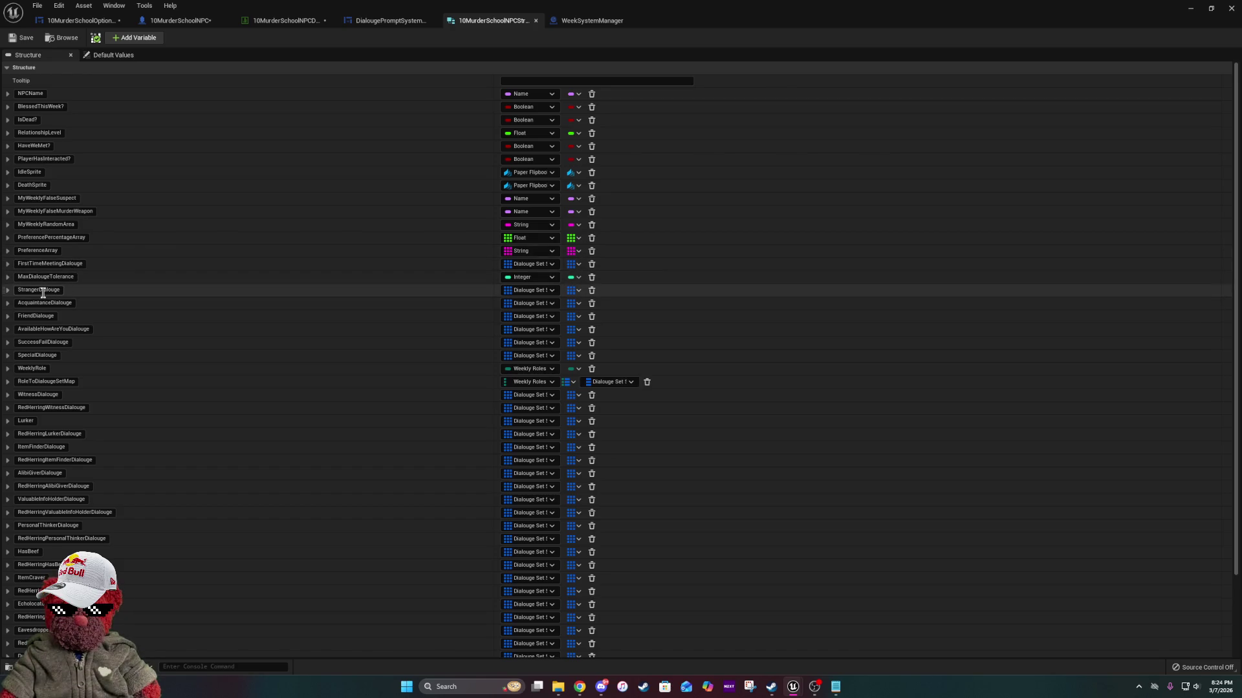
Rename the StrangerDialouge struct field to WeekOneToThreeDialouge.
drag(39, 291, 18, 291)
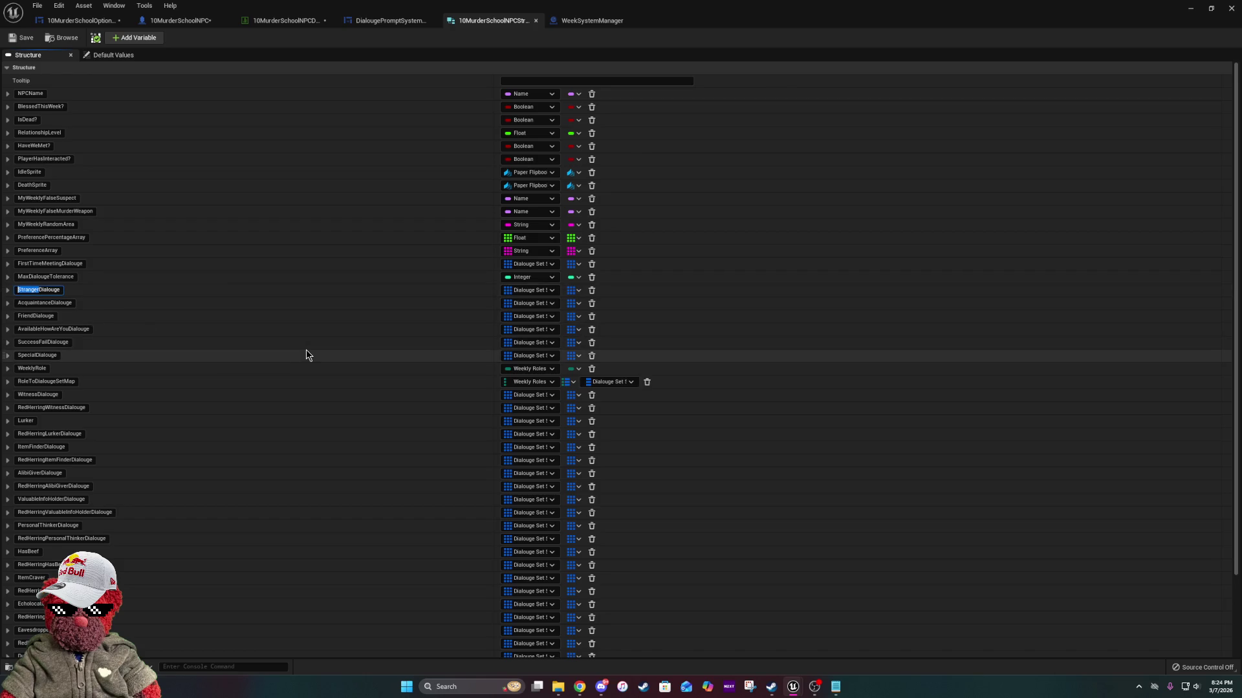
text(1)
text(-2)
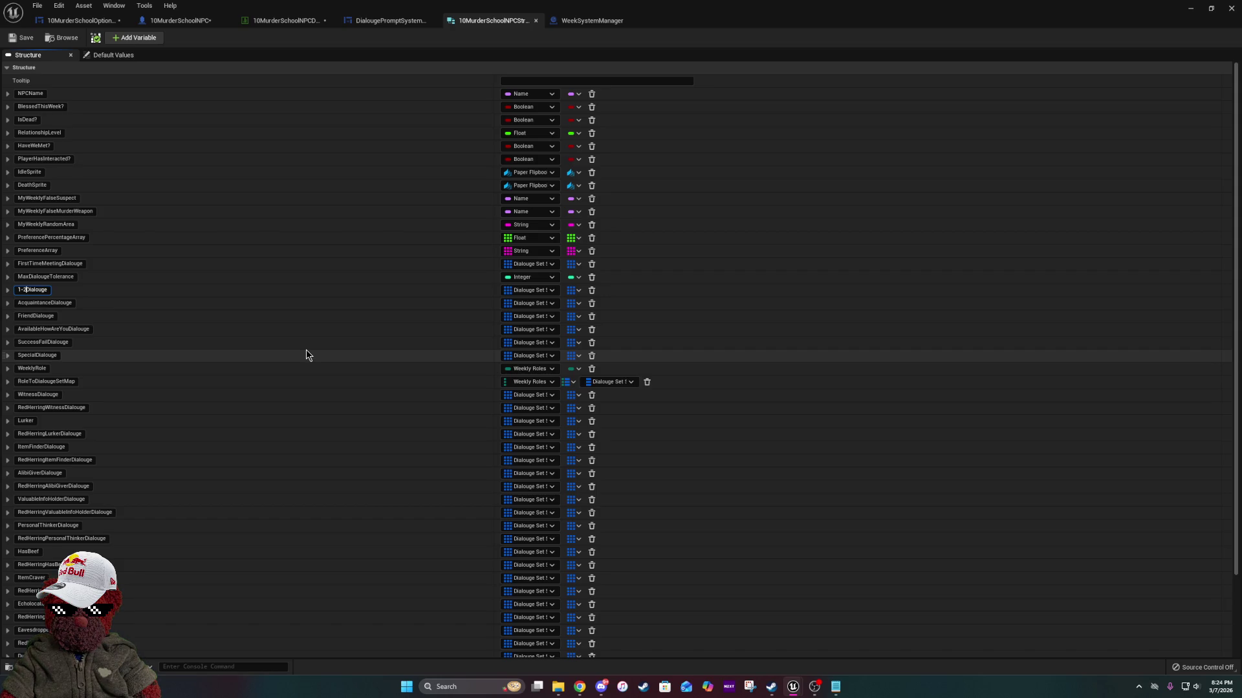
key(BackSpace)
text(3)
key(BackSpace)
key(BackSpace)
key(BackSpace)
text(WeekO)
text(neTo)
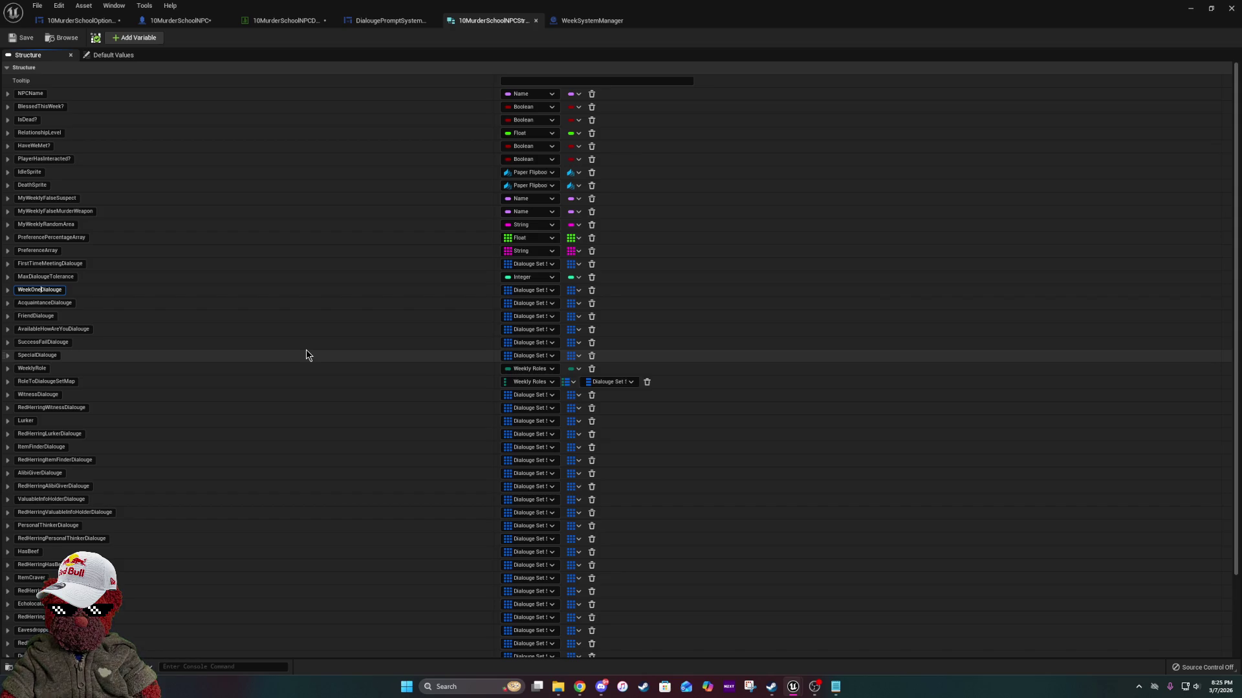
text(Thre)
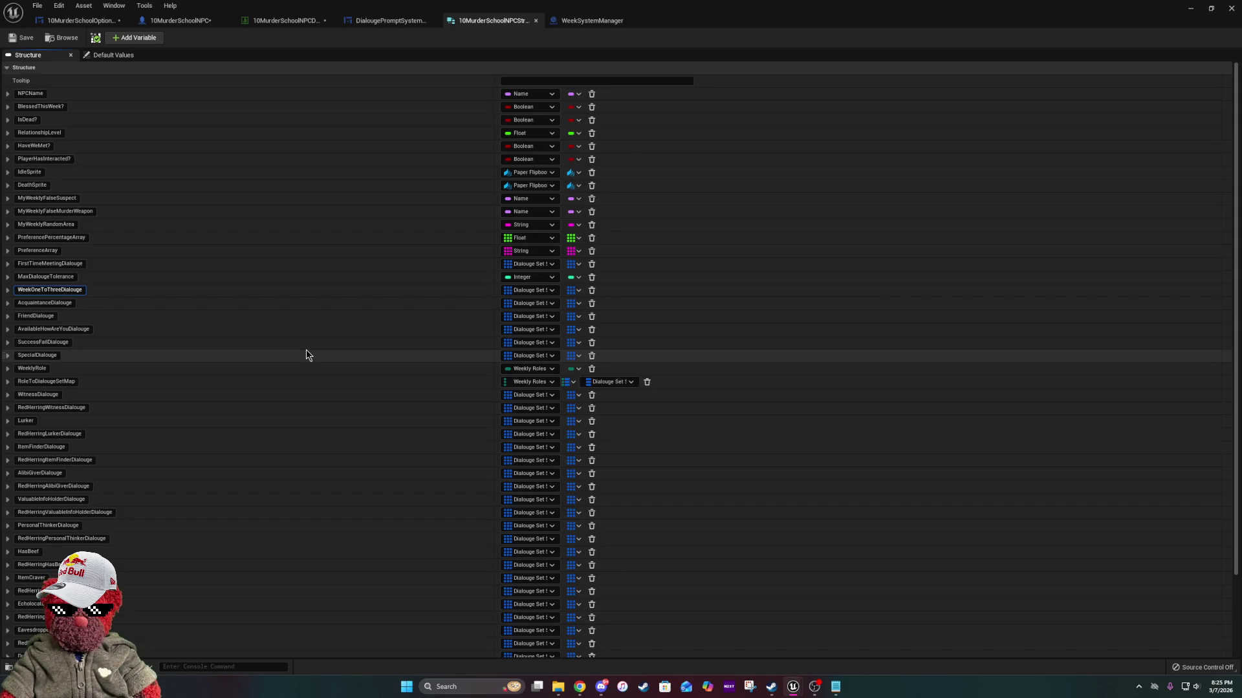
key(Return)
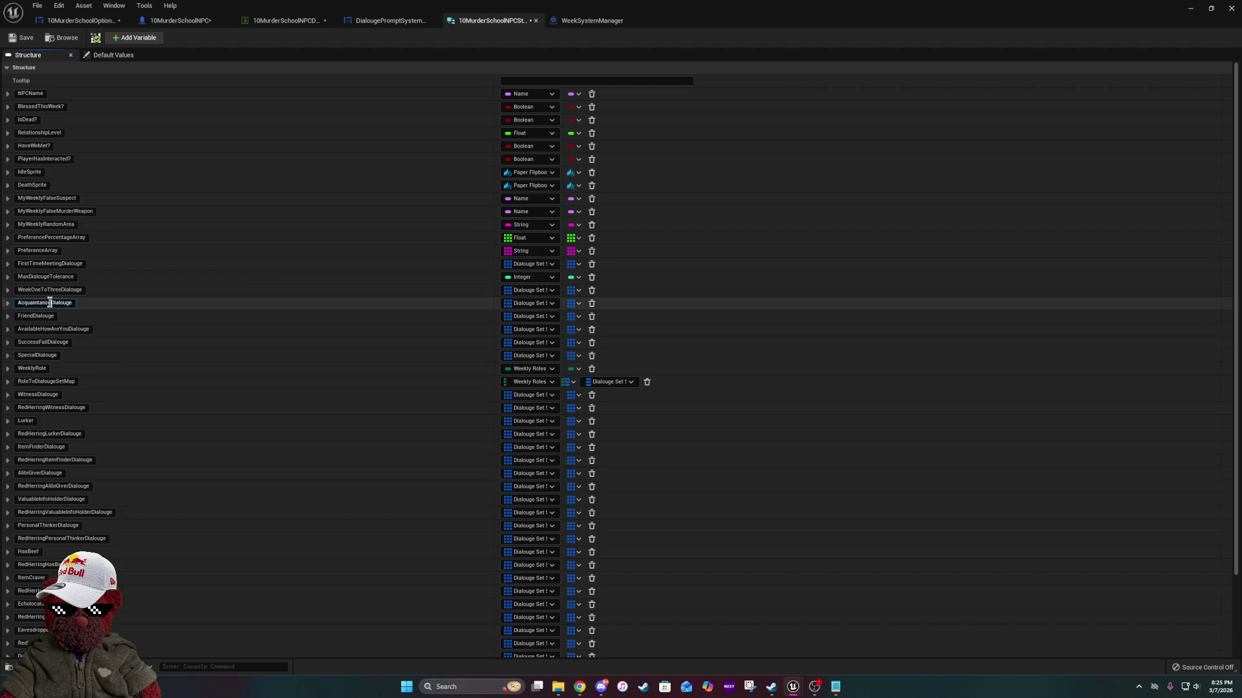
Rename AcquaintanceDialouge and FriendDialouge to WeekFourToSixDialouge and WeekSevenToNineDialouge.
drag(50, 303, 17, 303)
text(WeekFour)
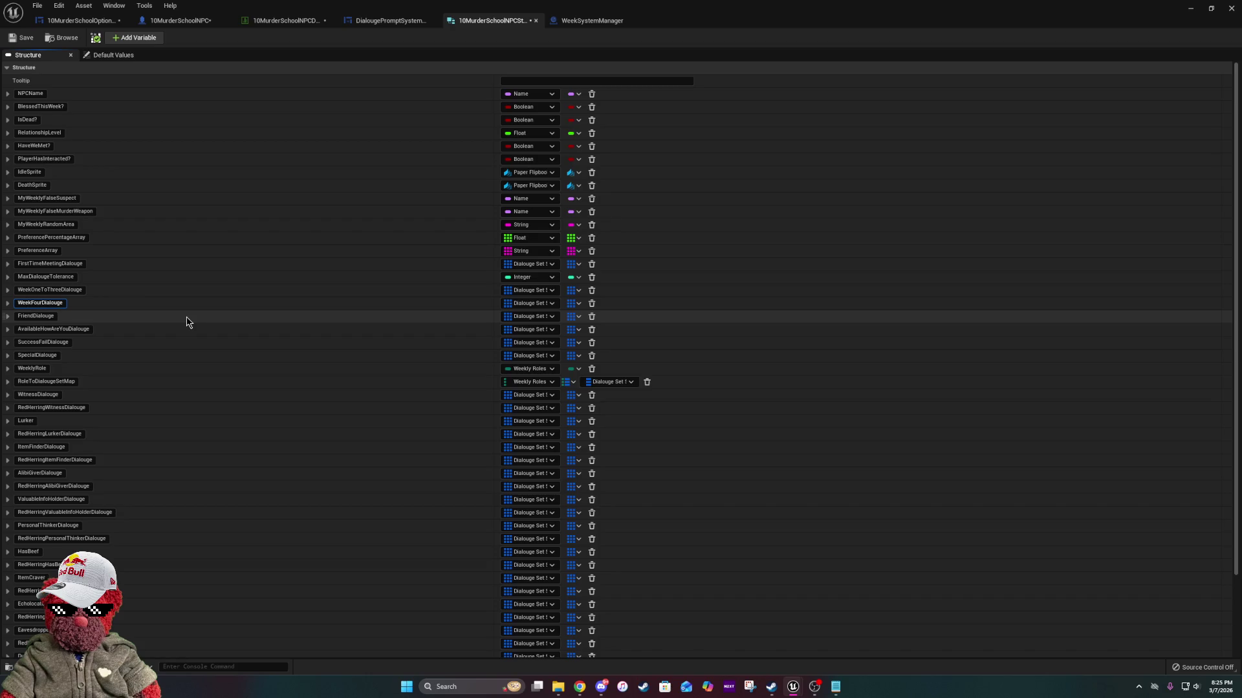
text(ToS)
text(ix)
key(Return)
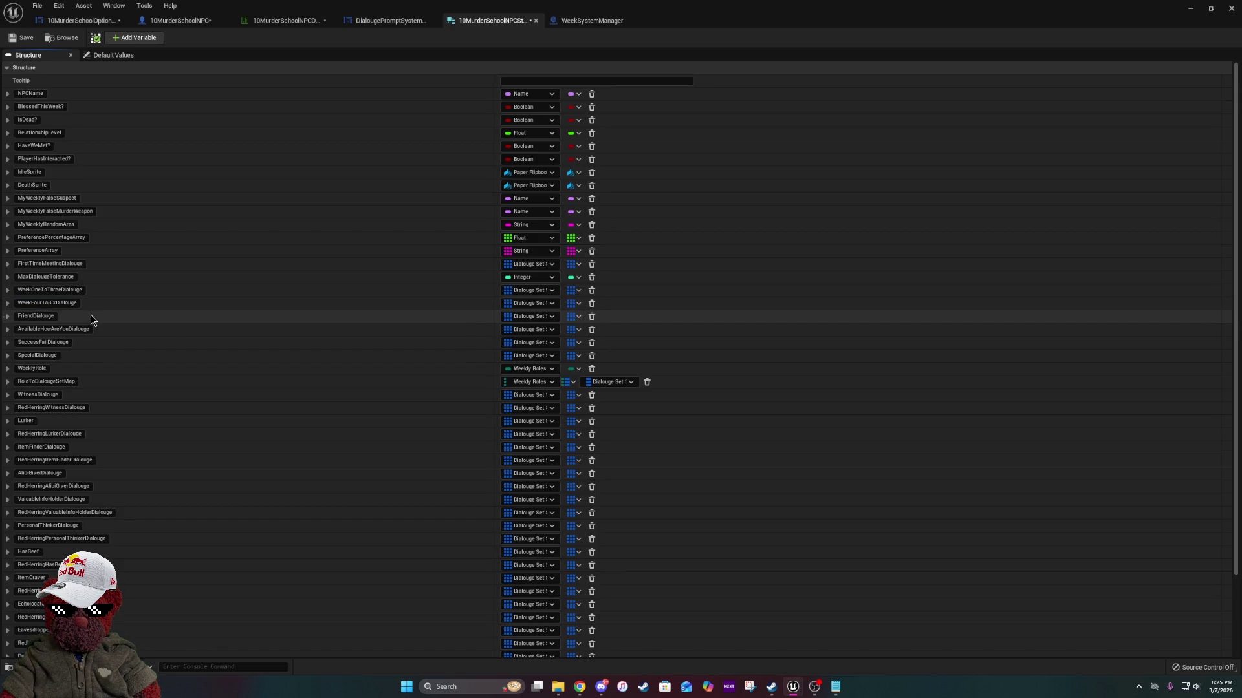
drag(34, 317, 19, 316)
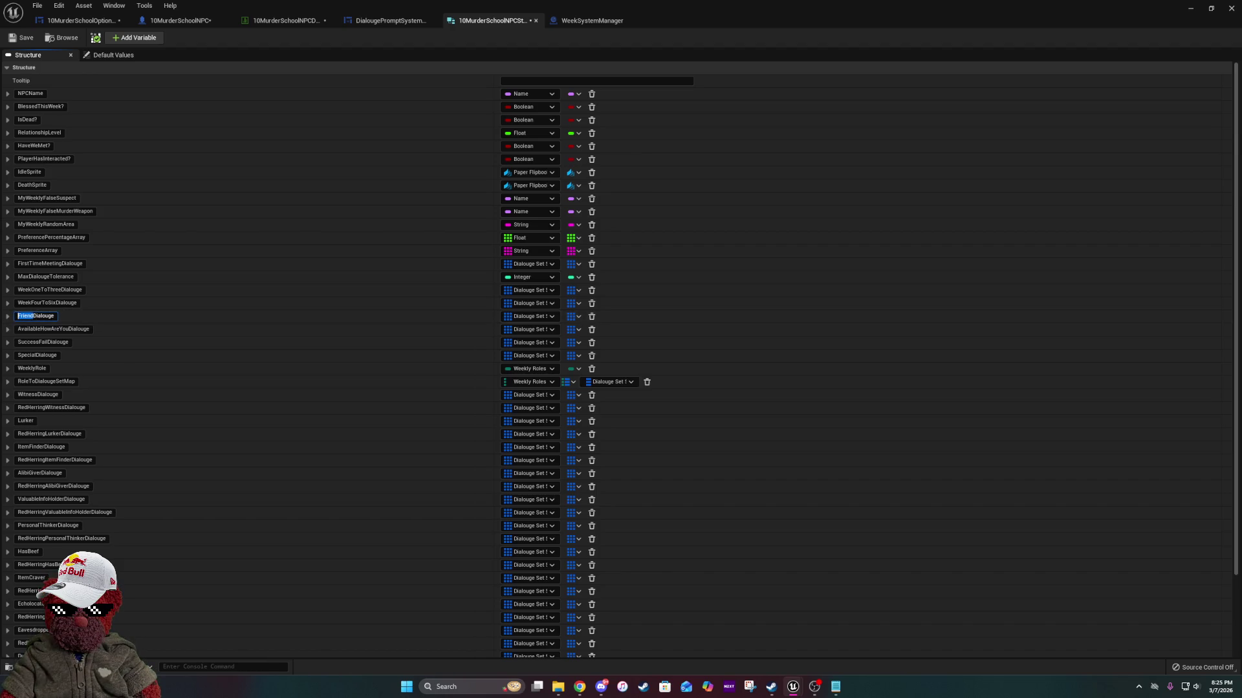
text(Week)
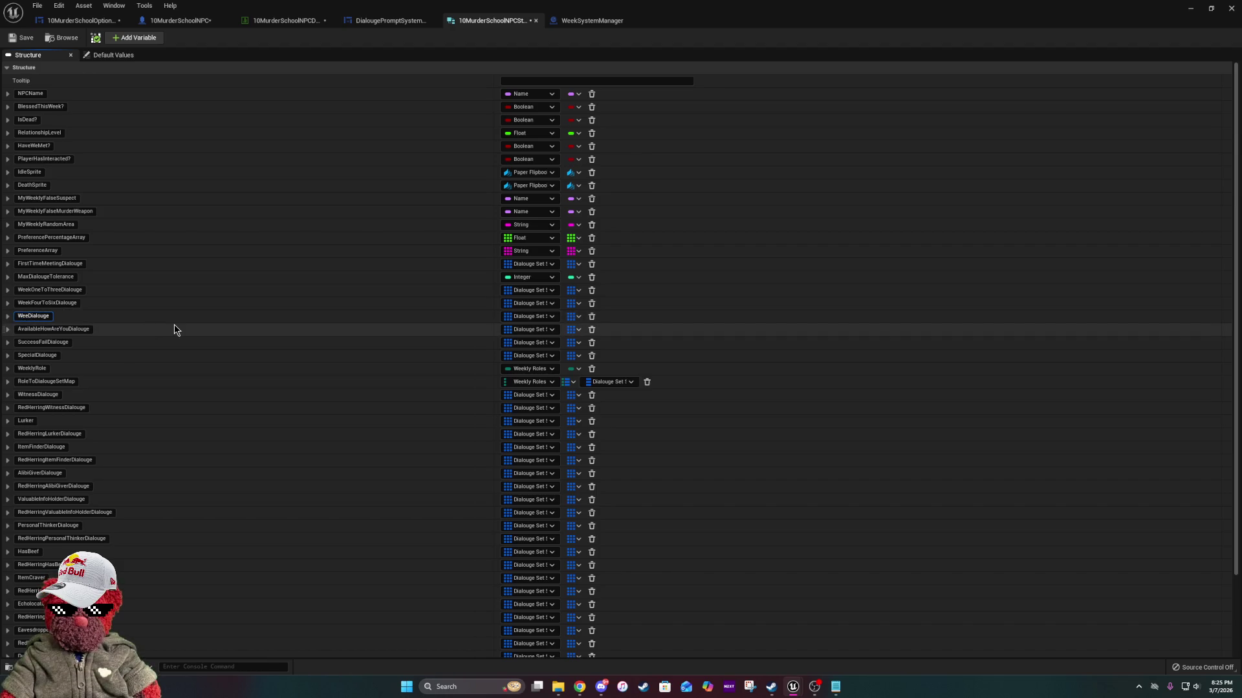
text(Seven)
text(To)
text(Nine)
key(Return)
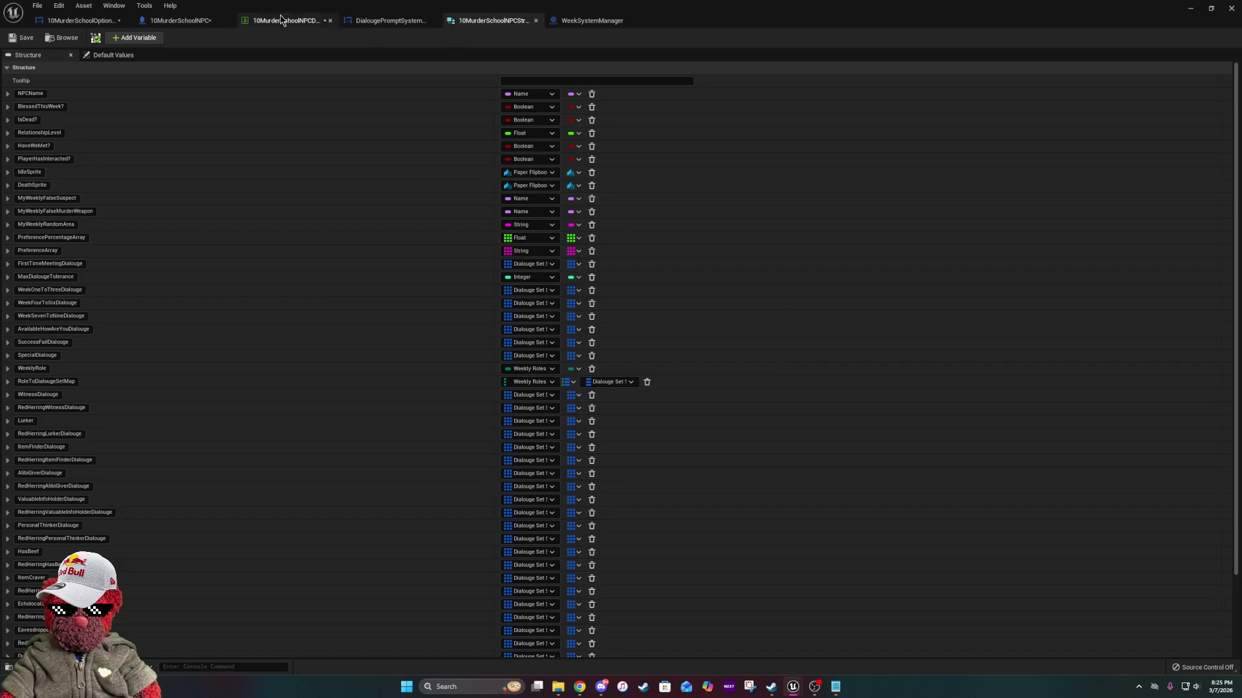
click(175, 20)
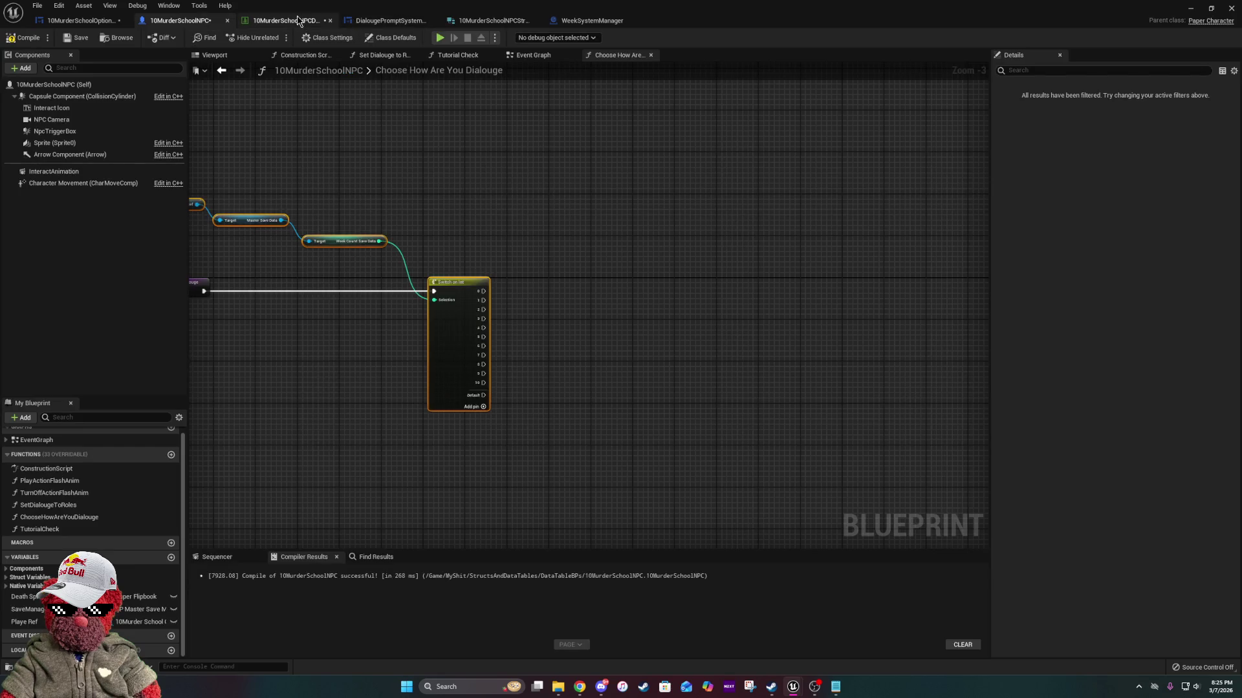
Recompile and save the 10MurderSchoolNPC blueprint from its Event Graph.
mouse_move(338, 180)
mouse_down()
mouse_move(638, 252)
mouse_move(537, 180)
mouse_up()
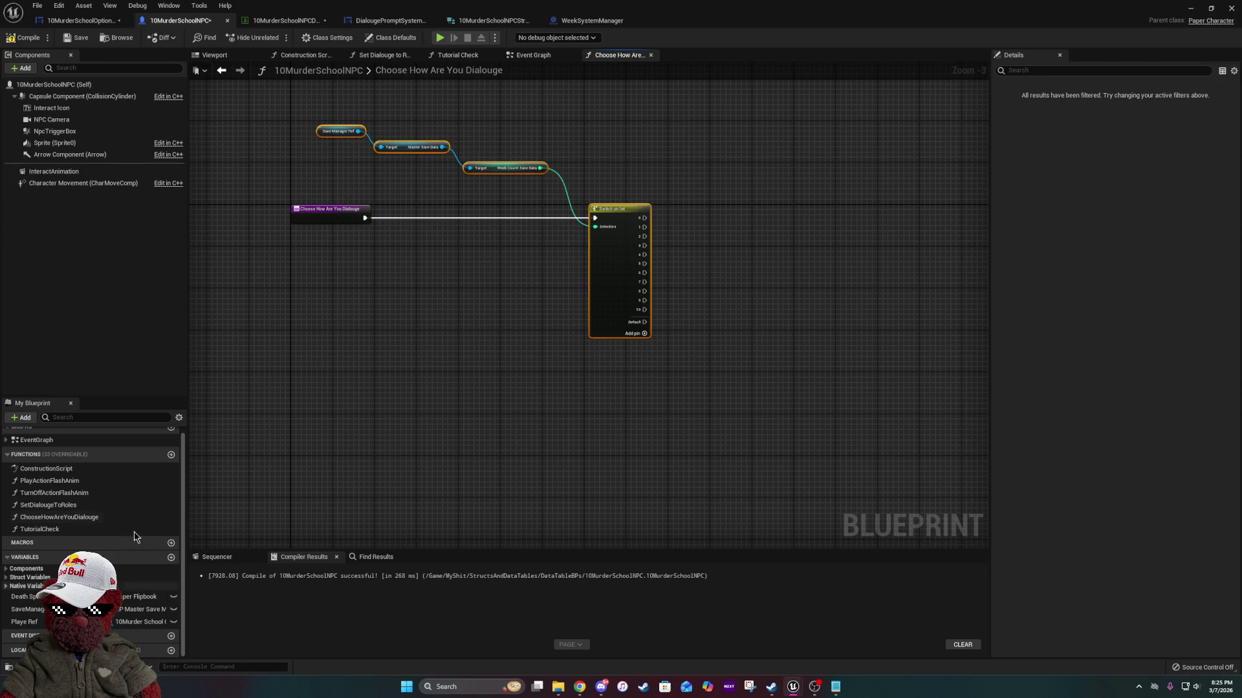
click(533, 55)
scroll(520, 232, down, 5)
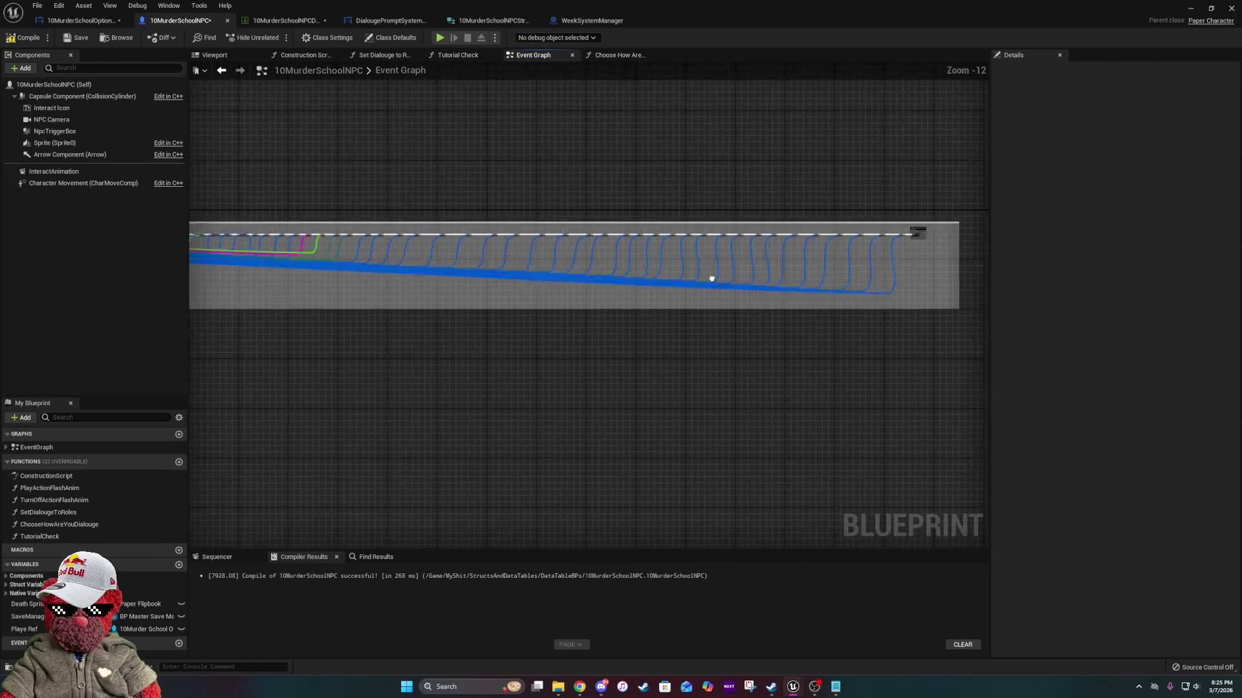
scroll(685, 272, up, 12)
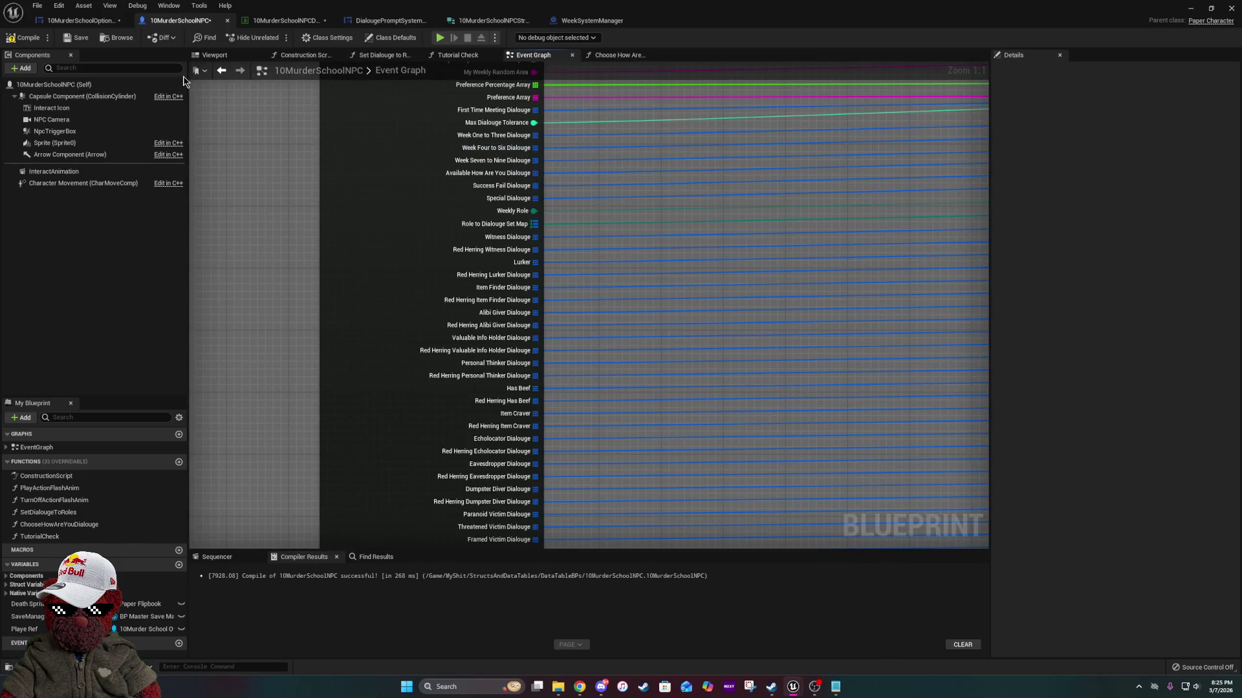
click(25, 38)
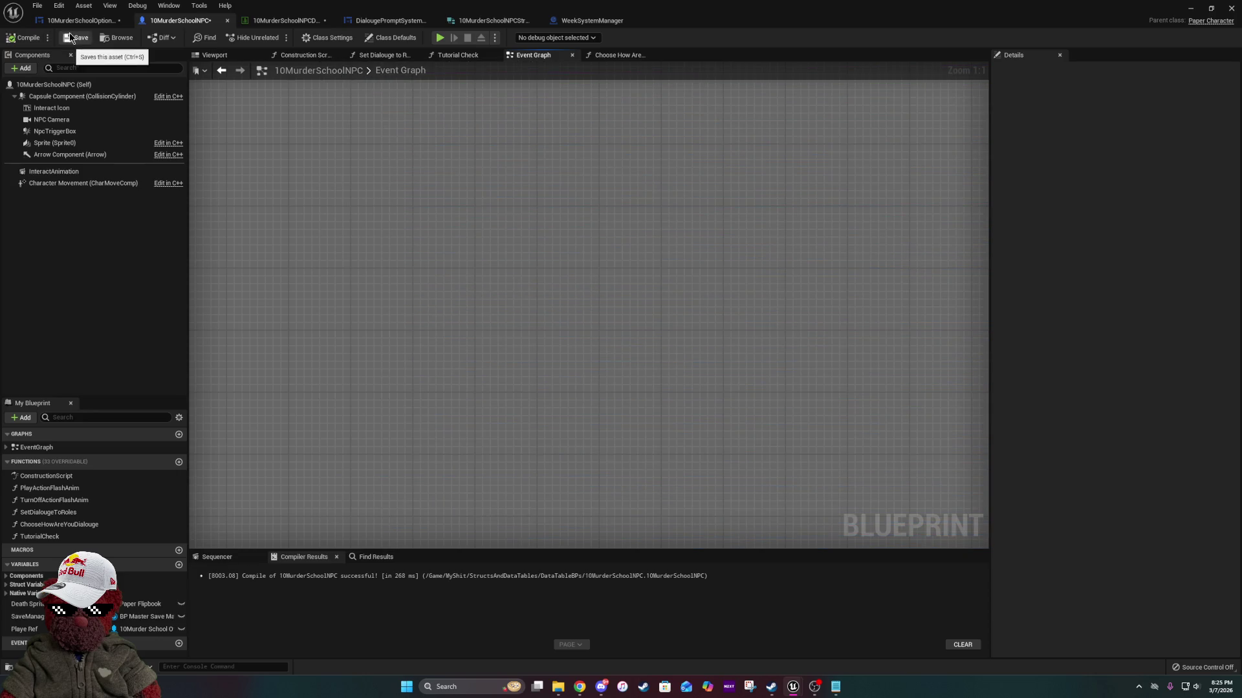
click(77, 38)
Find the SET node chain and select the Stranger, Acquaintance and Friend Dialouge setters.
scroll(708, 292, down, 1)
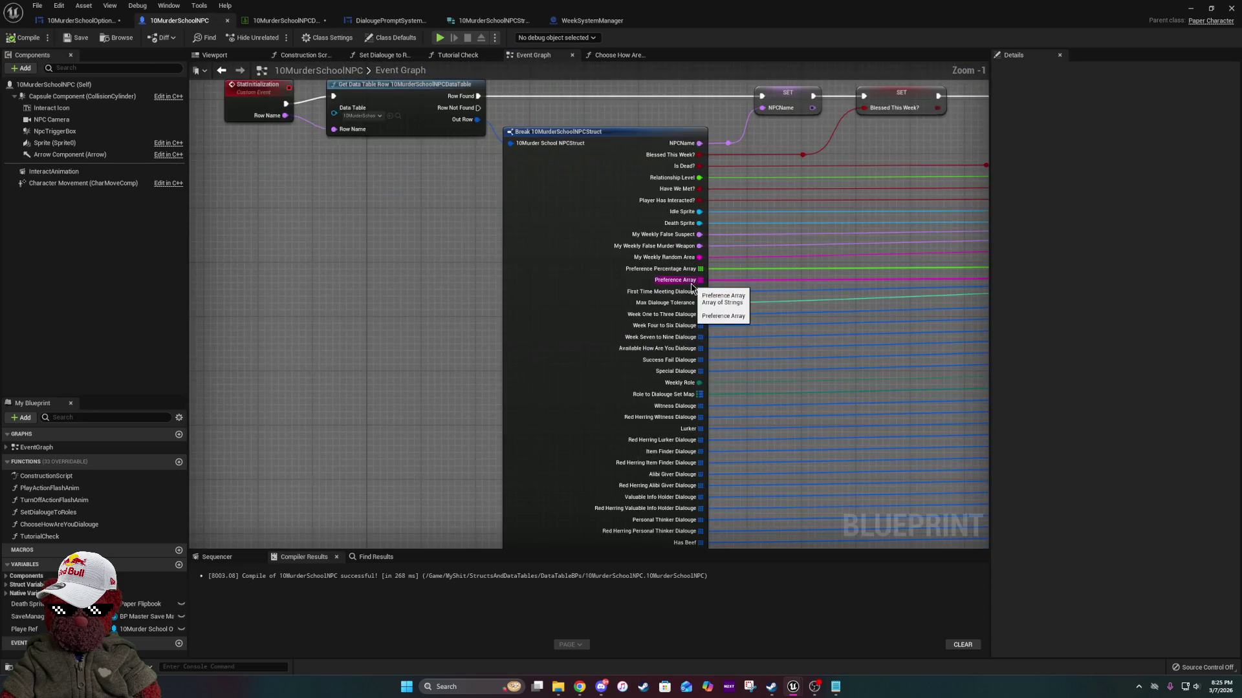
mouse_move(841, 292)
mouse_down()
mouse_move(976, 288)
mouse_move(203, 276)
mouse_up()
drag(582, 278, 858, 276)
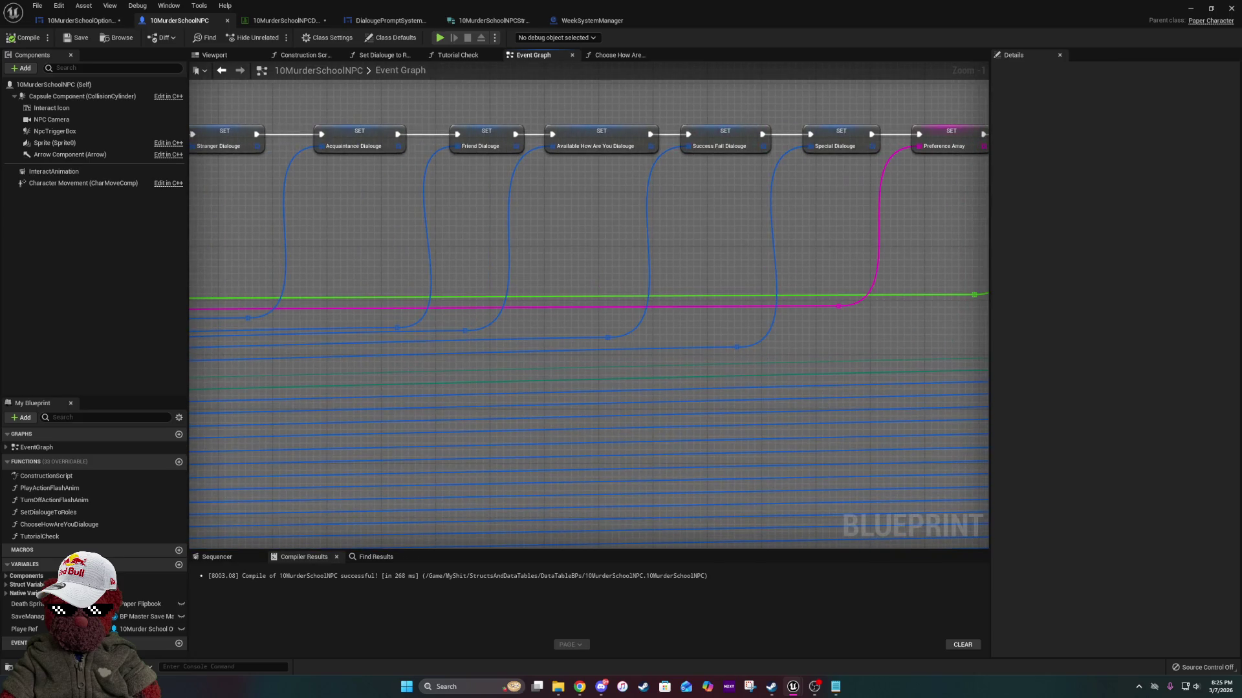
drag(194, 270, 432, 292)
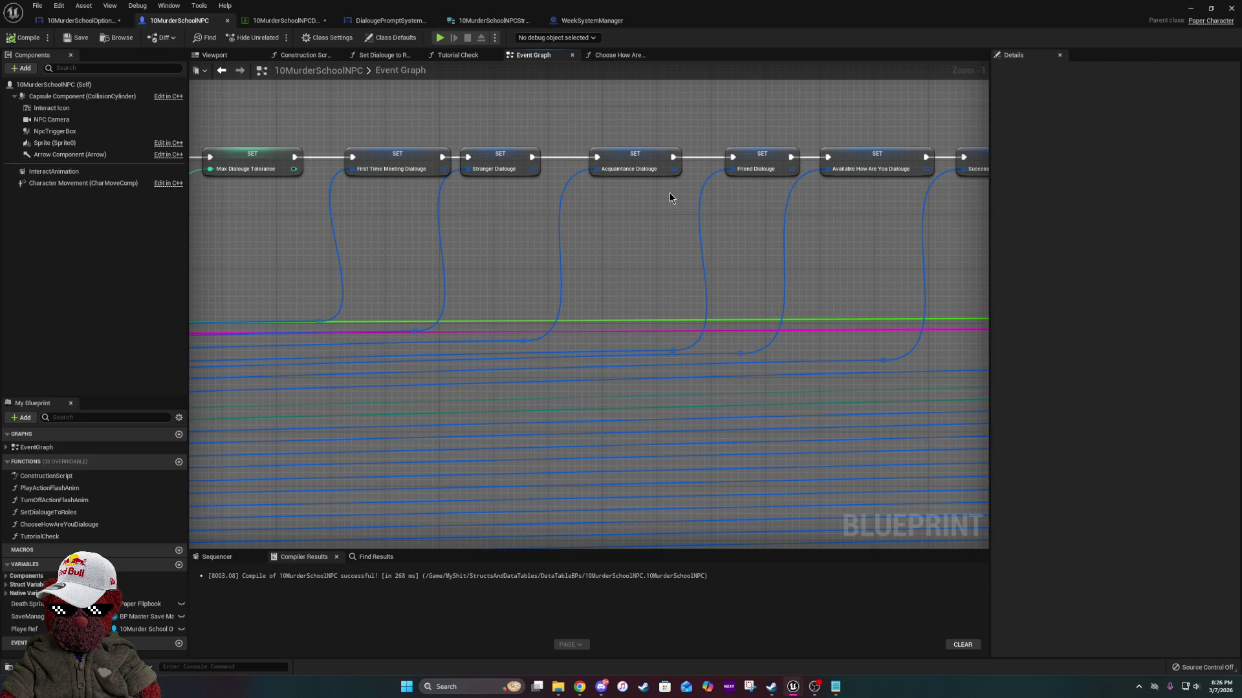
drag(669, 193, 530, 194)
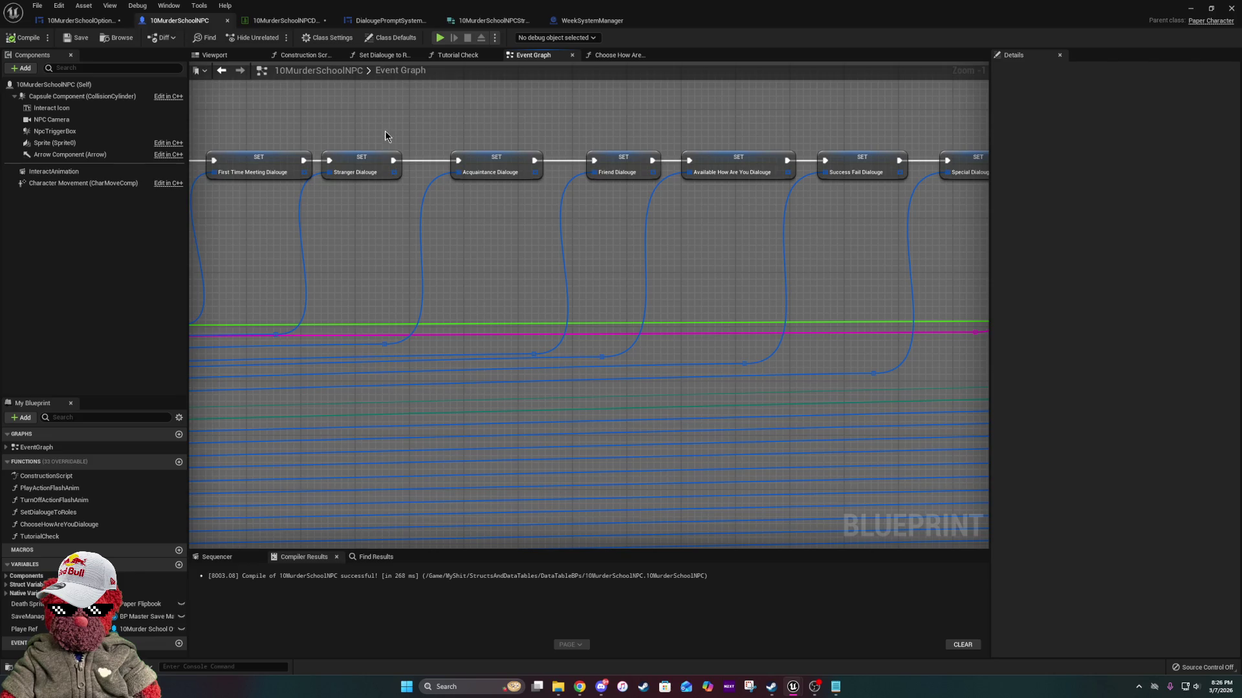
mouse_move(386, 130)
mouse_down()
mouse_move(498, 186)
mouse_move(620, 197)
mouse_up()
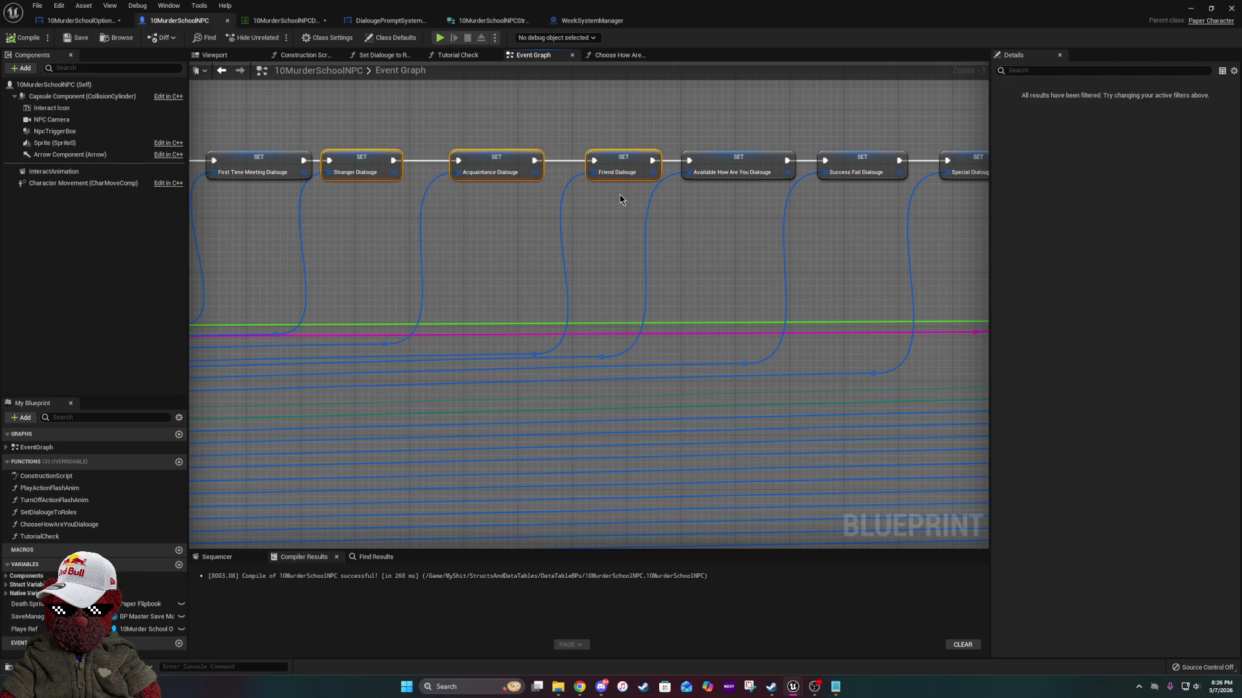
Delete the three old dialogue setters and promote the loose dialogue array pin to a new variable setter.
key(Delete)
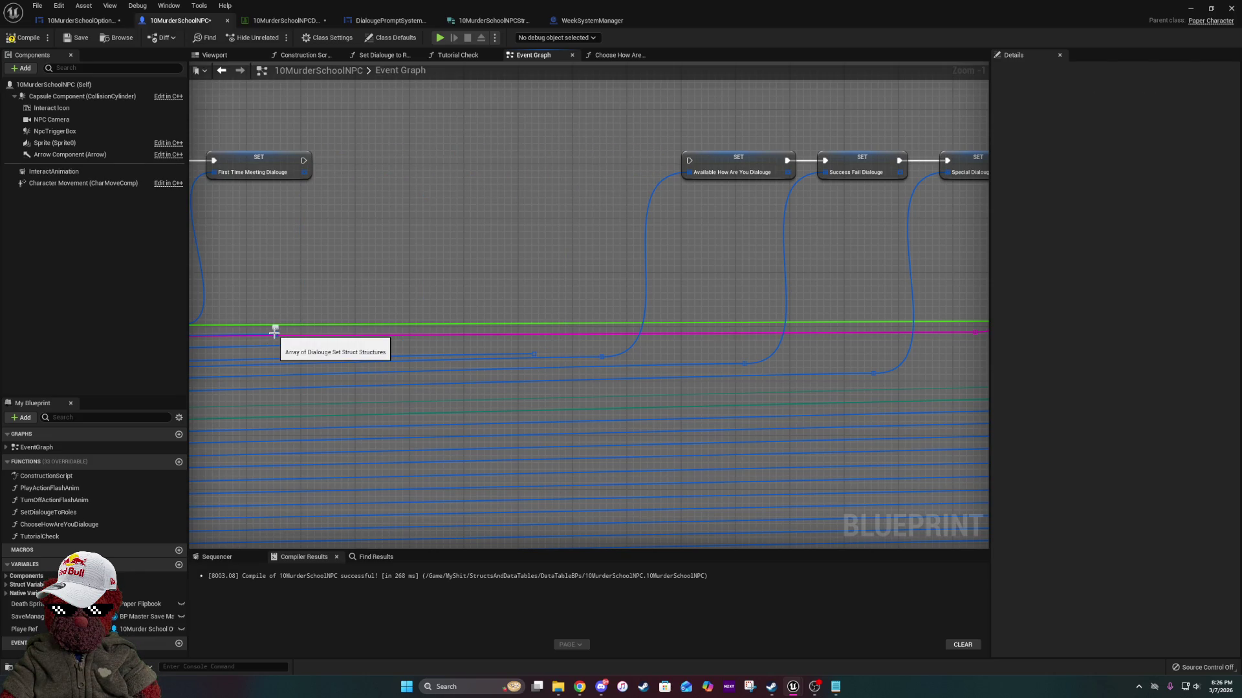
right_click(273, 336)
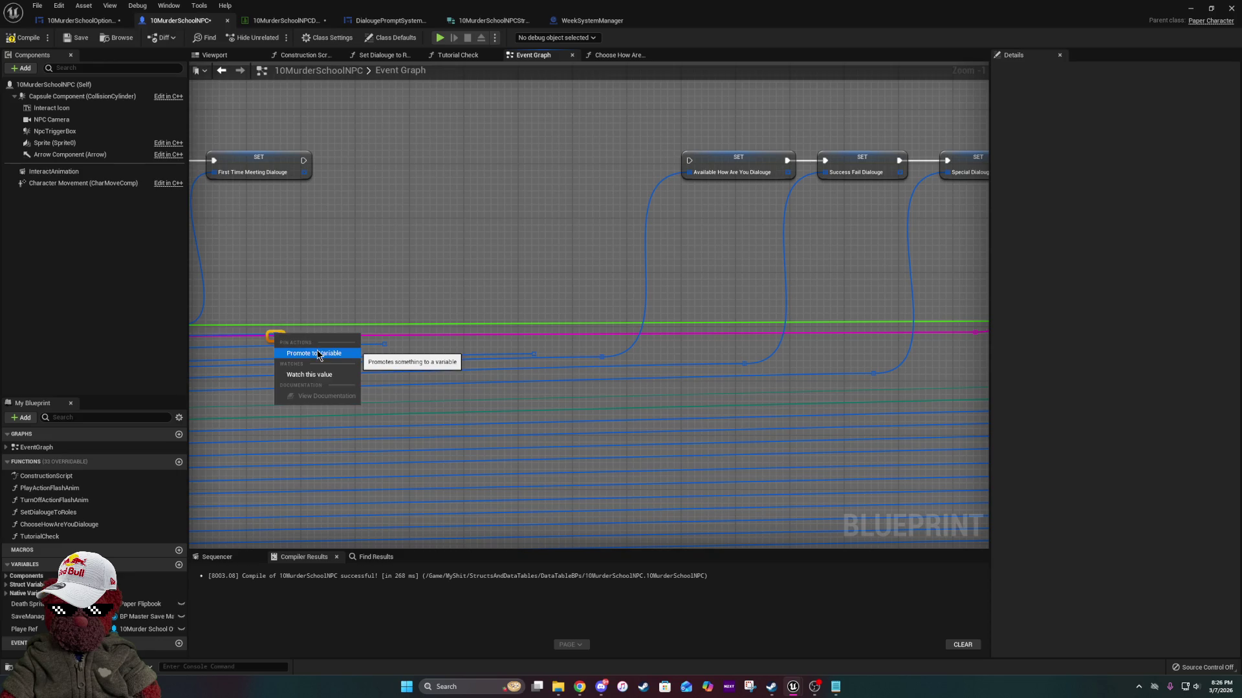
click(316, 354)
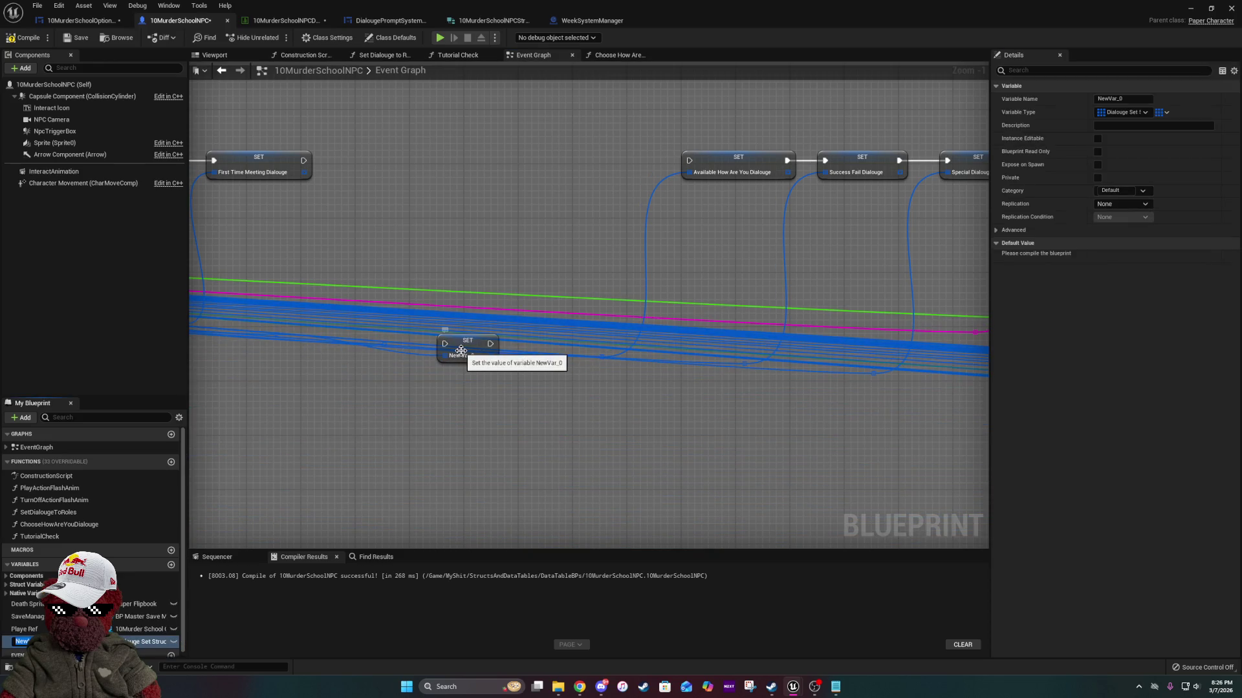
mouse_move(460, 350)
mouse_down()
mouse_move(460, 192)
mouse_move(401, 156)
mouse_move(392, 167)
mouse_up()
drag(458, 318, 872, 311)
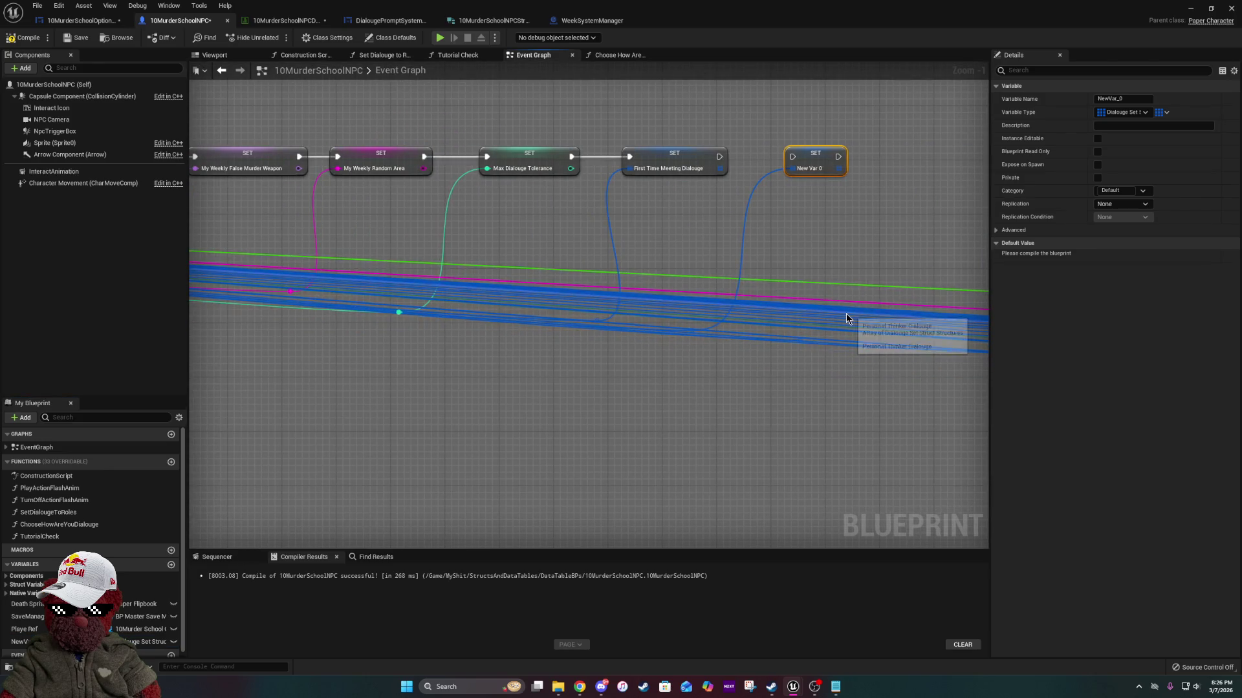
Delete the New Var 0 setter that the promotion created.
click(649, 390)
scroll(649, 391, down, 5)
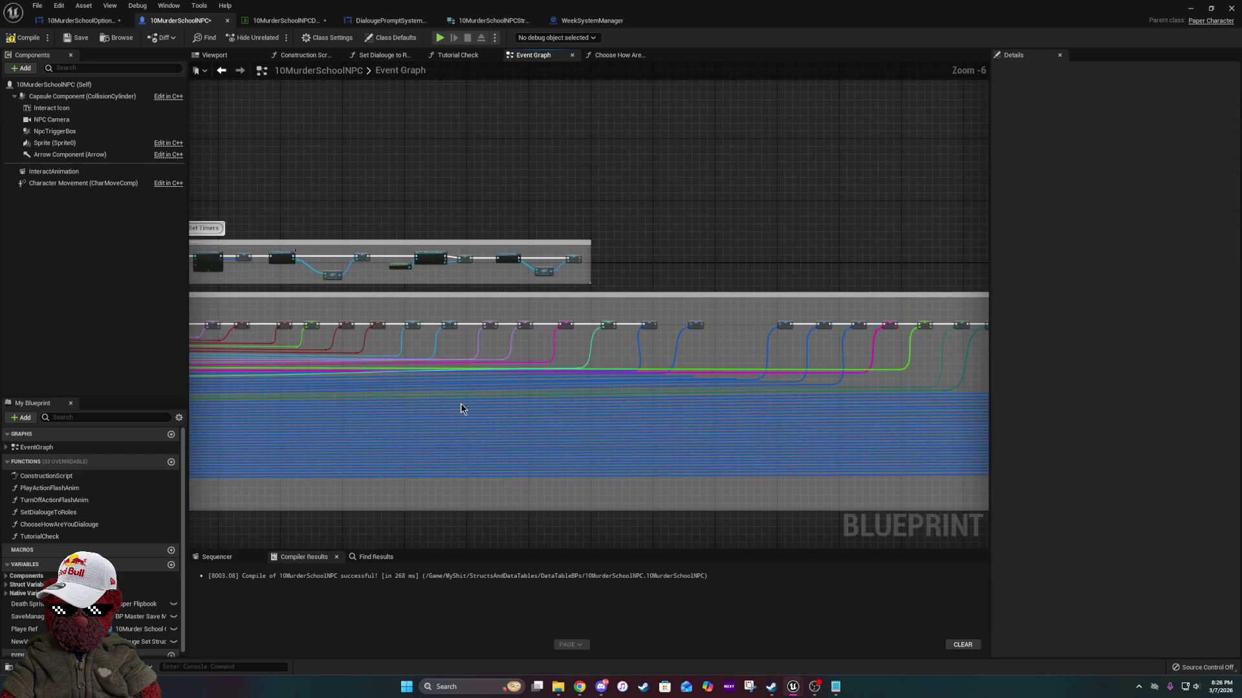
scroll(681, 336, up, 5)
drag(685, 296, 766, 325)
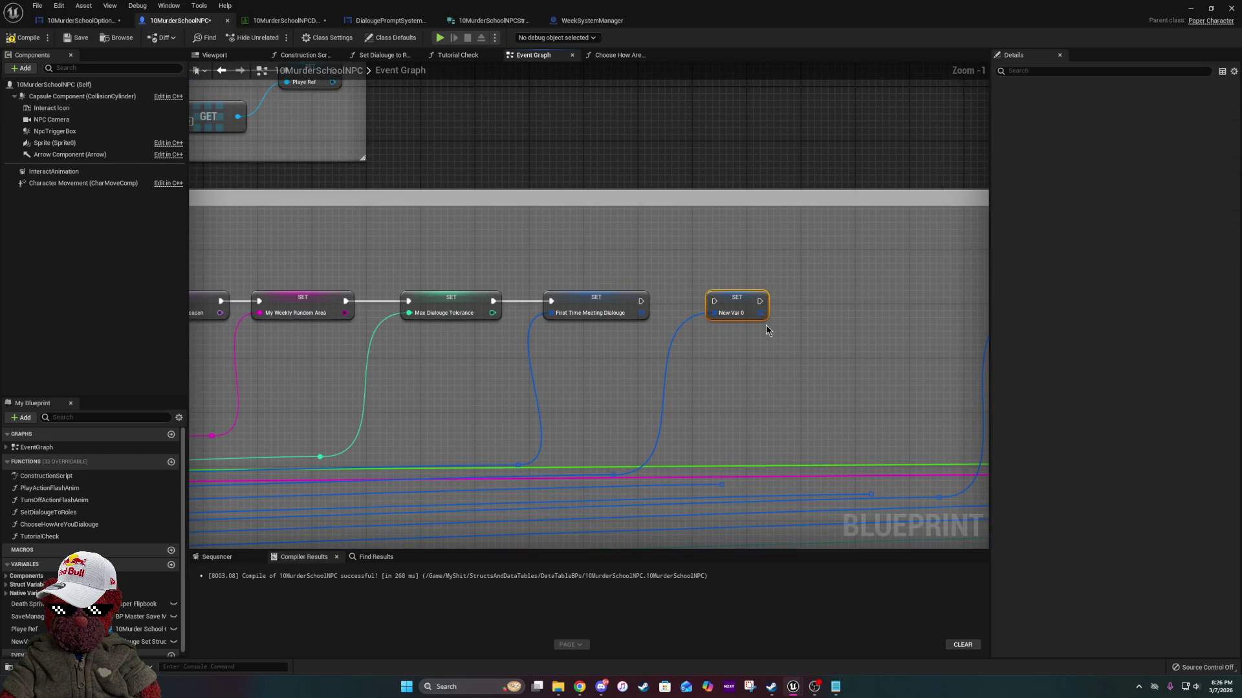
key(Delete)
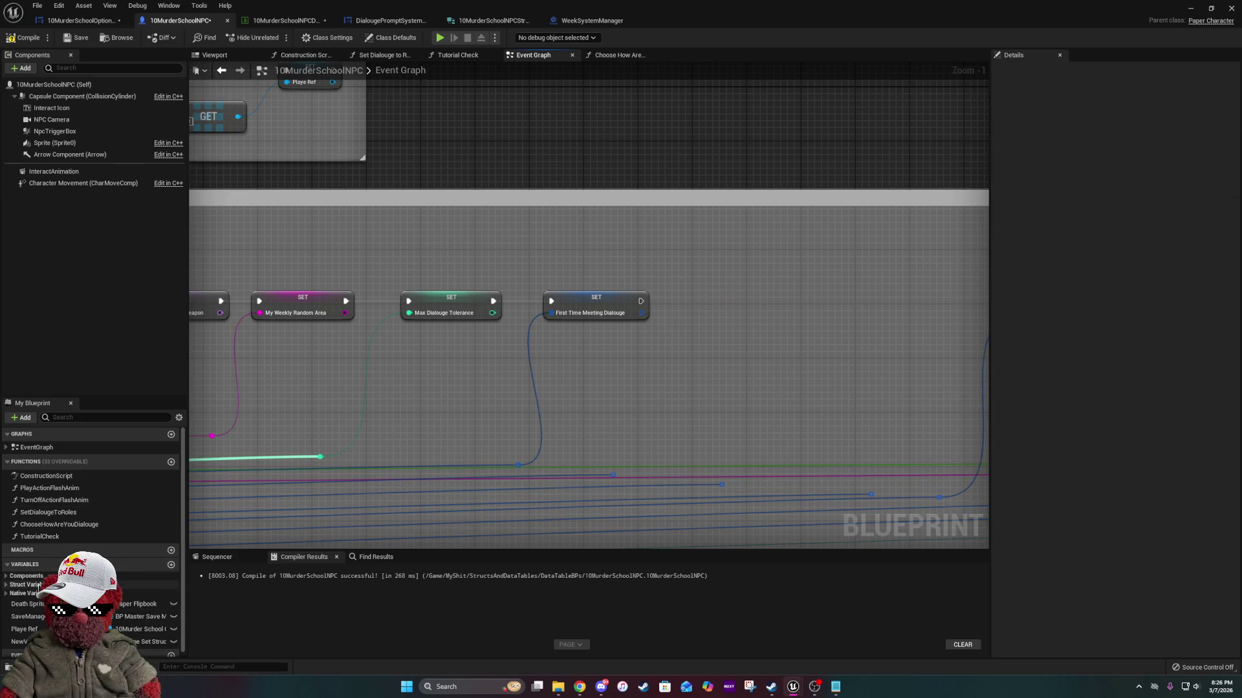
Undo the promotion and the deletion to restore the Stranger, Acquaintance and Friend Dialouge setters.
click(9, 589)
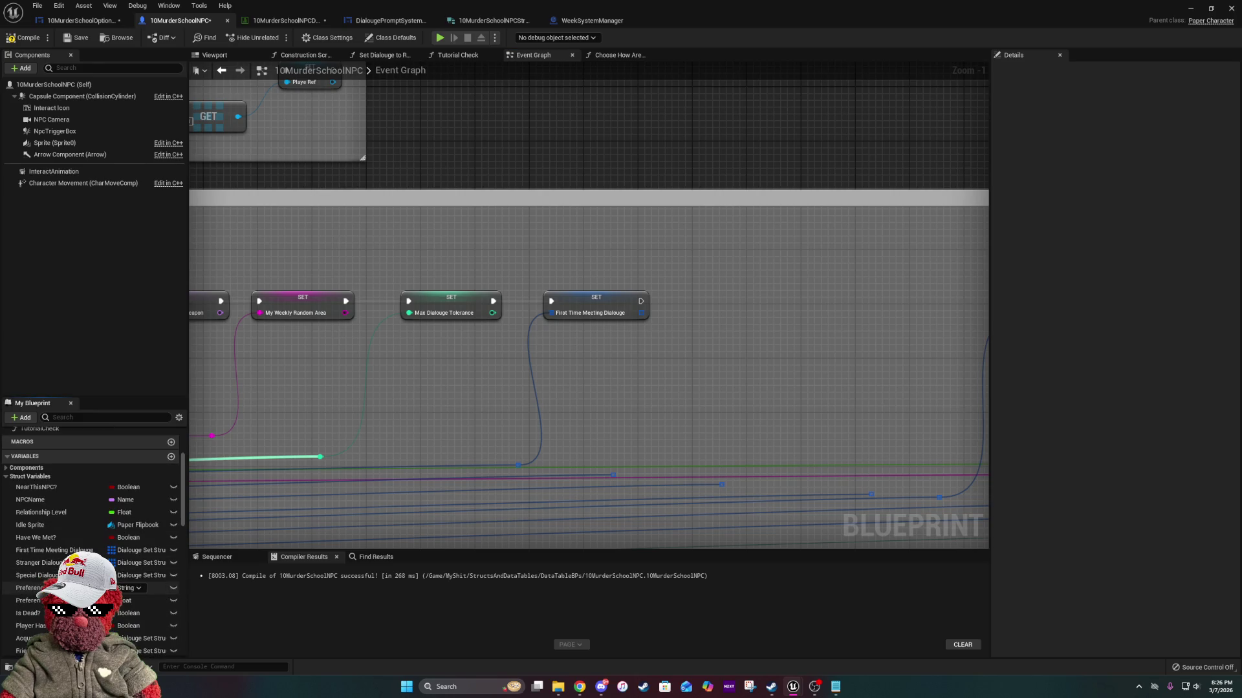
scroll(91, 550, down, 5)
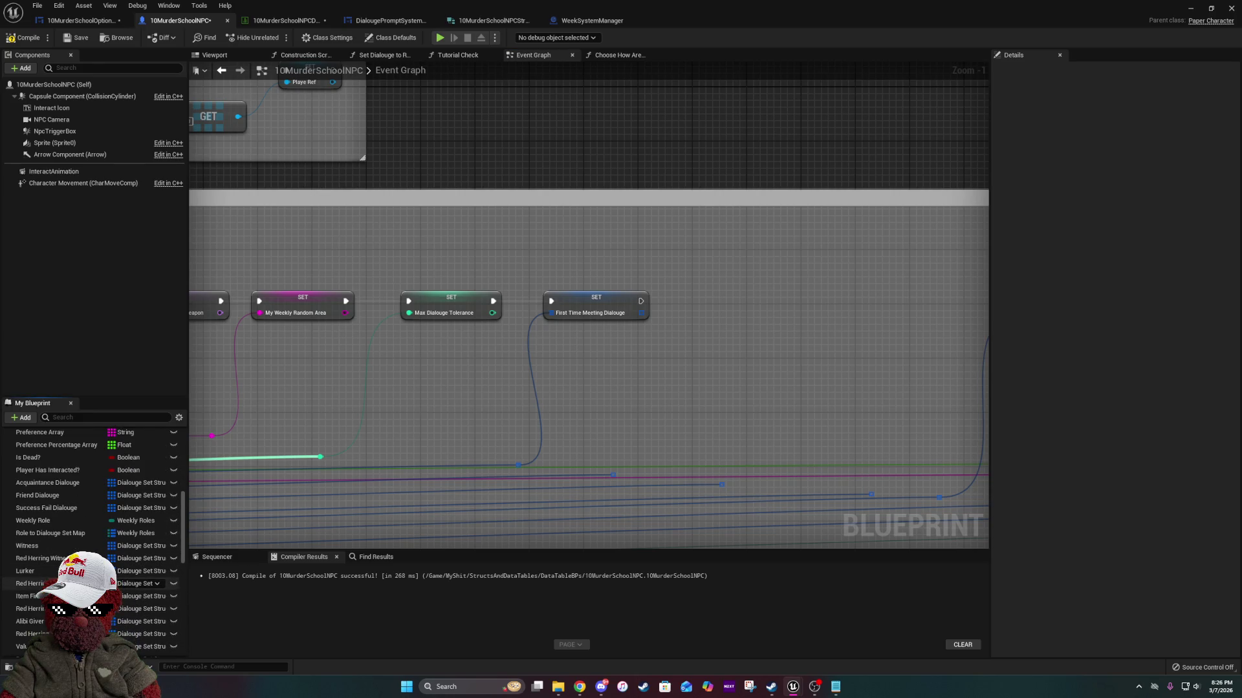
scroll(90, 543, down, 3)
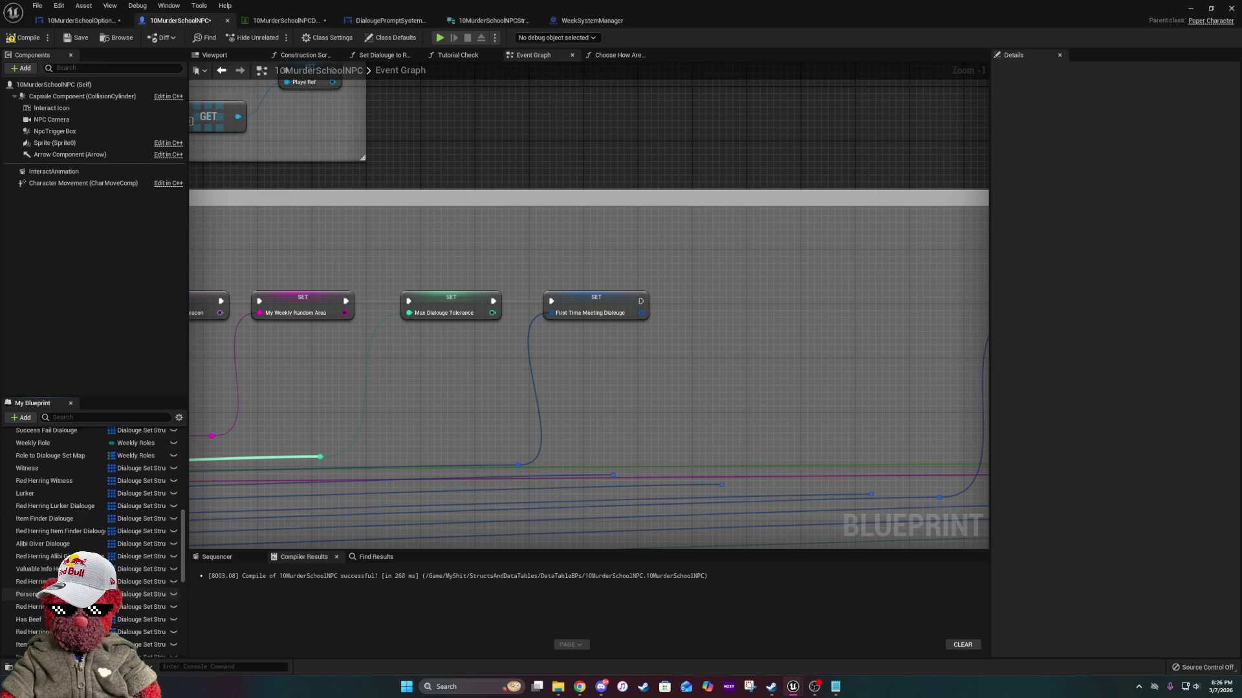
scroll(90, 544, down, 4)
scroll(97, 586, down, 2)
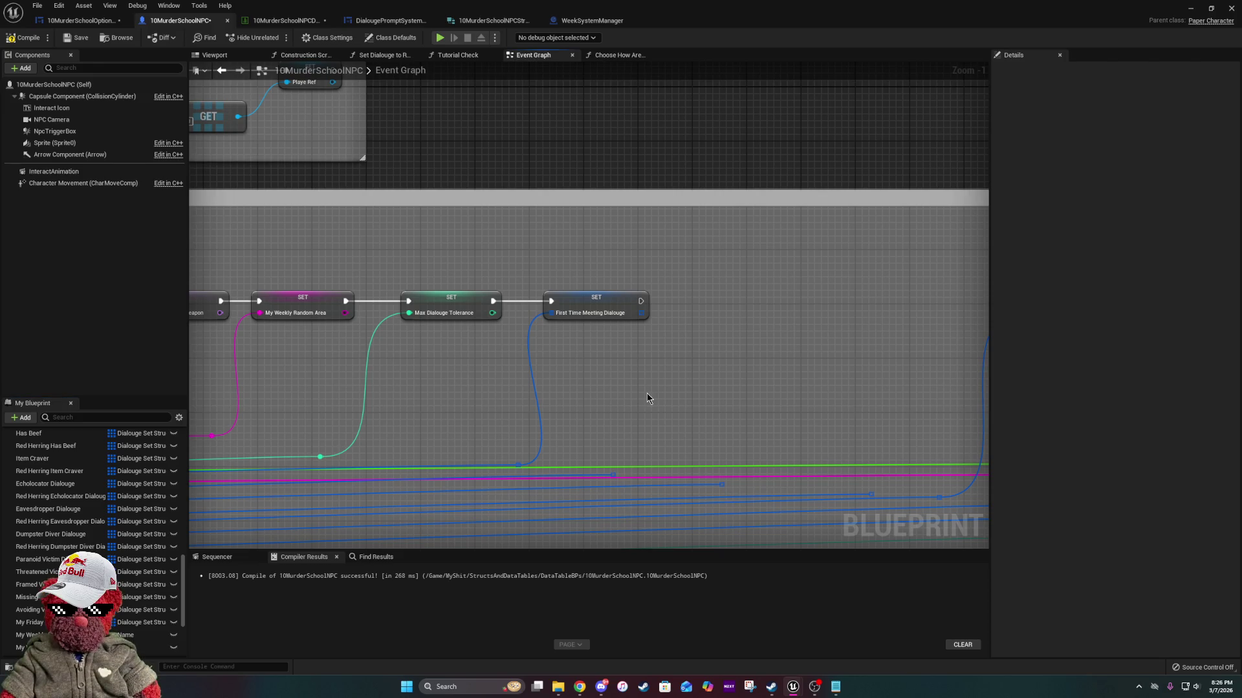
key(ctrl+z)
key(ctrl+z)
key(ctrl+z)
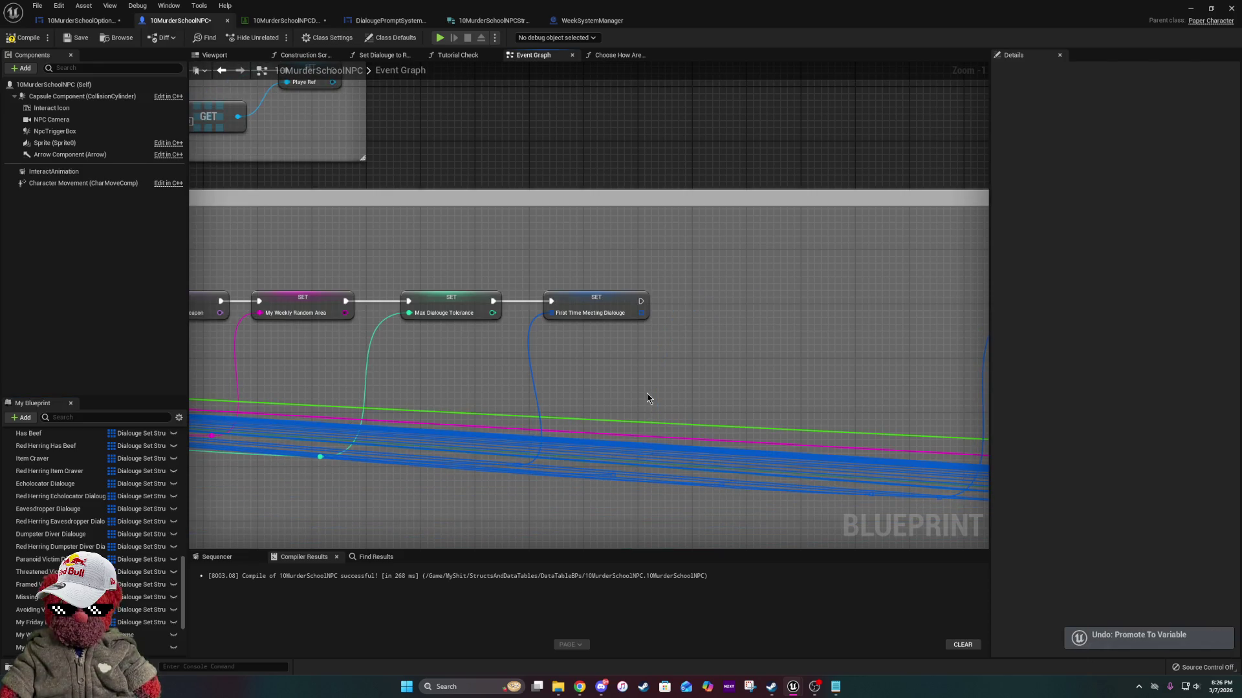
key(ctrl+z)
click(683, 304)
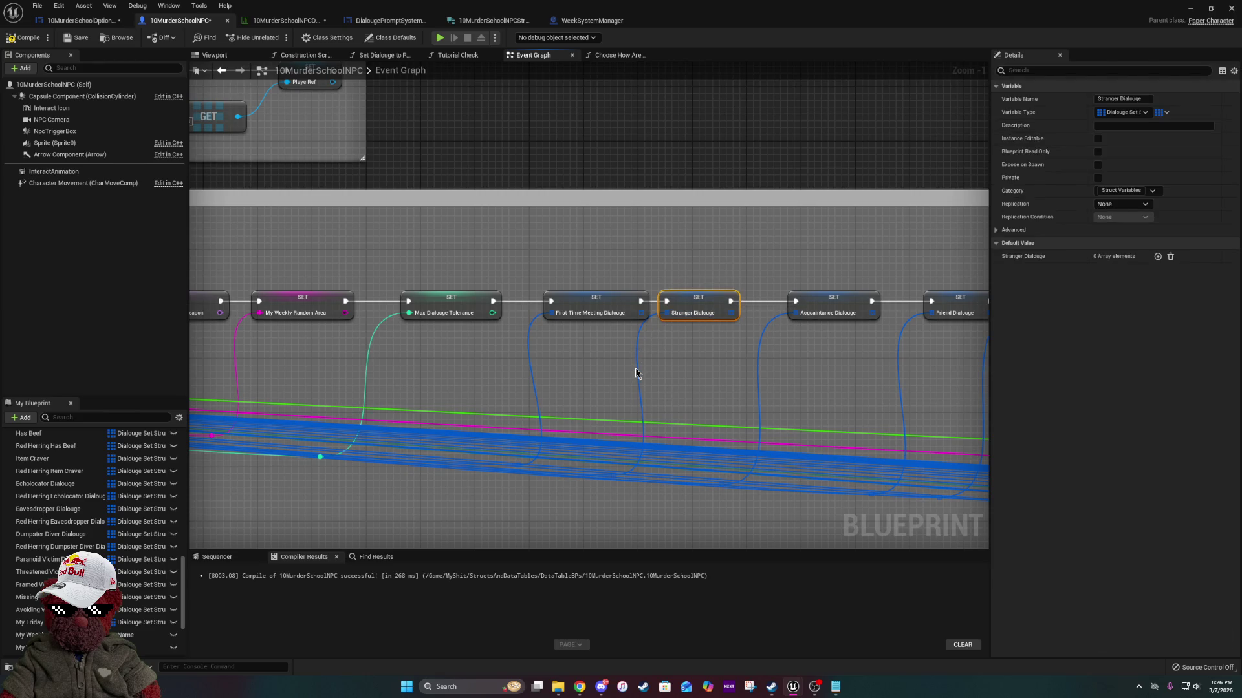
Rename the Stranger Dialouge variable to WeekOneToThreeDialouge.
scroll(97, 505, up, 5)
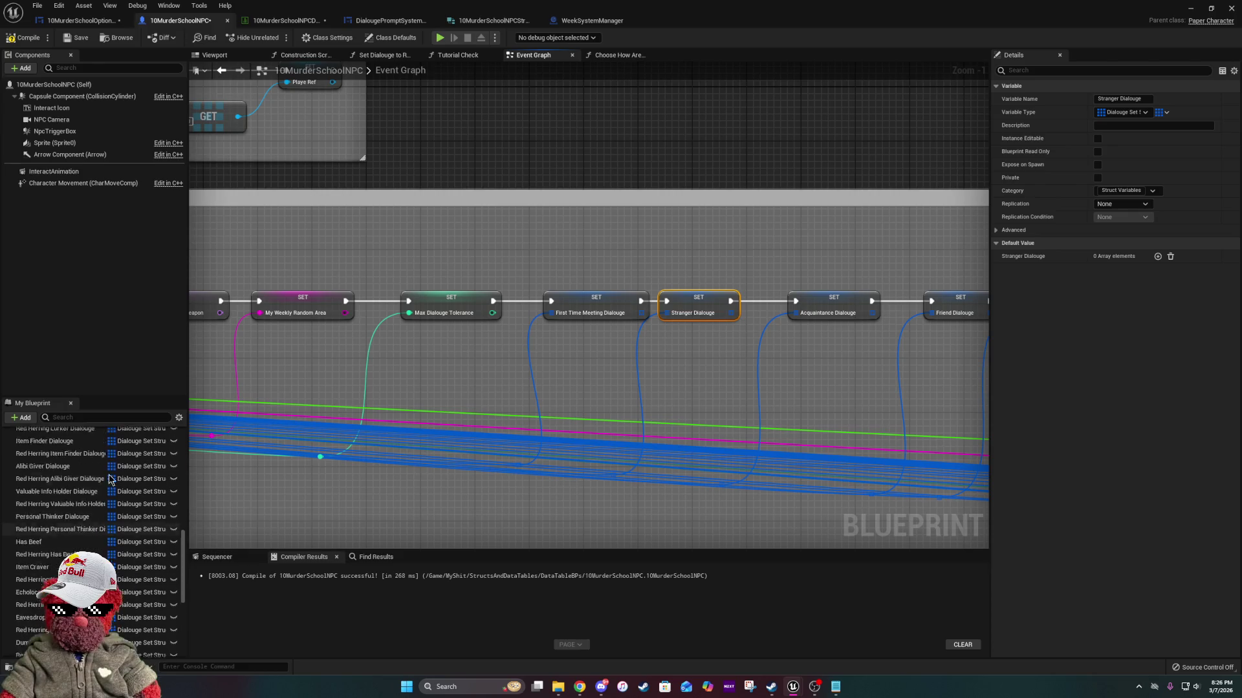
click(97, 414)
text(stra)
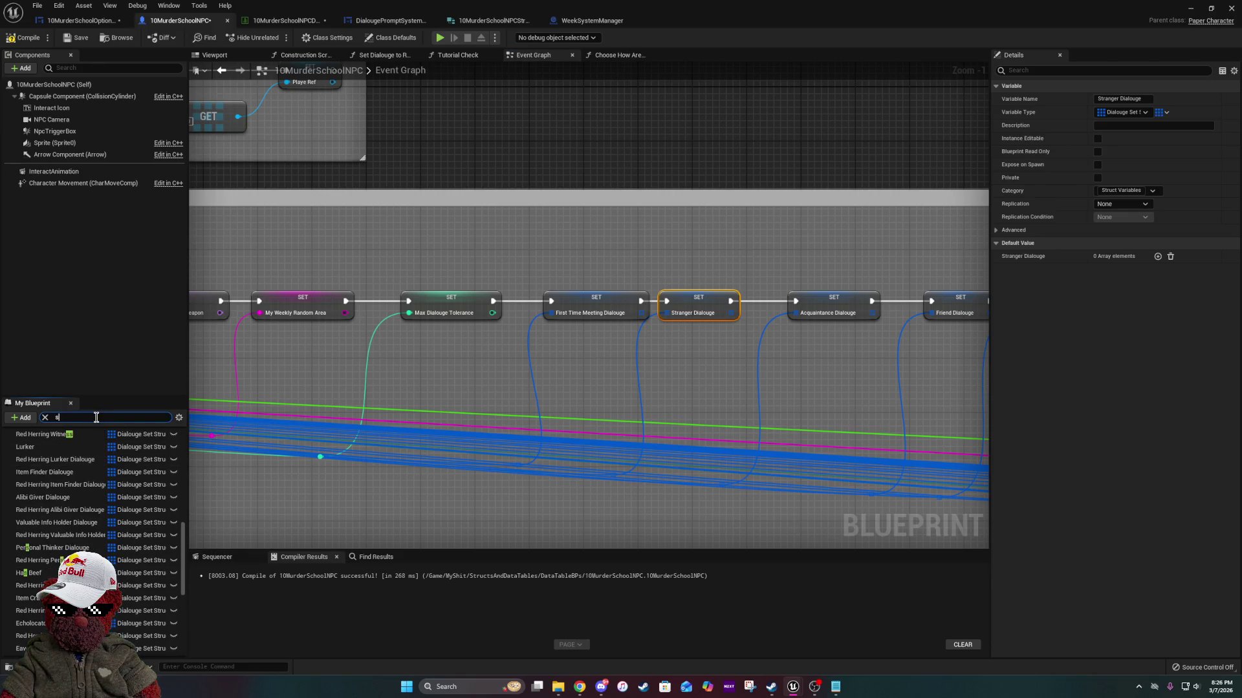
click(41, 502)
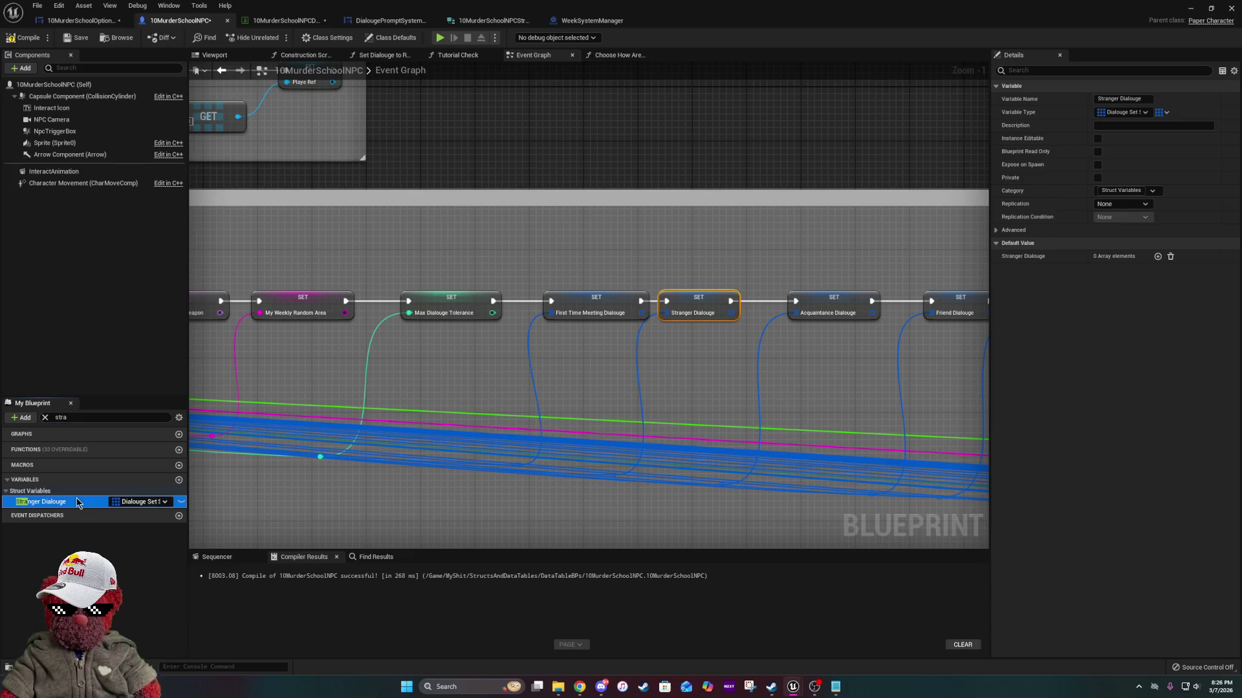
click(1147, 101)
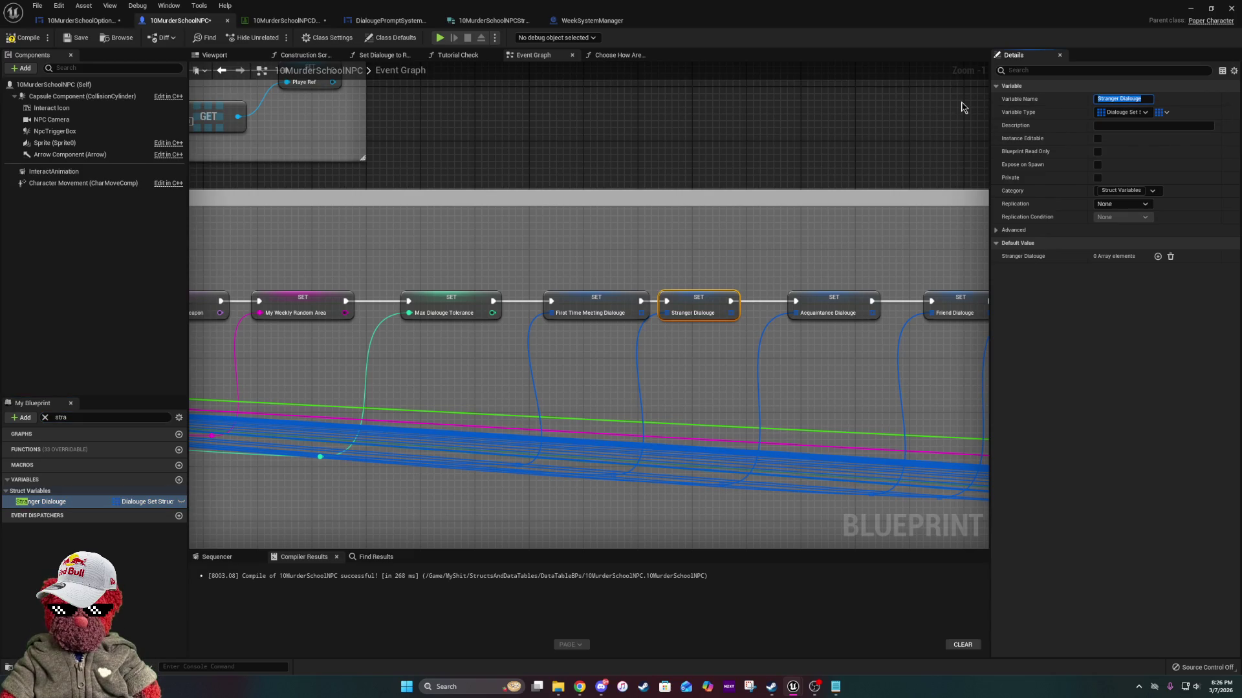
text(Wekk)
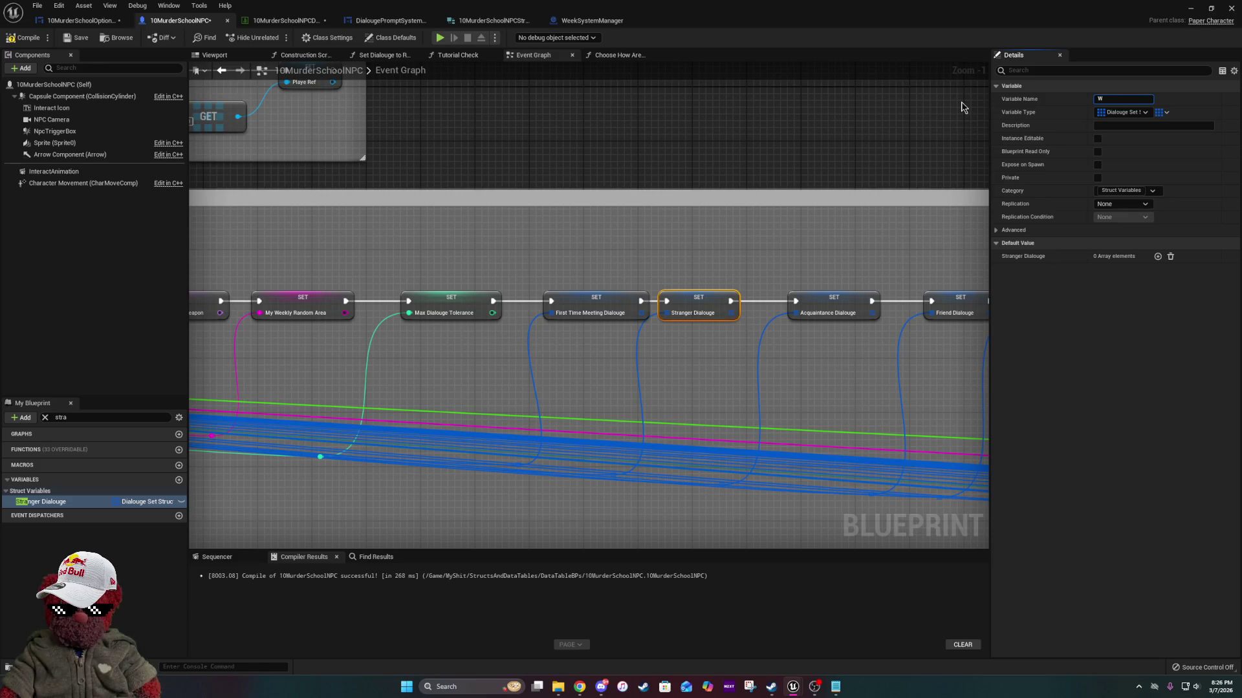
key(BackSpace)
key(BackSpace)
text(ek)
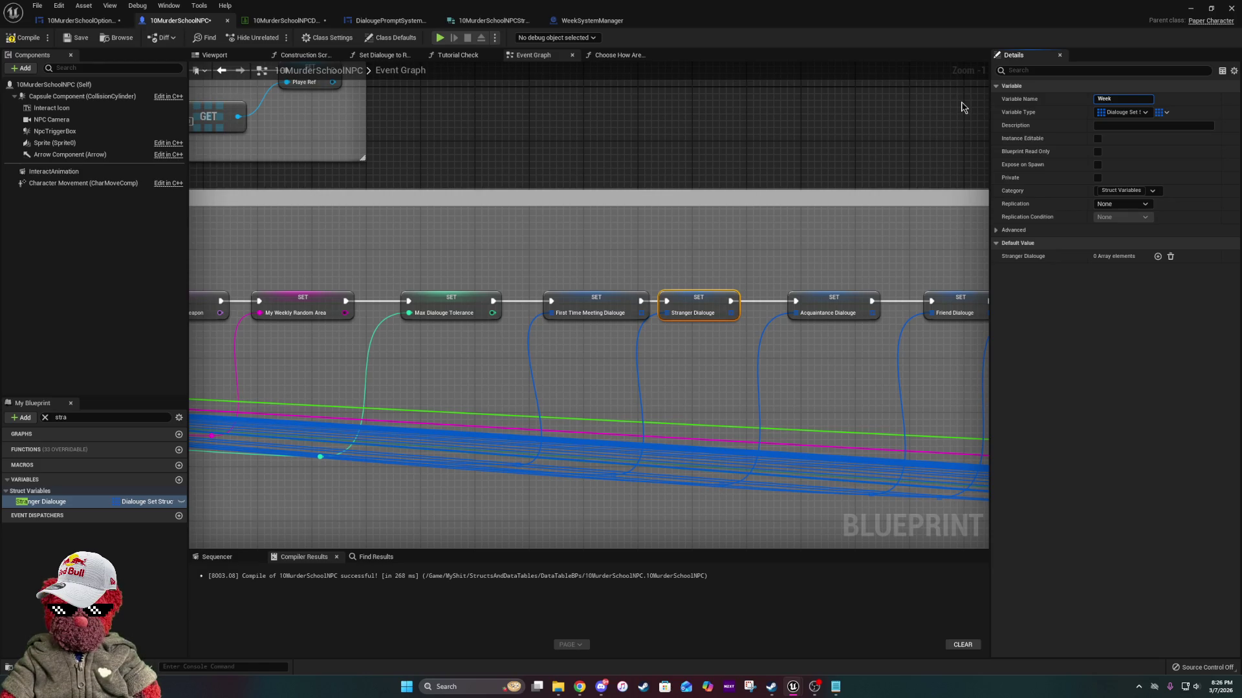
text(OneTo)
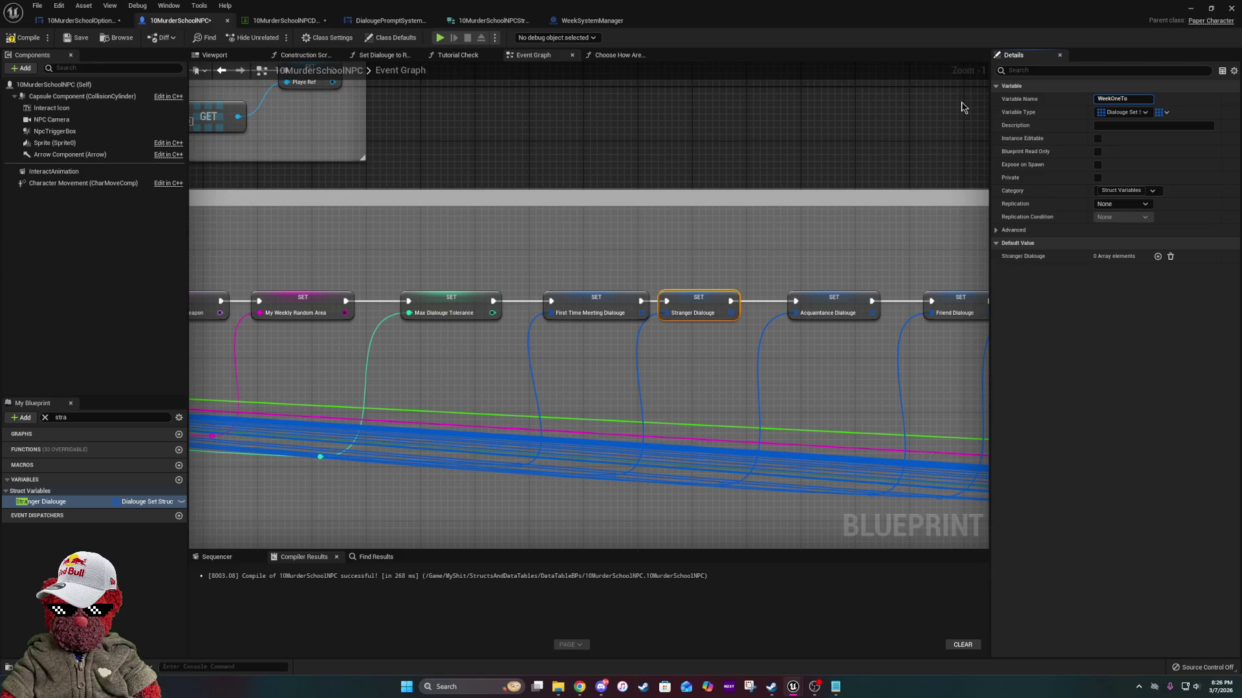
text(Three)
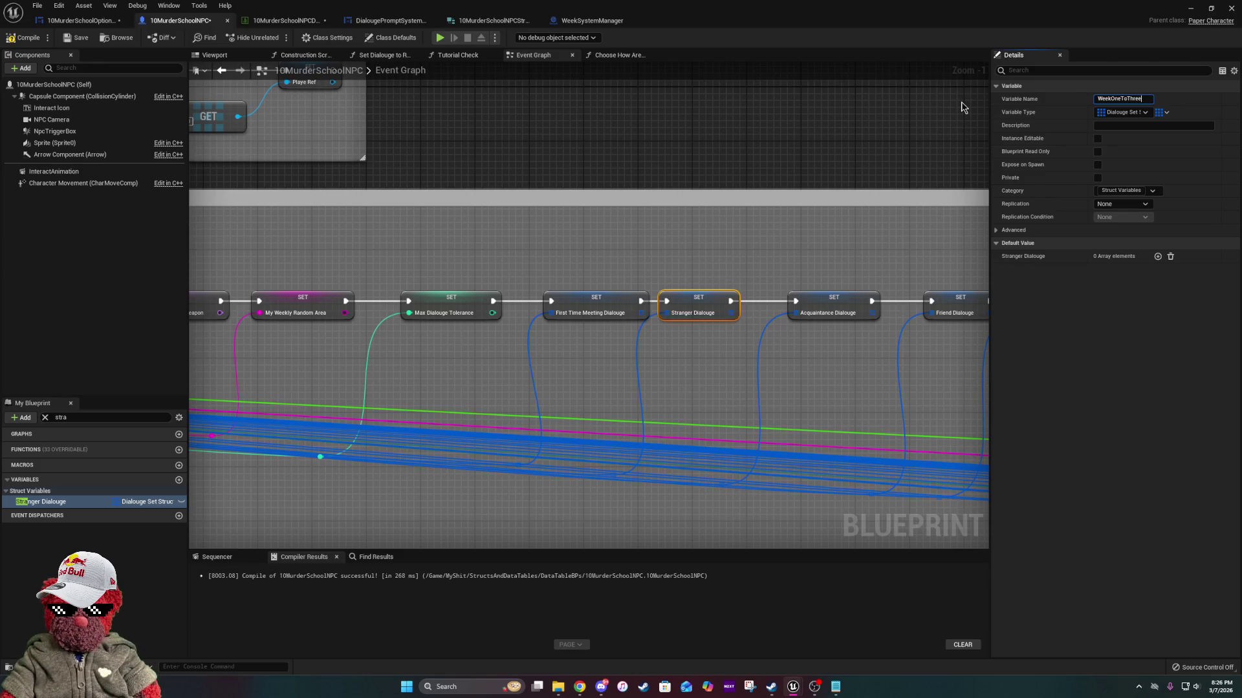
text(Di)
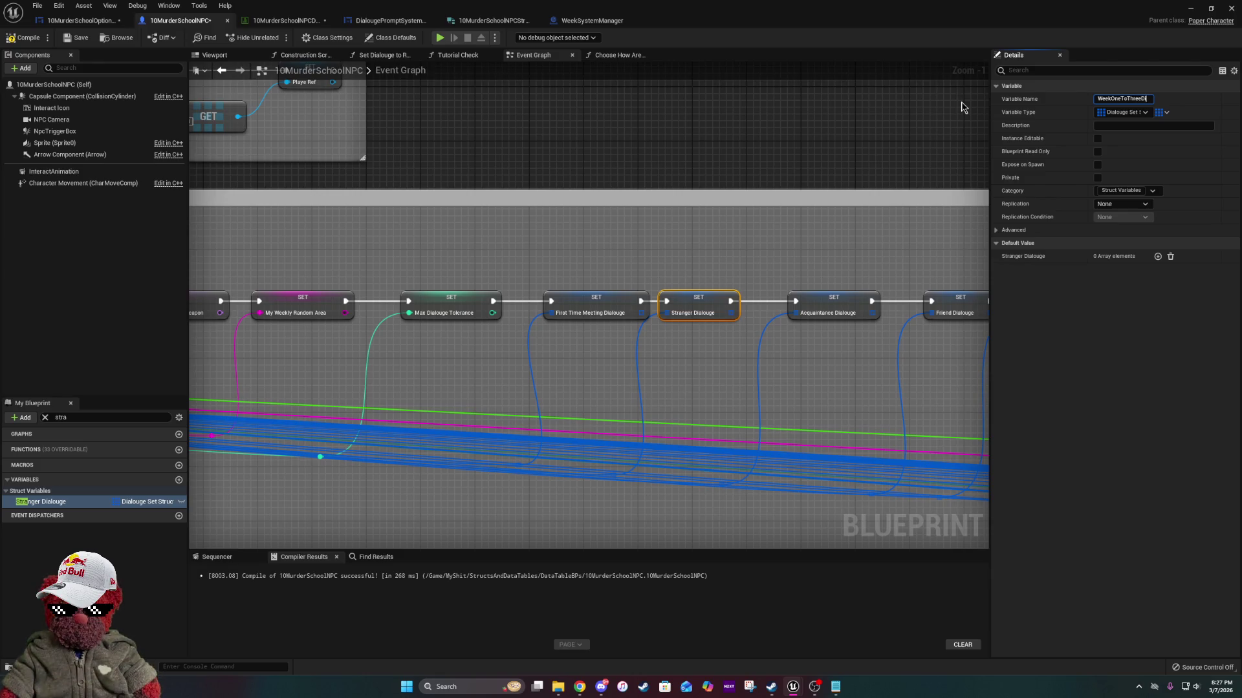
text(alouge)
key(Return)
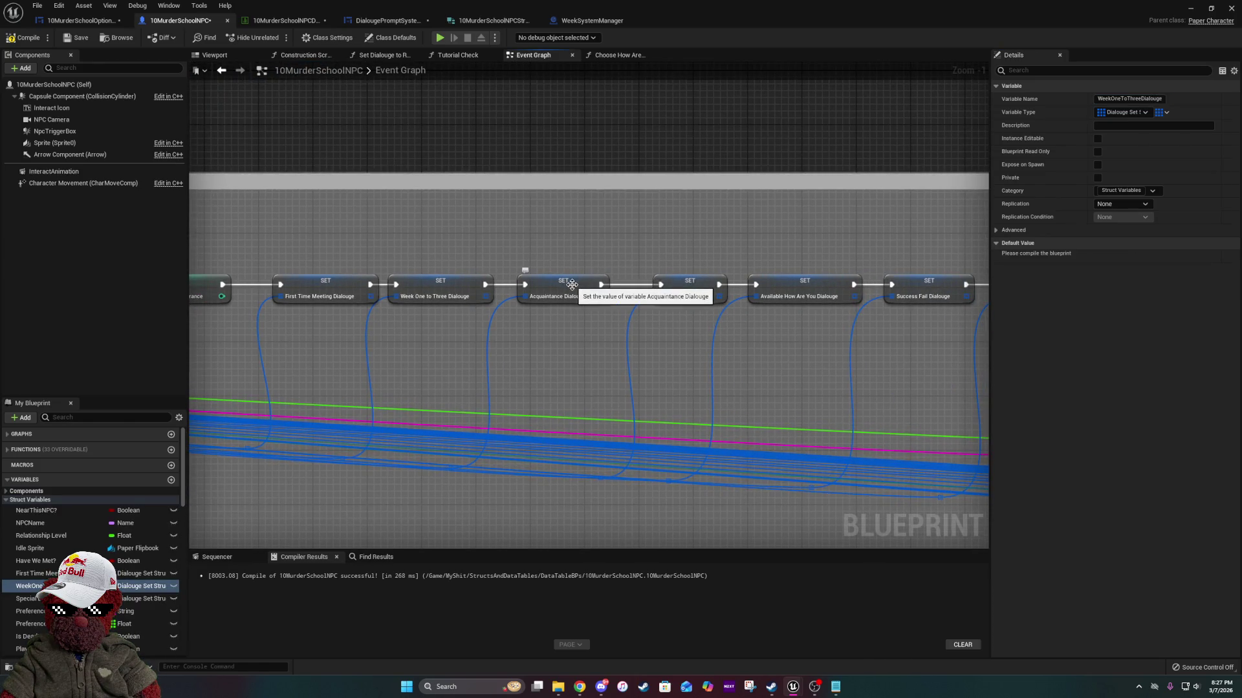
Rename the Acquaintance and Friend Dialouge variables to WeekFourToSixDialouge and WeekSevenToNineDialouge.
click(574, 283)
click(1141, 100)
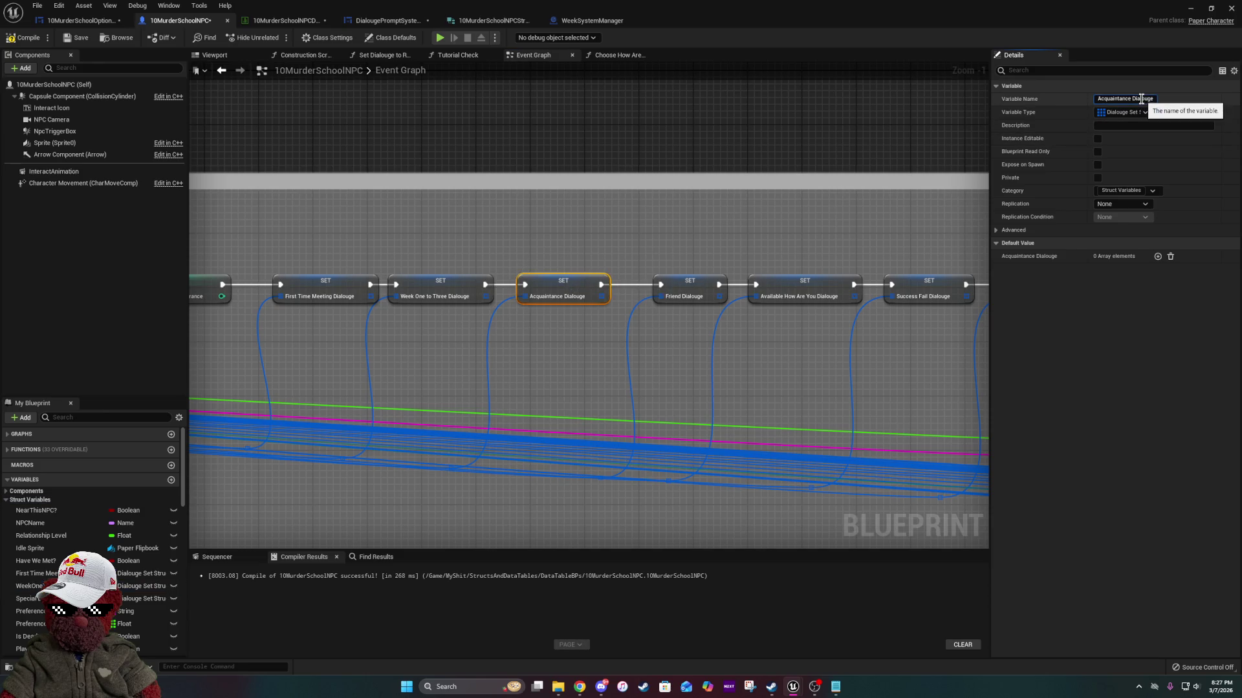
text(WeekFourTo)
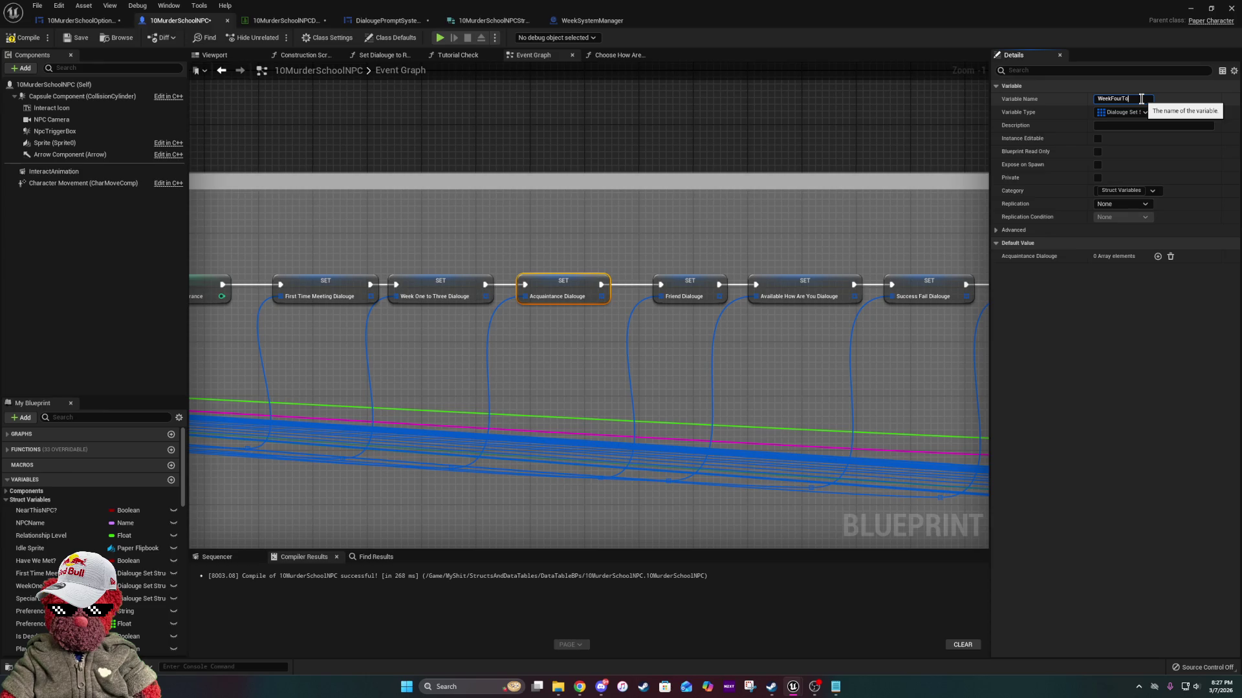
text(SixDialou)
text(ge)
key(Return)
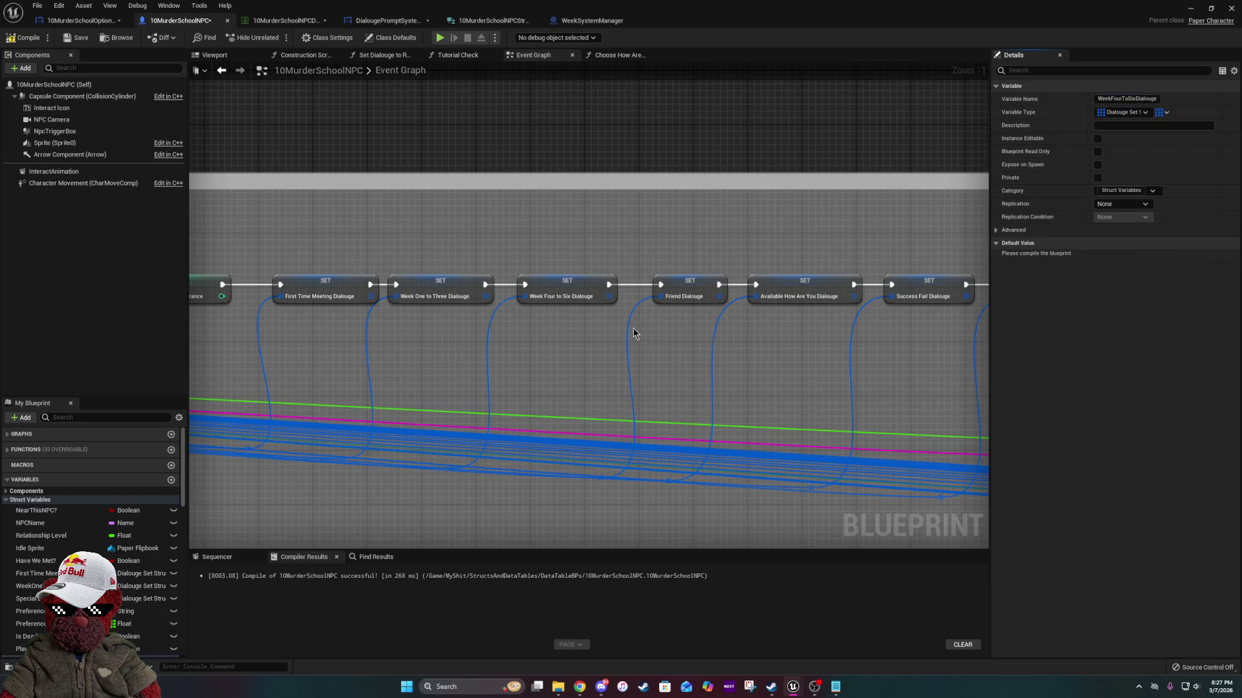
click(673, 285)
click(1142, 99)
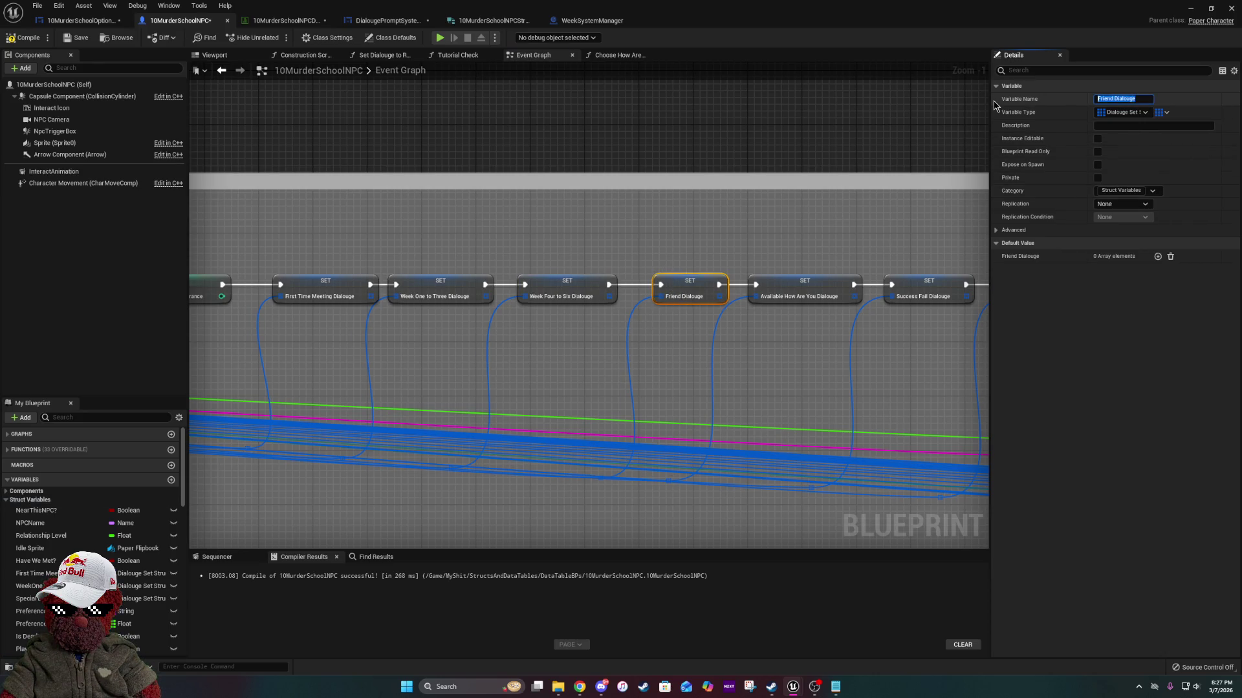
text(WeekSevenTo)
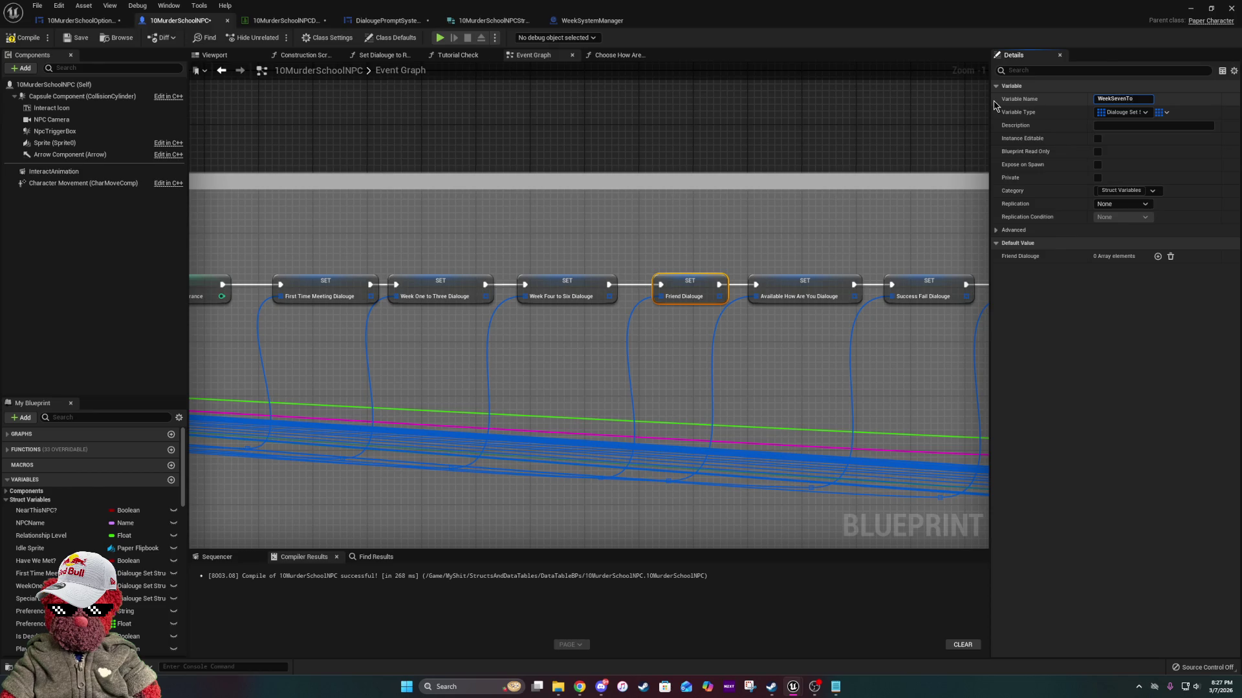
text(NineDial)
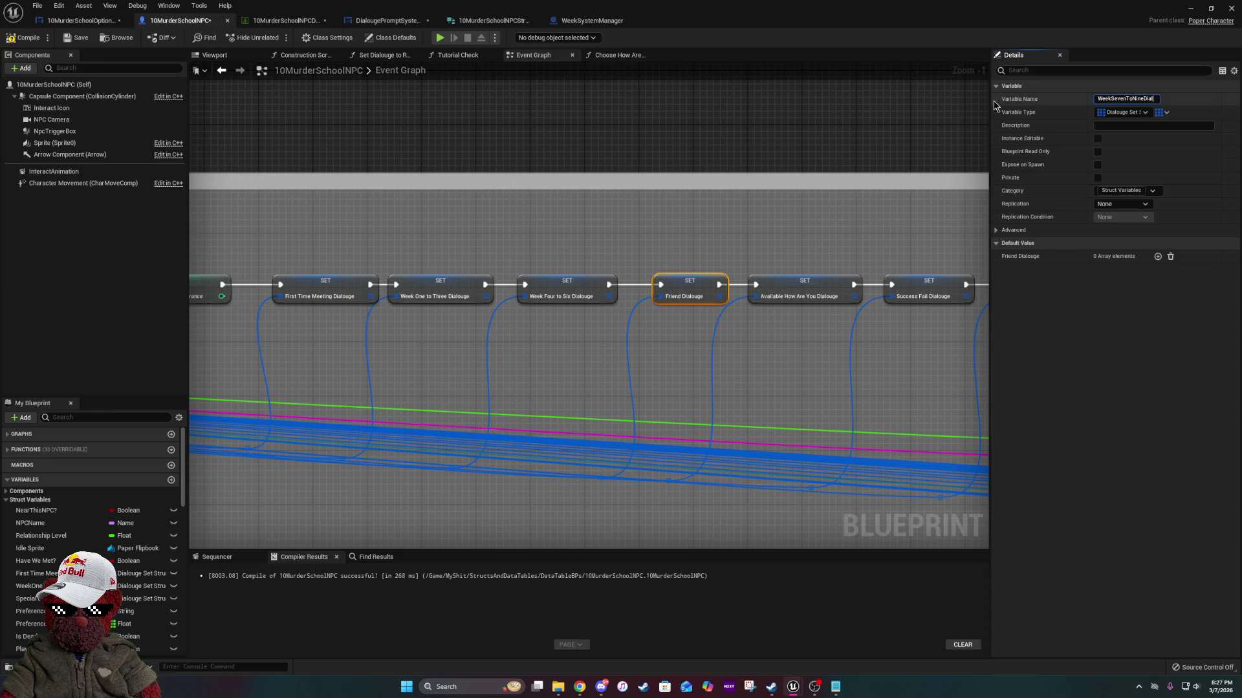
text(ouge)
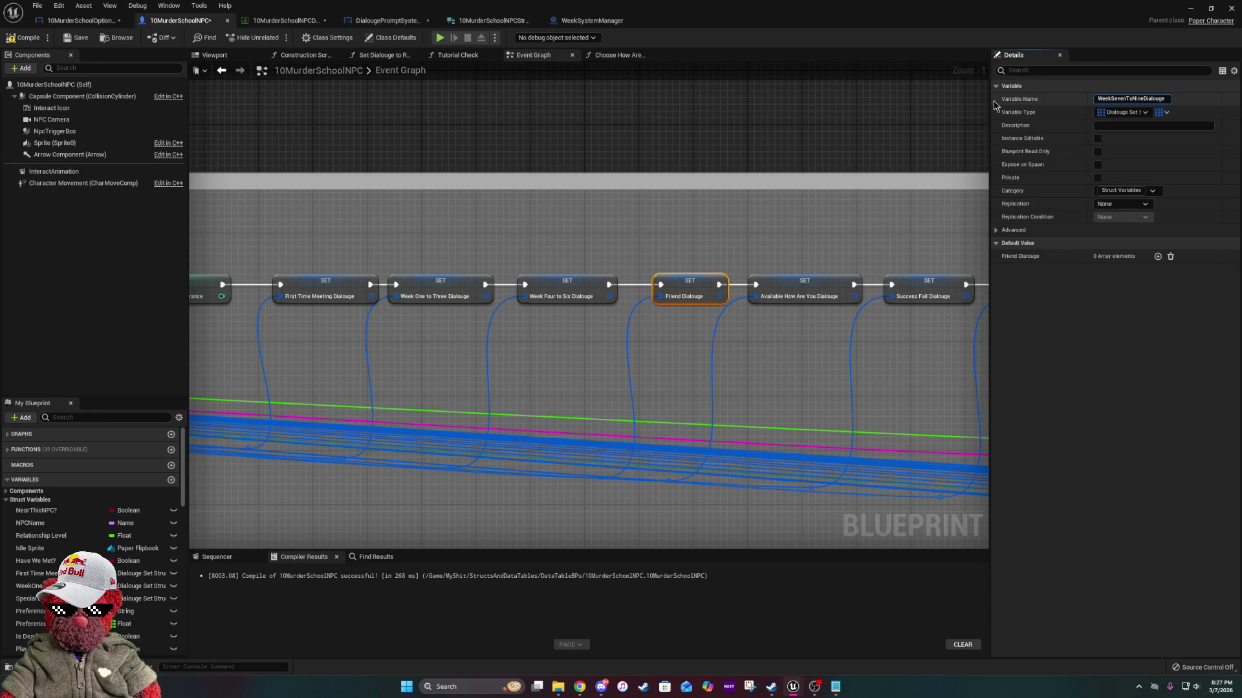
key(Return)
Nudge the Week Seven to Nine and Available How Are You nodes apart, then compile.
scroll(436, 250, down, 2)
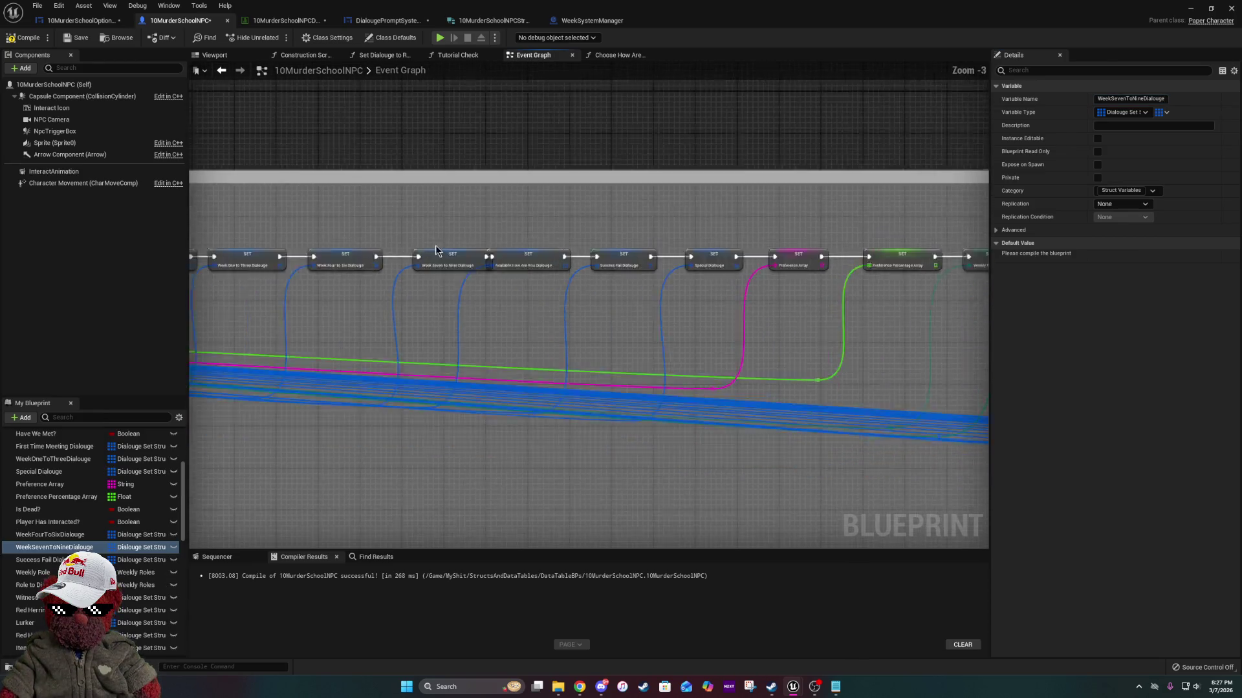
scroll(436, 251, up, 3)
click(451, 251)
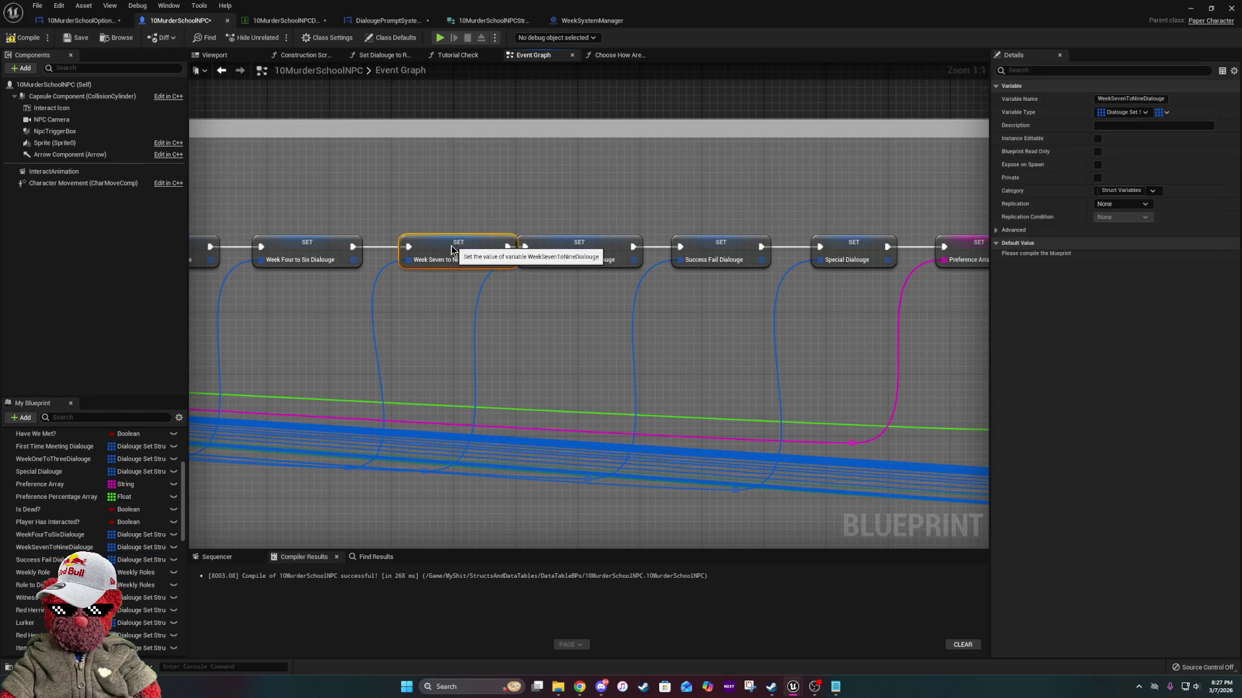
drag(451, 250, 443, 250)
drag(525, 245, 540, 244)
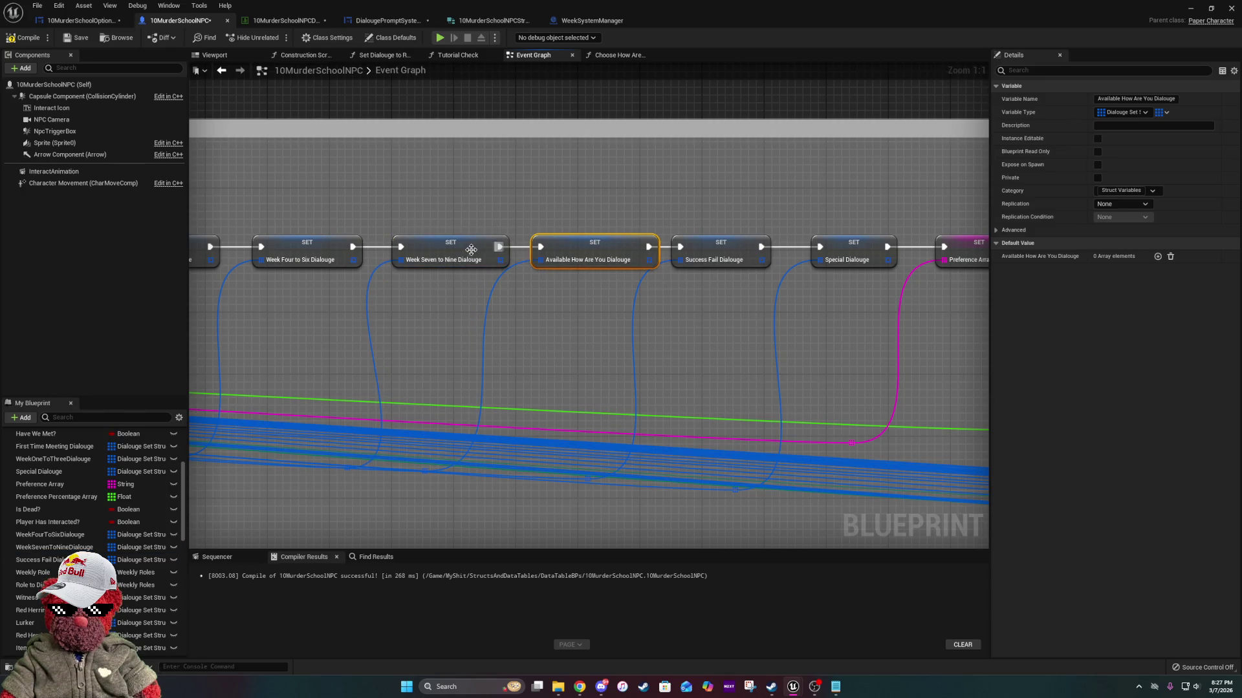
scroll(455, 283, down, 8)
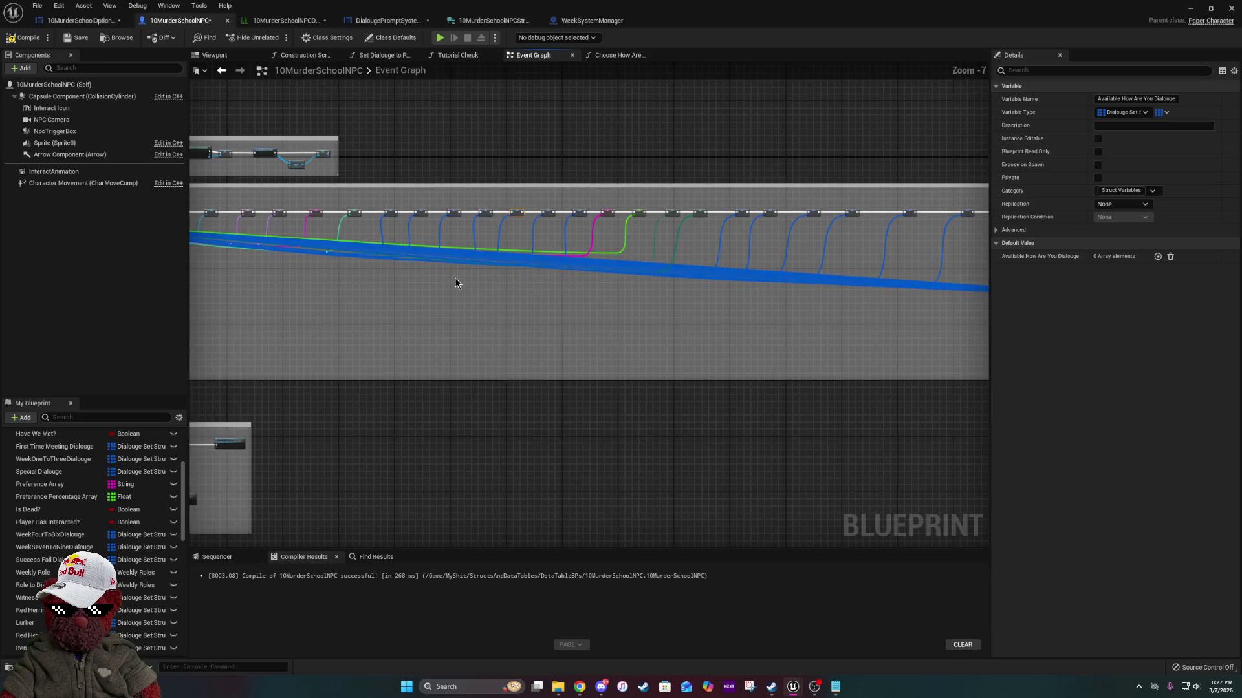
scroll(456, 278, up, 4)
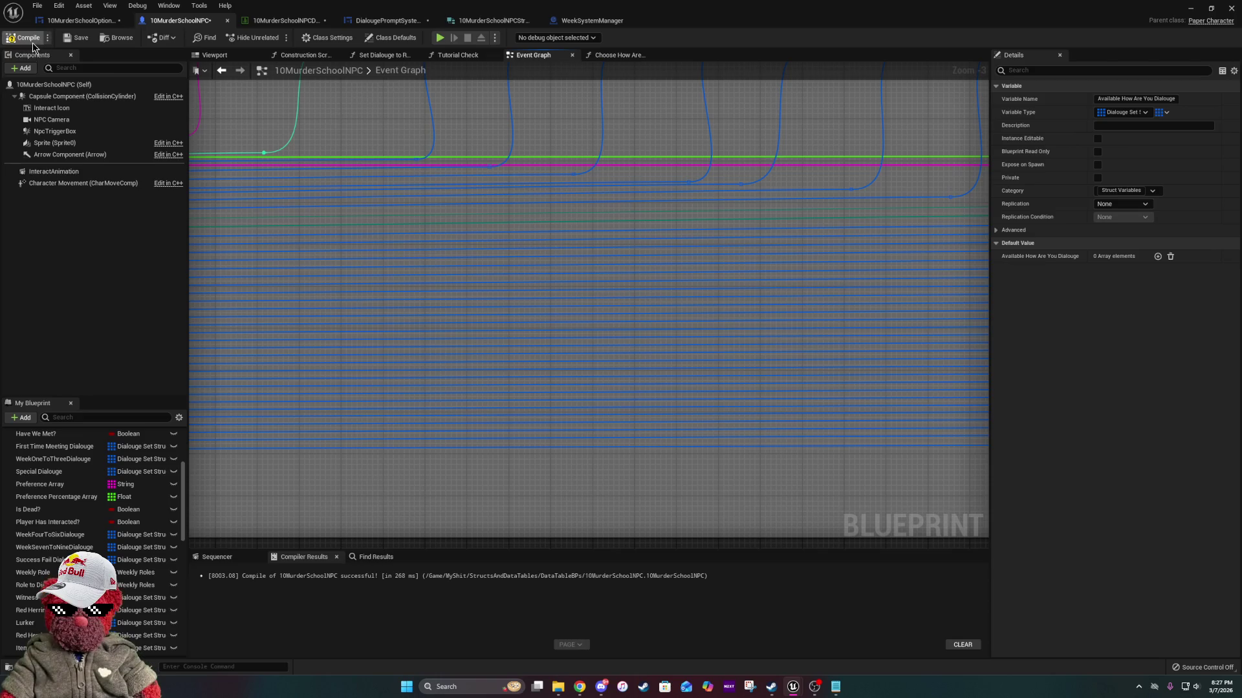
click(94, 37)
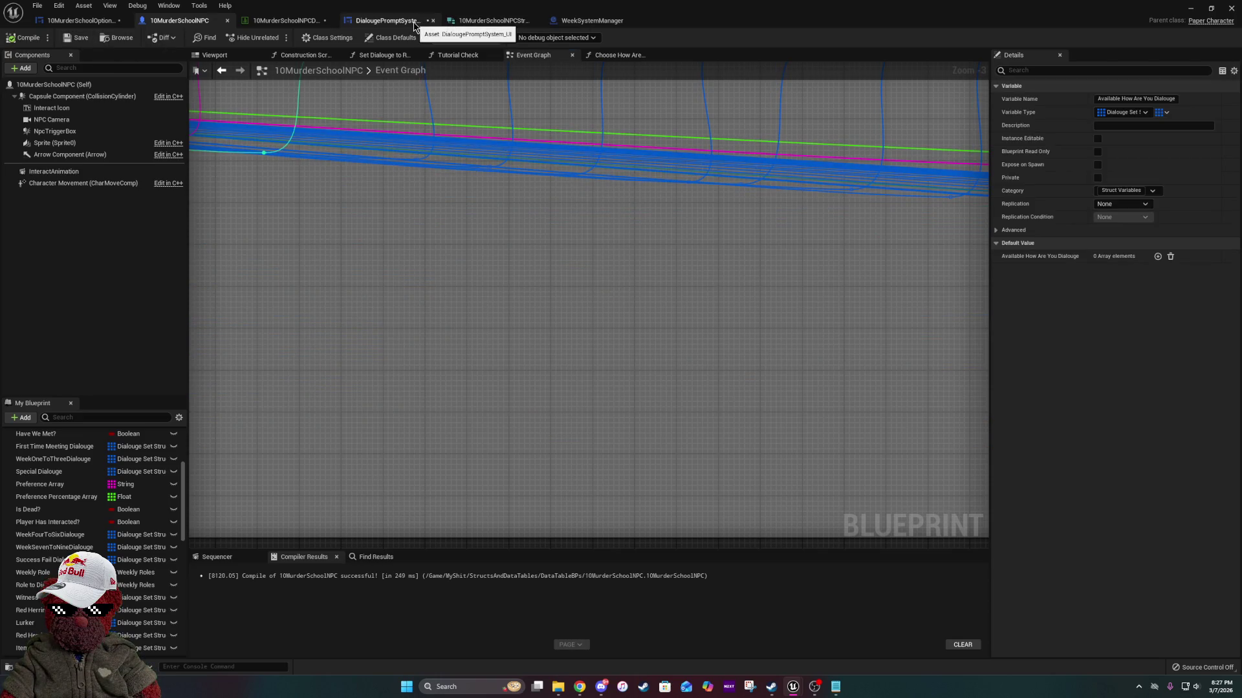
In the dialogue prompt UI blueprint, shift the RANDOM and Return nodes slightly right.
click(387, 20)
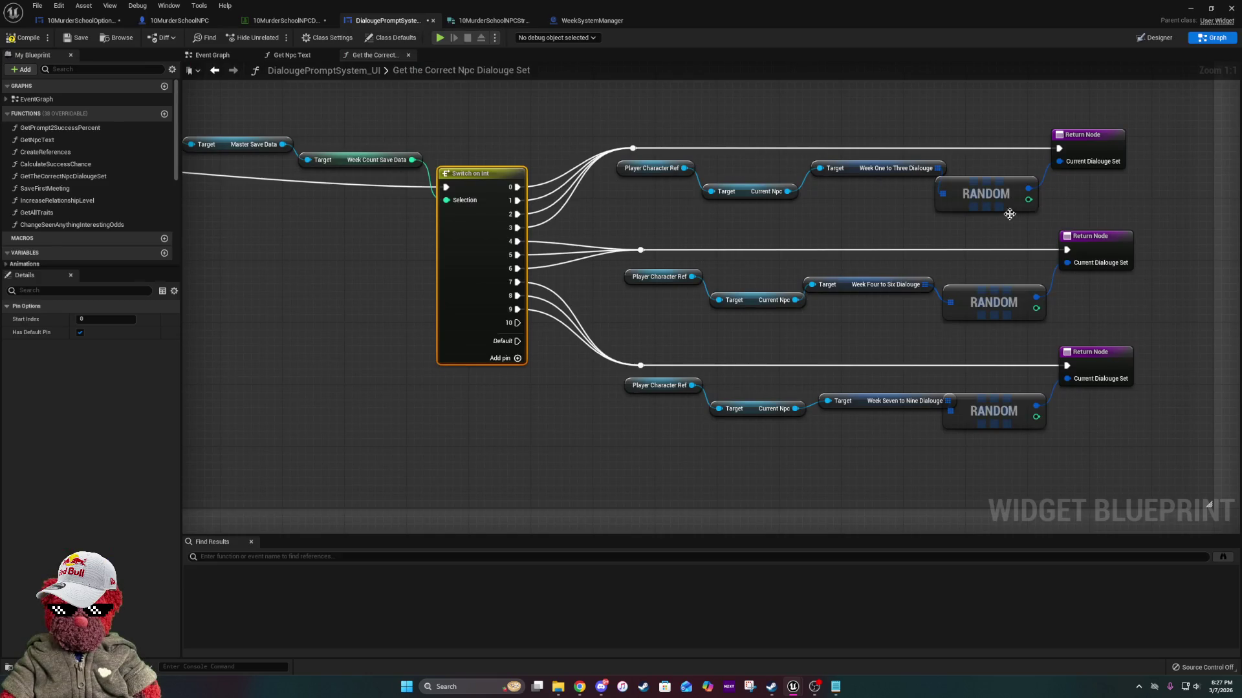
drag(1009, 214, 703, 186)
drag(703, 108, 799, 401)
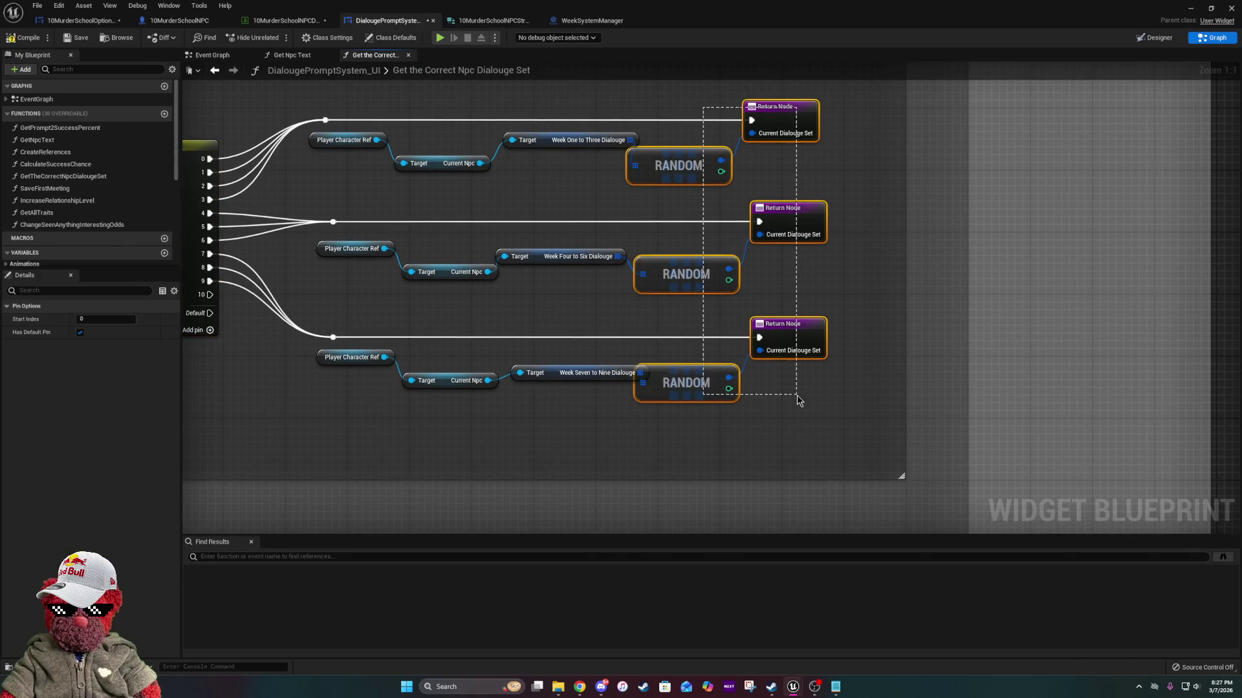
drag(792, 336, 823, 338)
click(783, 417)
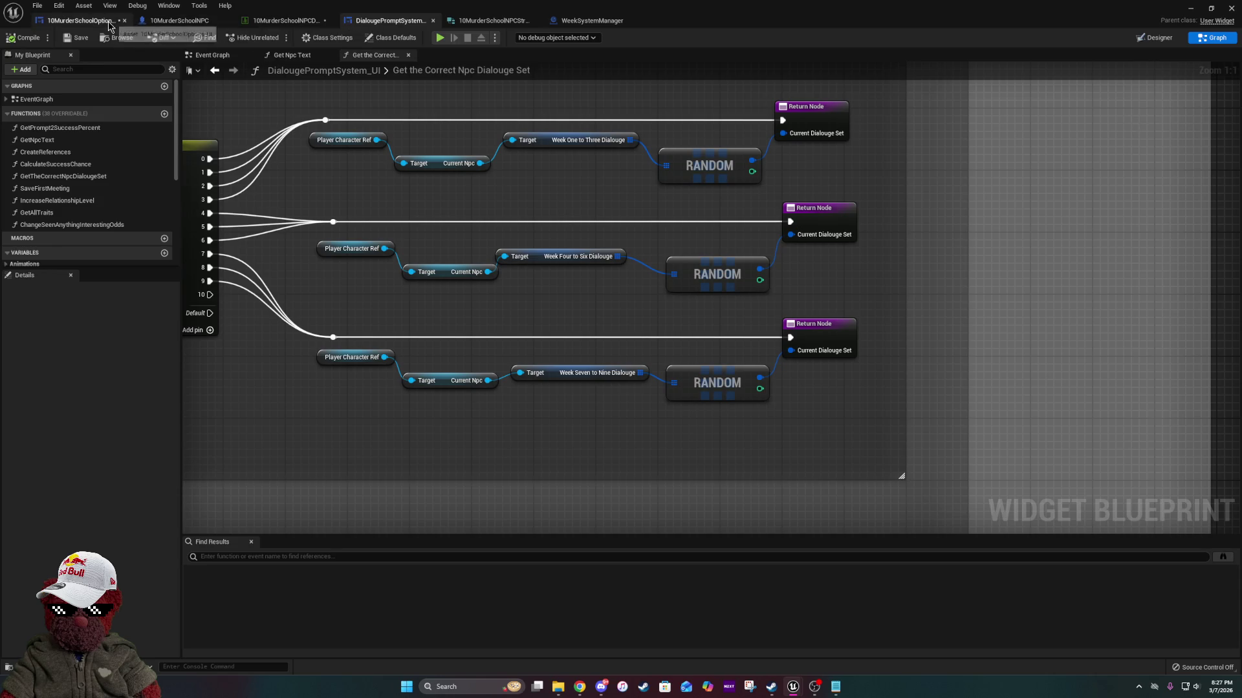
Return to the 10MurderSchoolNPC Event Graph with the whole graph fitted in view.
click(590, 21)
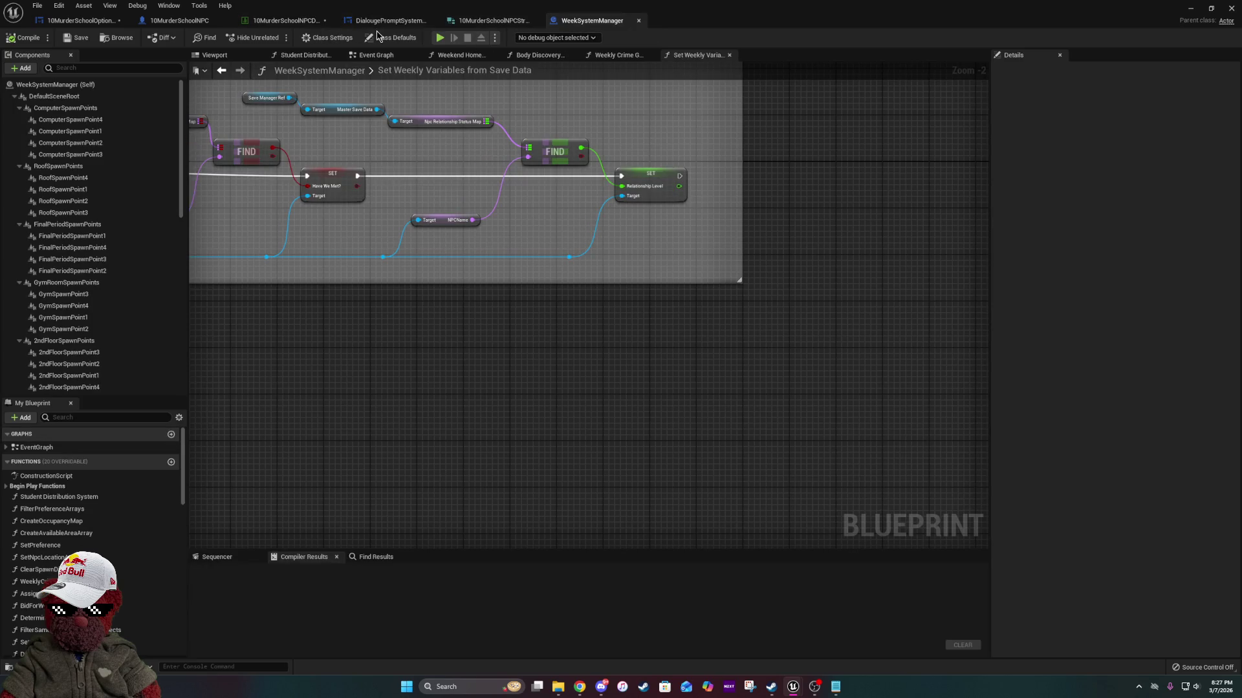
click(161, 21)
key(Home)
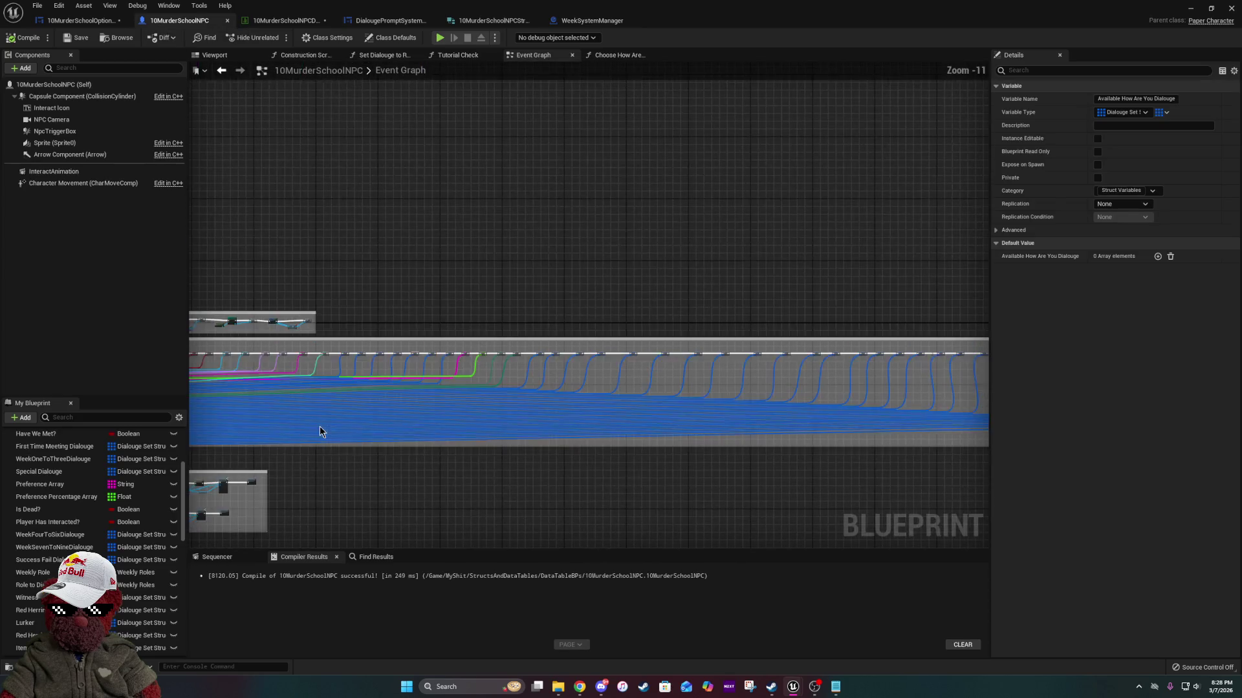
Drop a ChooseHowAreYouDialouge call onto the exec wire after the role setup, then open that function.
scroll(124, 571, down, 10)
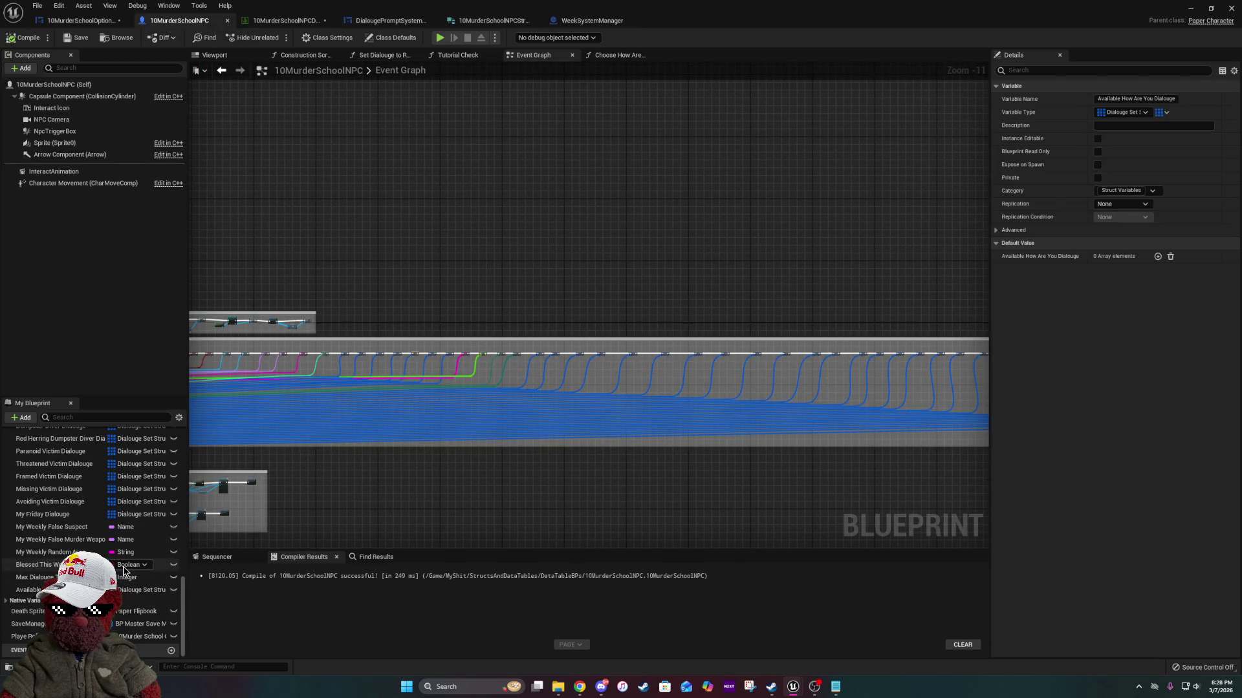
scroll(622, 370, up, 9)
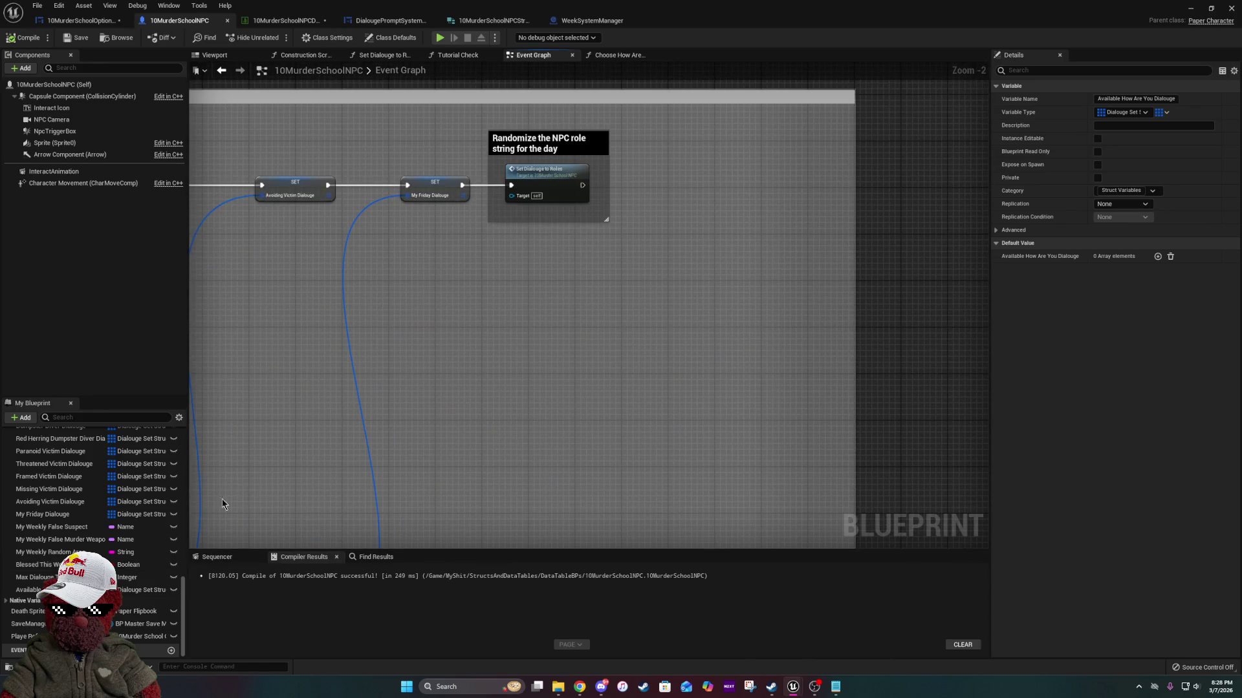
scroll(149, 542, up, 10)
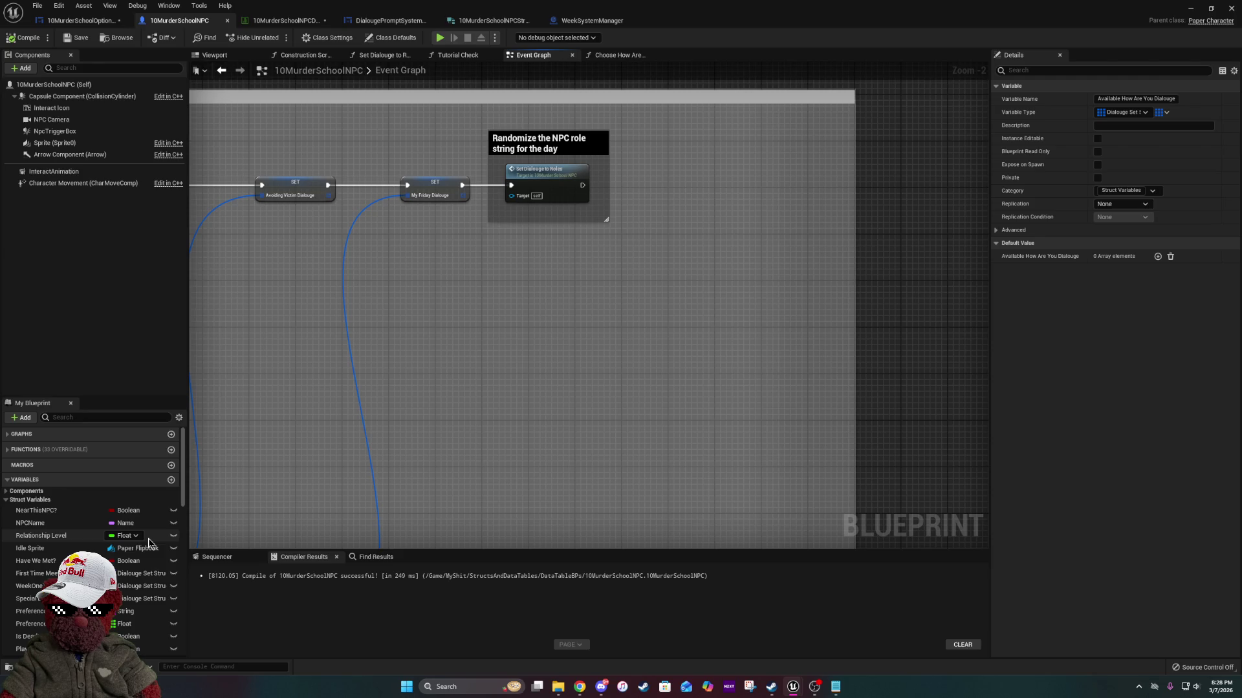
scroll(149, 542, down, 8)
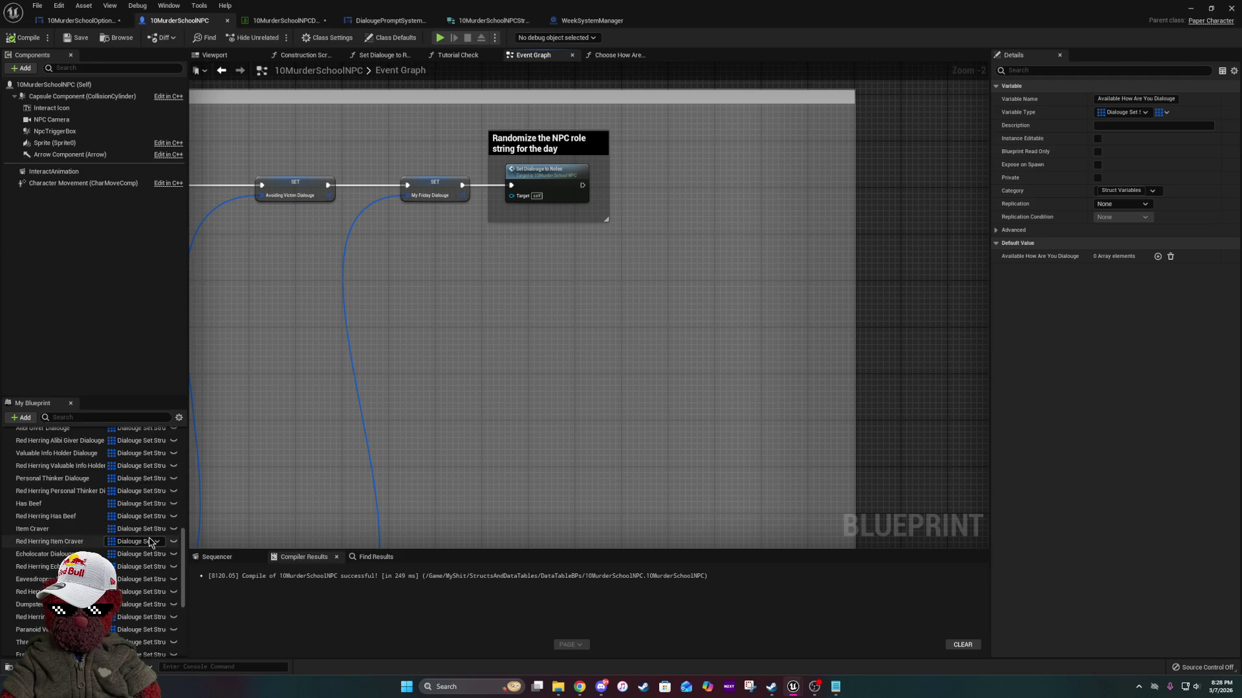
scroll(149, 542, up, 10)
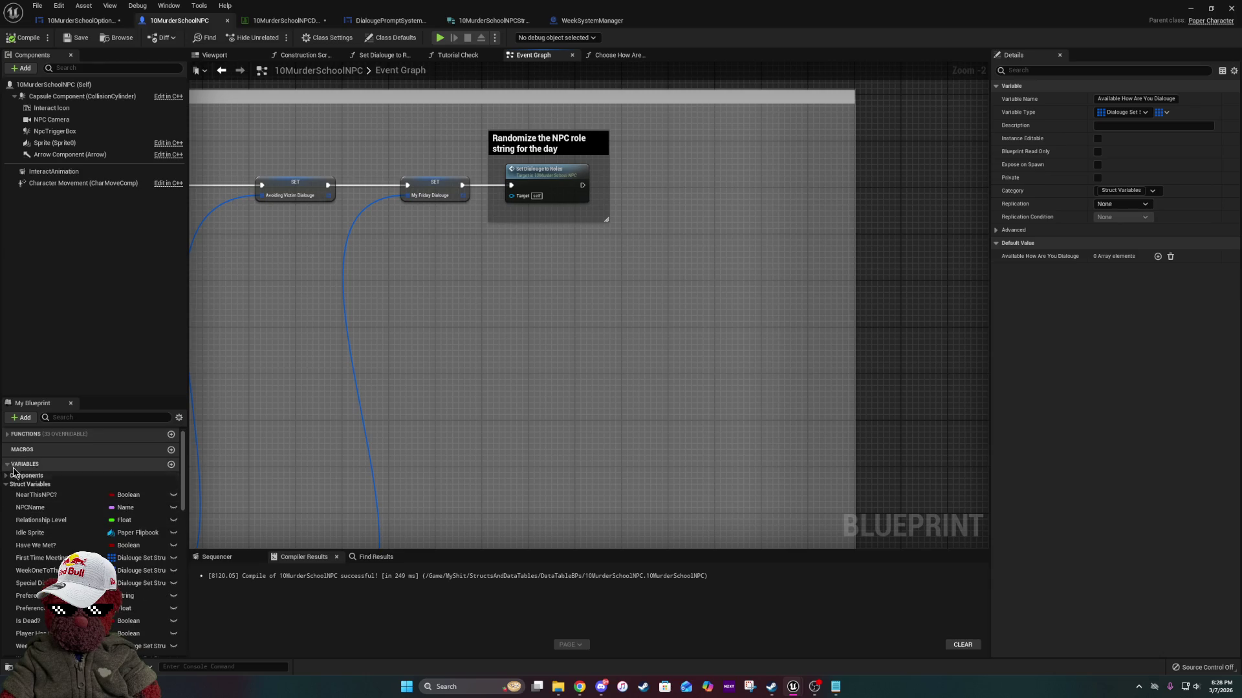
scroll(17, 456, up, 1)
click(11, 453)
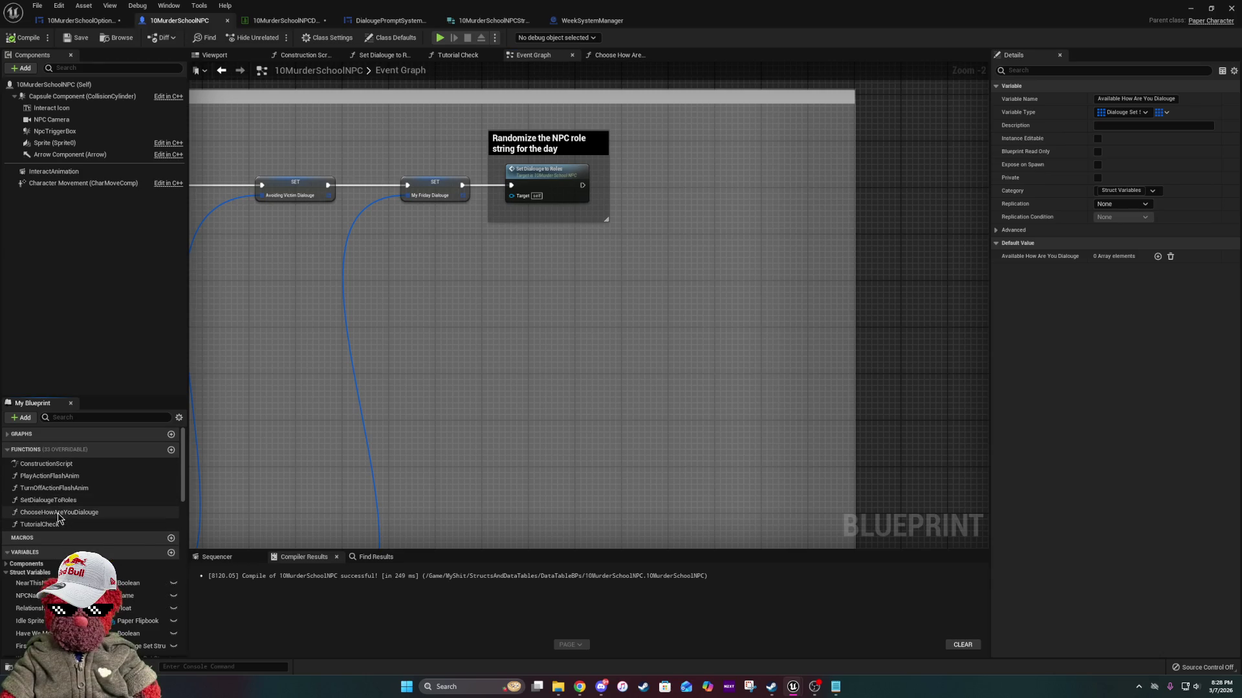
mouse_move(59, 512)
mouse_down()
mouse_move(664, 161)
mouse_move(579, 188)
mouse_up()
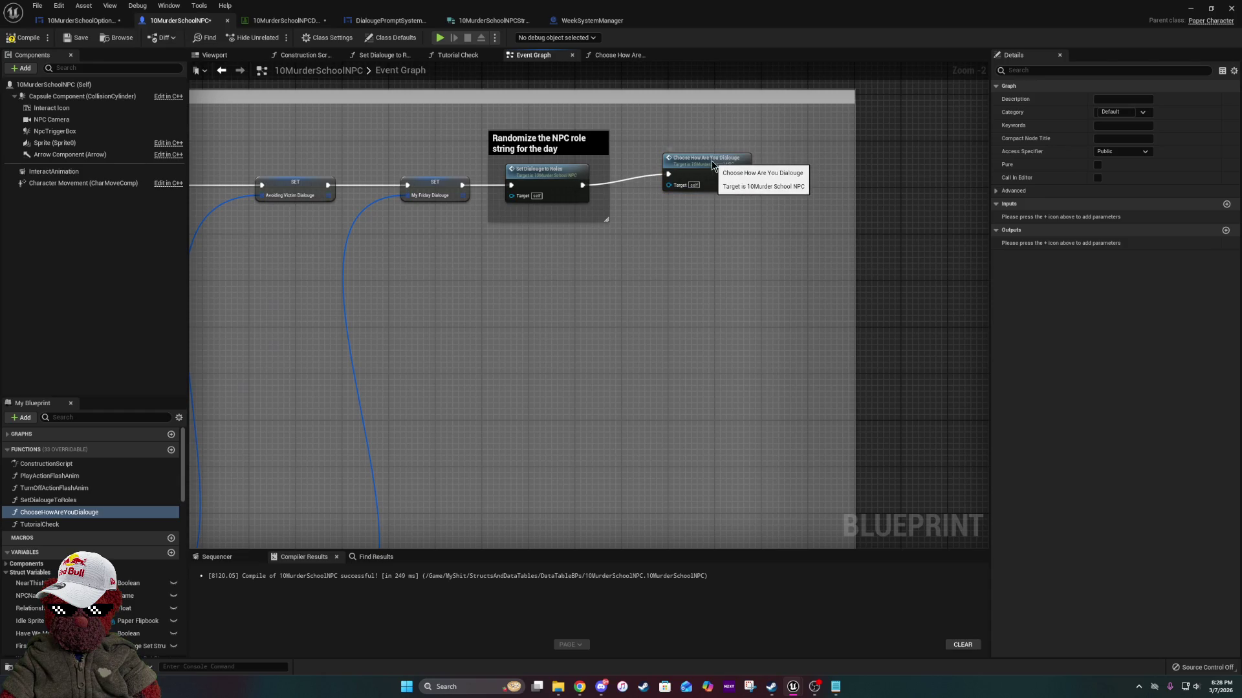
drag(712, 161, 705, 172)
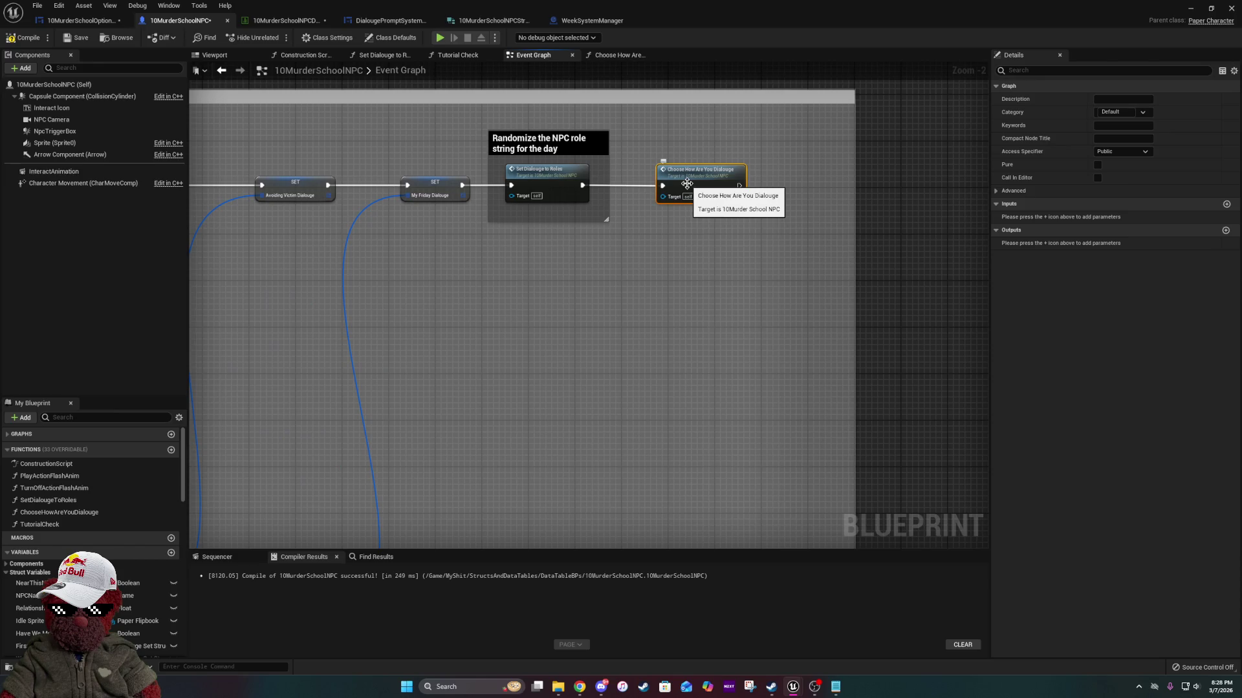
double_click(705, 181)
Filter blueprint members by 'week' and add a WeekOneToThreeDialouge getter to the function graph.
drag(740, 223, 586, 257)
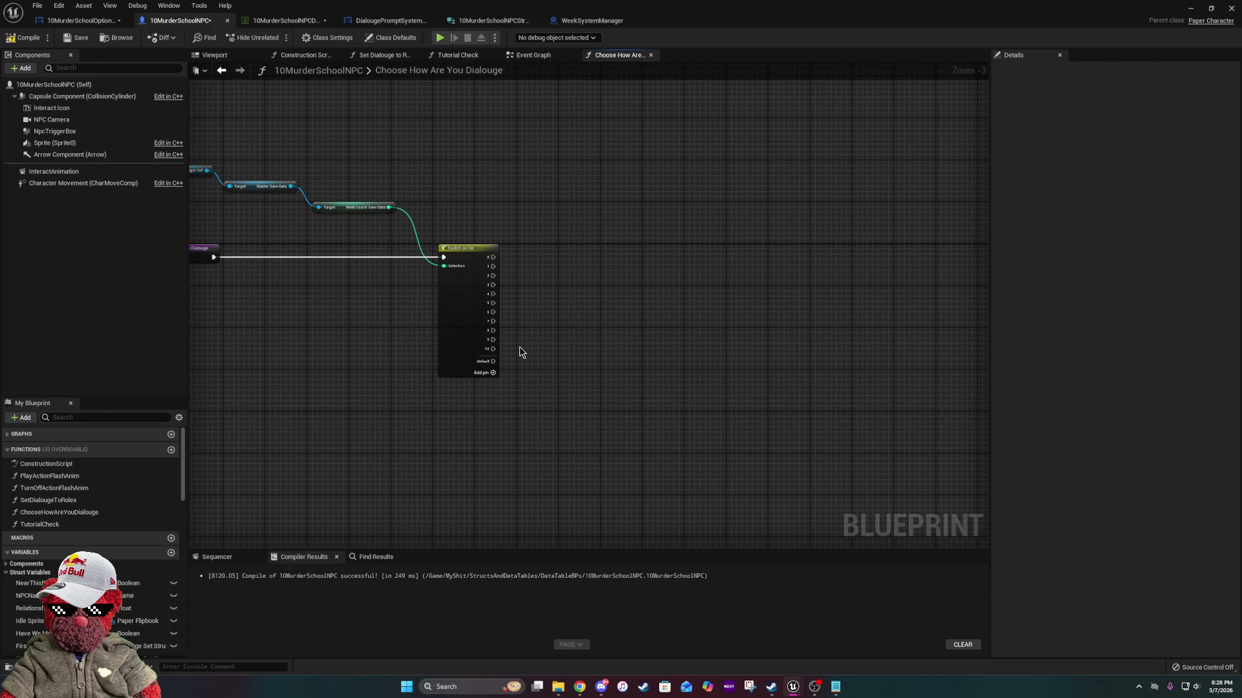
scroll(124, 595, down, 5)
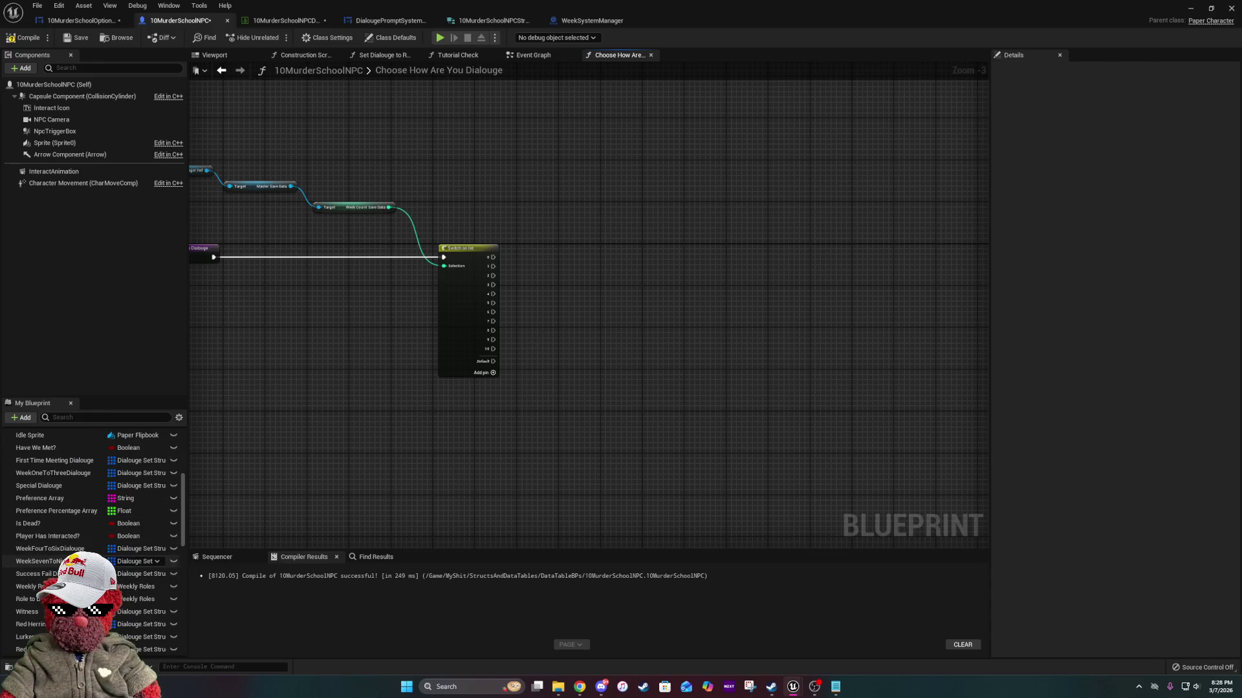
scroll(97, 550, down, 4)
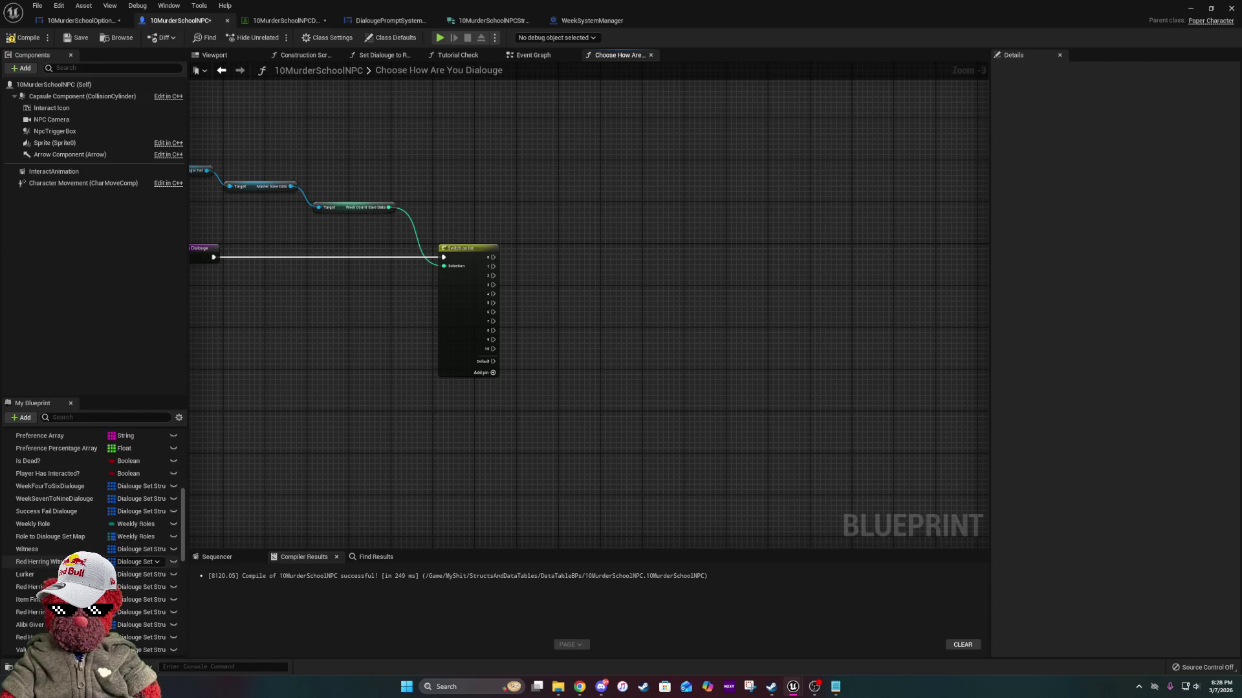
scroll(90, 556, down, 6)
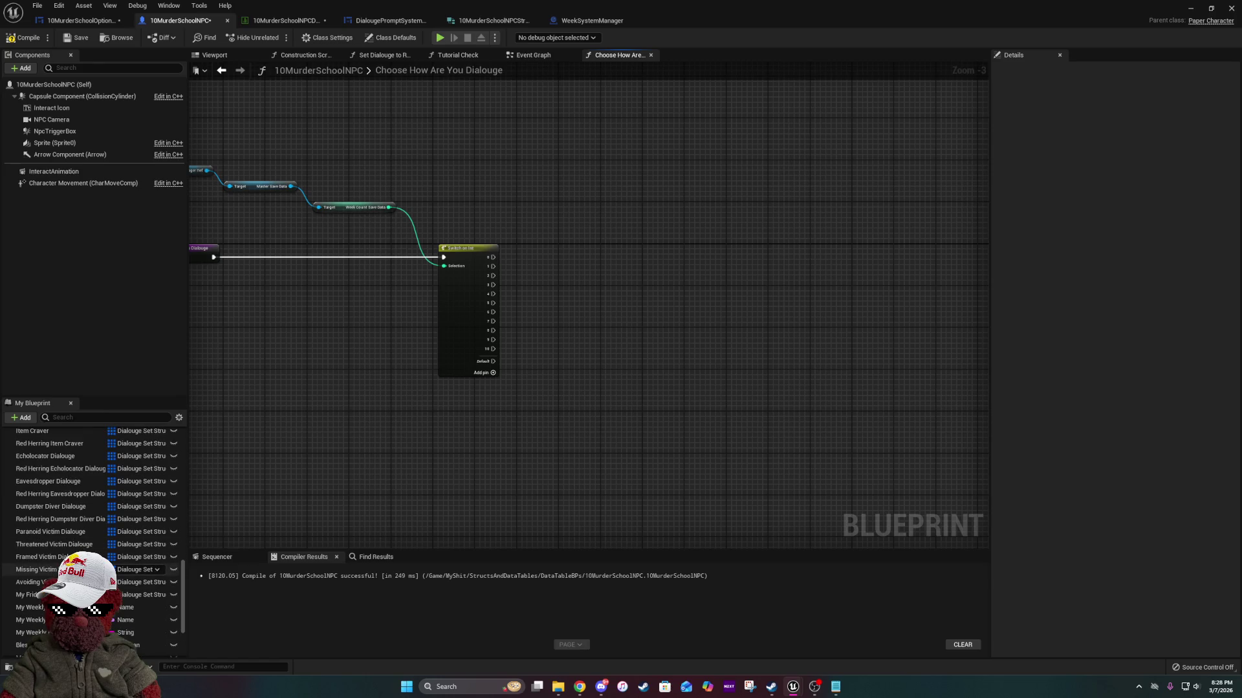
scroll(91, 569, up, 15)
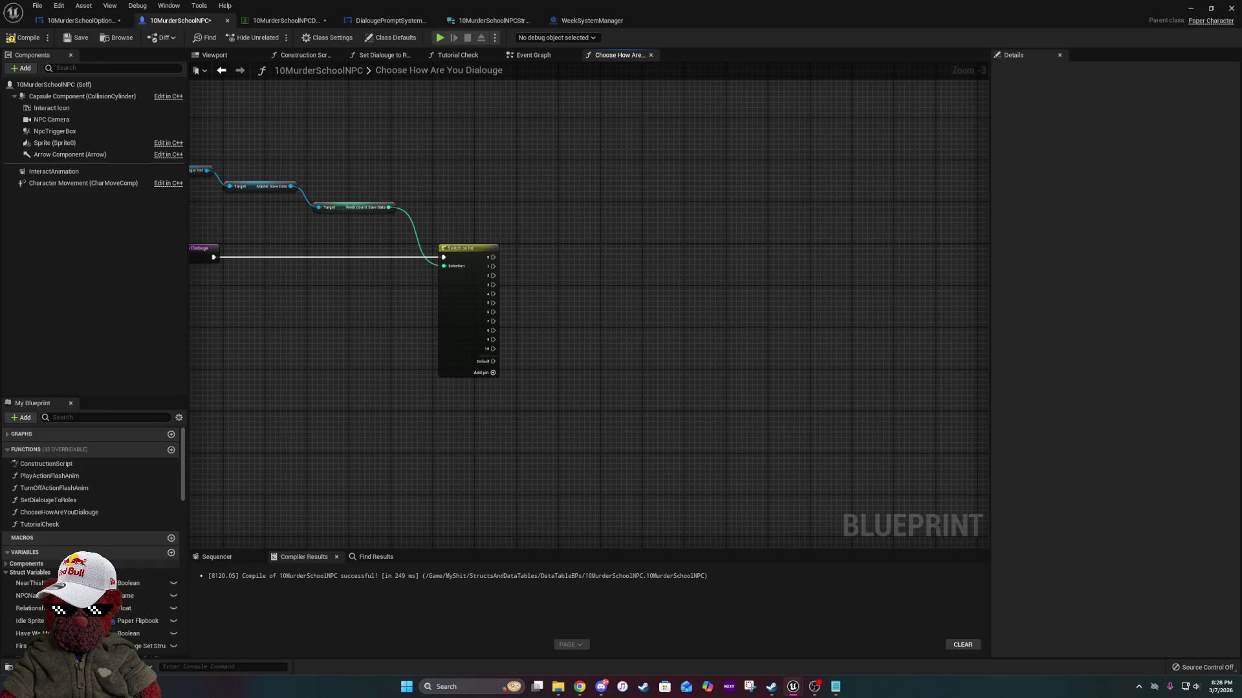
click(107, 417)
text(wee)
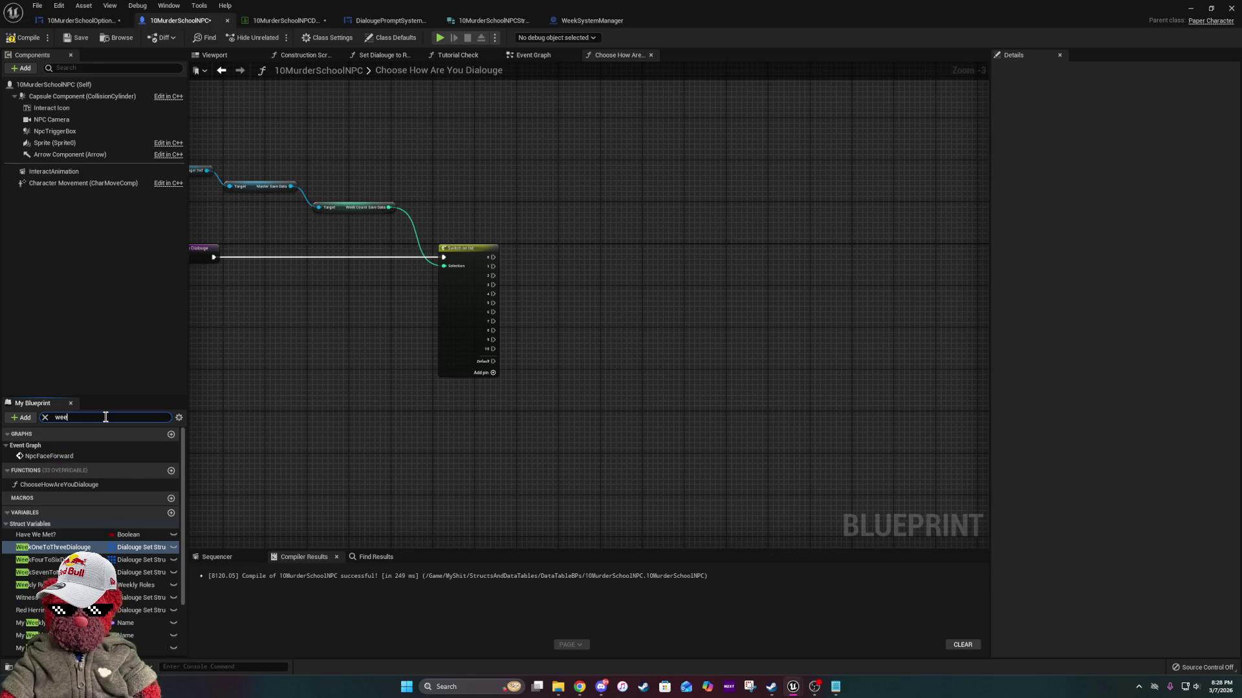
text(k)
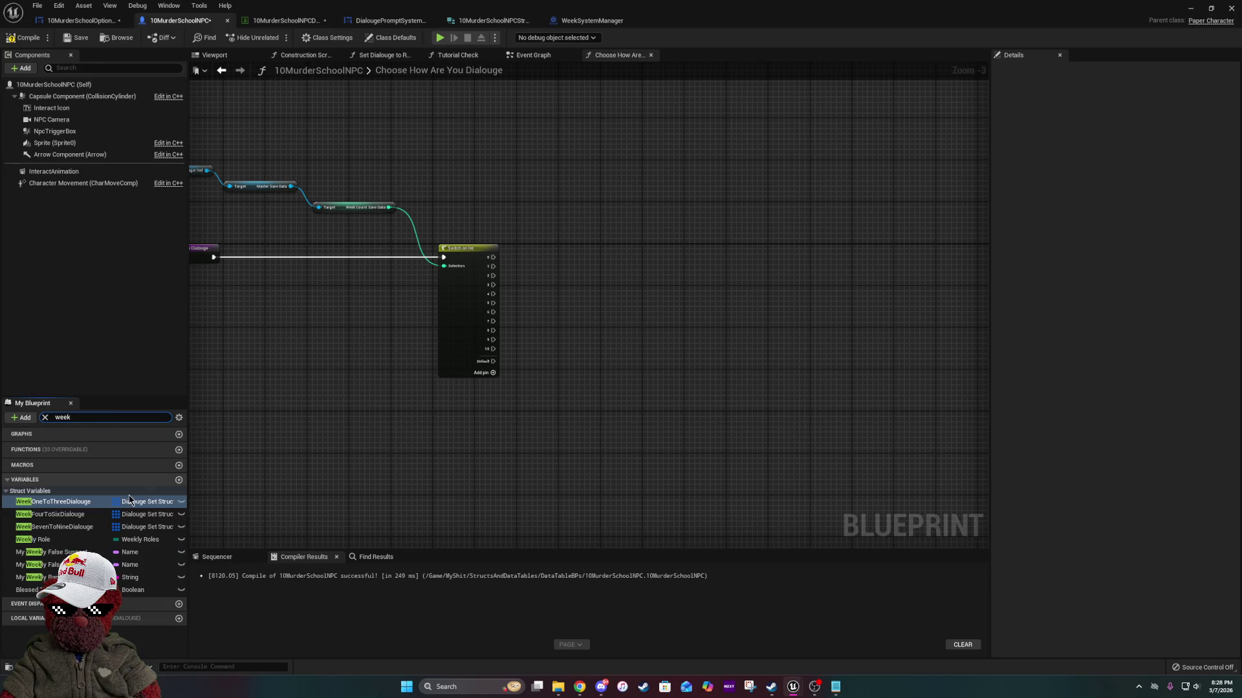
drag(129, 502, 518, 417)
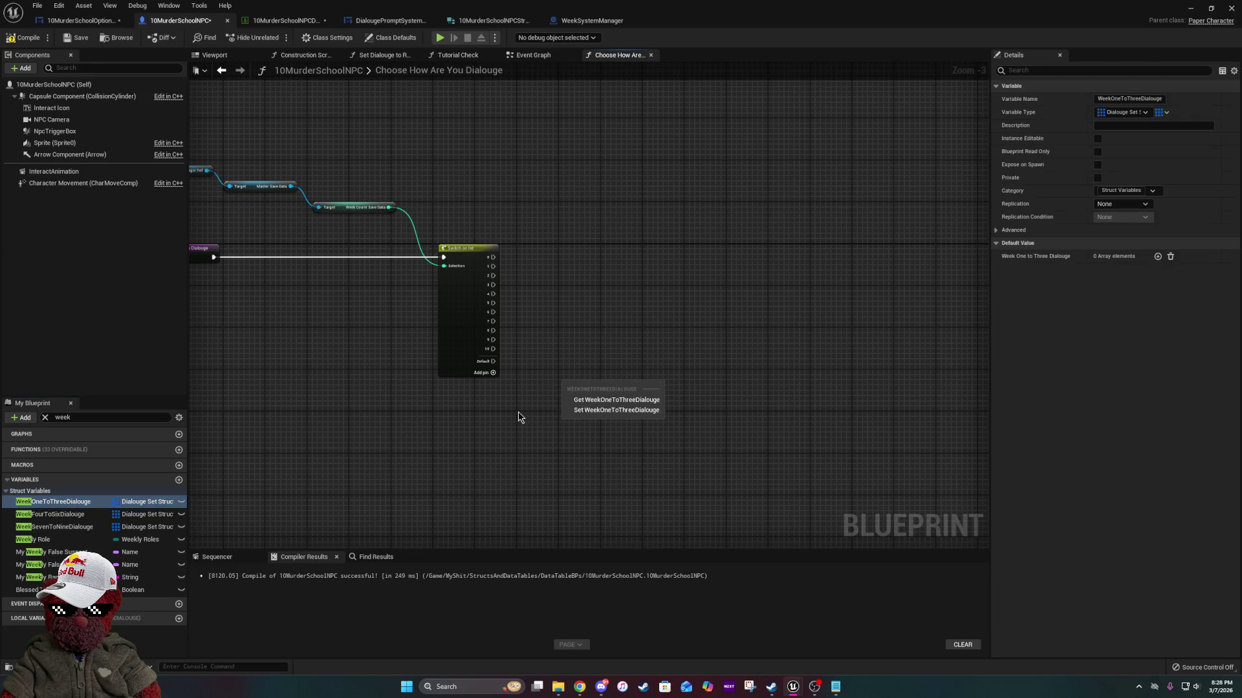
click(616, 399)
Add WeekFourToSixDialouge and WeekSevenToNineDialouge getters, then clear the week filter.
mouse_move(65, 514)
mouse_down()
mouse_move(582, 485)
mouse_move(599, 467)
mouse_up()
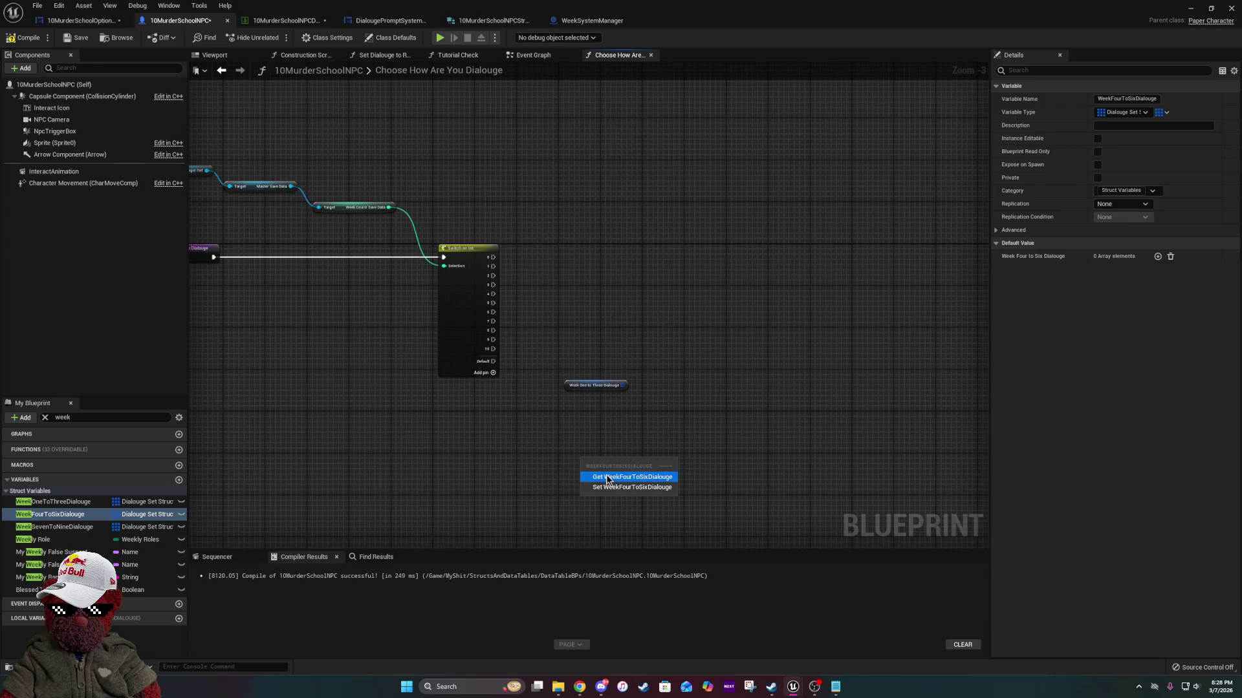
click(606, 477)
mouse_move(100, 532)
mouse_down()
mouse_move(626, 540)
mouse_move(585, 512)
mouse_up()
click(617, 521)
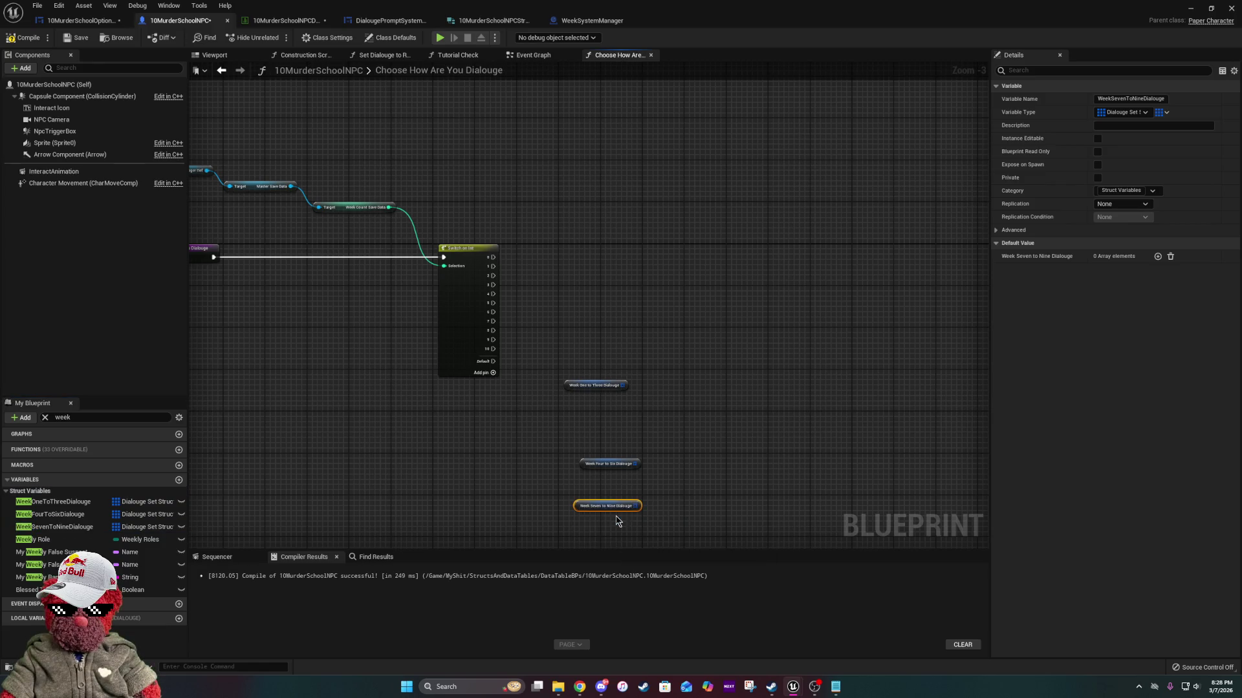
drag(622, 459, 614, 444)
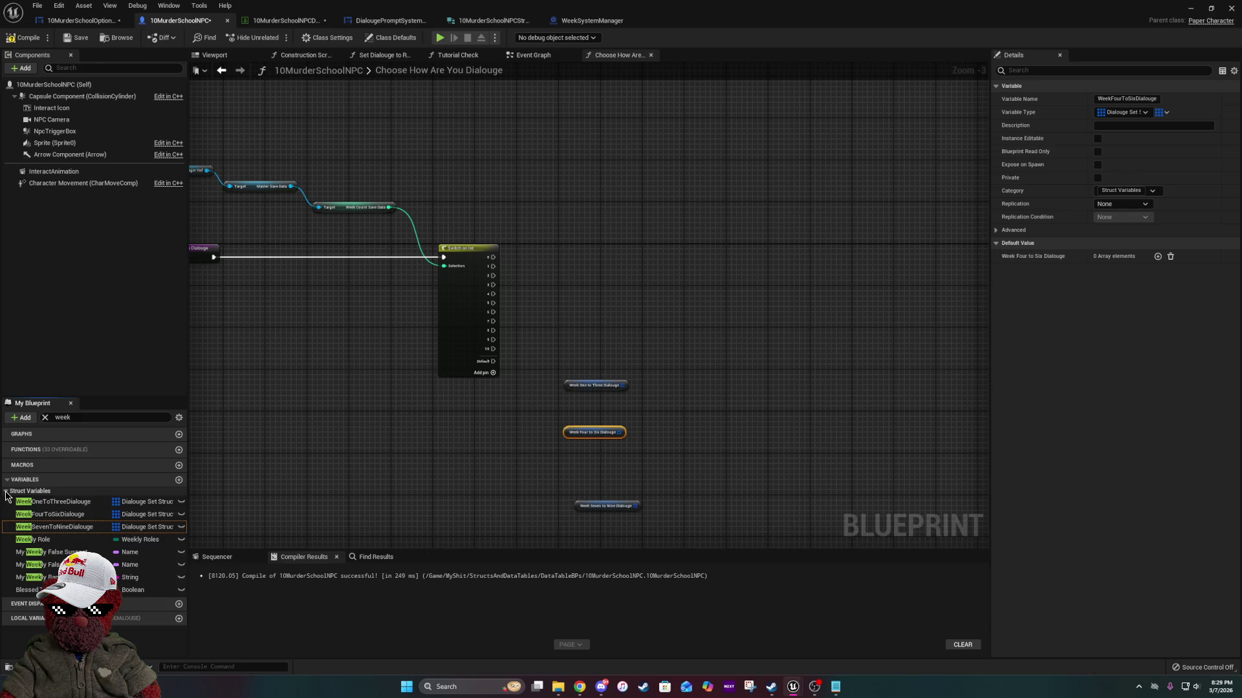
click(45, 417)
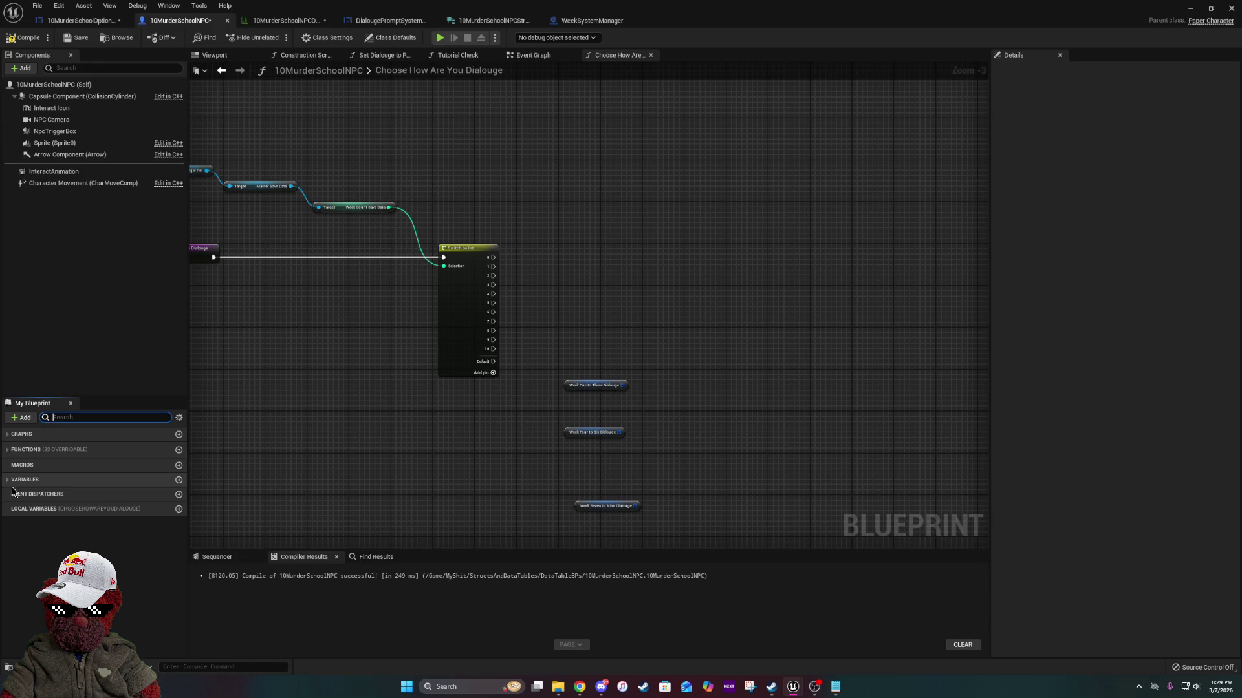
click(8, 480)
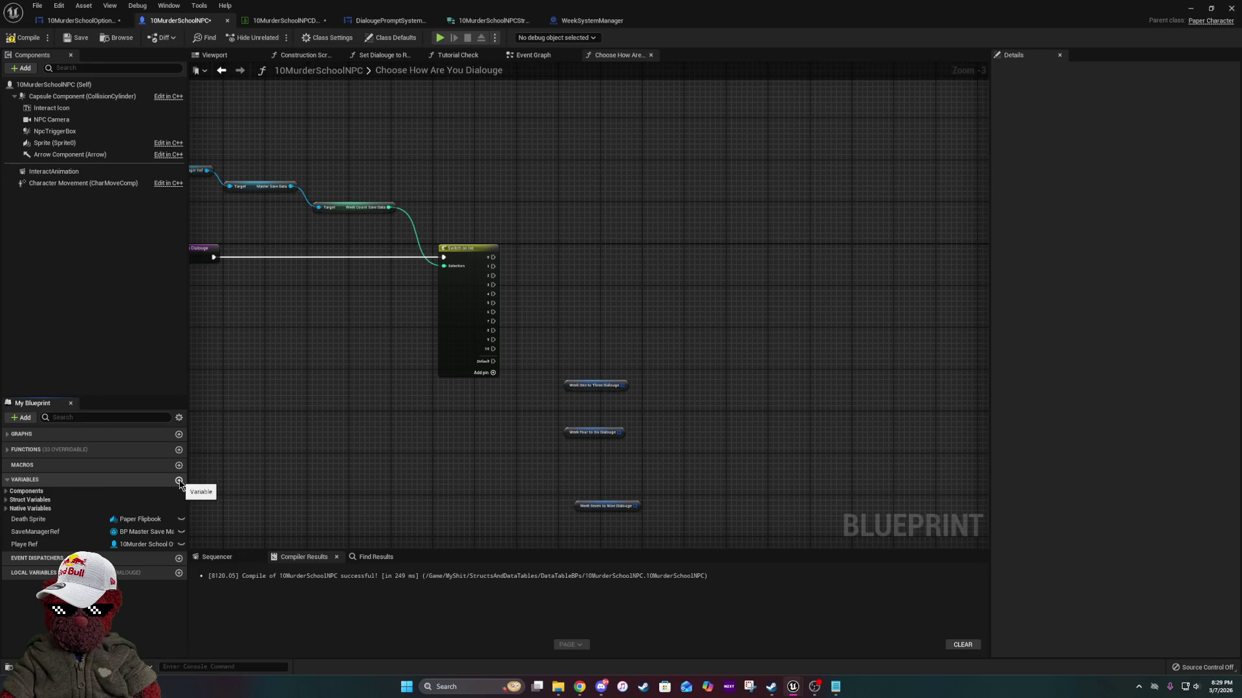
Create a HowAreYouDialougeSelectionTemp variable of type Dialouge Set Struct.
click(179, 481)
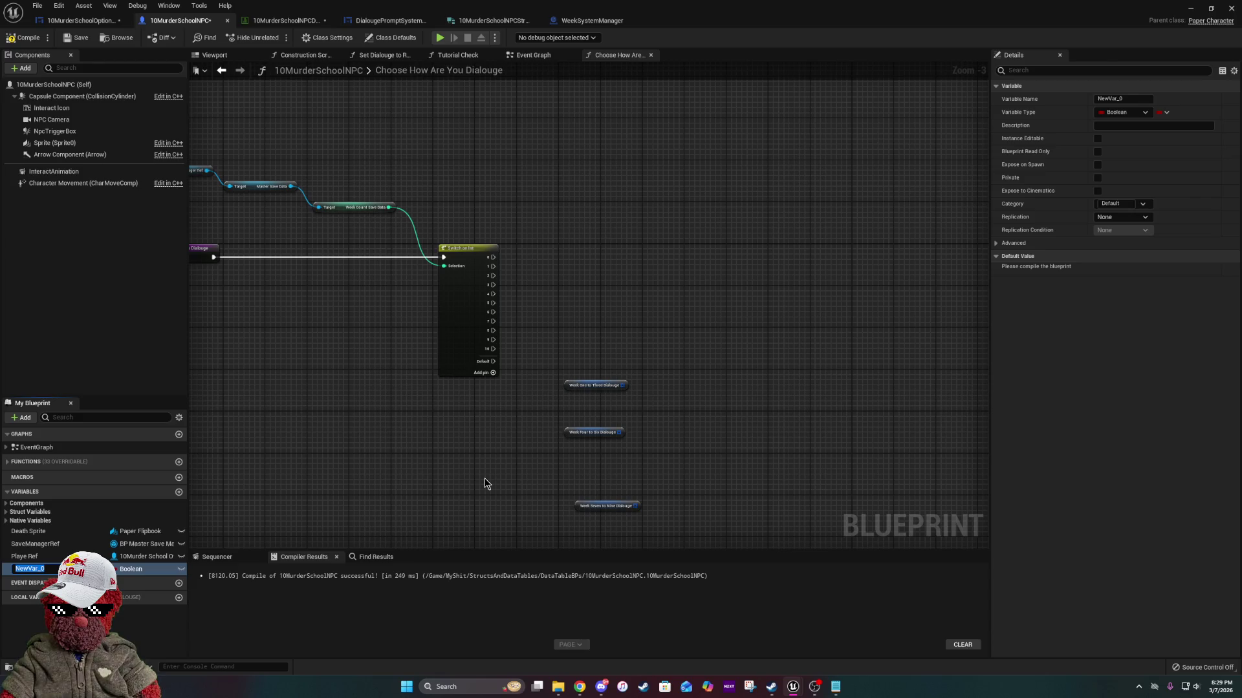
text(HowAreY)
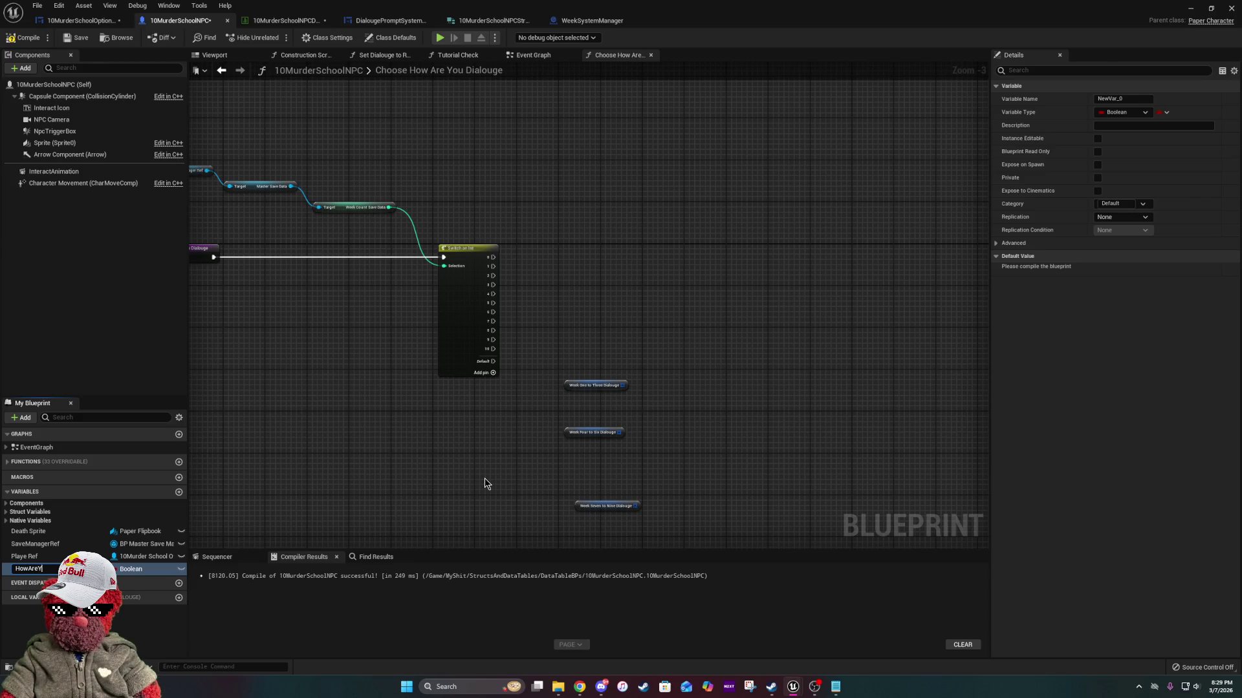
text(ou)
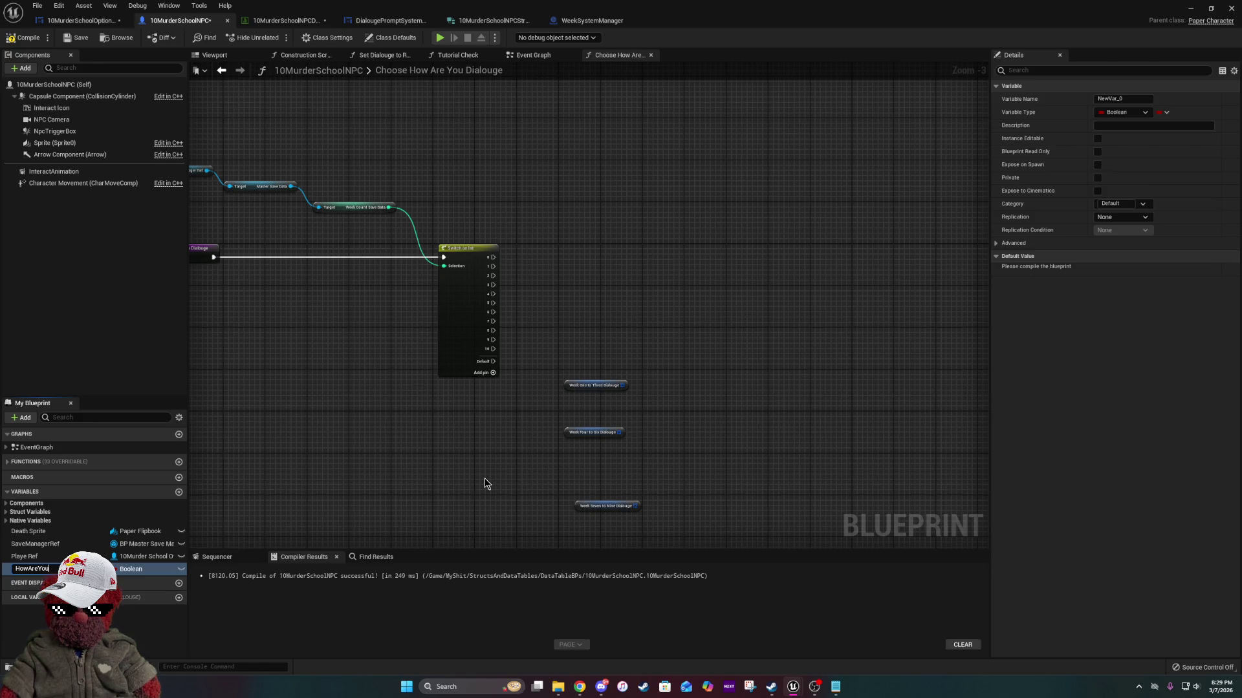
text(DialougeSelectionTemp)
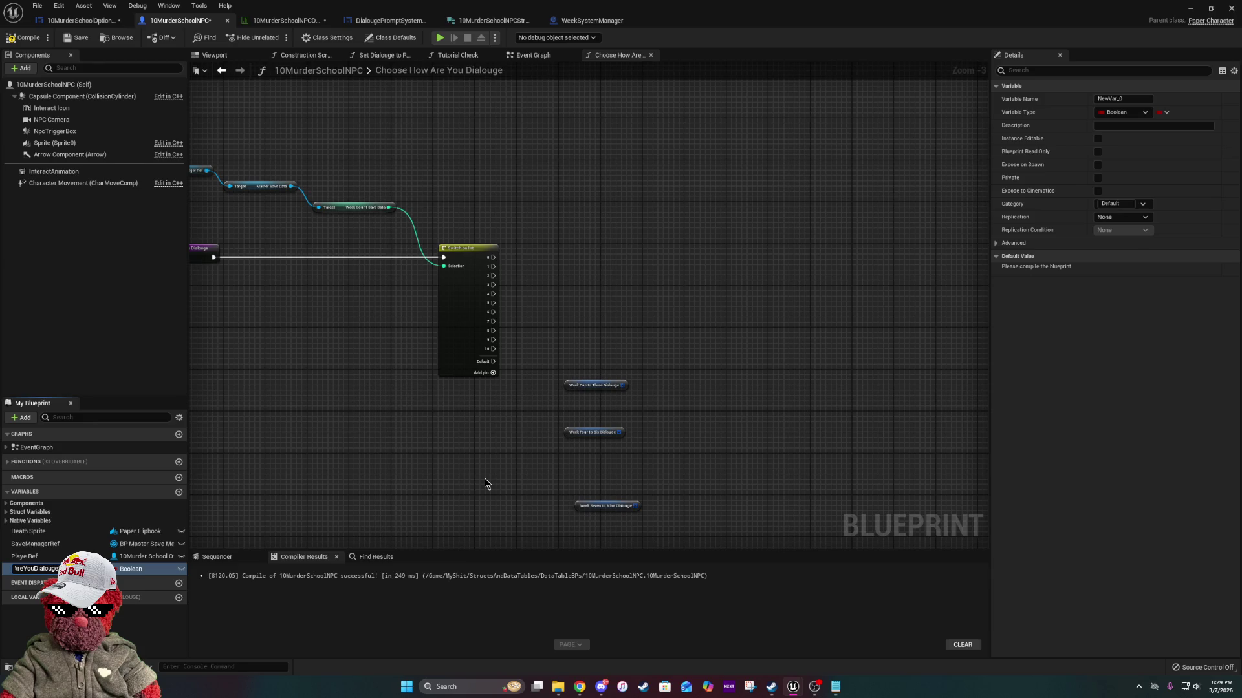
click(131, 571)
text(dial)
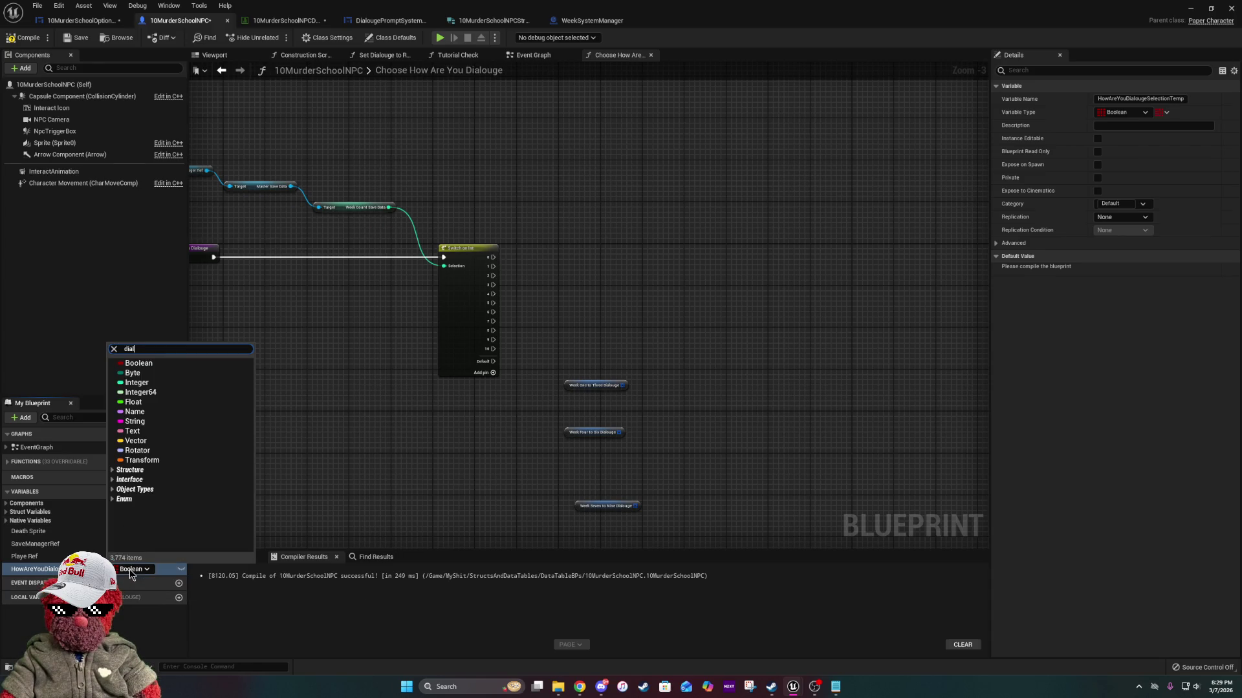
text(ou)
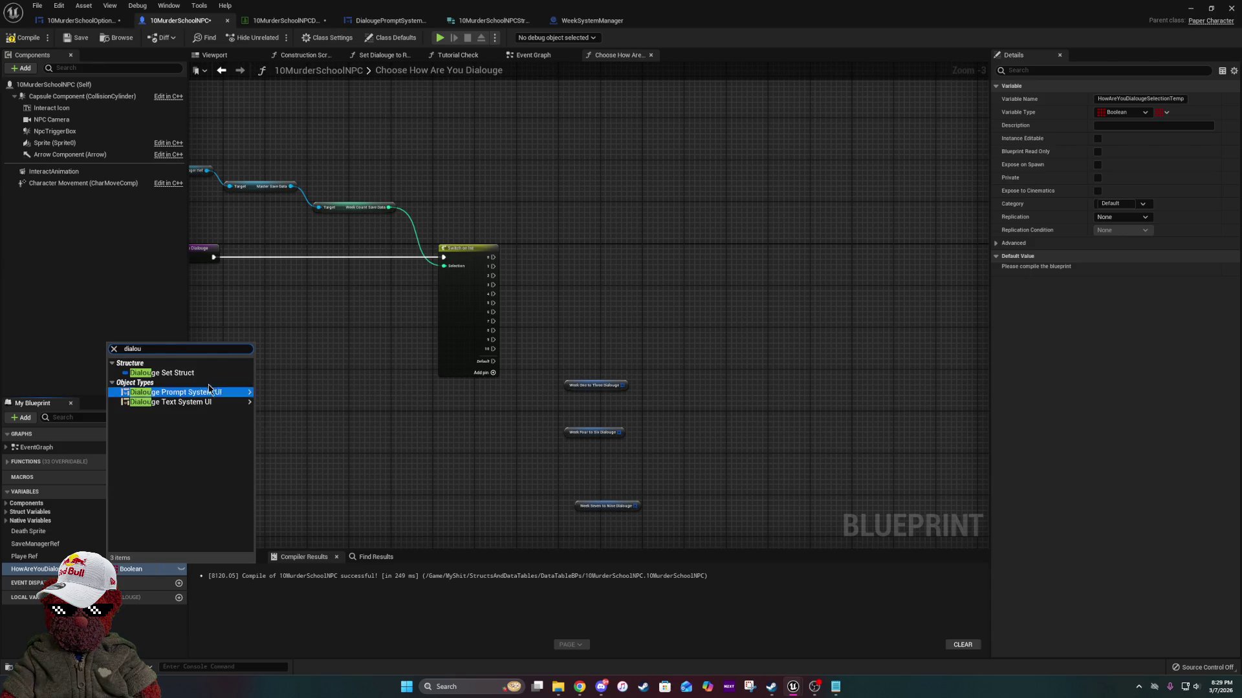
click(184, 373)
Place a Set HowAreYouDialougeSelectionTemp node in the function graph.
drag(753, 411, 551, 376)
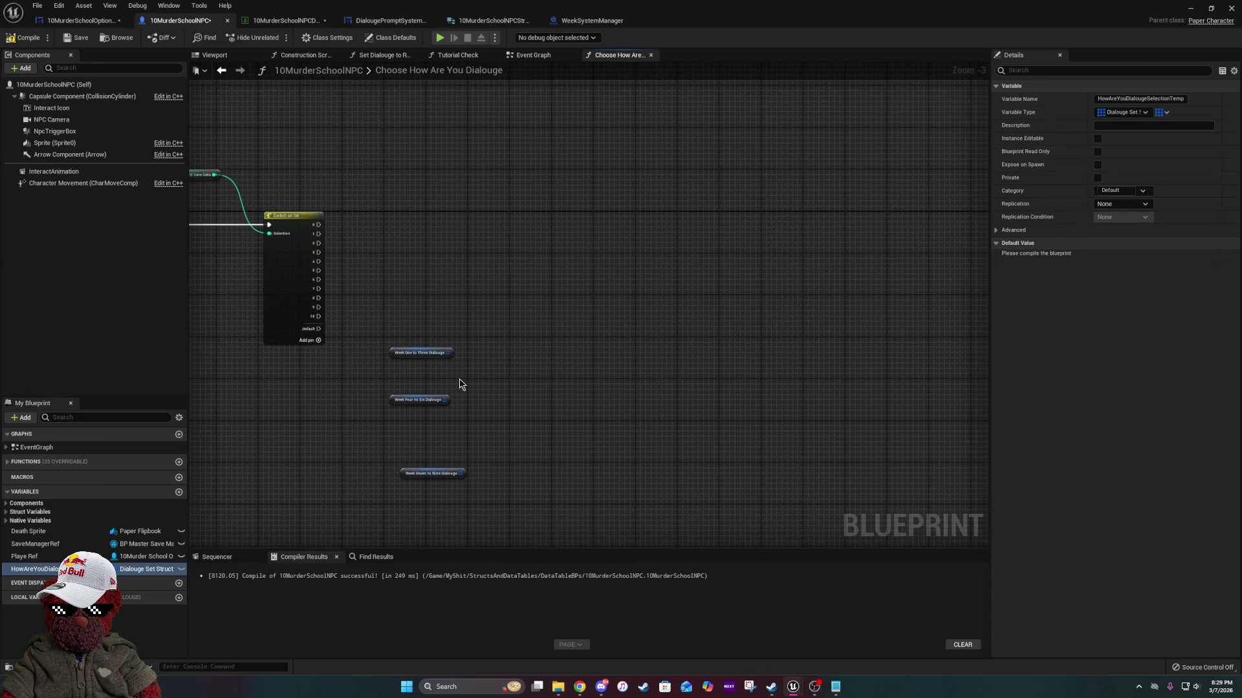
mouse_move(149, 569)
mouse_down()
mouse_move(595, 444)
mouse_move(558, 367)
mouse_up()
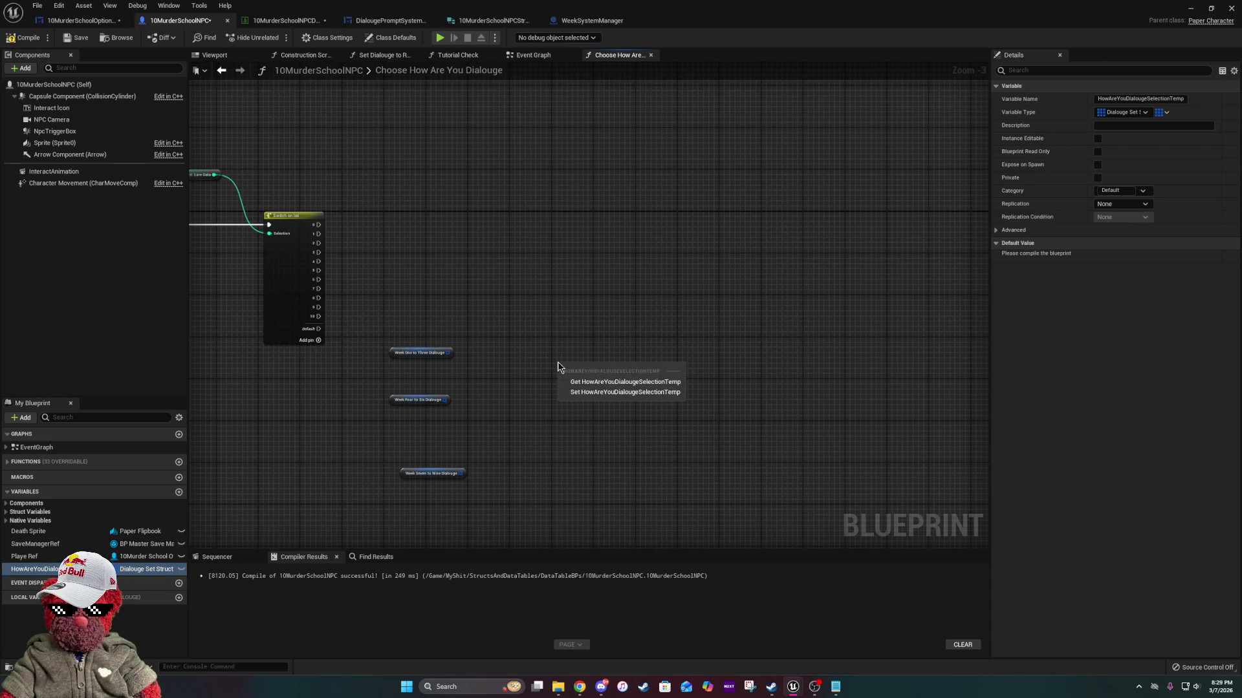
click(587, 393)
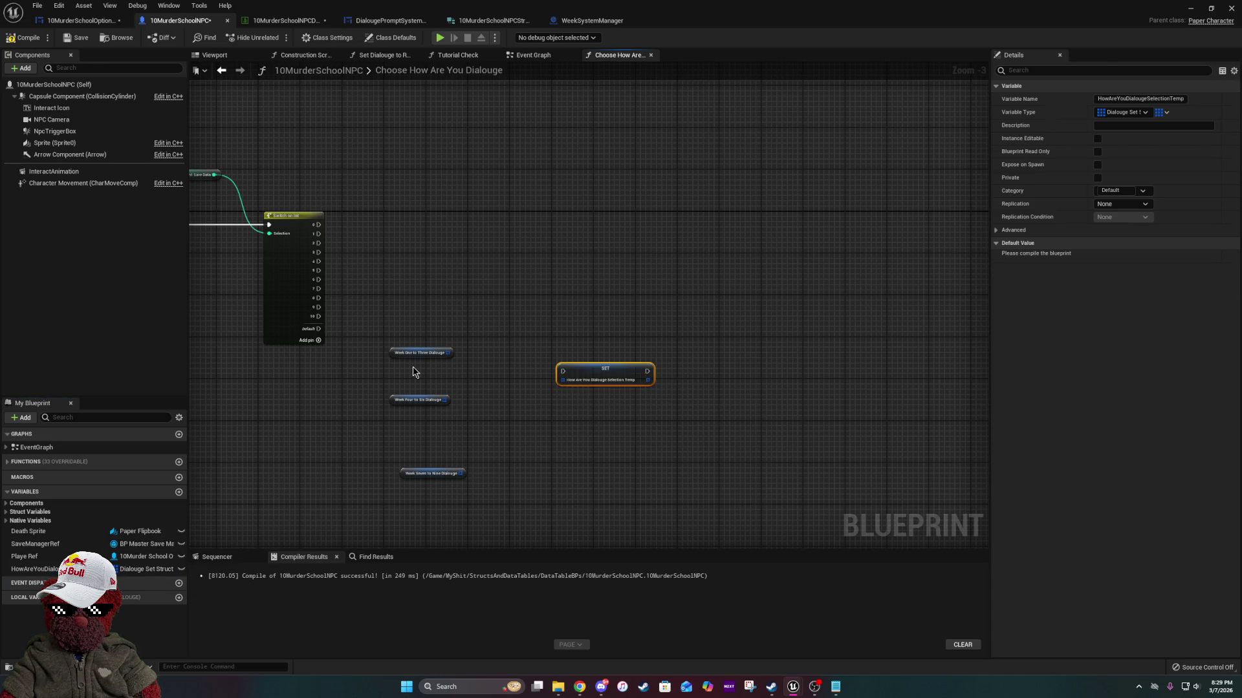
scroll(414, 372, up, 3)
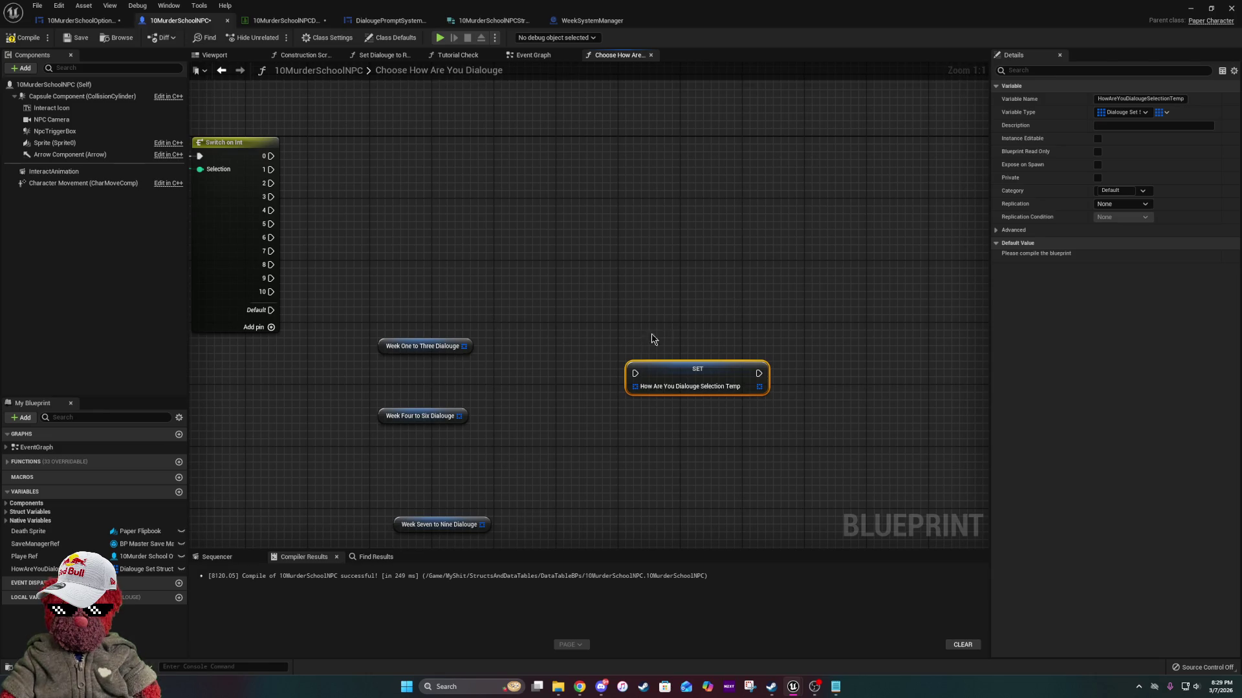
Feed Week One to Three into the first SET node and wire switch cases 0, 2 and 3 to it.
mouse_move(464, 346)
mouse_down()
mouse_move(635, 386)
mouse_move(566, 300)
mouse_move(519, 307)
mouse_up()
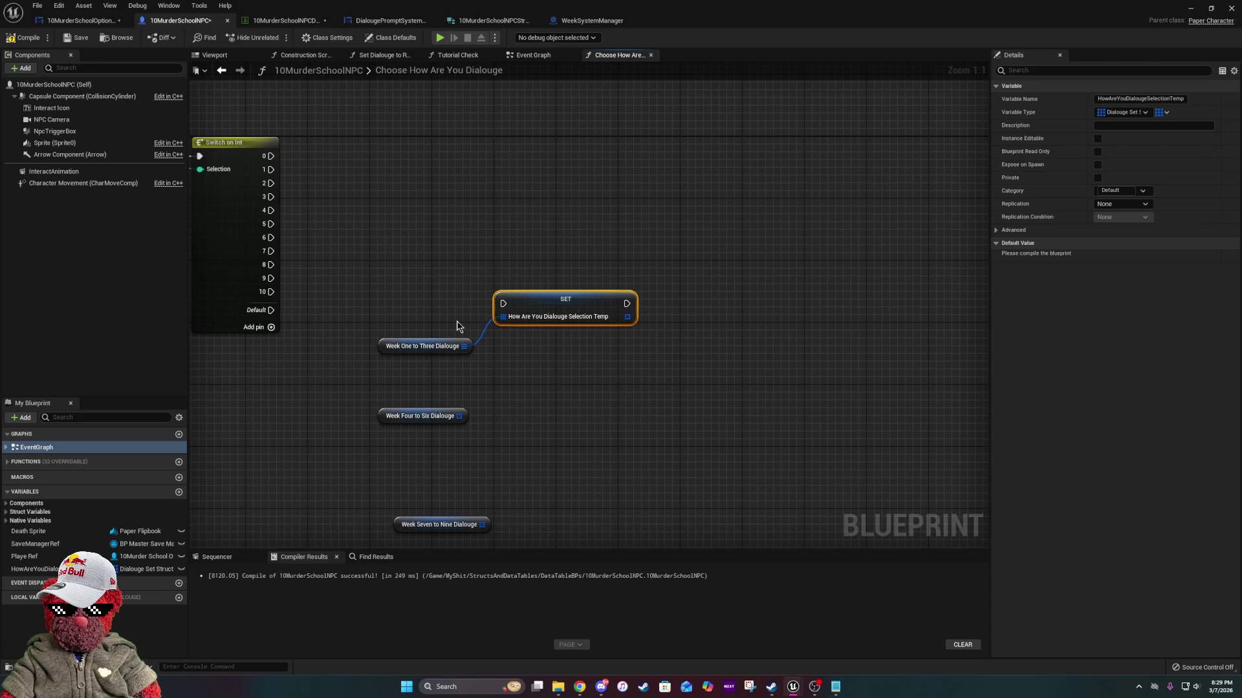
mouse_move(386, 271)
mouse_down()
mouse_move(597, 380)
mouse_move(592, 369)
mouse_up()
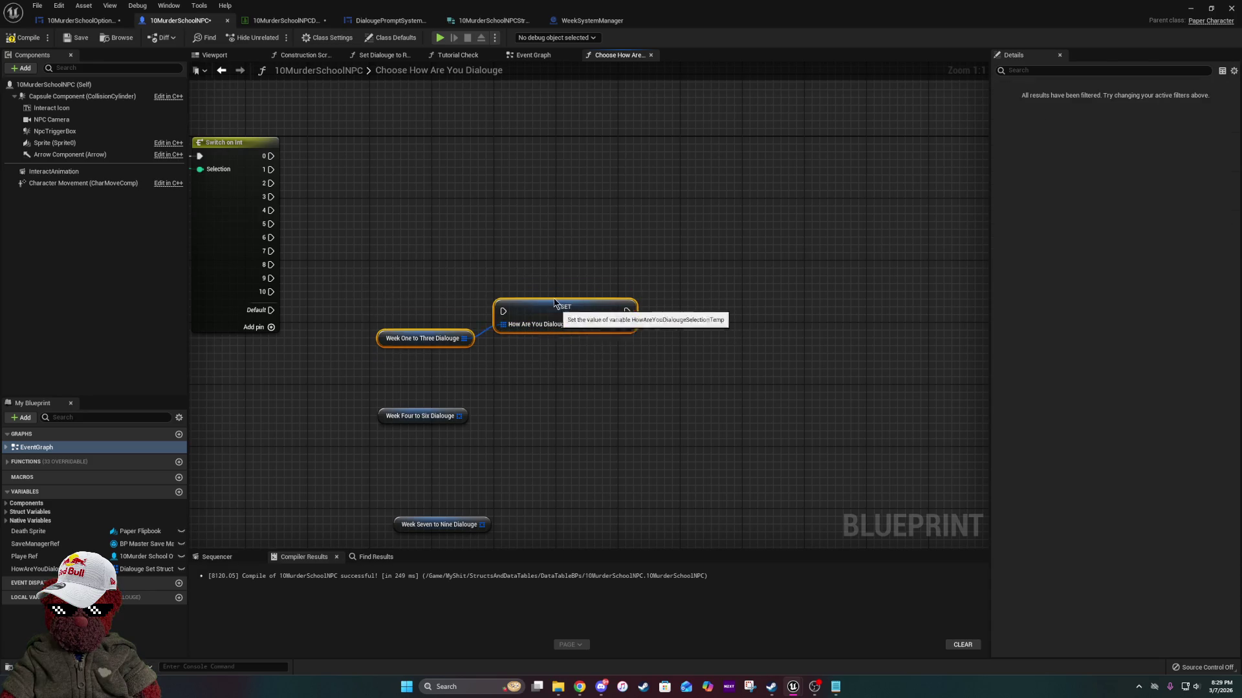
drag(562, 313, 530, 181)
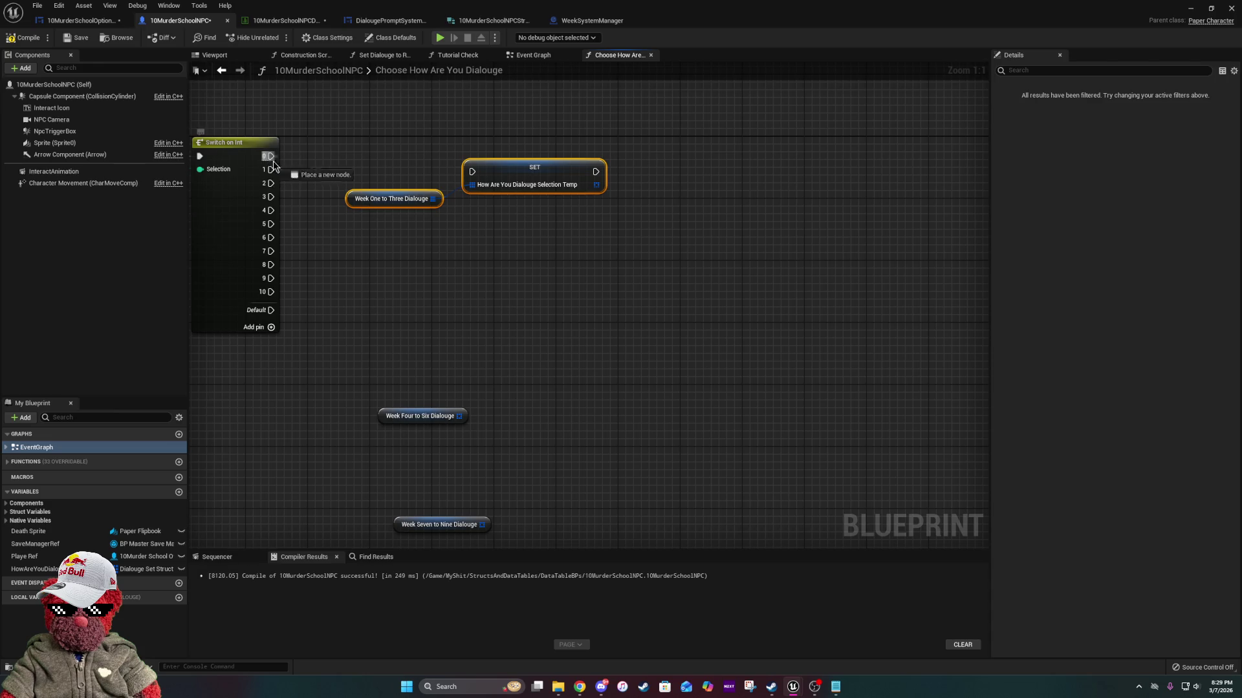
mouse_move(272, 157)
mouse_down()
mouse_move(498, 172)
mouse_move(349, 185)
mouse_move(274, 174)
mouse_move(473, 182)
mouse_move(471, 172)
mouse_up()
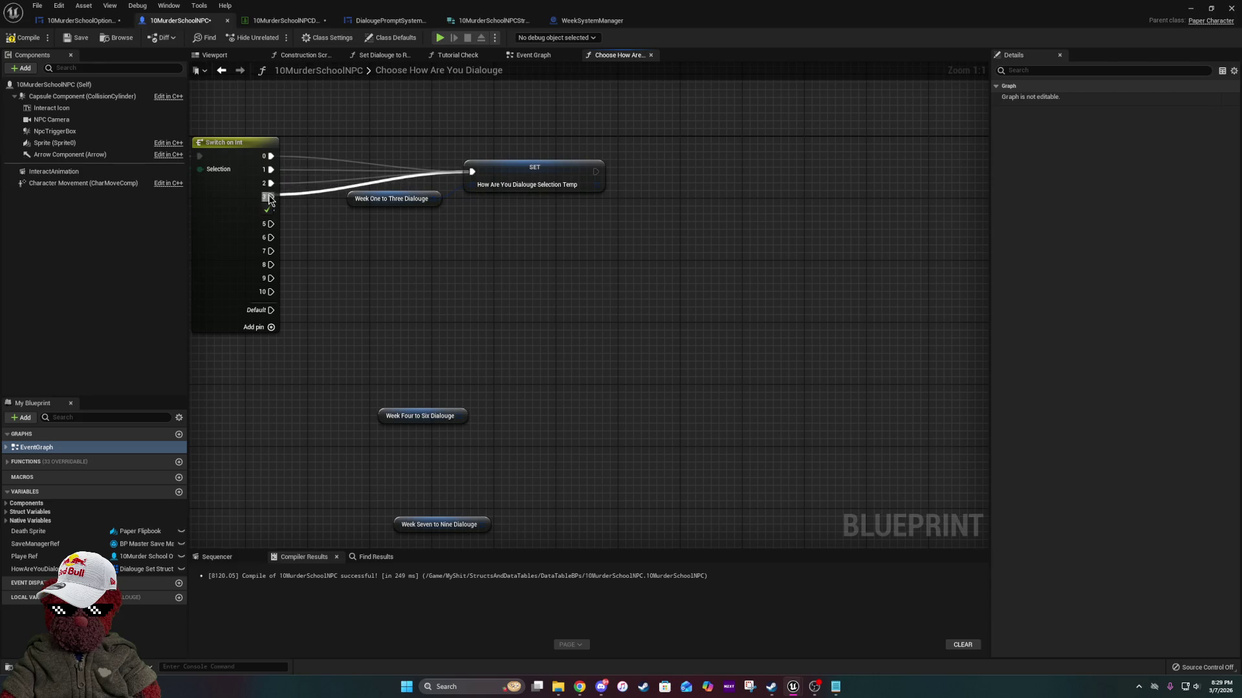
drag(271, 197, 550, 167)
Duplicate the SET node, wiring cases 4, 5 and 6 and the Week Four to Six getter into it.
key(ctrl+c)
key(ctrl+v)
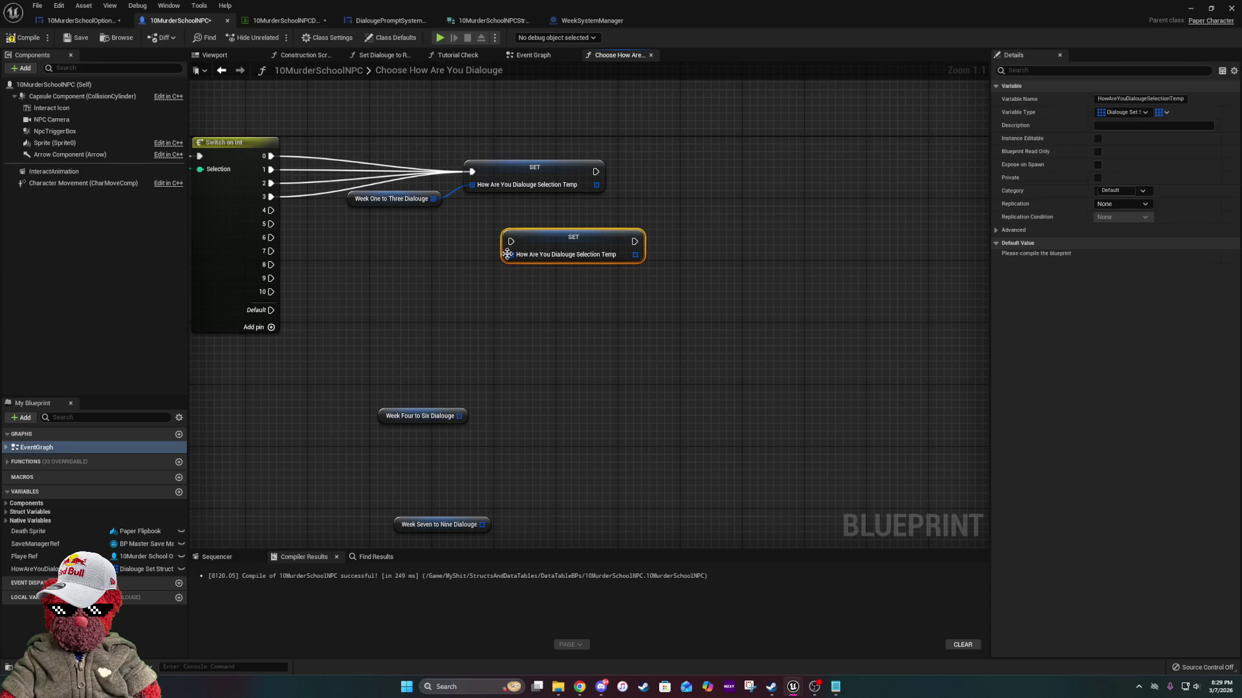
mouse_move(536, 333)
mouse_down()
mouse_move(536, 226)
mouse_move(605, 347)
mouse_move(469, 225)
mouse_move(691, 237)
mouse_move(701, 256)
mouse_move(701, 238)
mouse_up()
key(ctrl+v)
drag(787, 252, 748, 245)
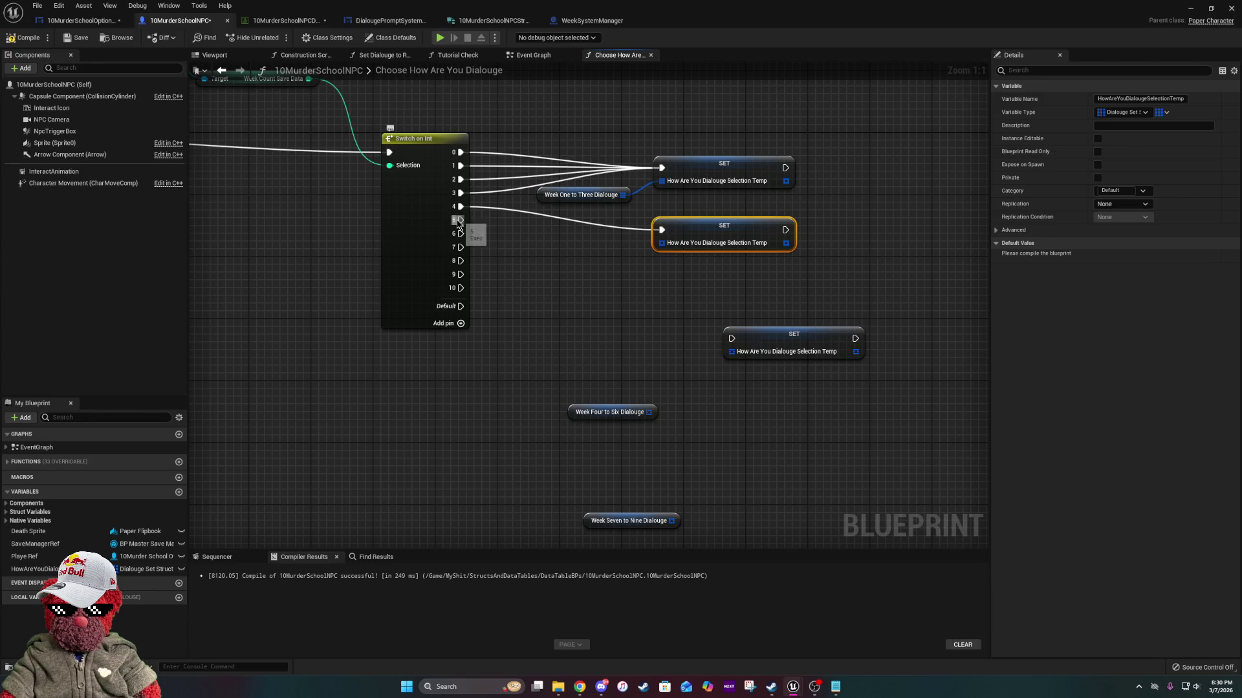
mouse_move(460, 220)
mouse_down()
mouse_move(664, 234)
mouse_move(479, 235)
mouse_move(661, 230)
mouse_up()
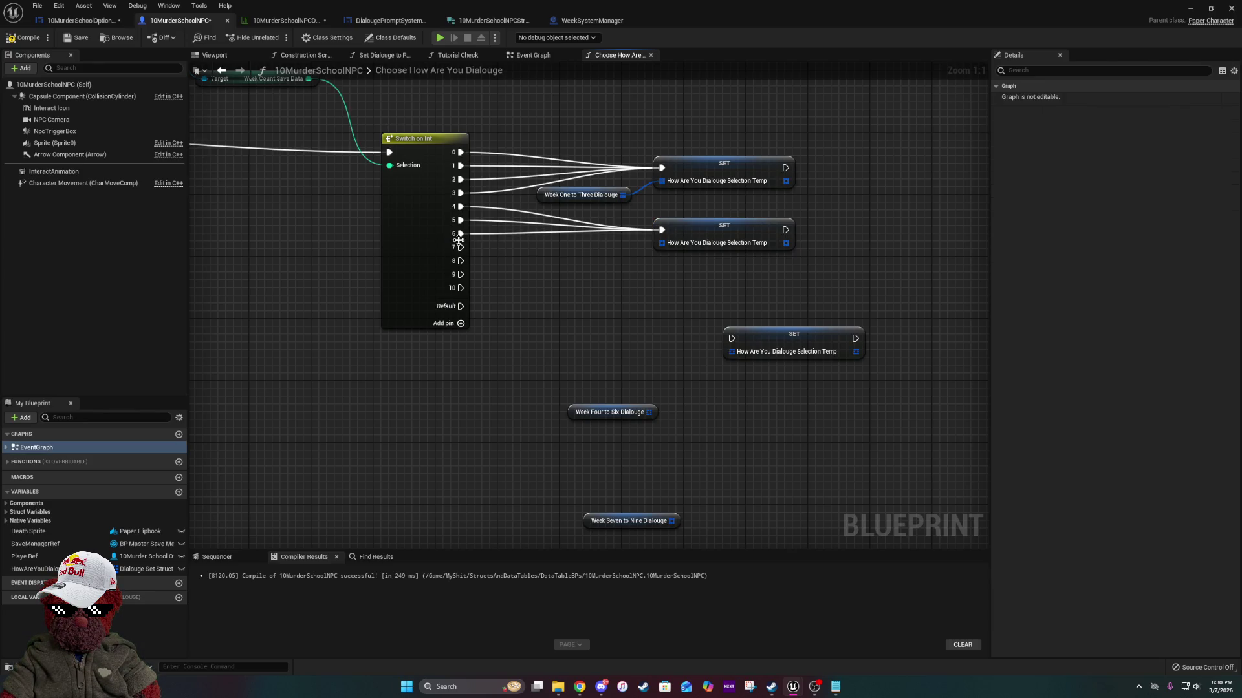
drag(460, 247, 662, 230)
drag(649, 412, 673, 254)
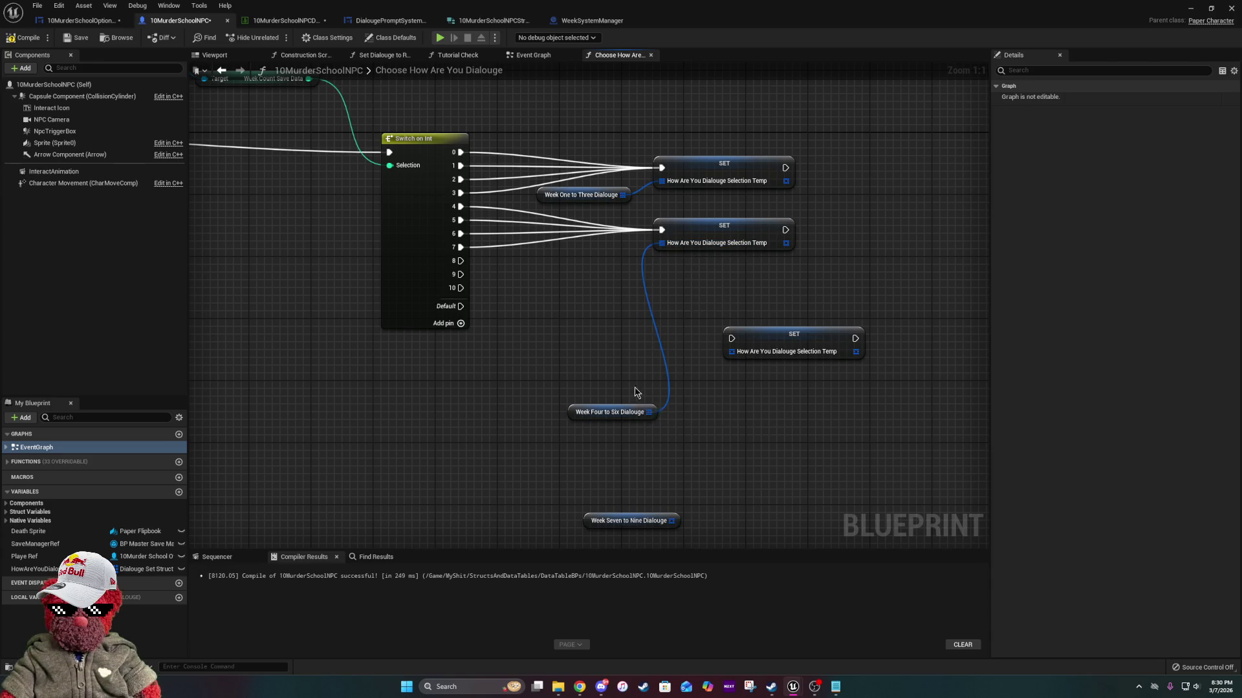
mouse_move(635, 406)
mouse_down()
mouse_move(631, 254)
mouse_move(623, 265)
mouse_up()
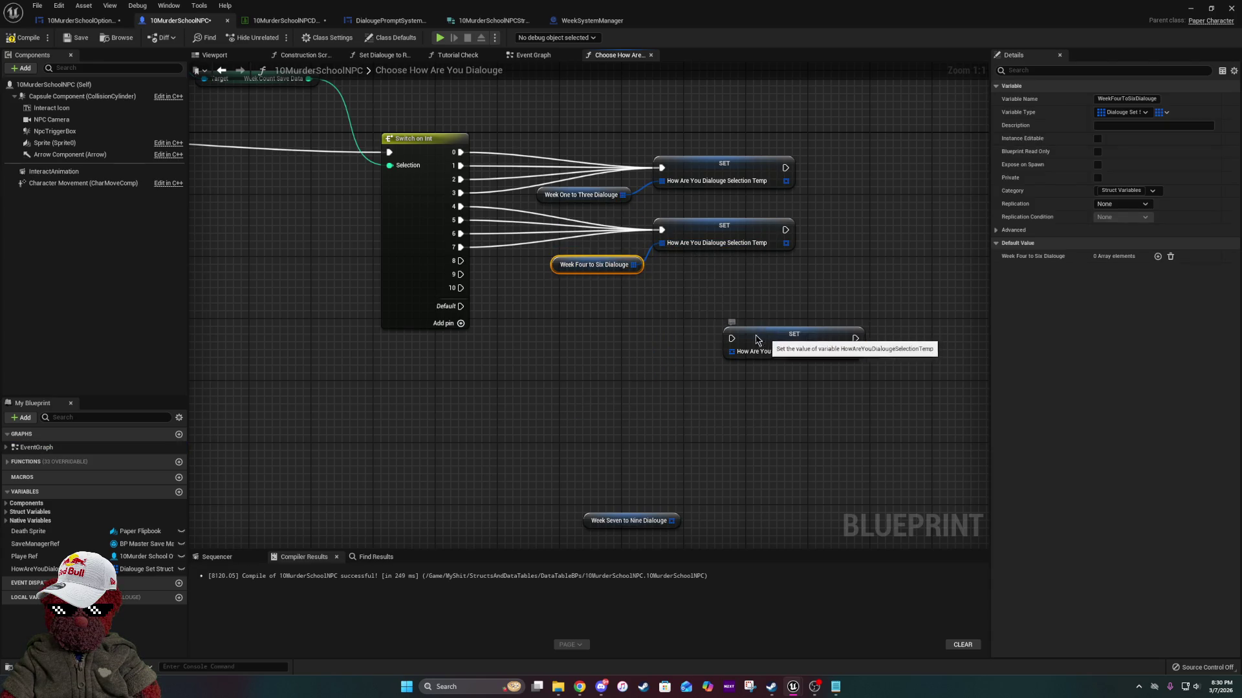
Wire switch cases 8 and 9 and the Week Seven to Nine getter into the third SET node.
mouse_move(763, 328)
mouse_down()
mouse_move(699, 302)
mouse_move(580, 312)
mouse_up()
mouse_move(471, 263)
mouse_down()
mouse_move(461, 260)
mouse_move(655, 299)
mouse_move(588, 299)
mouse_move(654, 304)
mouse_up()
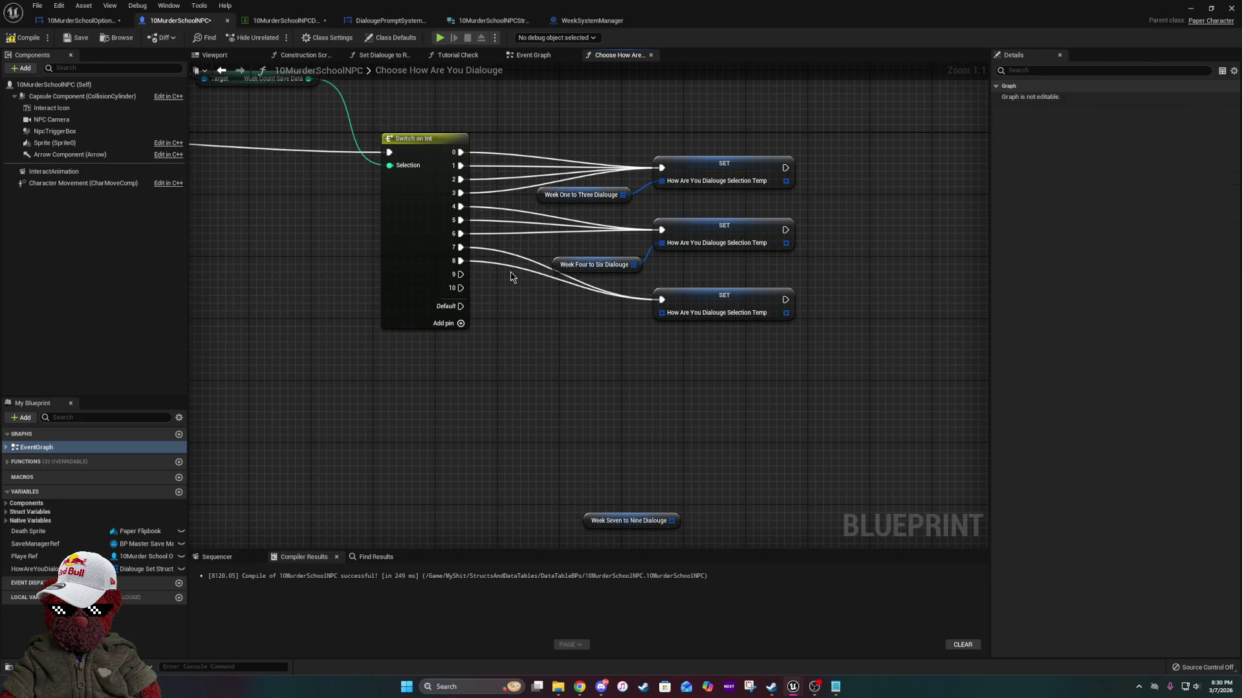
drag(463, 275, 661, 300)
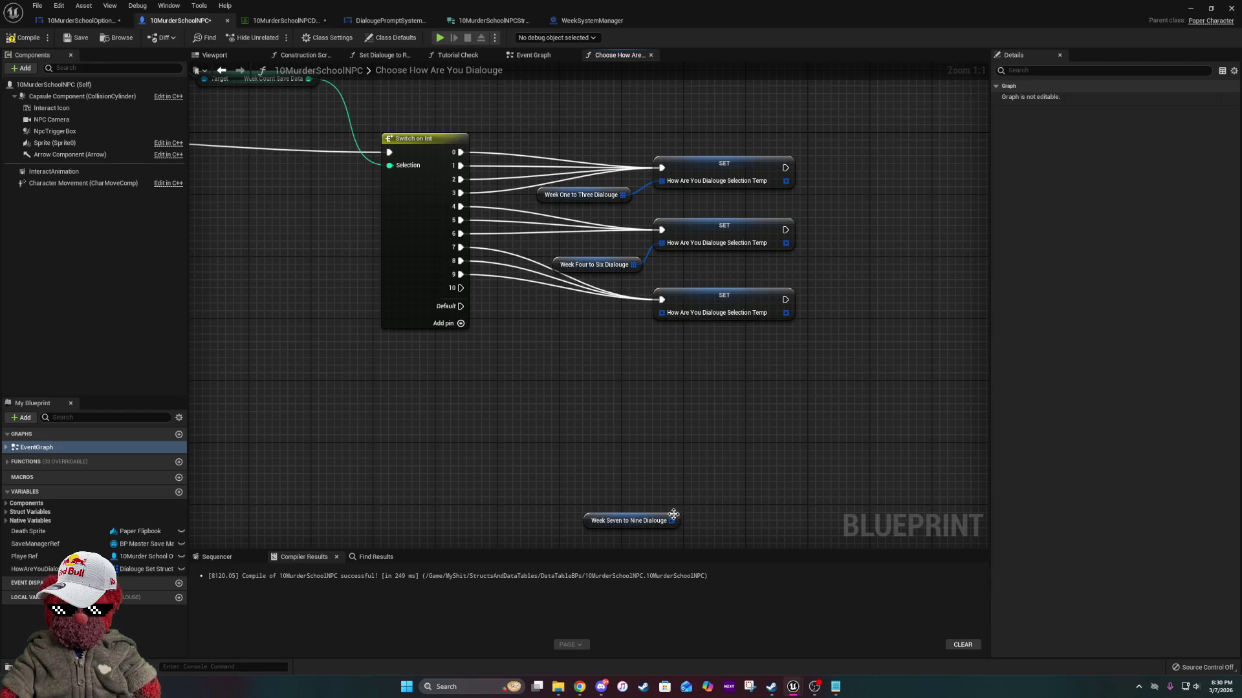
drag(672, 517, 664, 486)
mouse_move(671, 394)
mouse_down()
mouse_move(634, 341)
mouse_move(663, 313)
mouse_up()
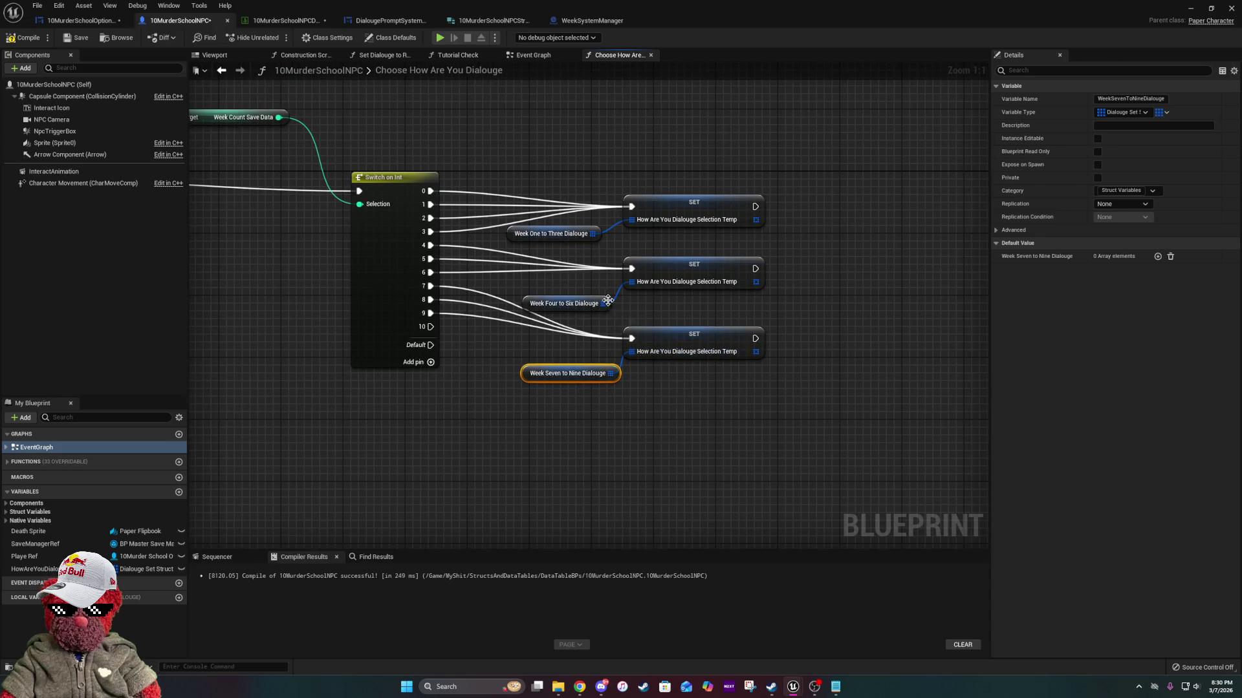
Line up each week getter with its setter and shift the three setter groups up together.
drag(607, 303, 607, 295)
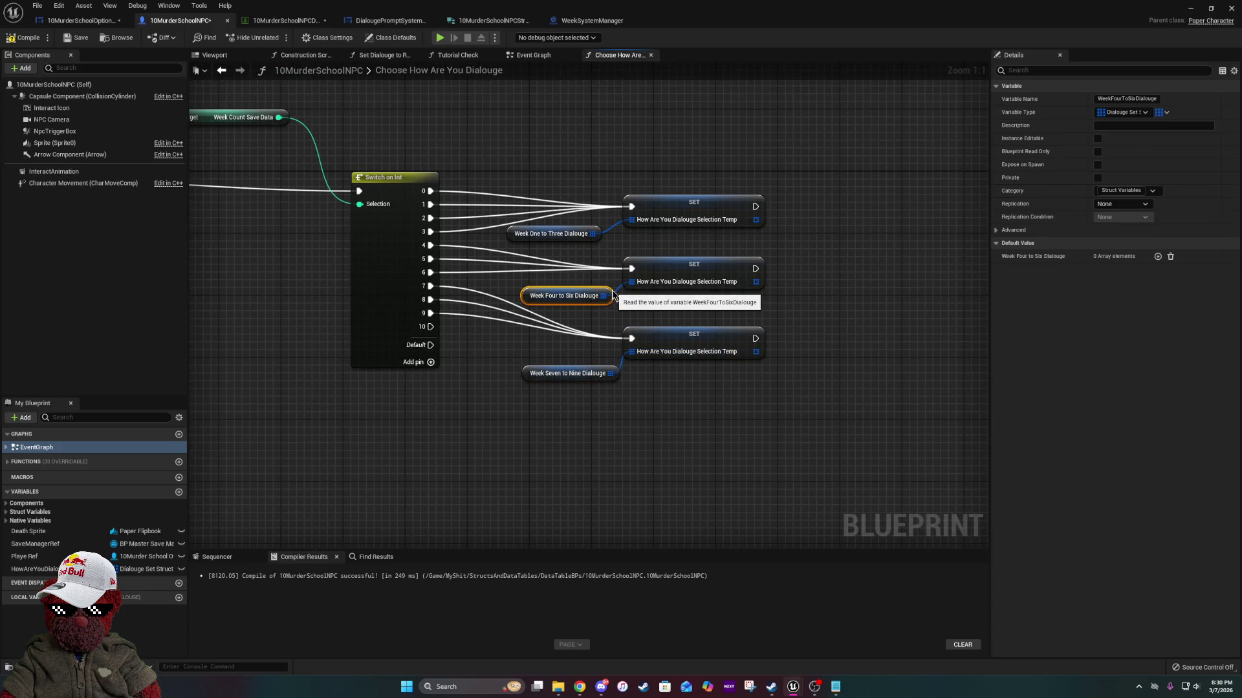
drag(601, 229, 616, 230)
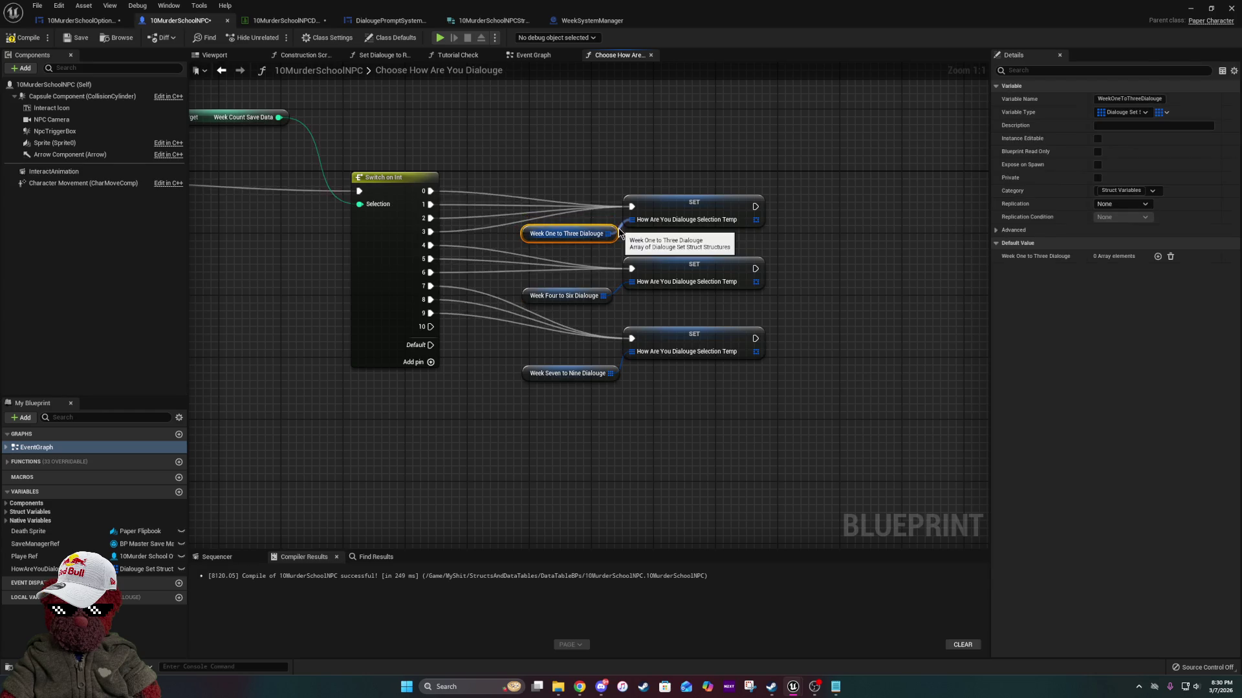
drag(491, 132, 725, 352)
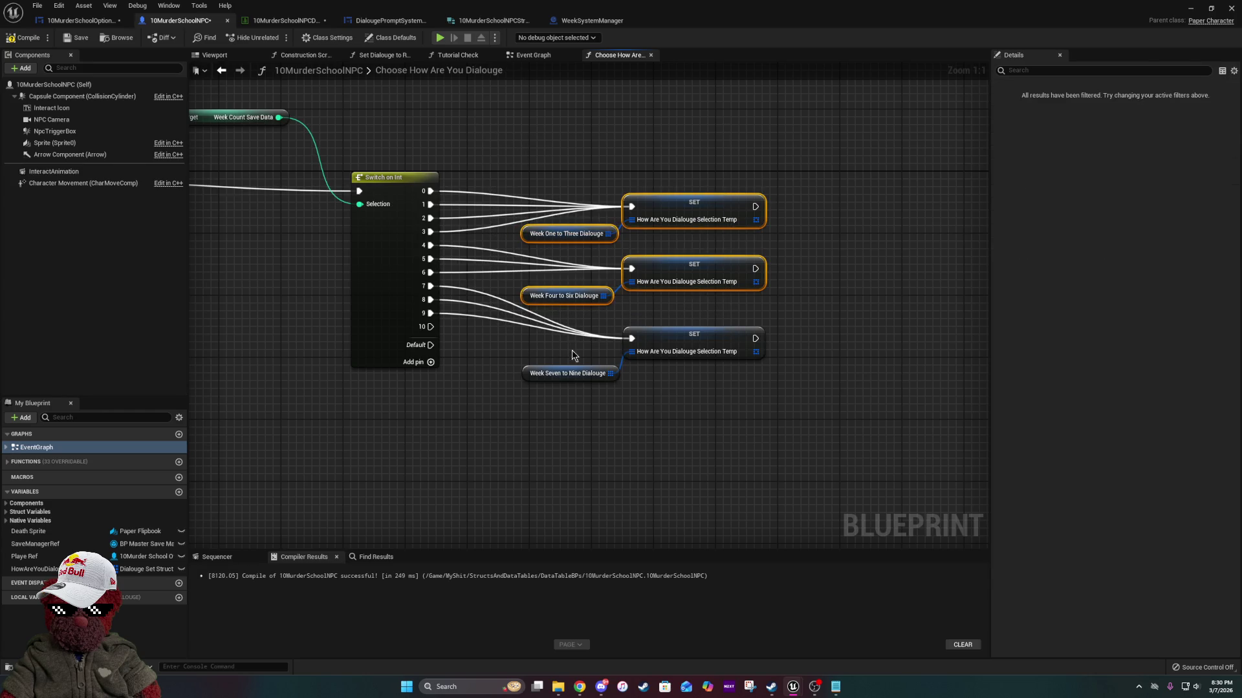
drag(590, 375, 589, 368)
mouse_move(521, 176)
mouse_down()
mouse_move(766, 369)
mouse_move(726, 329)
mouse_move(731, 317)
mouse_move(727, 331)
mouse_move(755, 327)
mouse_up()
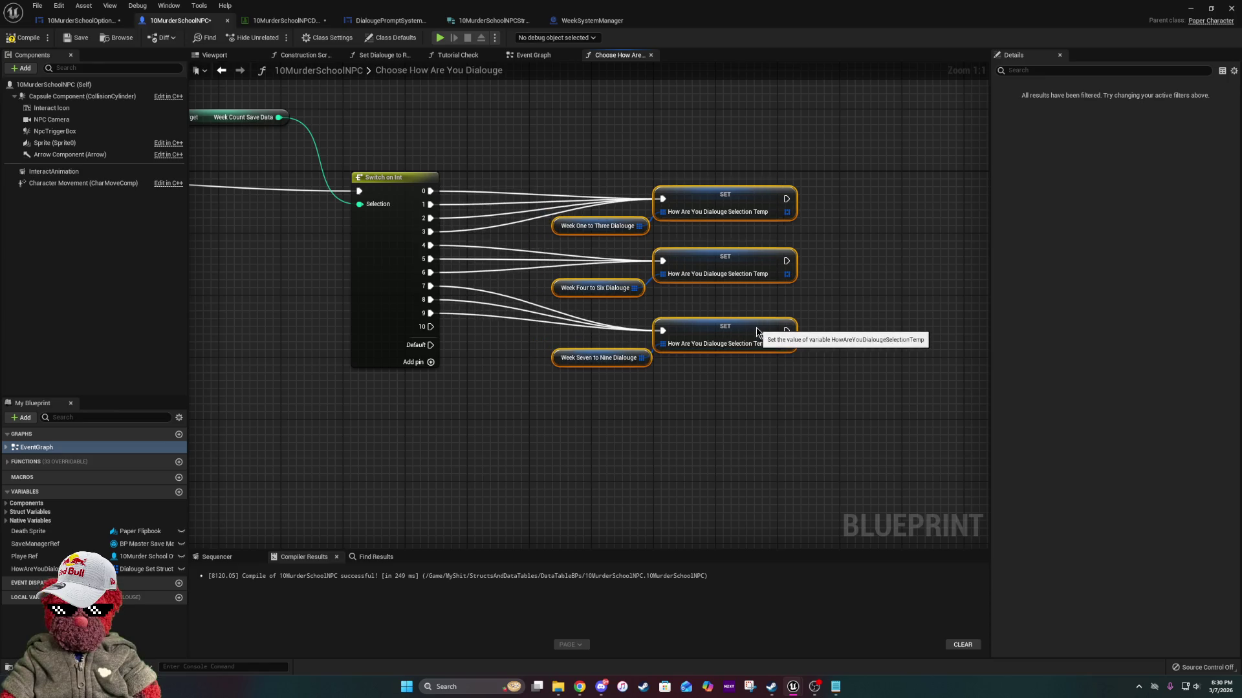
click(686, 409)
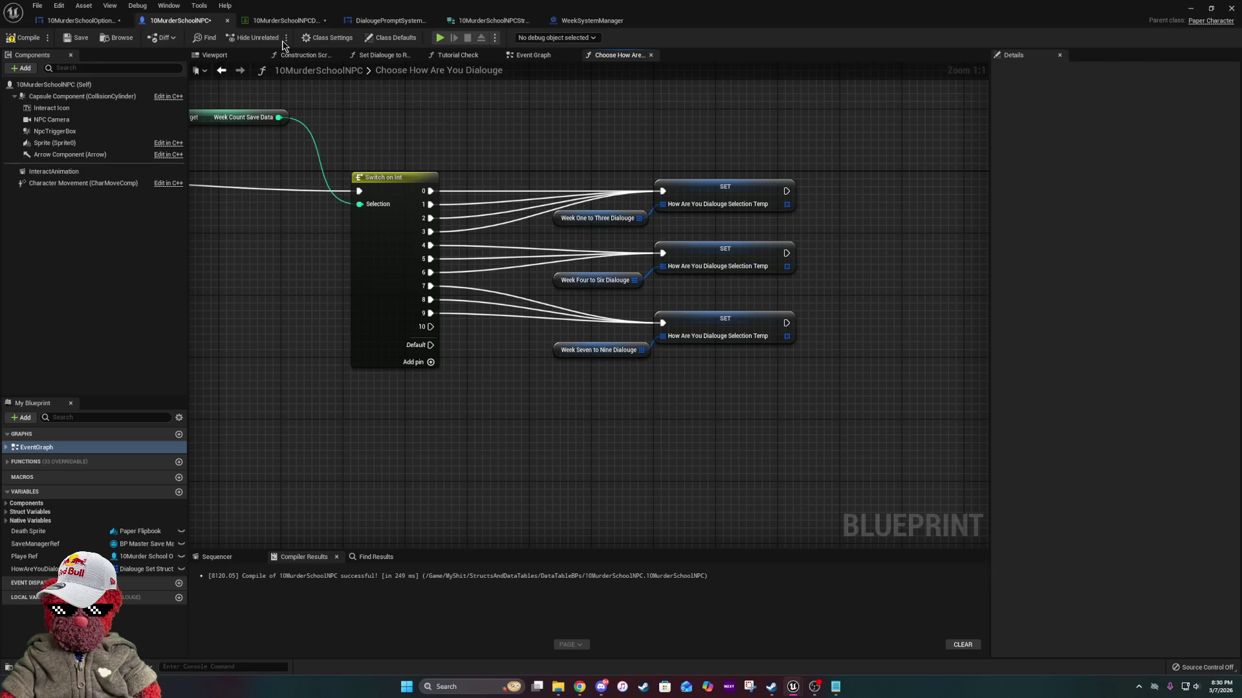
Compile the blueprint and insert an aligned Sequence node right after the Choose How Are You Dialouge entry.
click(46, 40)
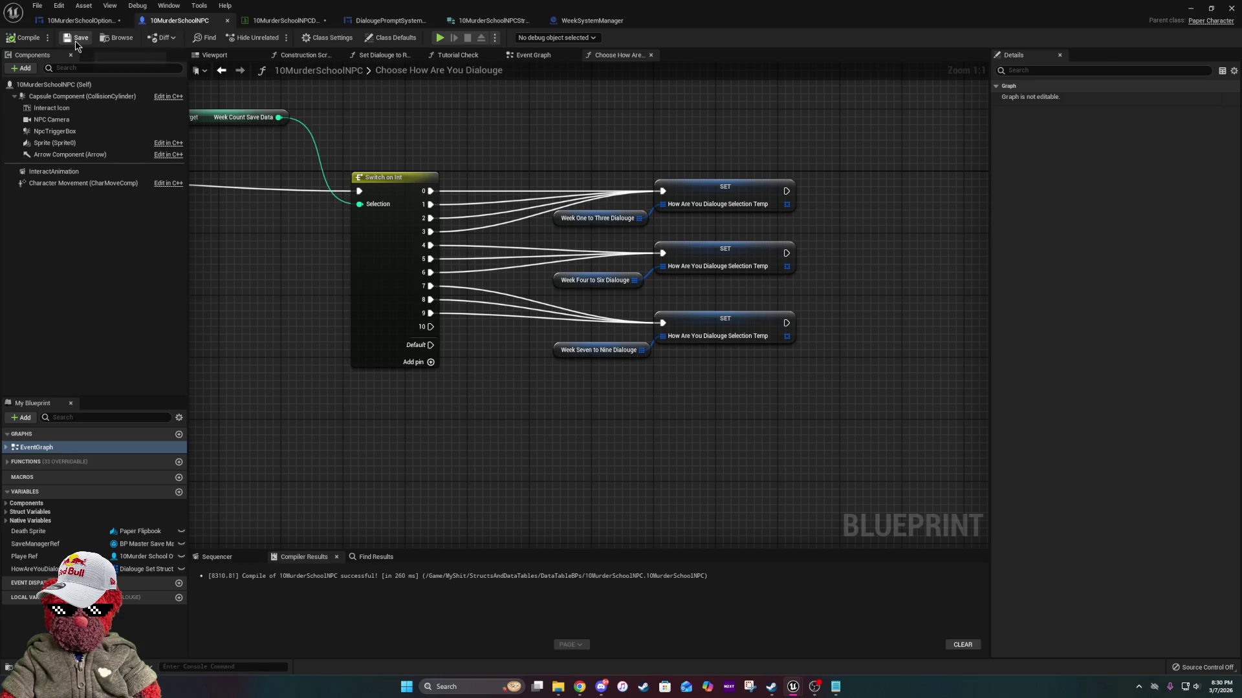
mouse_move(785, 314)
mouse_down()
mouse_move(699, 277)
mouse_move(525, 299)
mouse_move(757, 341)
mouse_up()
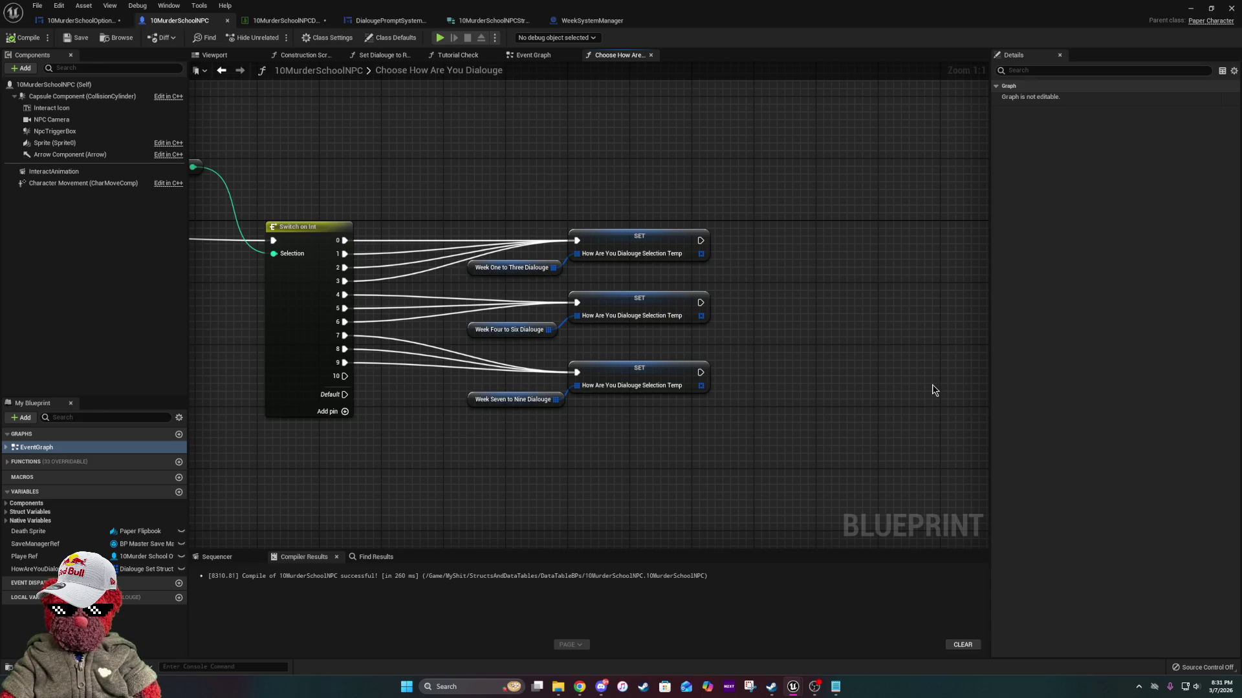
mouse_move(695, 373)
mouse_down()
mouse_move(805, 361)
mouse_move(1038, 383)
mouse_up()
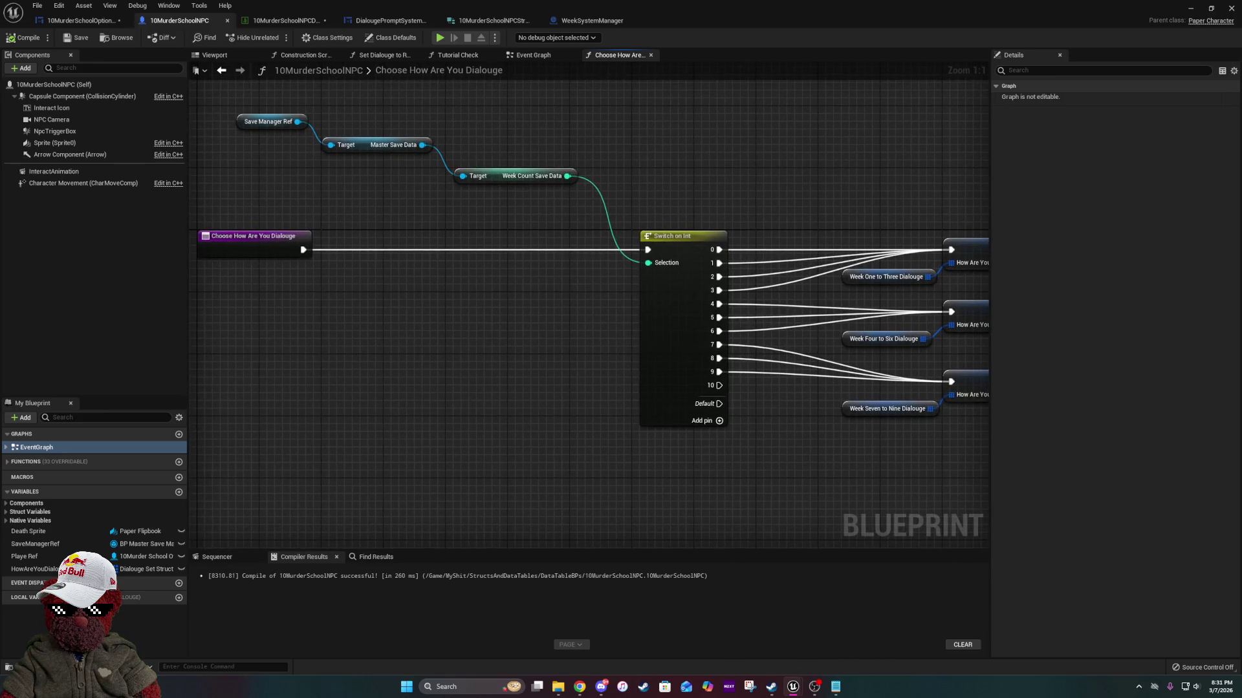
drag(472, 261, 432, 258)
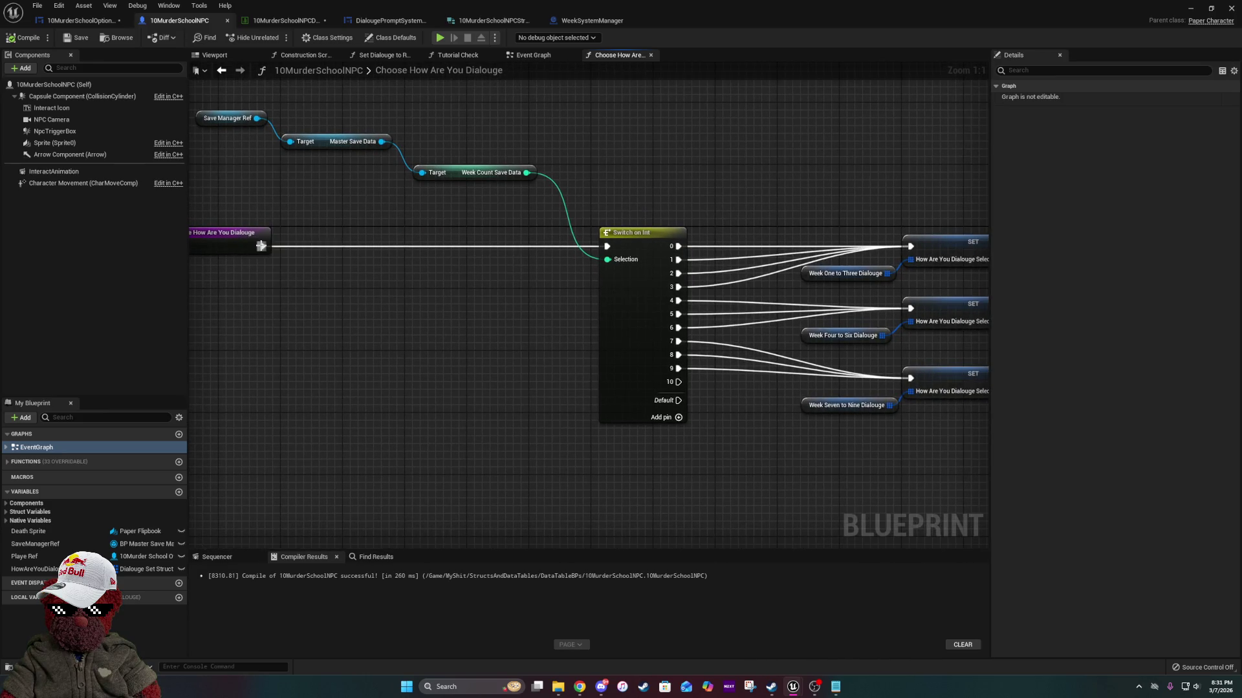
drag(261, 246, 471, 246)
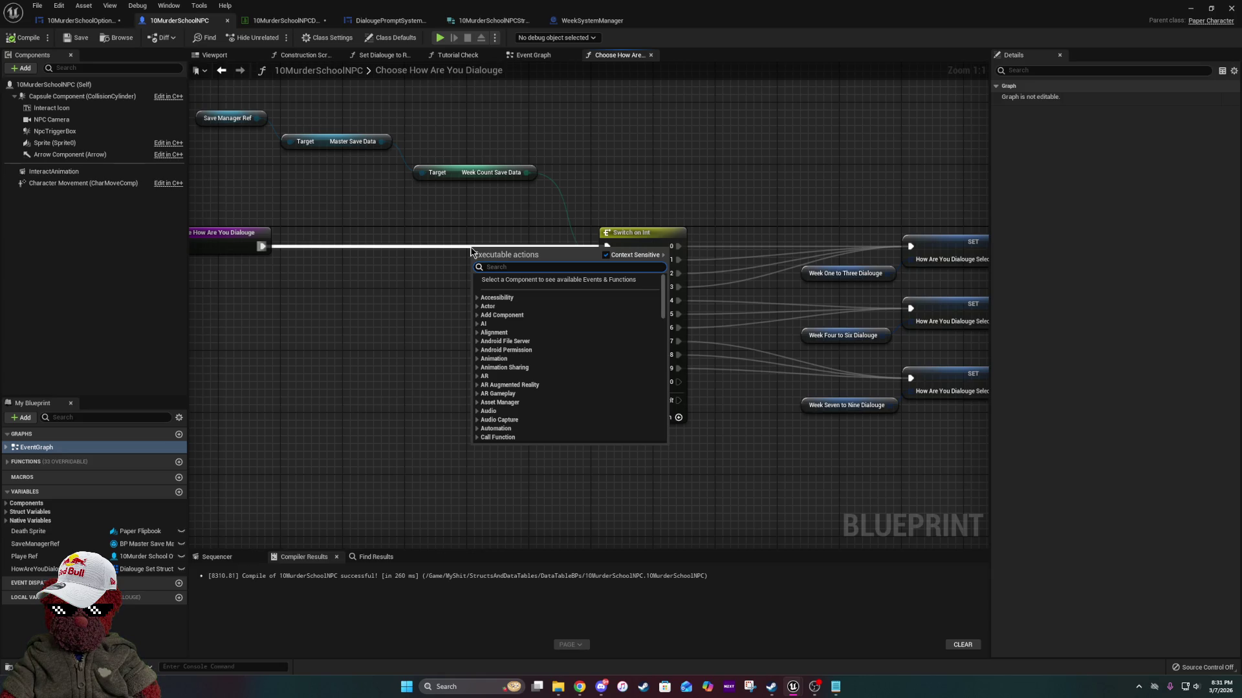
text(sequen)
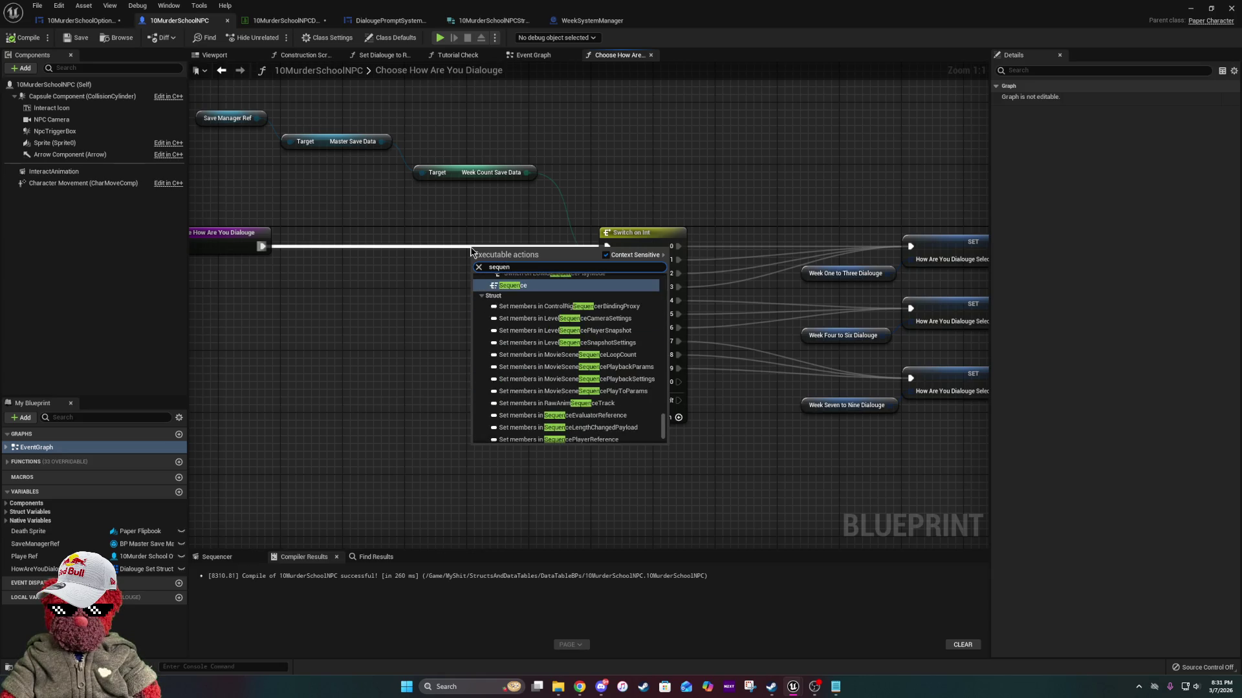
click(520, 288)
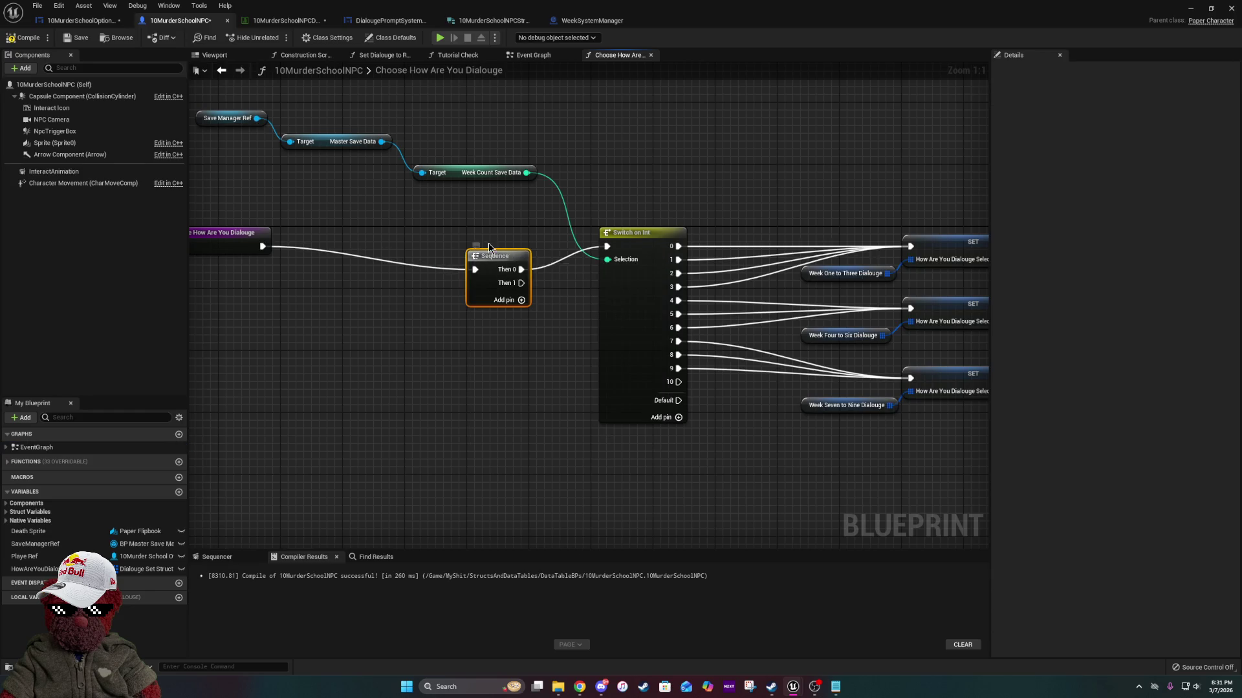
drag(490, 247, 443, 224)
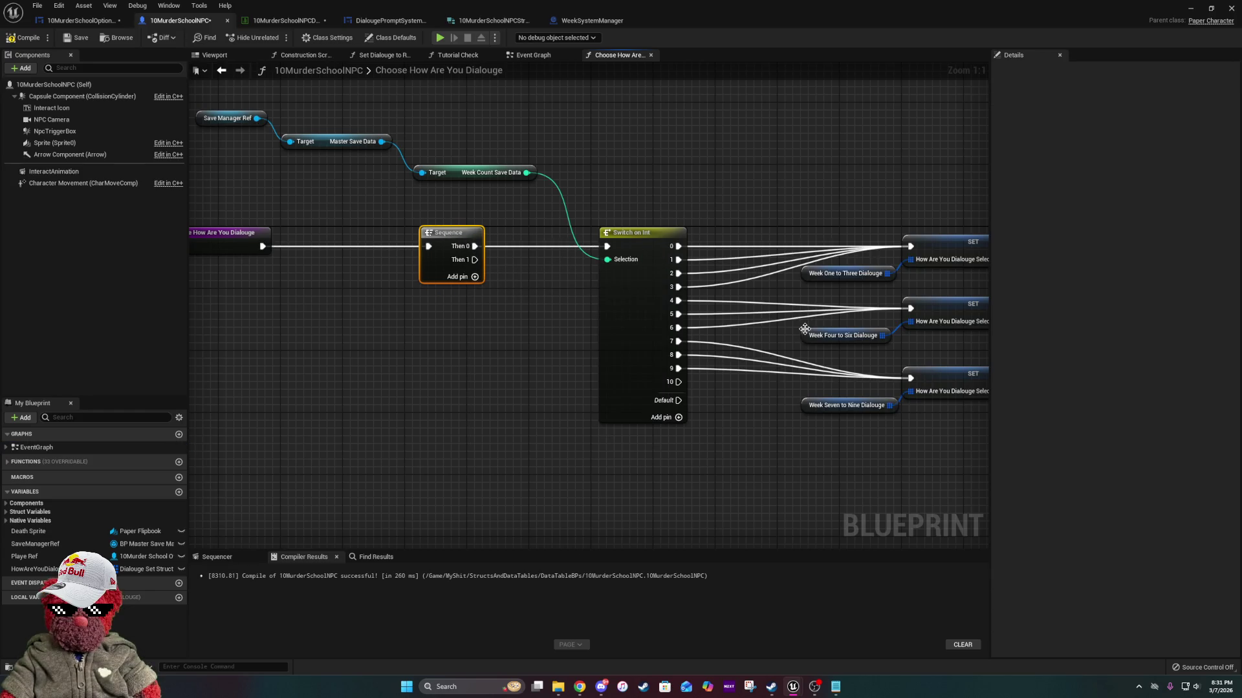
Box-select the Switch on Int and SET nodes and move them up and to the right.
drag(804, 329, 459, 292)
scroll(486, 199, down, 2)
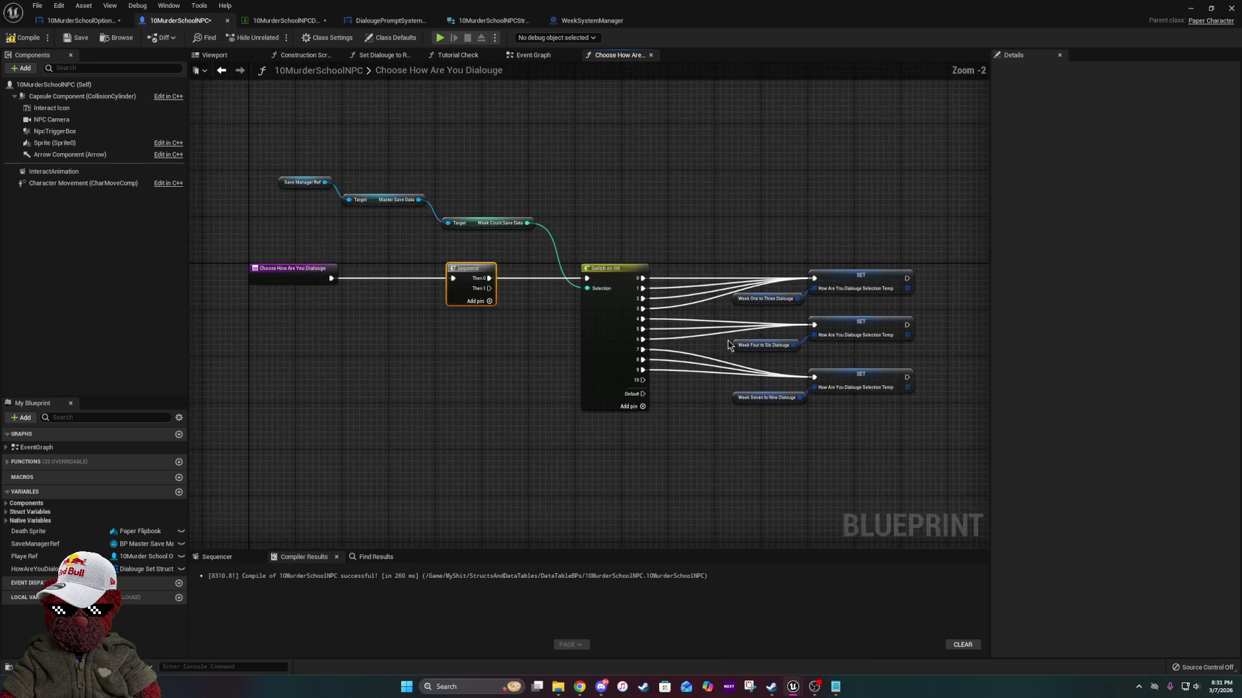
mouse_move(485, 199)
mouse_down()
mouse_move(878, 368)
mouse_move(873, 380)
mouse_up()
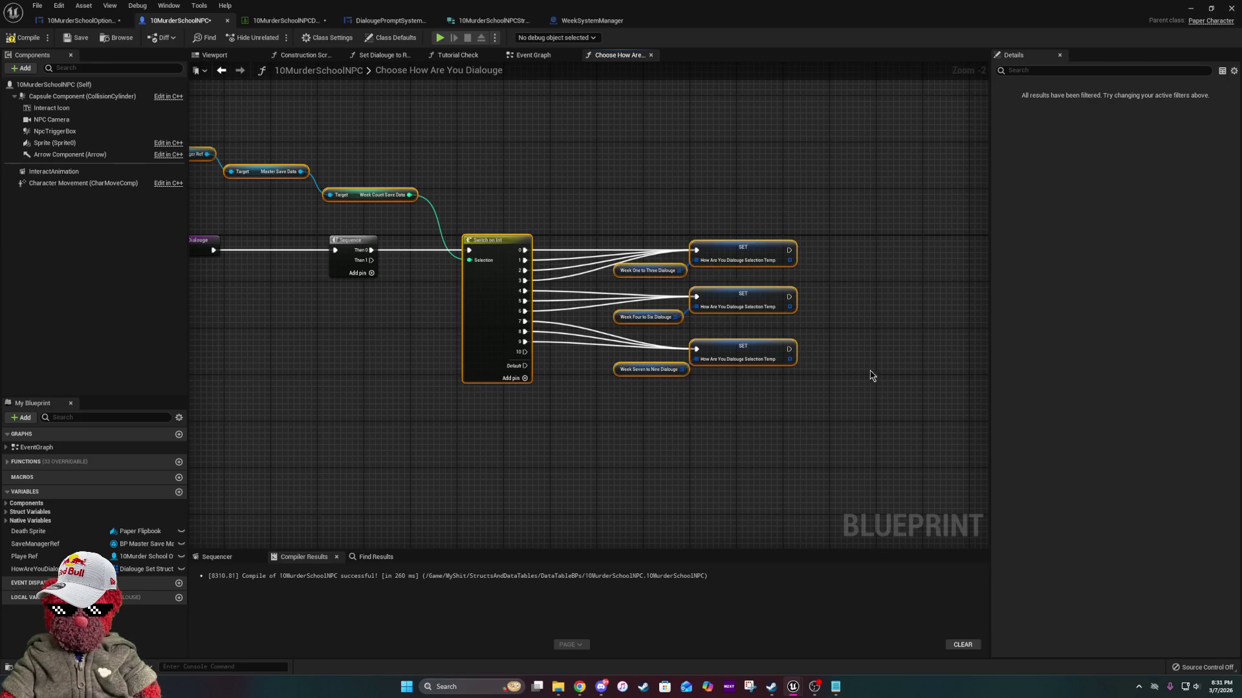
mouse_move(483, 244)
mouse_down()
mouse_move(520, 246)
mouse_move(734, 79)
mouse_move(675, 46)
mouse_move(620, 135)
mouse_up()
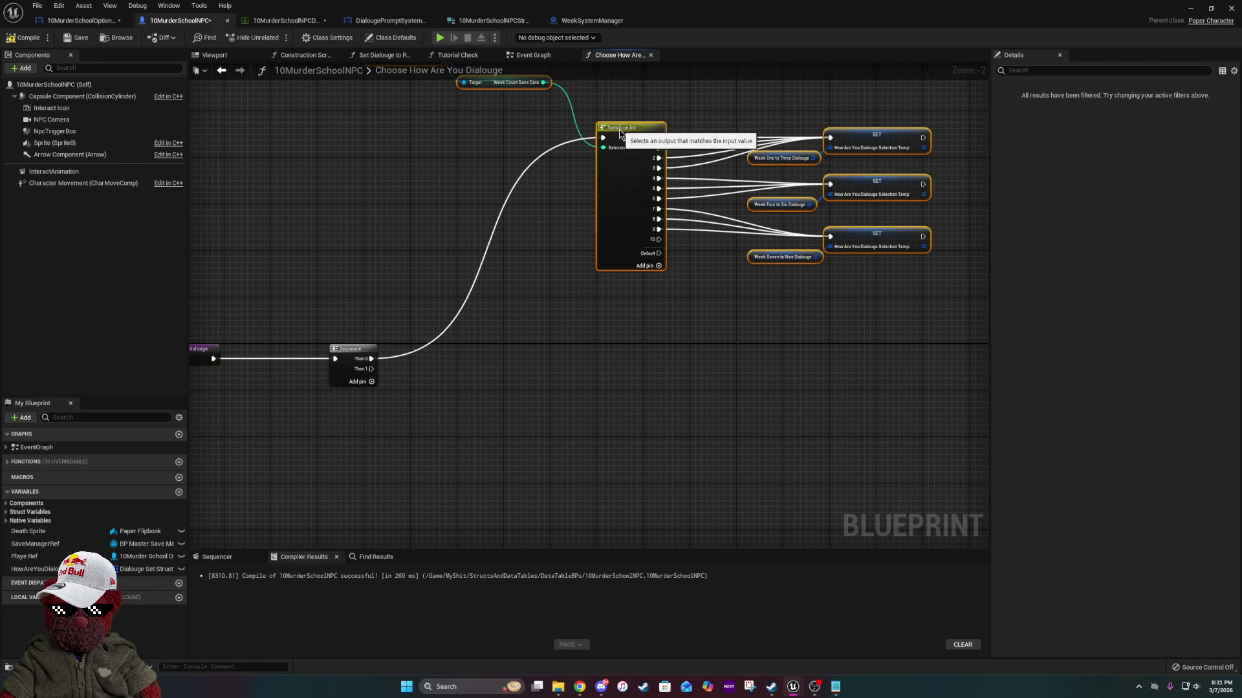
click(610, 357)
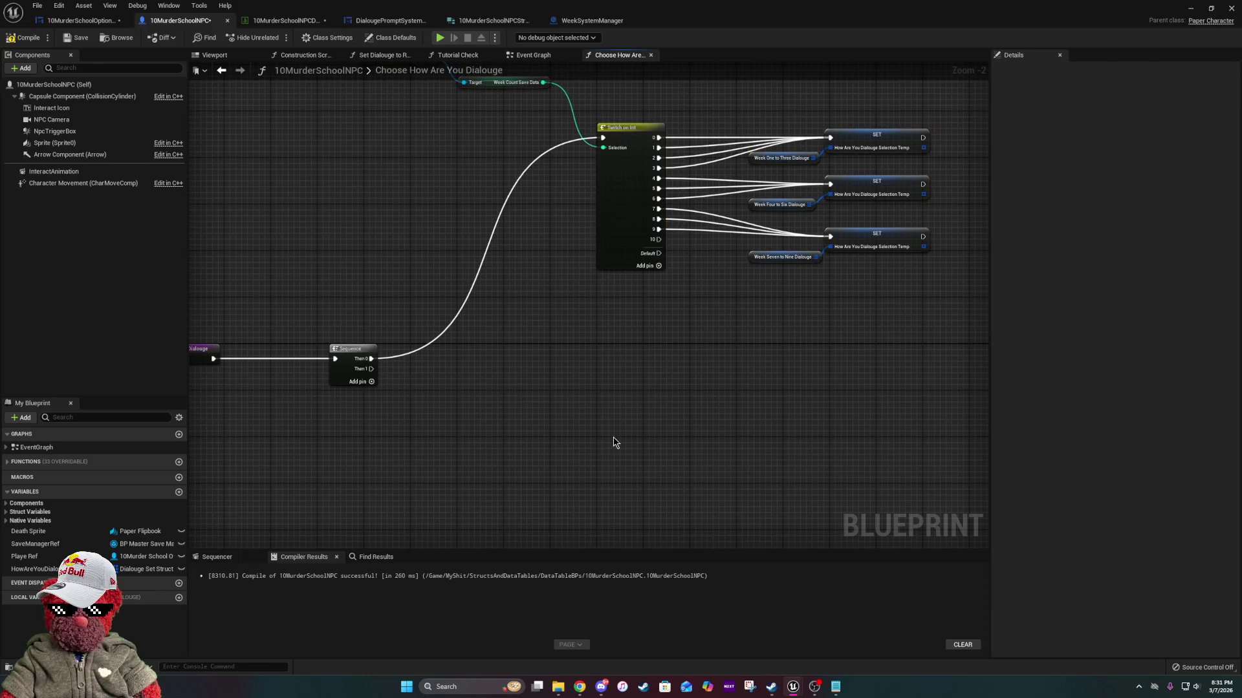
drag(615, 443, 613, 266)
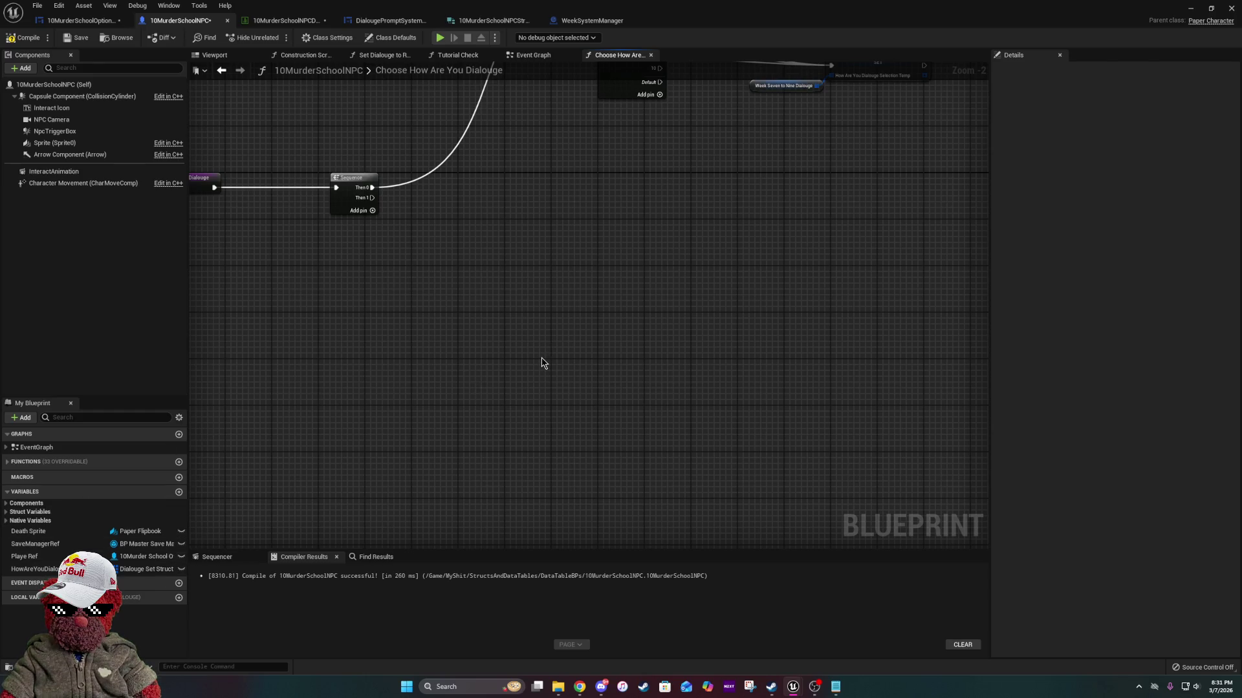
Move the selection temp variable into Native Variables and place a How Are You Dialouge Selection Temp getter.
mouse_move(542, 363)
mouse_down()
mouse_move(521, 529)
mouse_move(574, 413)
mouse_up()
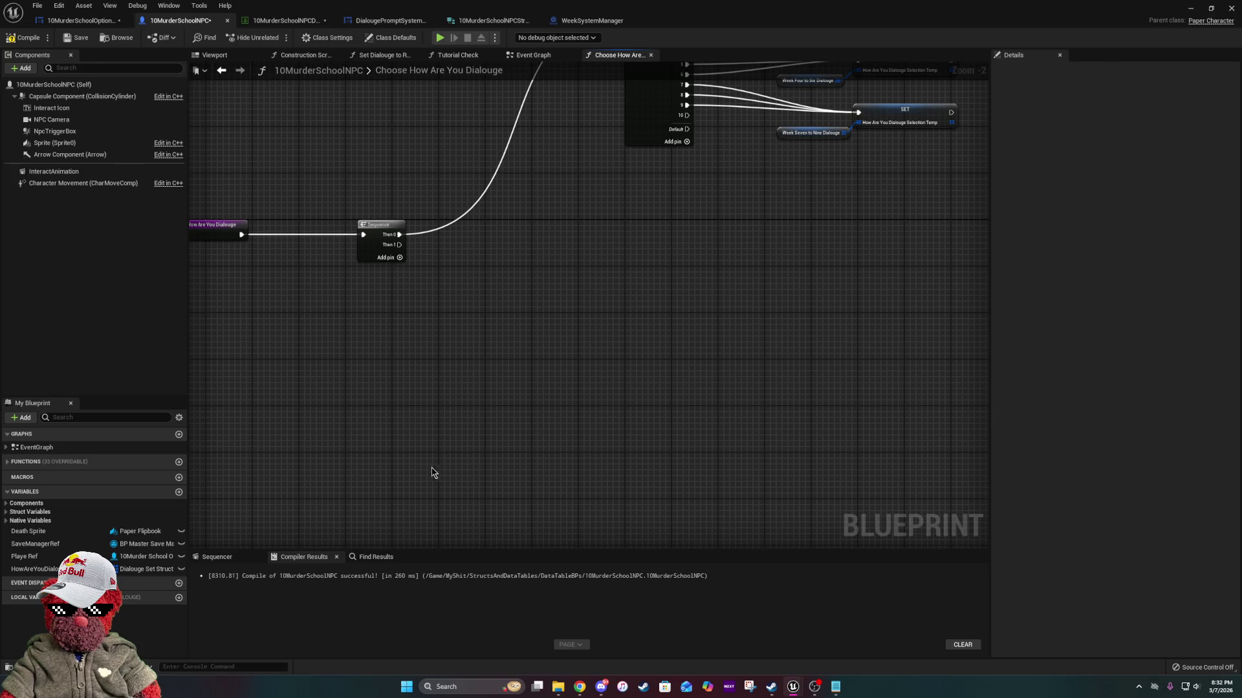
mouse_move(776, 328)
mouse_down()
mouse_move(615, 499)
mouse_move(751, 320)
mouse_up()
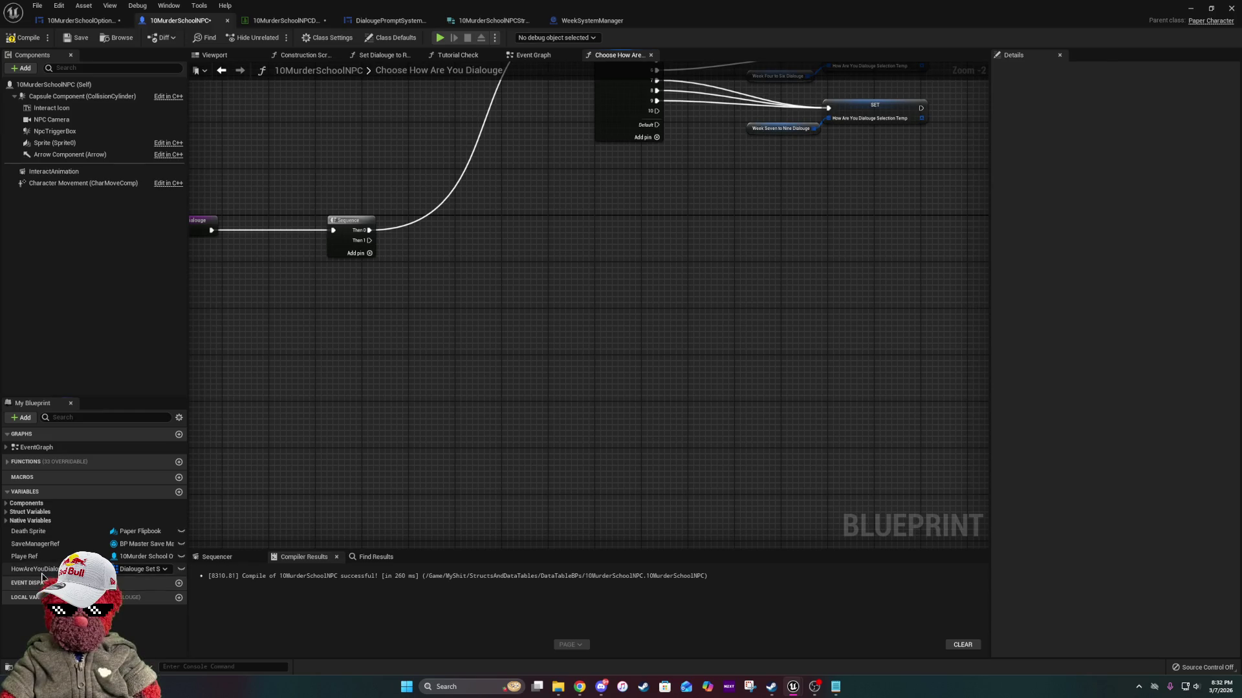
mouse_move(39, 569)
mouse_down()
mouse_move(52, 526)
mouse_move(38, 520)
mouse_up()
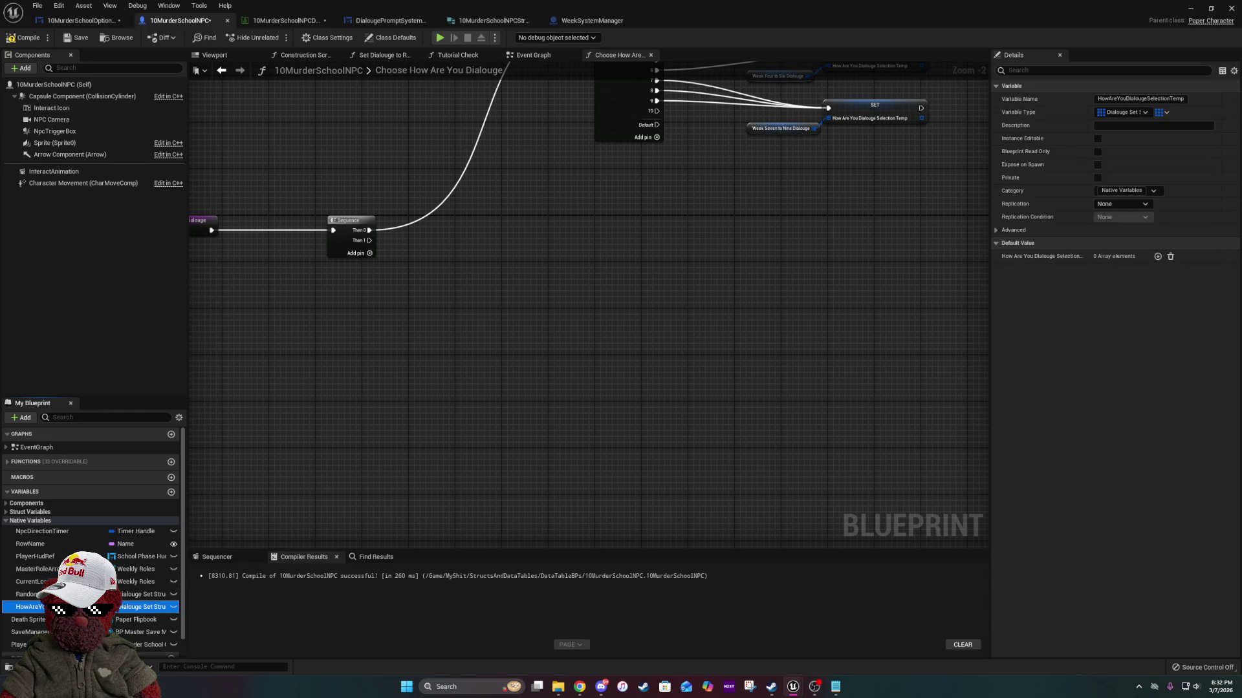
drag(29, 606, 421, 317)
click(479, 318)
scroll(478, 321, up, 2)
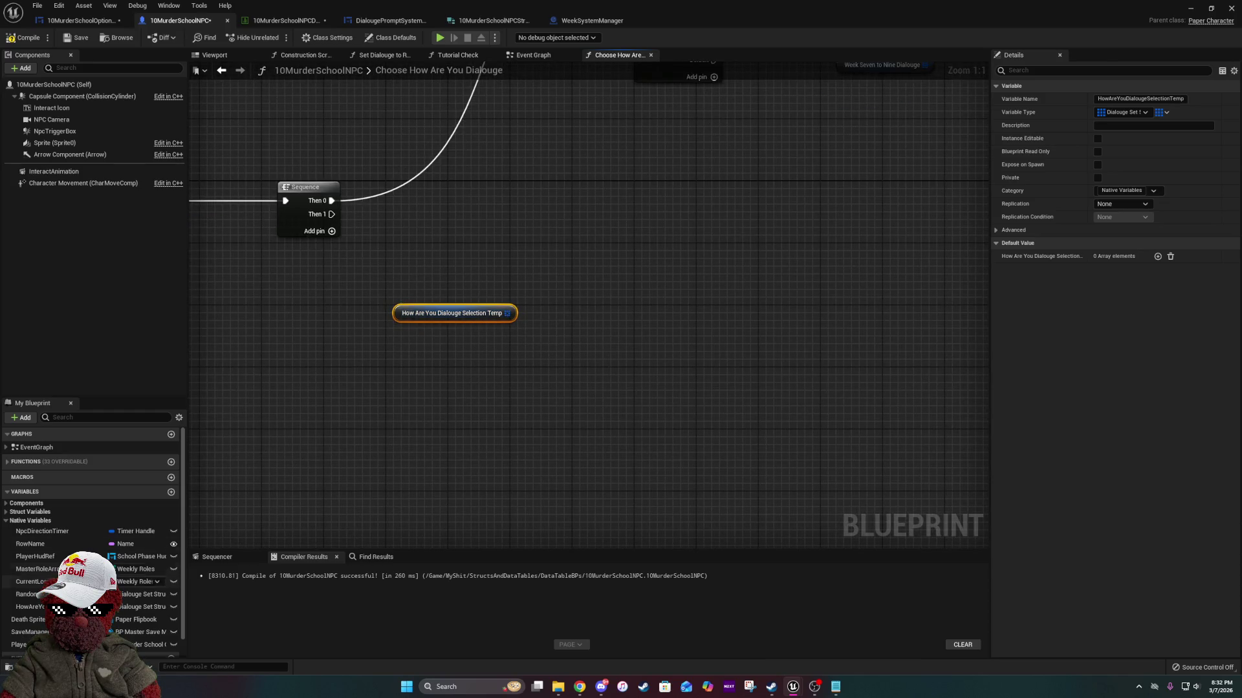
Duplicate the How Are You Dialouge Selection Temp variable and rename the copy 'Avai'.
right_click(77, 606)
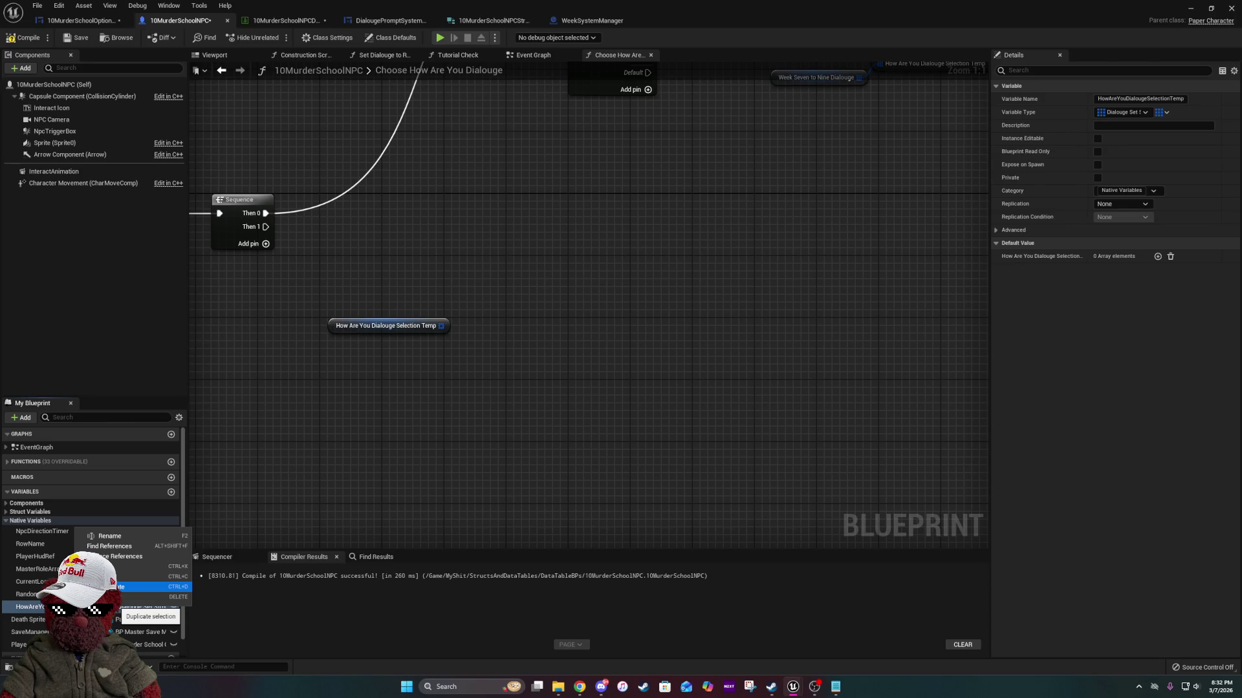
click(142, 586)
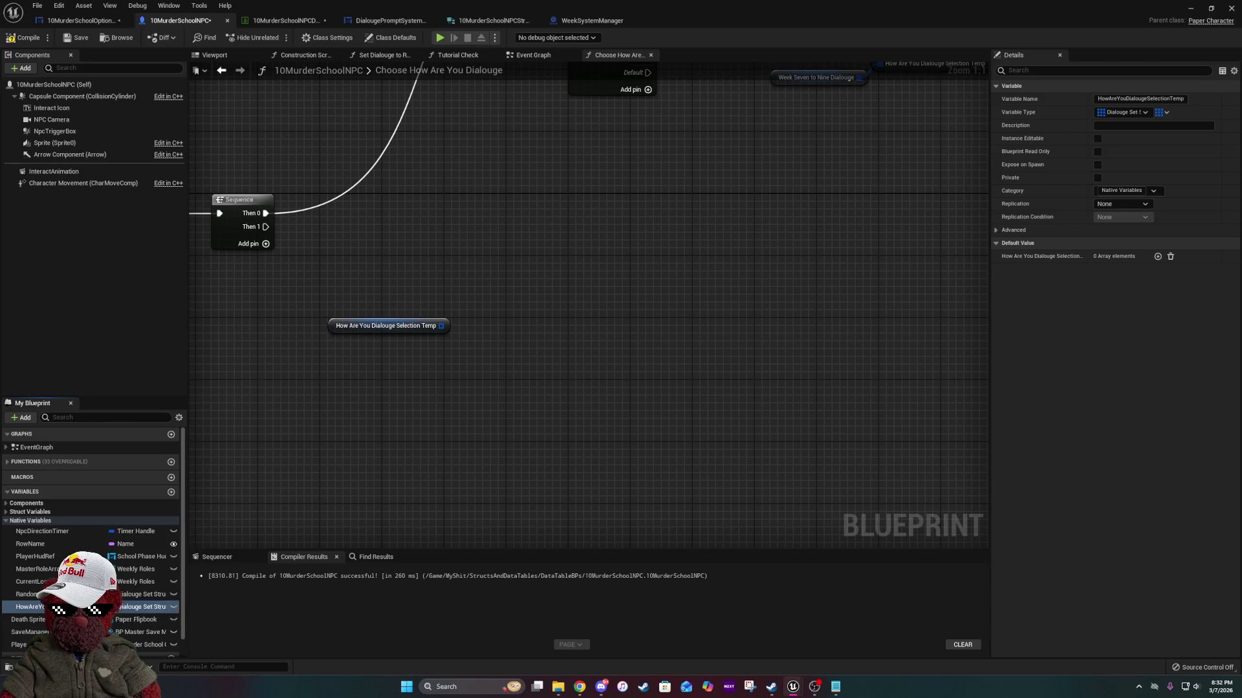
text(Avai)
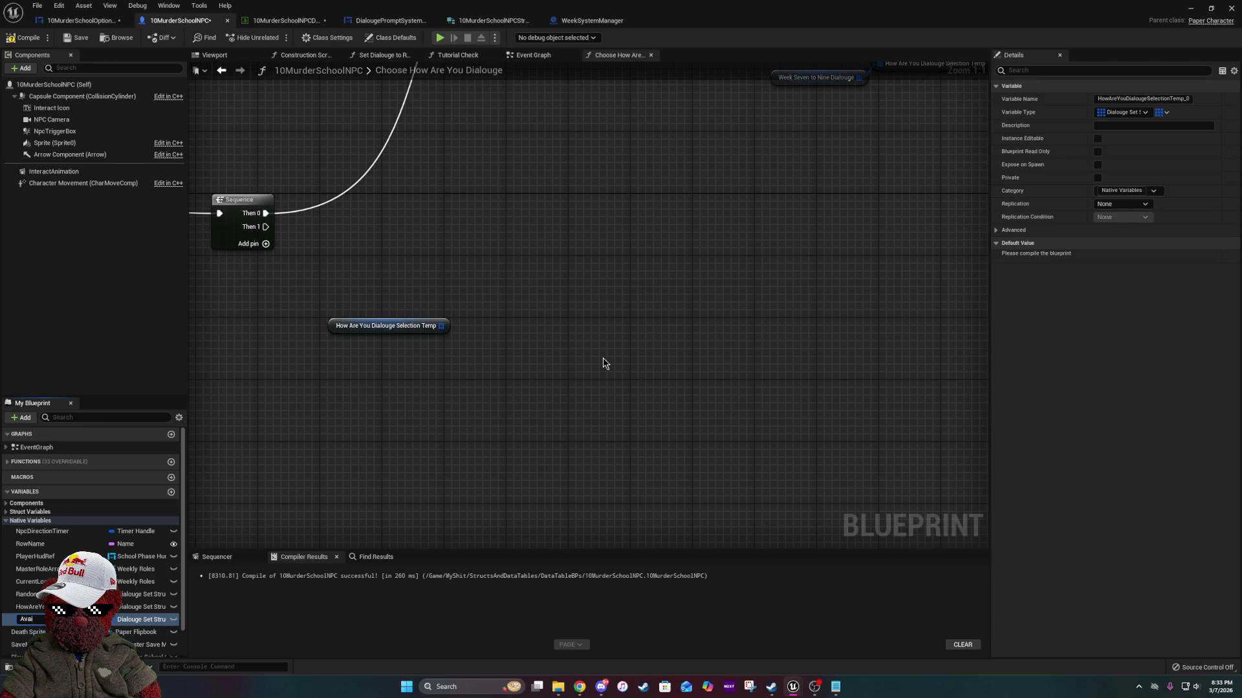
mouse_move(624, 338)
mouse_down()
mouse_move(548, 504)
mouse_move(658, 326)
mouse_up()
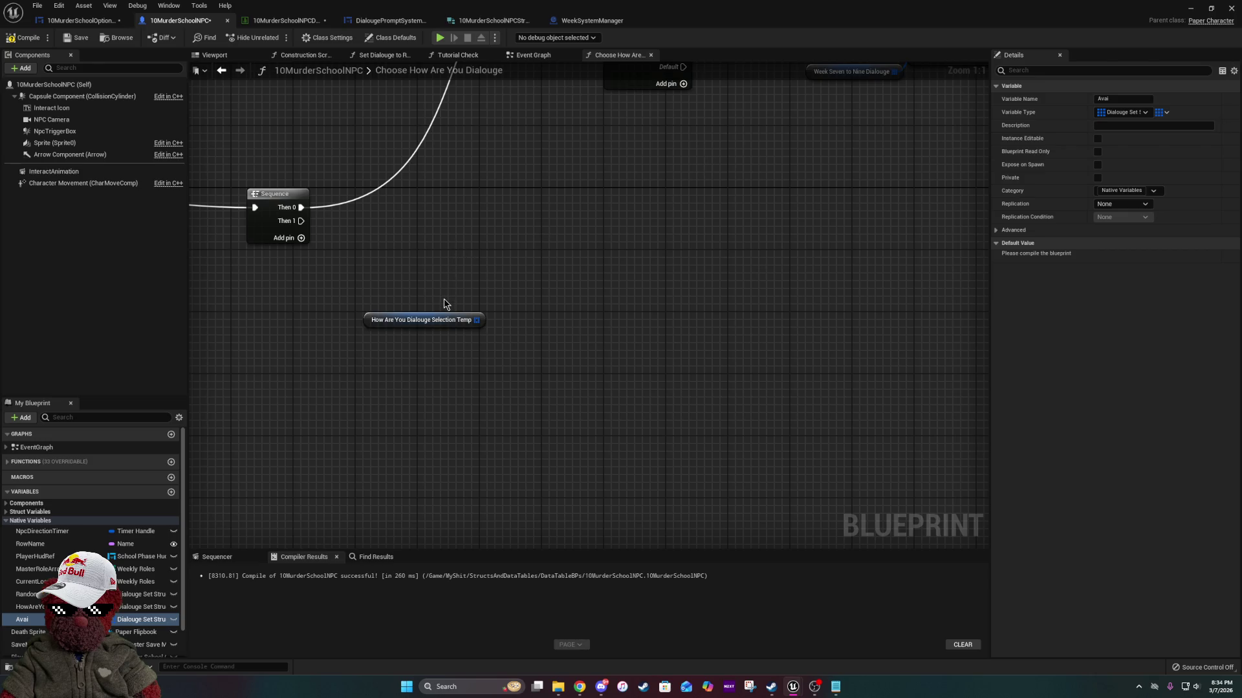
mouse_move(610, 255)
mouse_down()
mouse_move(544, 371)
mouse_move(560, 249)
mouse_up()
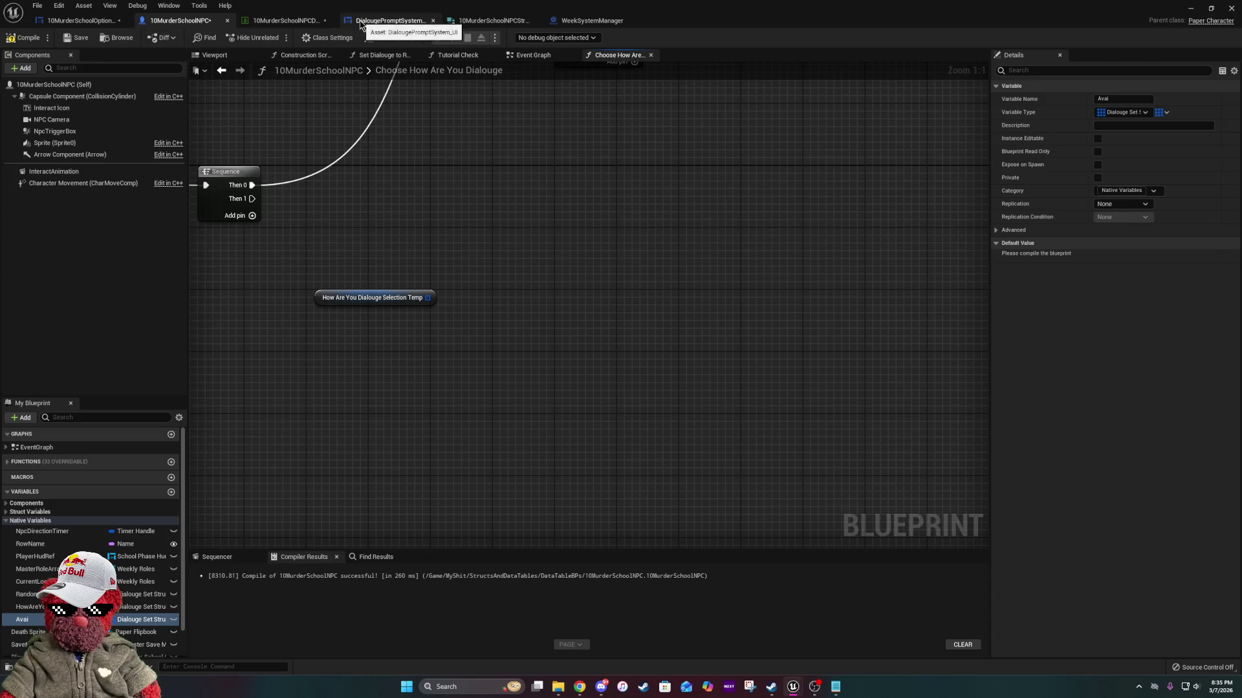
click(586, 20)
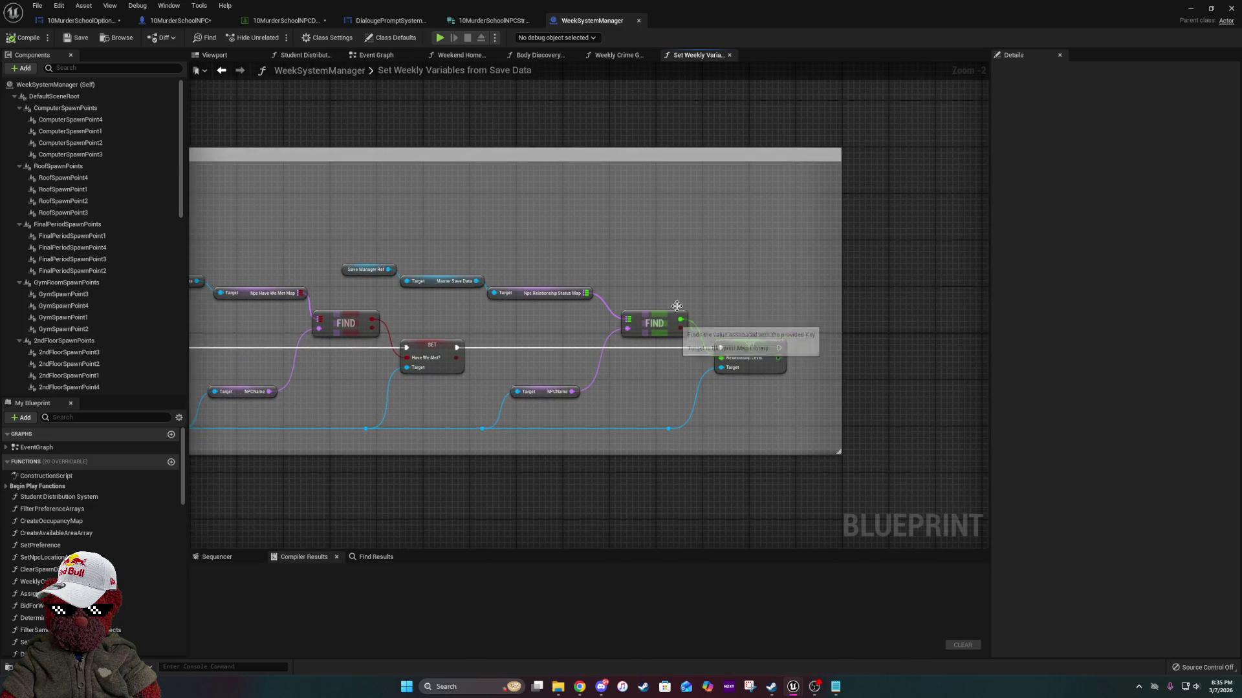
Drill from WeekSystemManager's Event Graph through Weekly Crime Generator and Assign Weekly Roles into Bid for Weekly Role.
click(376, 55)
scroll(510, 247, down, 3)
scroll(479, 228, up, 3)
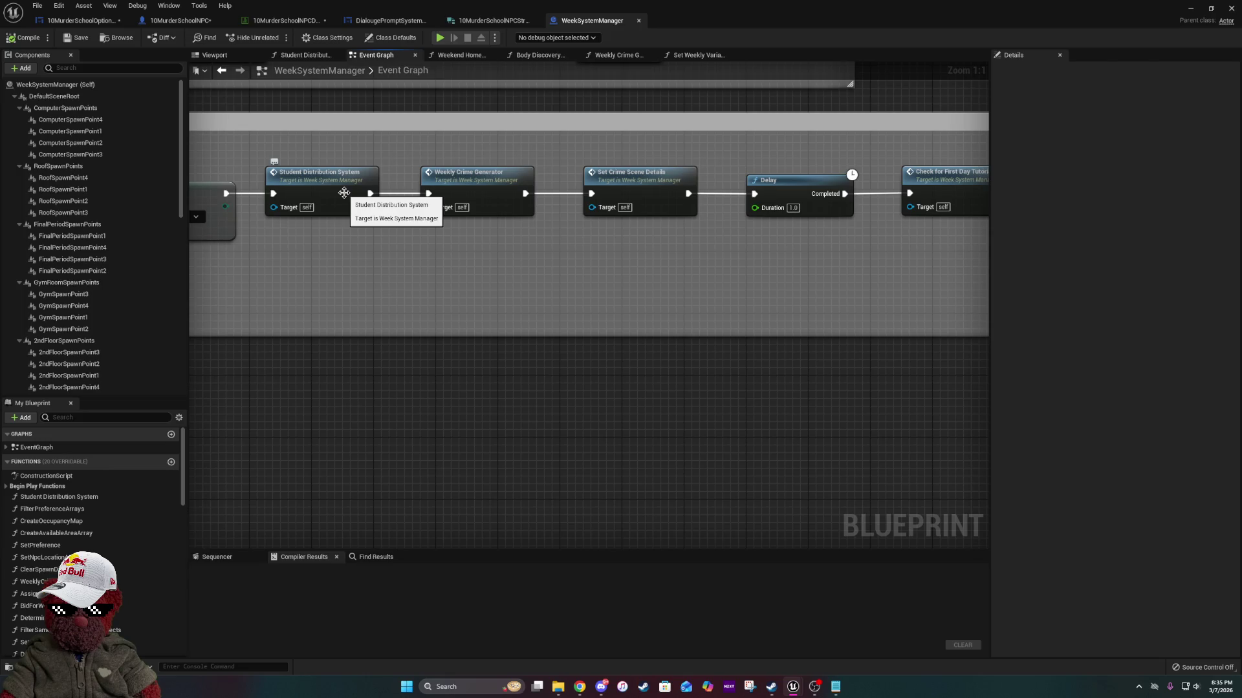
double_click(471, 177)
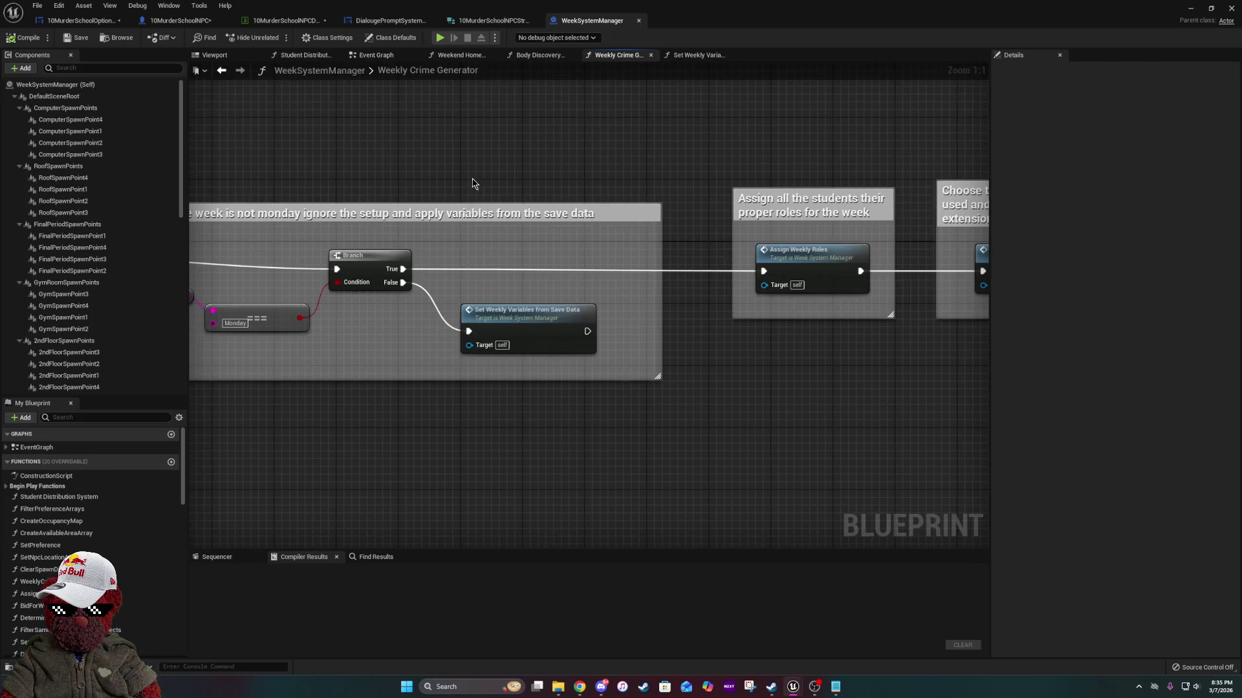
drag(476, 187, 159, 187)
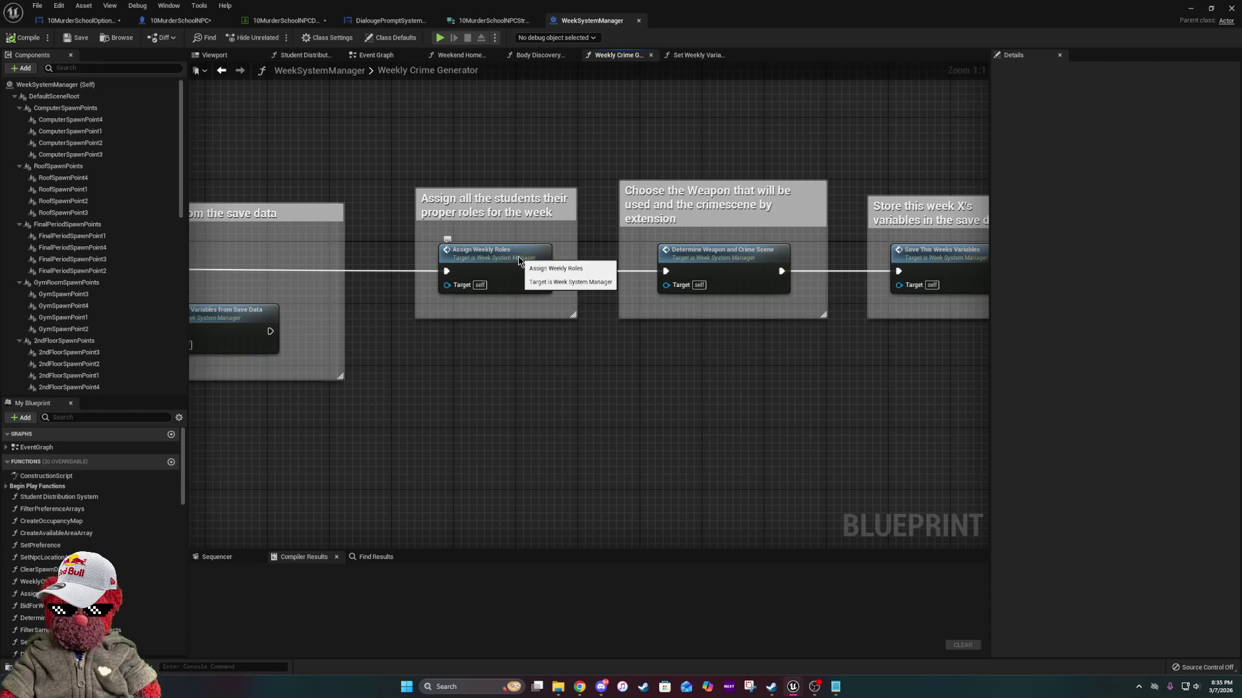
double_click(518, 260)
scroll(368, 362, up, 5)
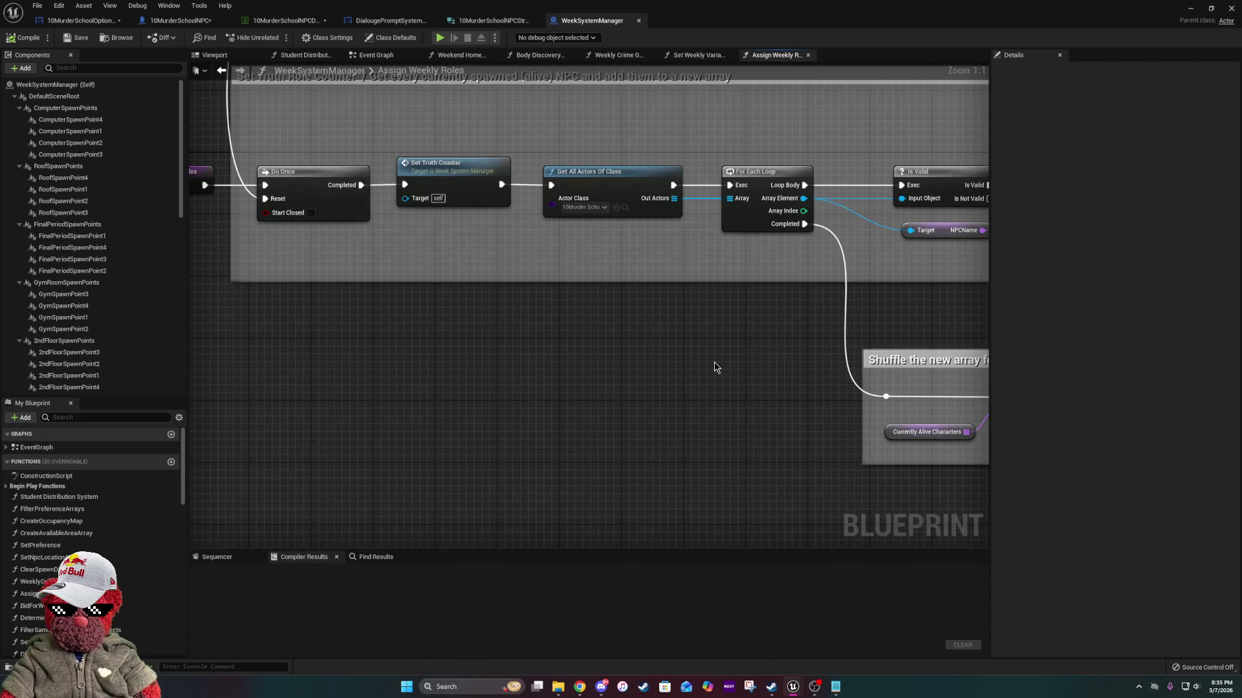
drag(809, 360, 291, 297)
drag(637, 343, 329, 341)
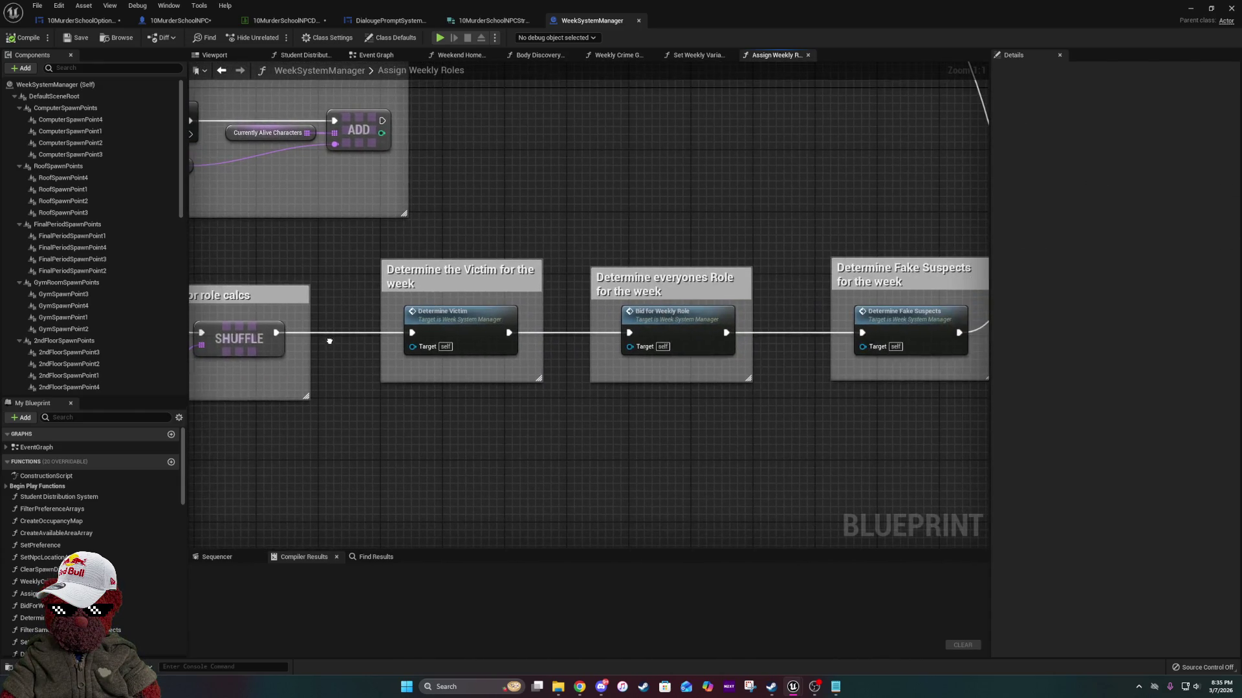
double_click(679, 326)
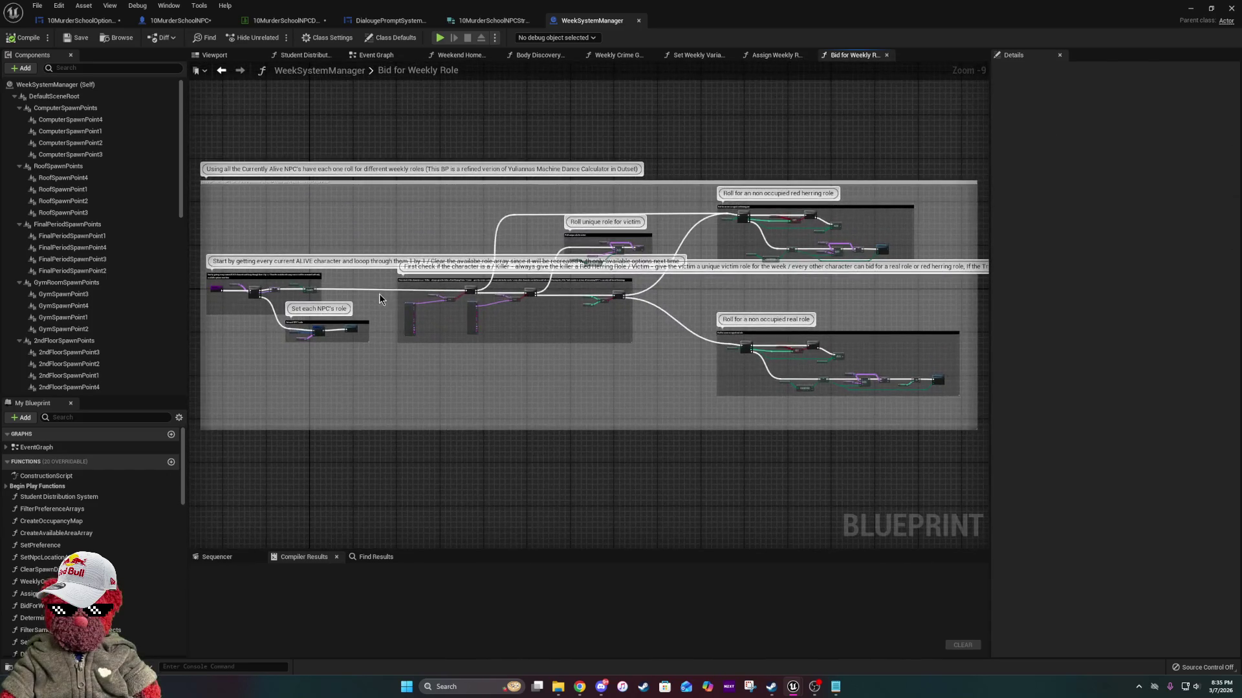
Pan across Bid for Weekly Role's branch checks, Truth Counter comparison and red herring role roll.
drag(379, 294, 561, 296)
scroll(556, 282, up, 7)
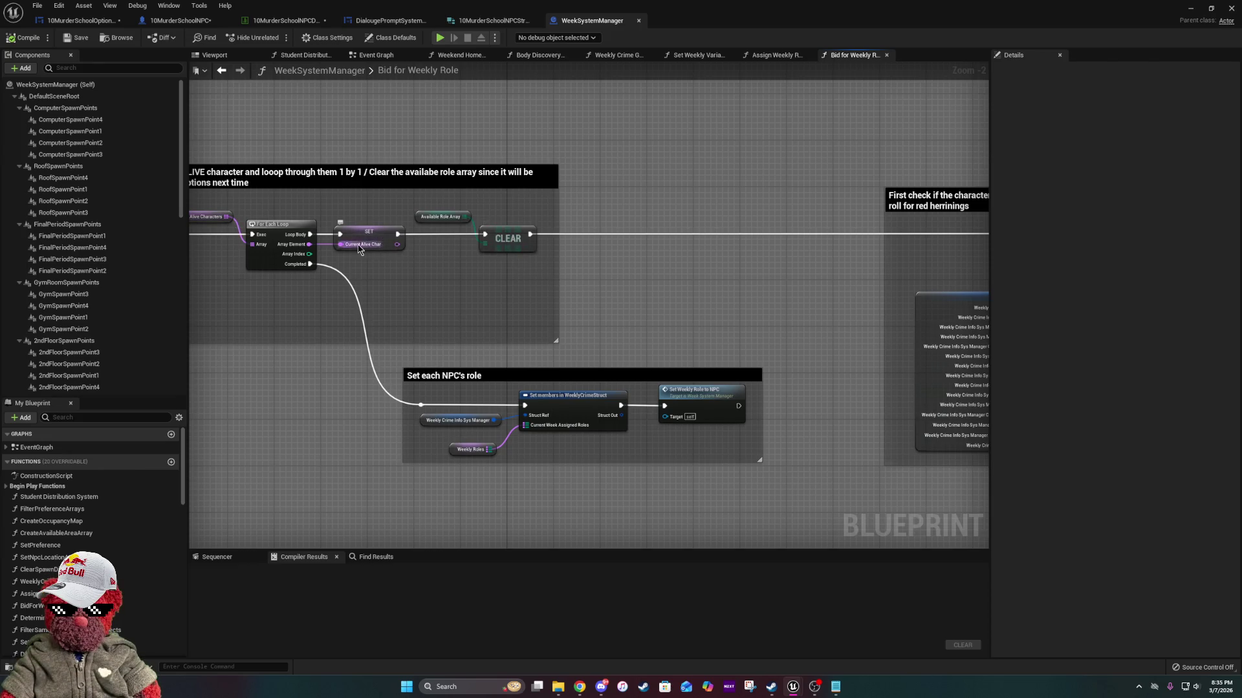
drag(542, 254, 435, 253)
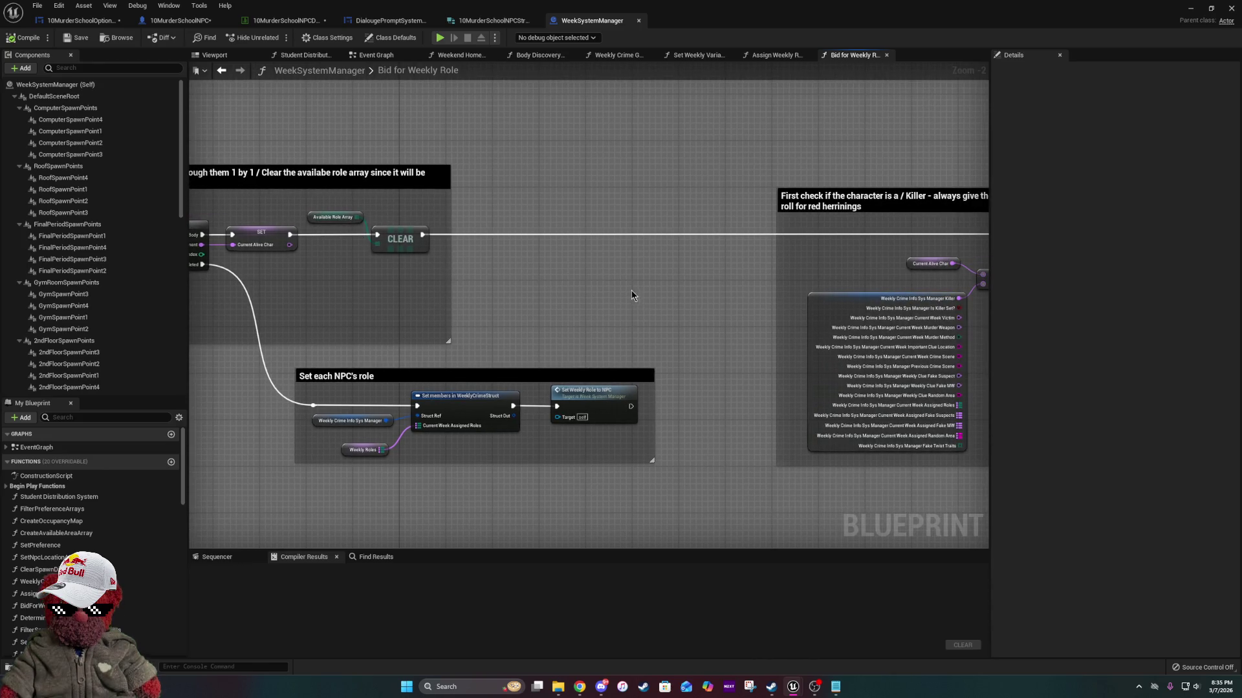
drag(701, 293, 311, 283)
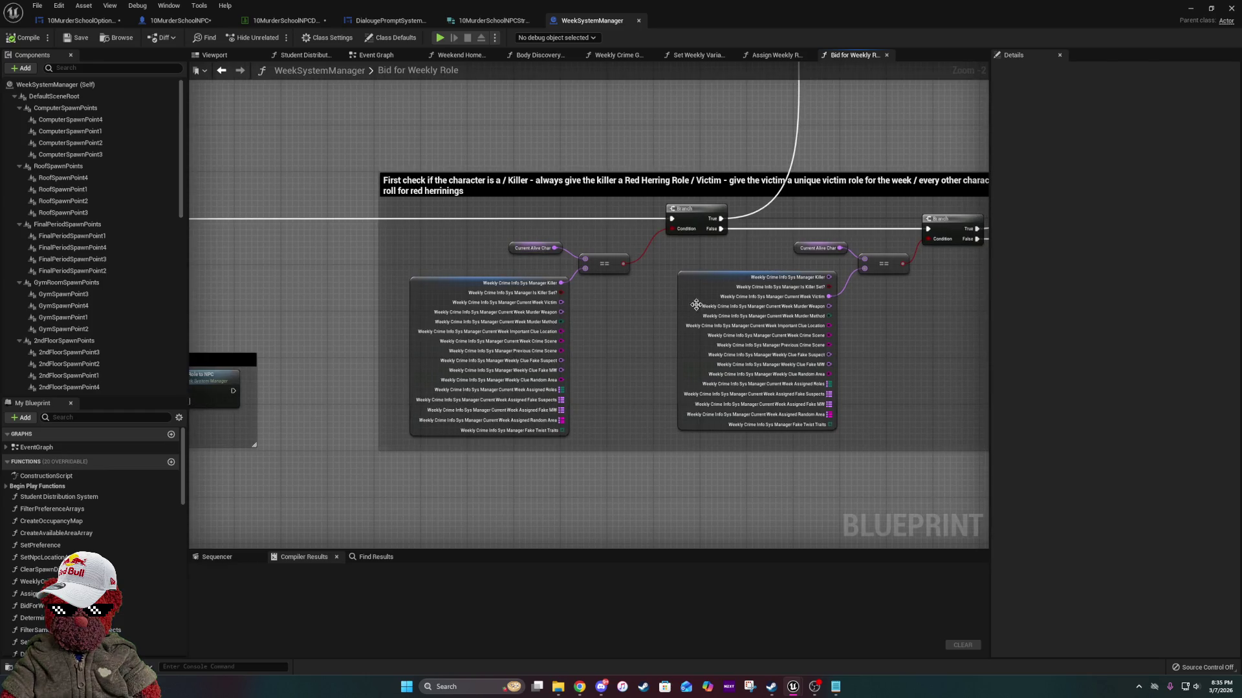
drag(754, 307, 582, 319)
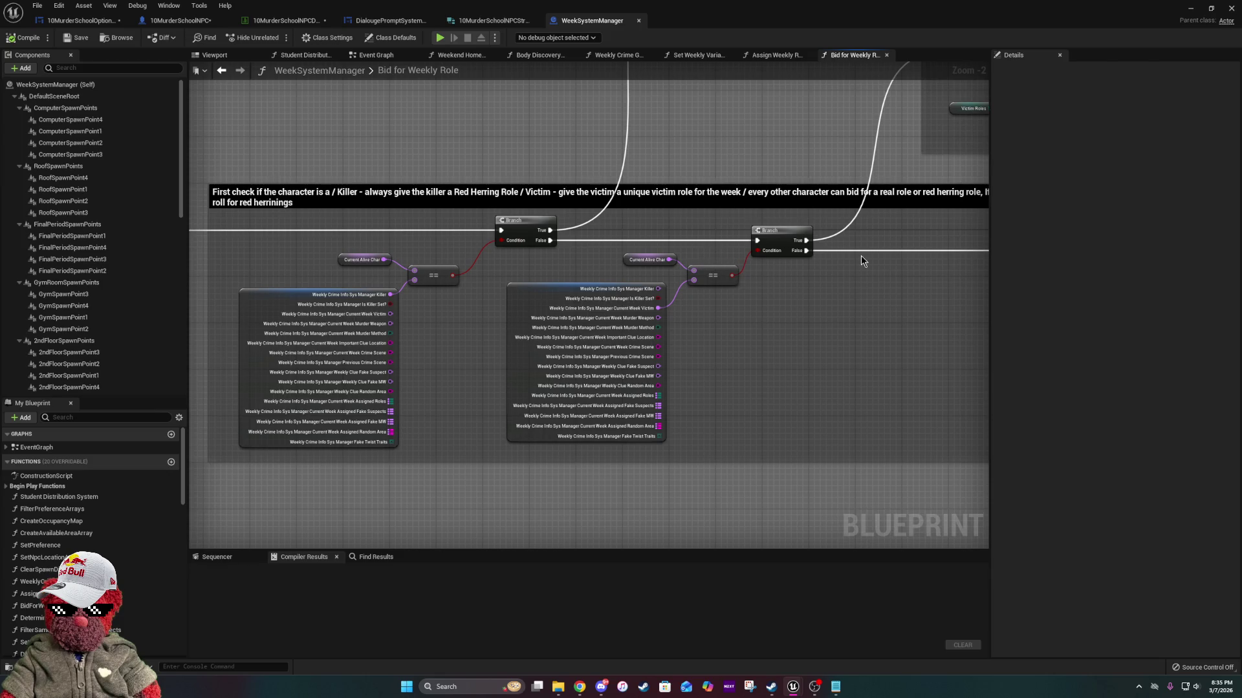
drag(861, 261, 430, 244)
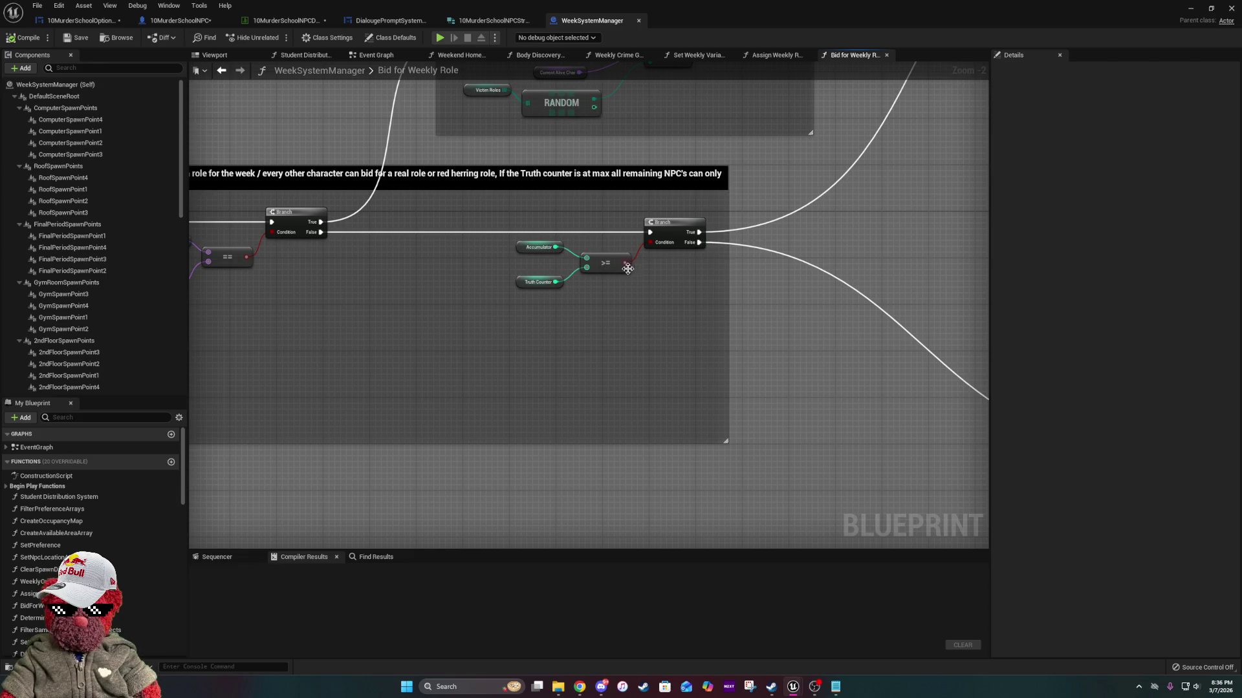
mouse_move(894, 241)
mouse_down()
mouse_move(749, 318)
mouse_move(614, 304)
mouse_move(513, 313)
mouse_up()
drag(789, 282, 659, 313)
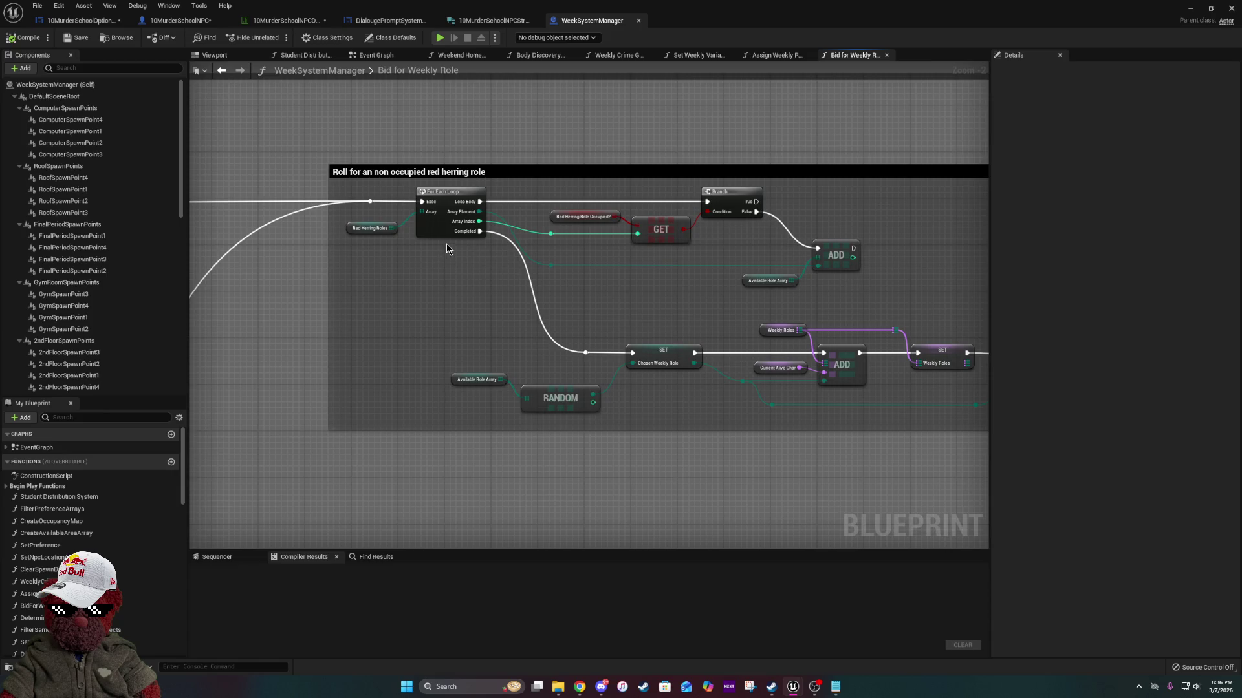
Inspect the Red Herring Role Occupied? variable in the Bid for Weekly Role graph.
click(618, 214)
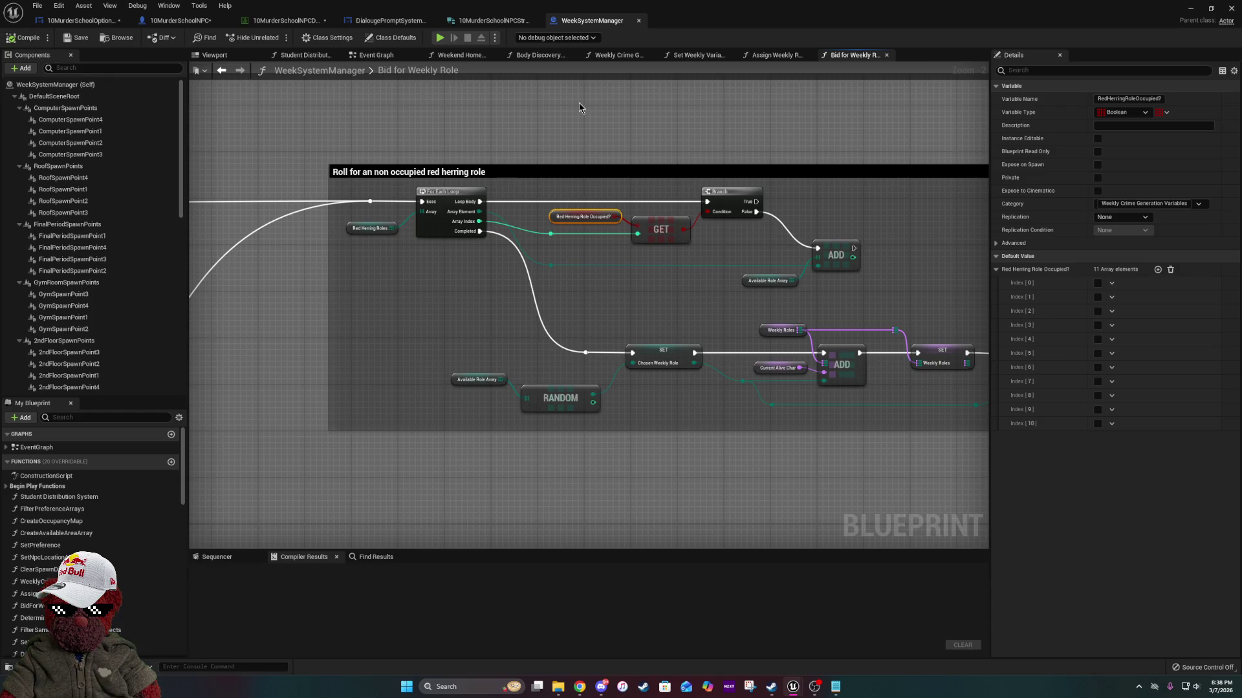
Check the 10MurderSchoolNPCStruct and DialougePromptSystem_UI tabs, then return to 10MurderSchoolNPC's Switch on Int nodes.
click(490, 21)
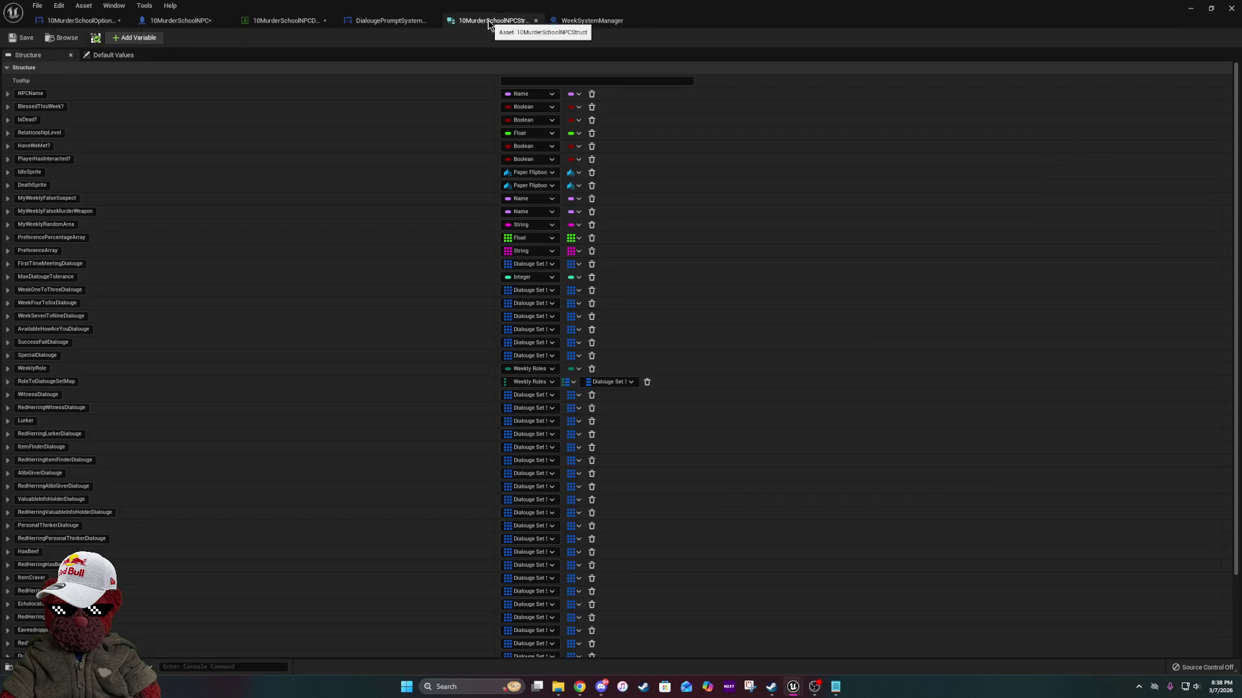
click(392, 21)
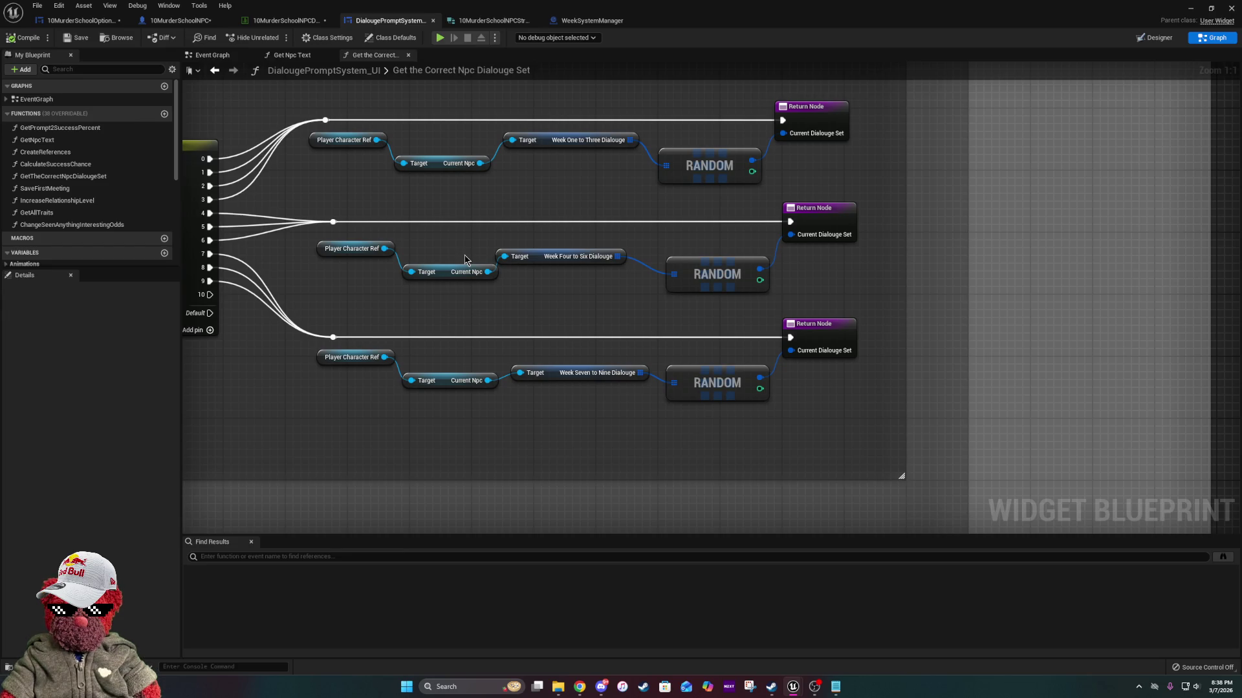
click(510, 23)
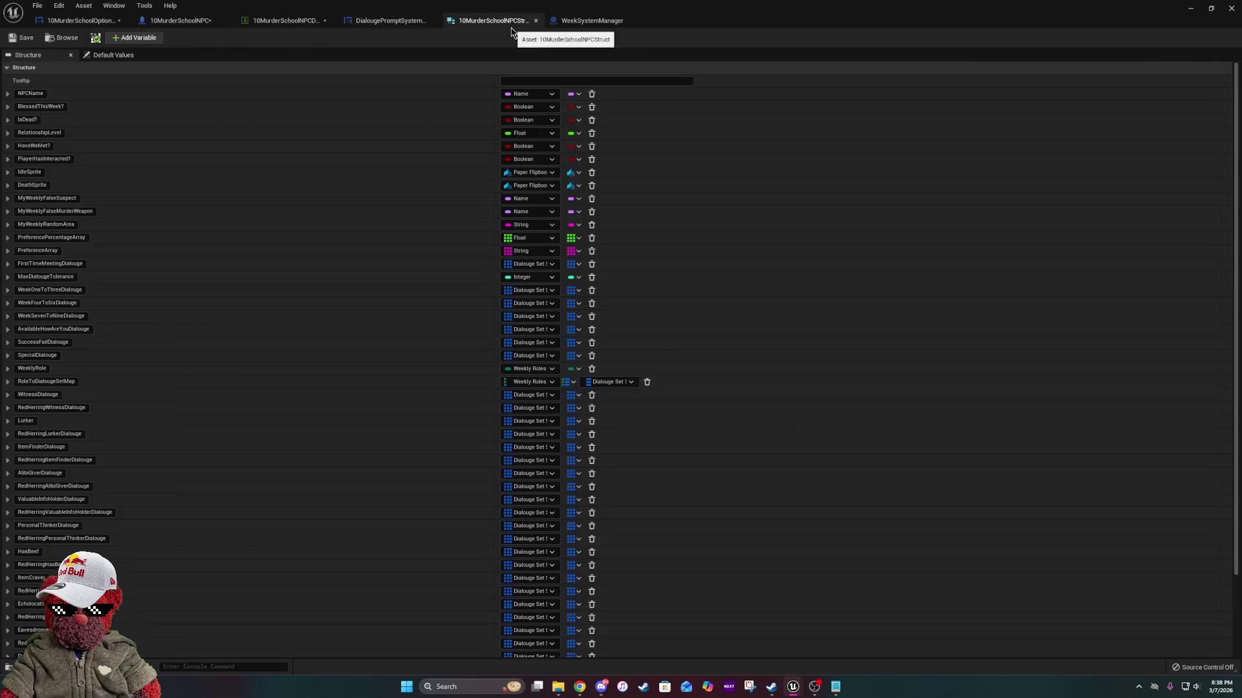
click(591, 23)
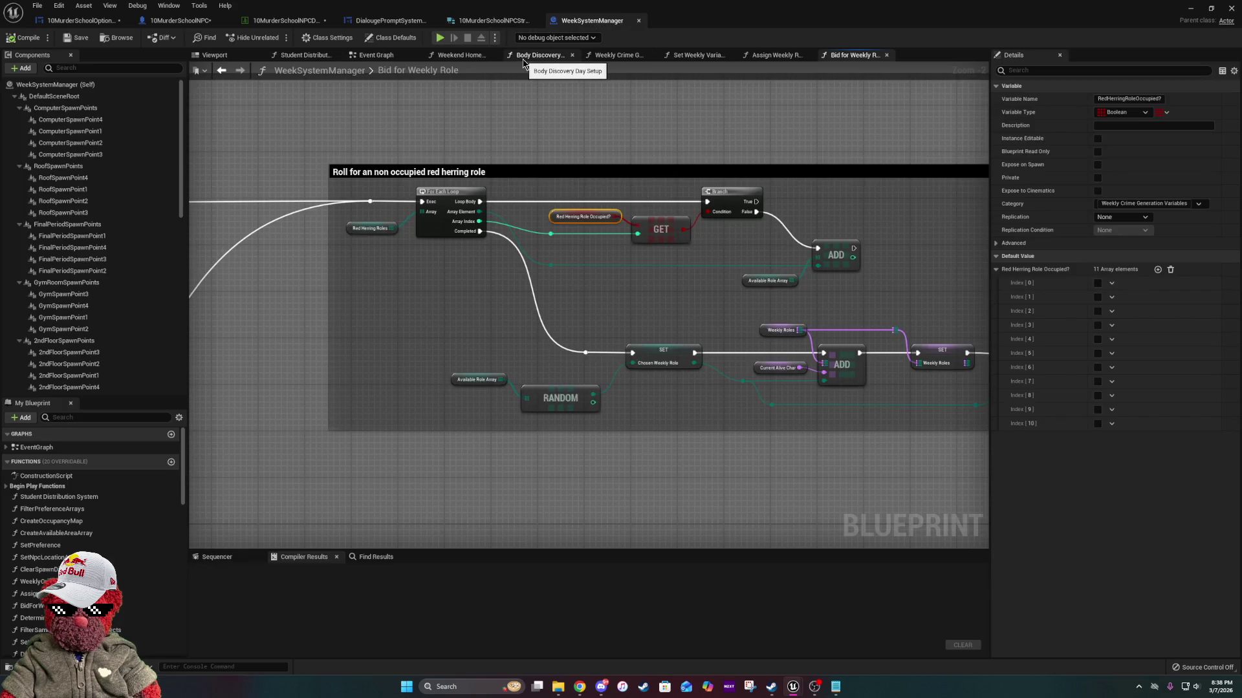
click(152, 26)
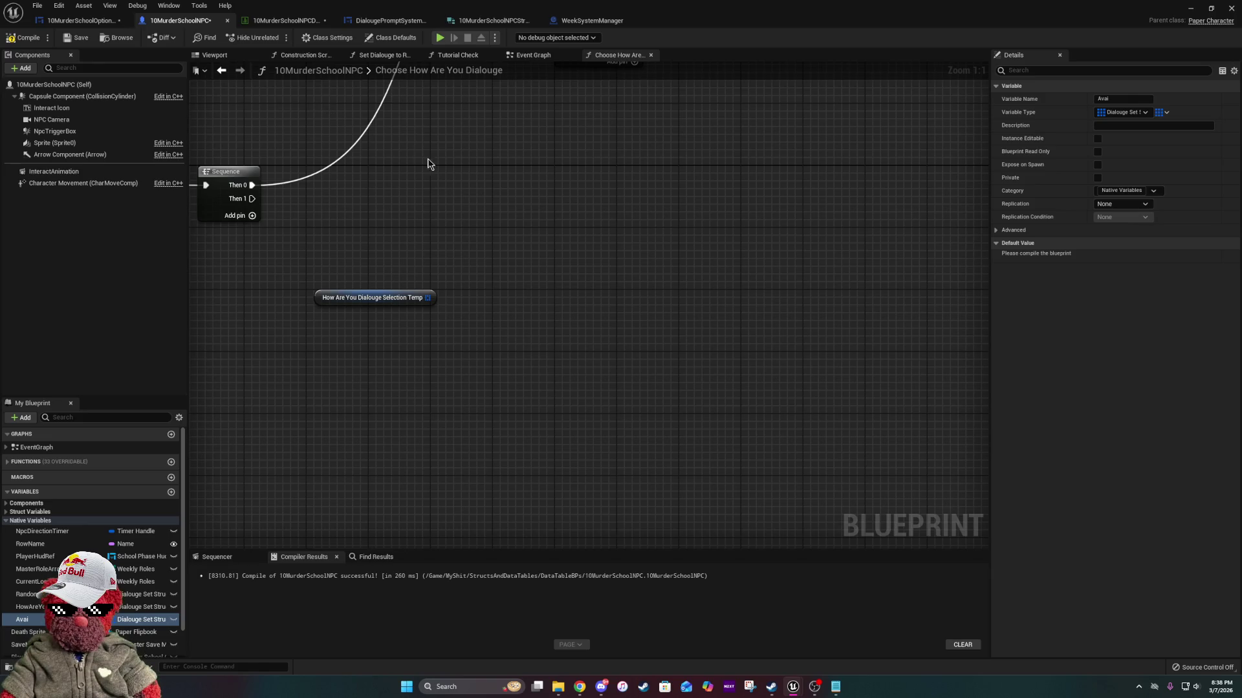
mouse_move(458, 230)
mouse_down()
mouse_move(584, 366)
mouse_move(473, 452)
mouse_move(286, 436)
mouse_up()
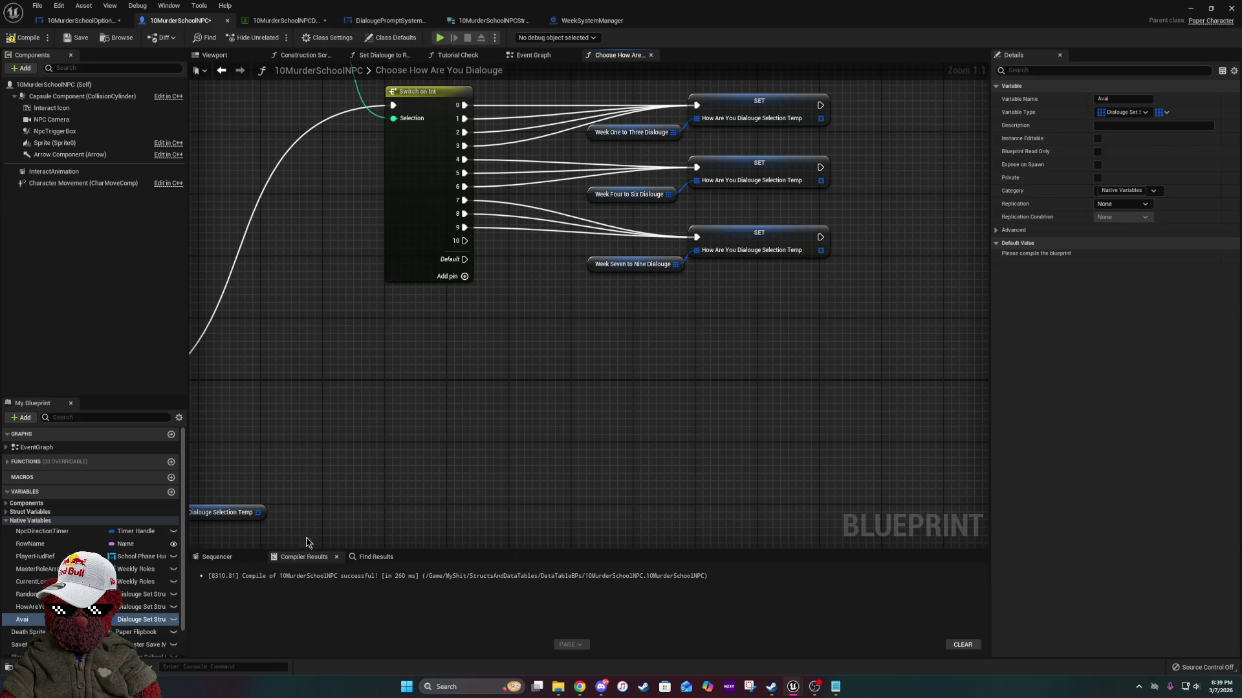
drag(419, 333, 729, 207)
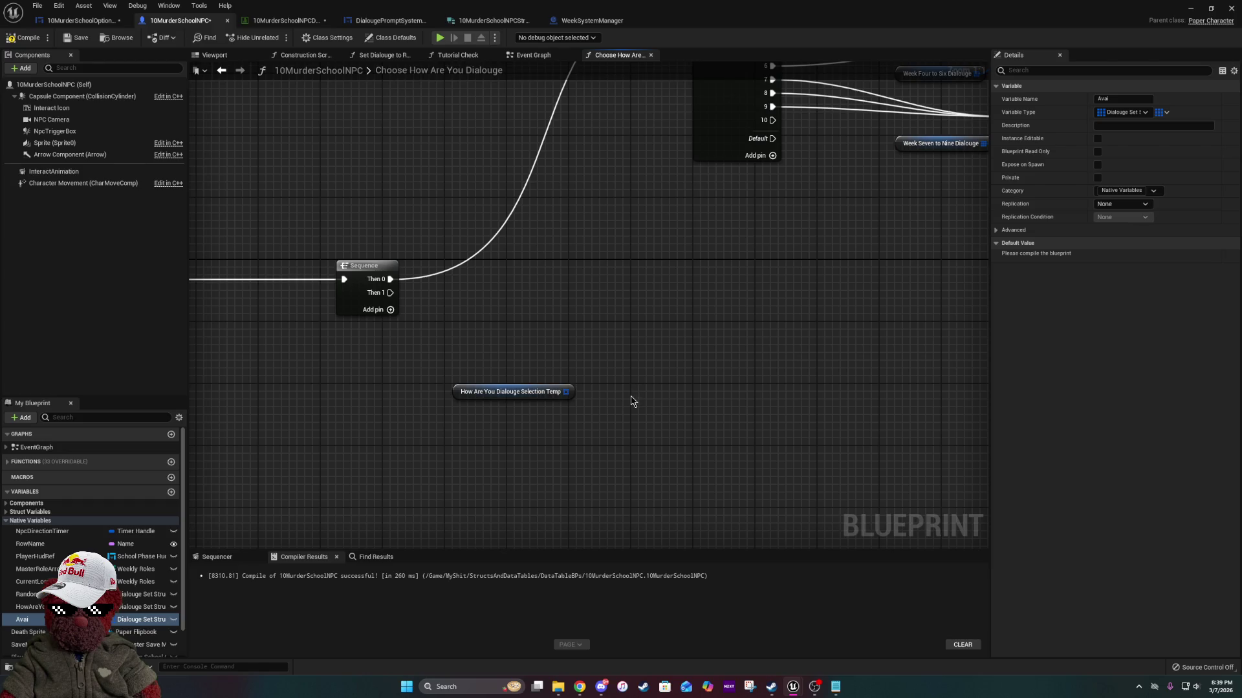
drag(647, 403, 608, 418)
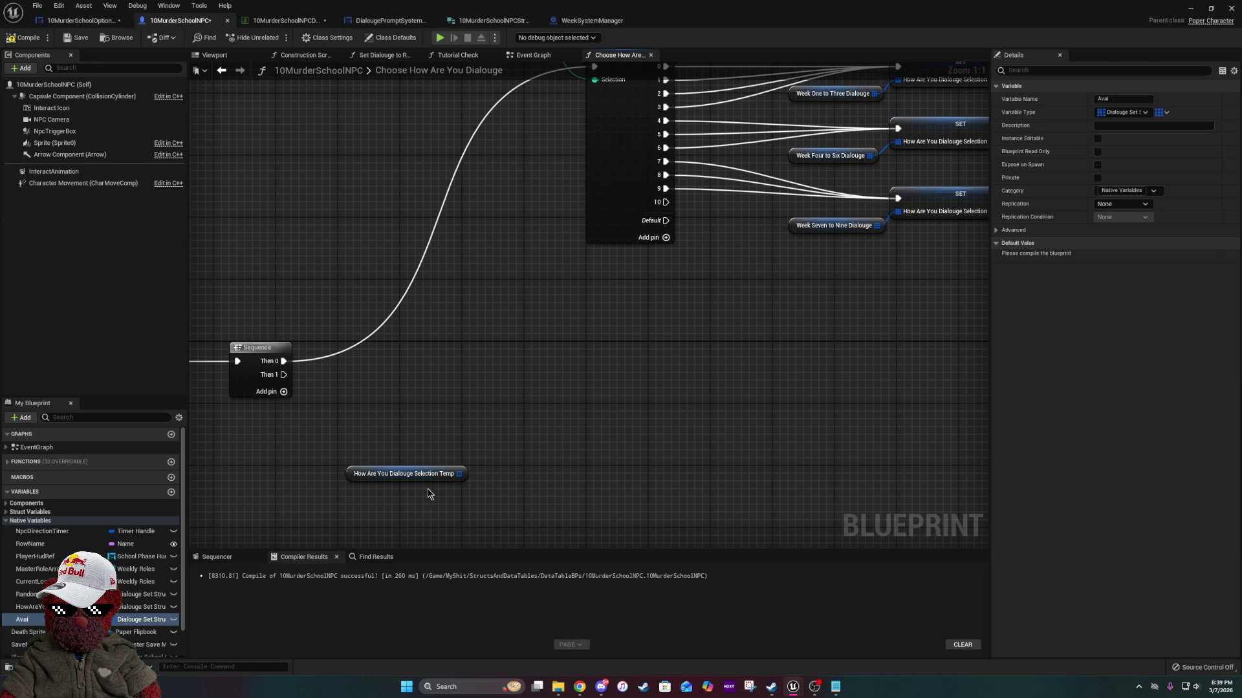
scroll(142, 580, down, 1)
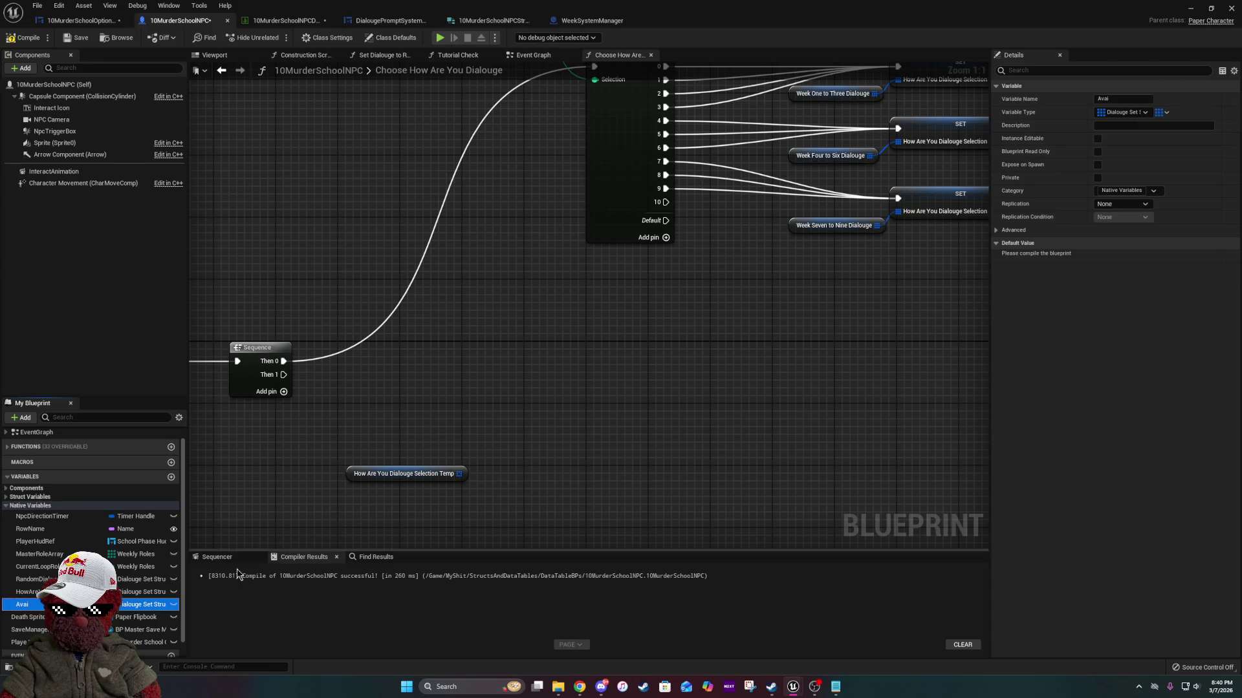
Duplicate Avai as Avai_0, then delete both the Avai and Avai_0 variables.
right_click(81, 604)
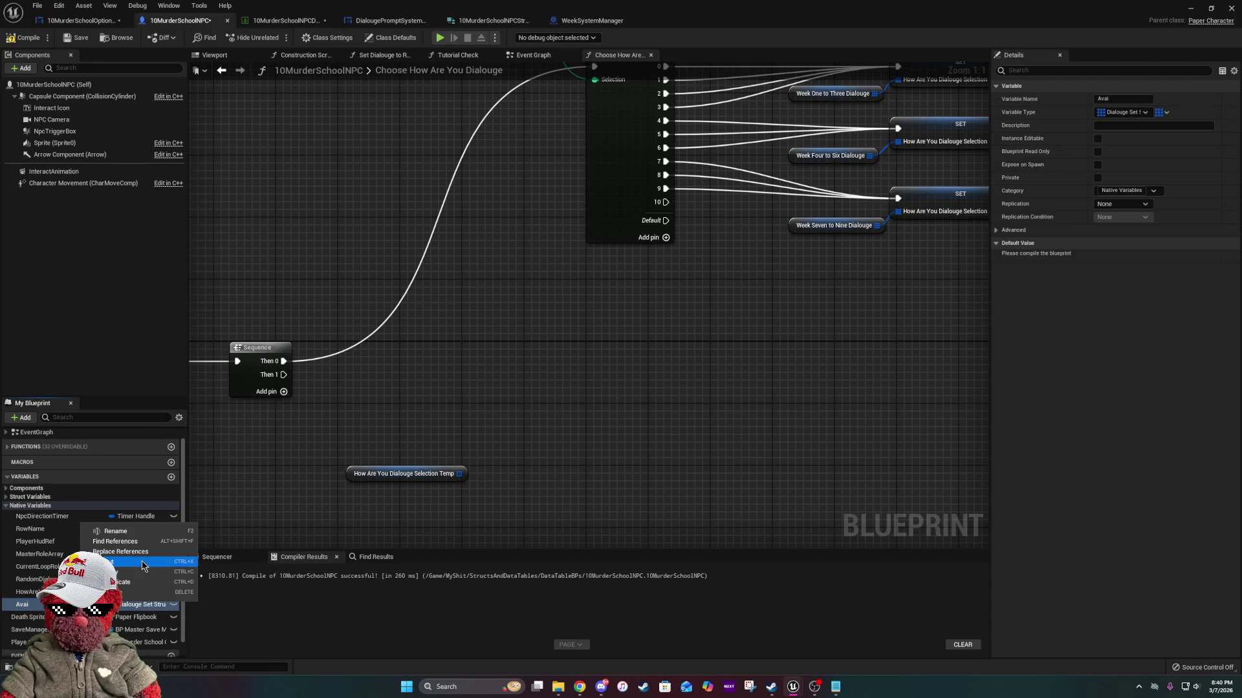
click(122, 582)
key(Return)
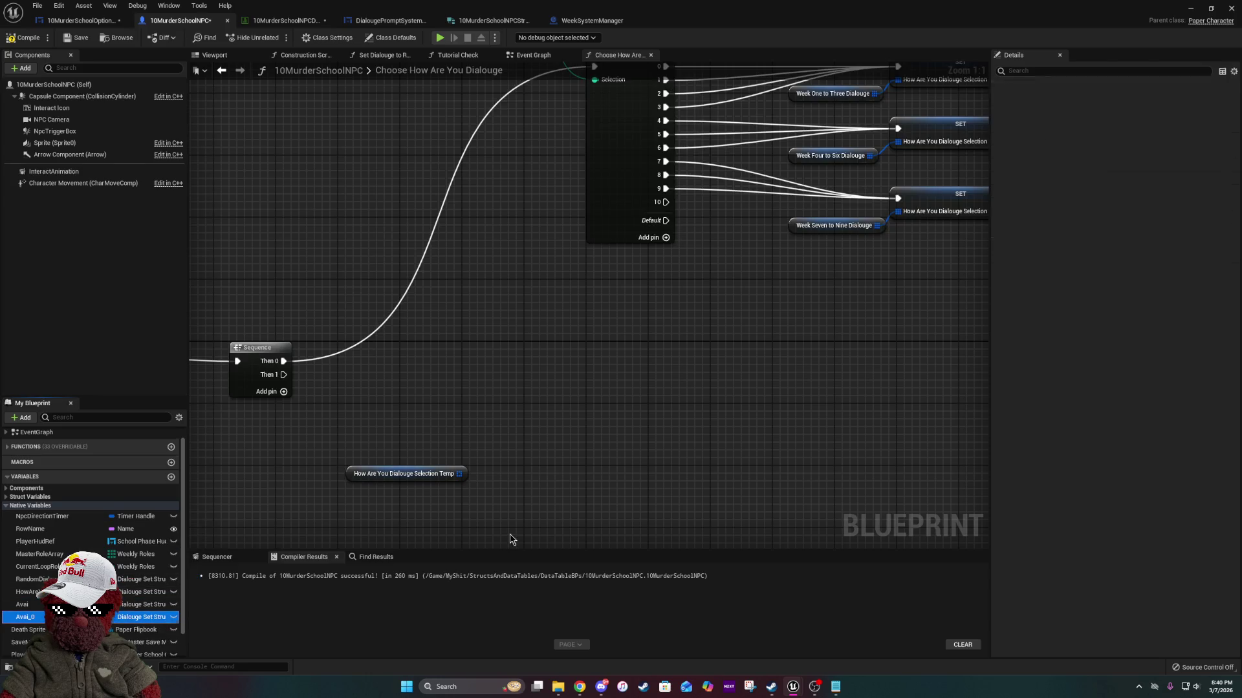
click(129, 604)
key(Delete)
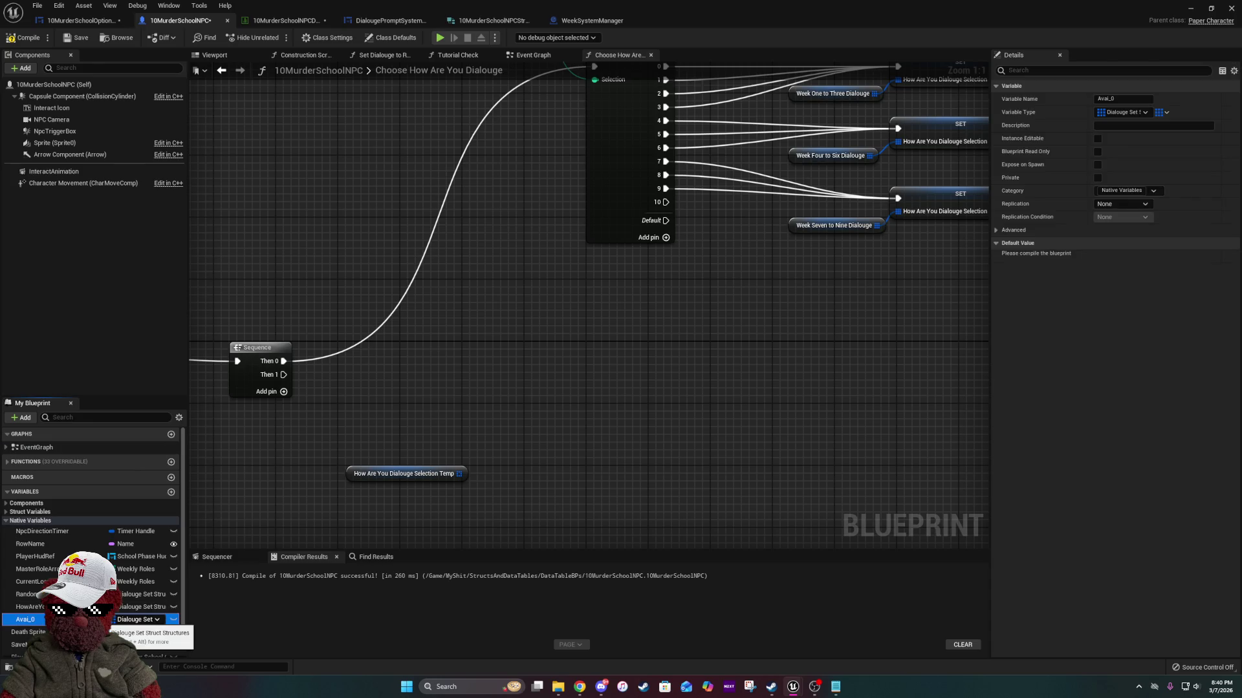
key(Delete)
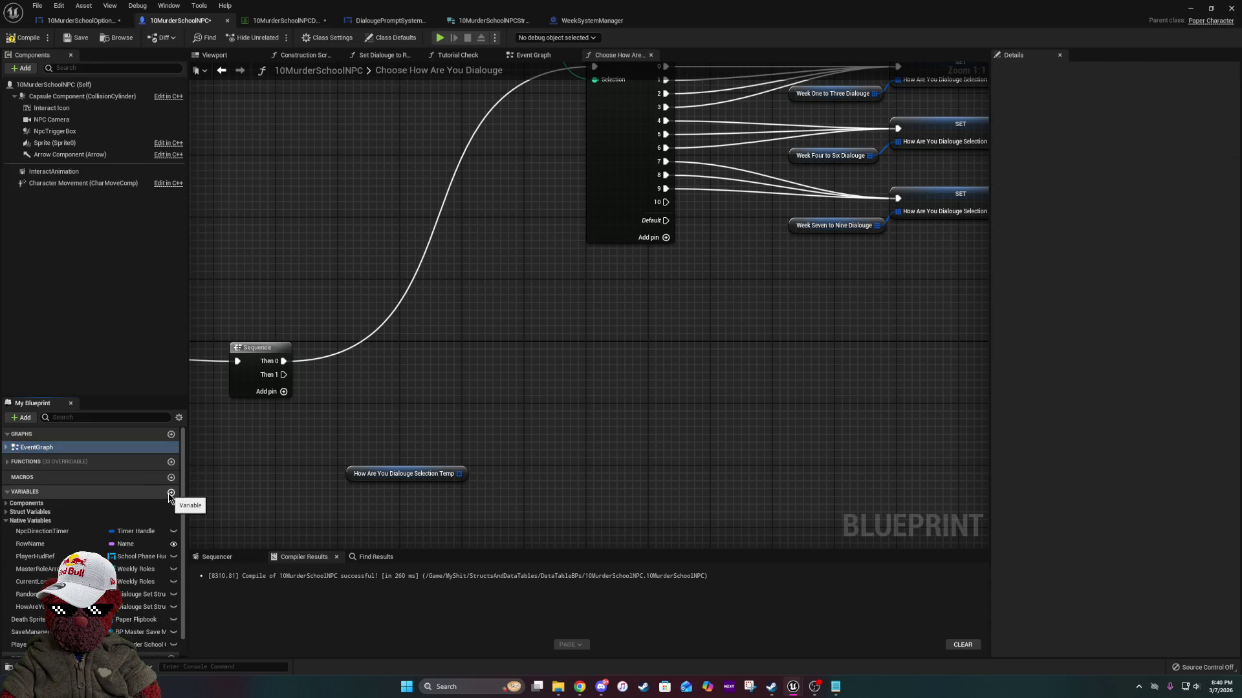
Add a new variable named UsedDialougeSlots(dynamic) and move it into Native Variables.
click(171, 493)
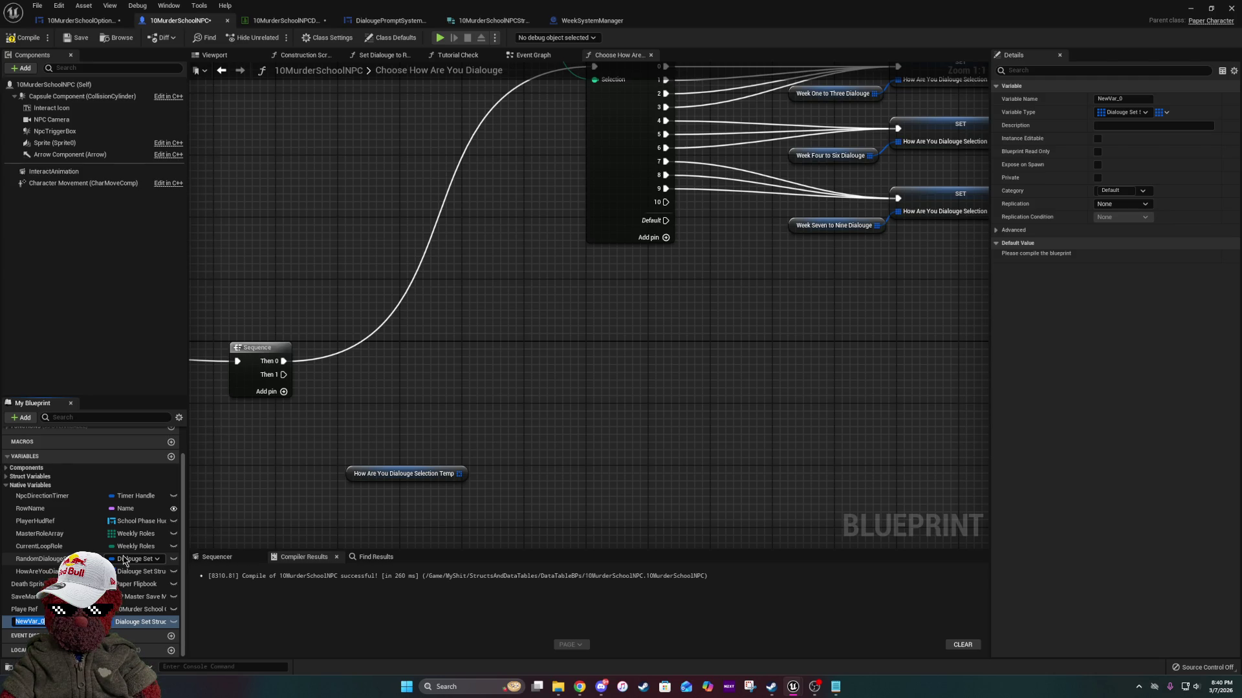
text(Use)
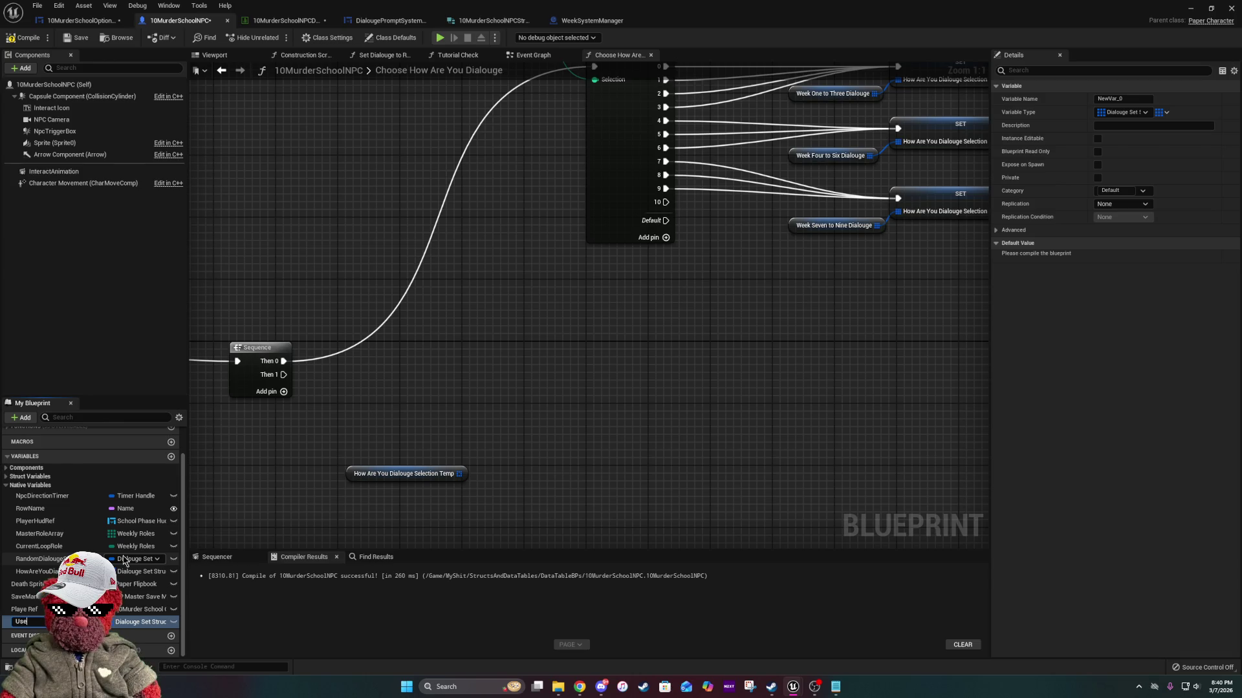
text(dDialo)
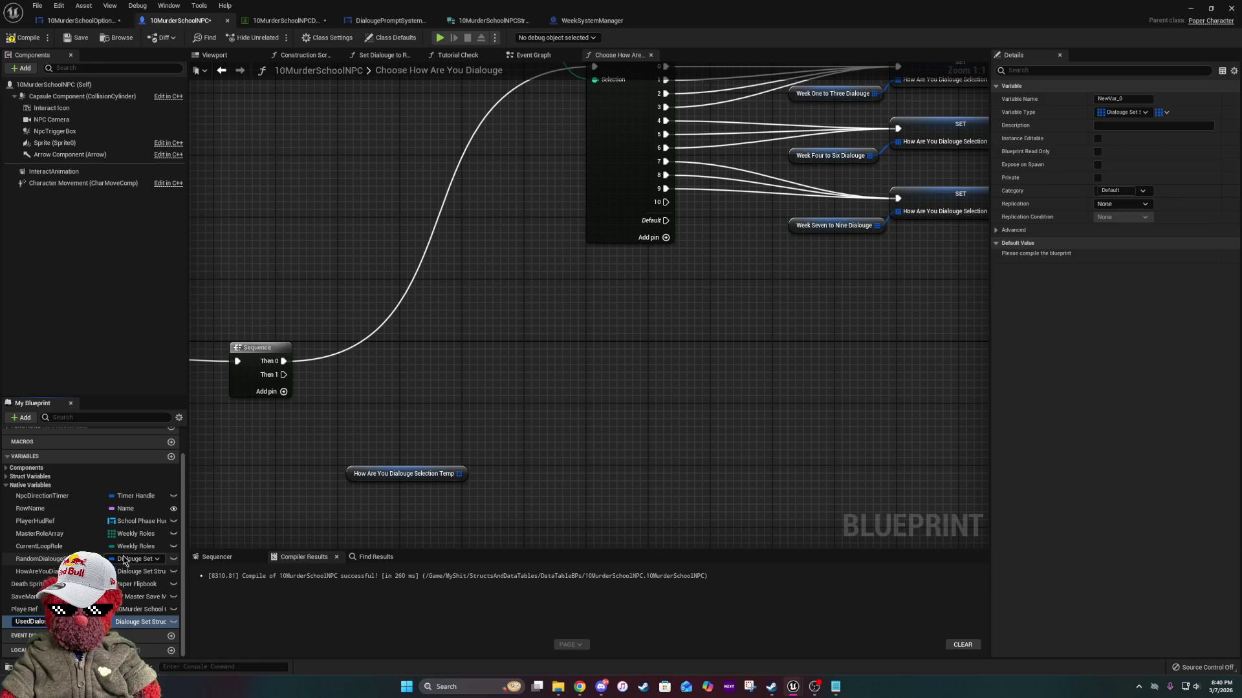
key(Return)
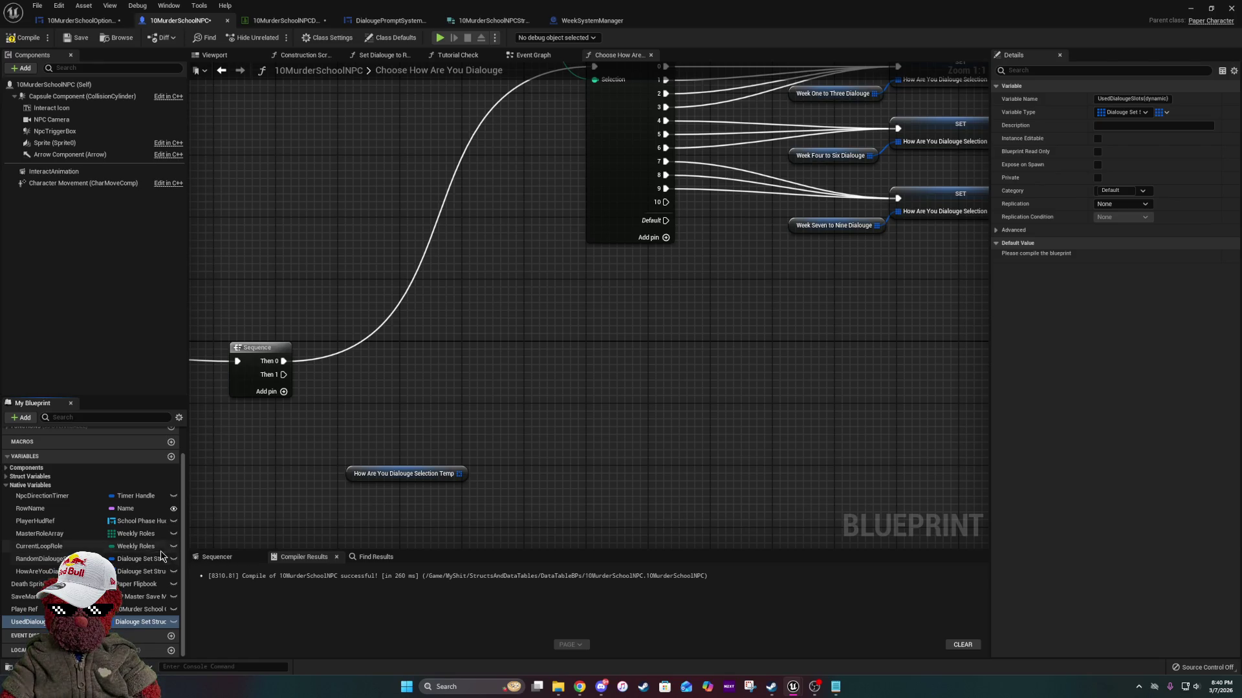
mouse_move(26, 622)
mouse_down()
mouse_move(39, 622)
mouse_move(67, 491)
mouse_up()
click(578, 495)
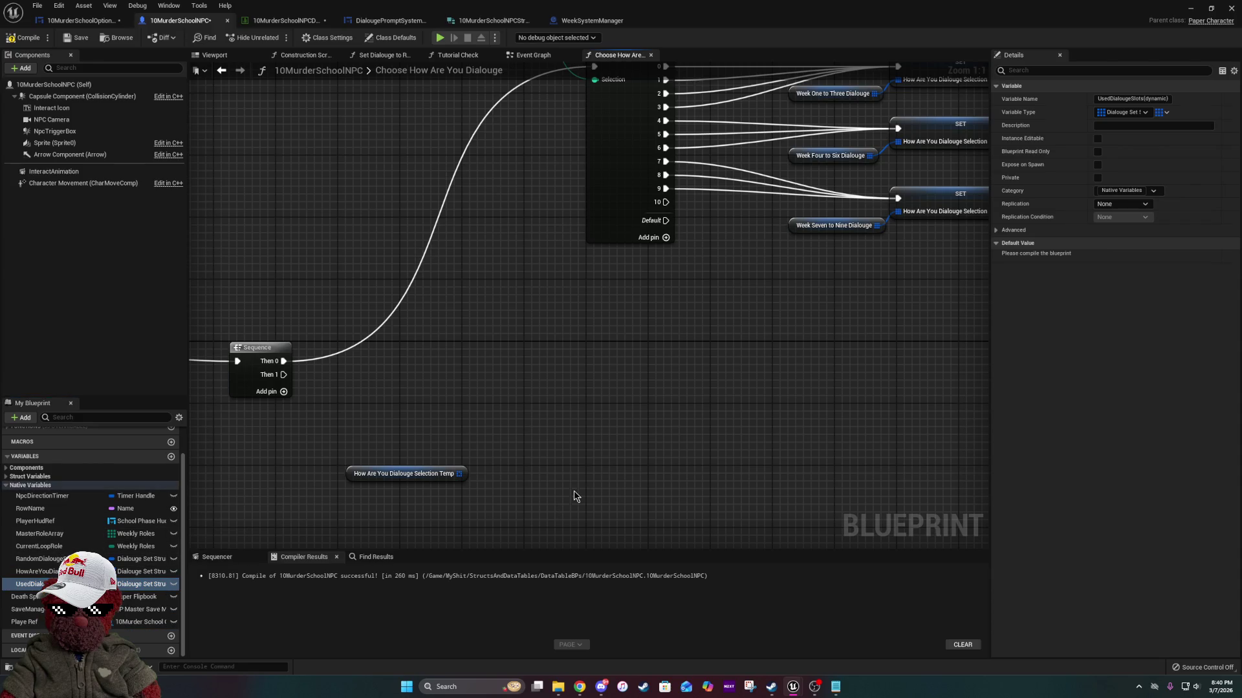
scroll(562, 392, down, 3)
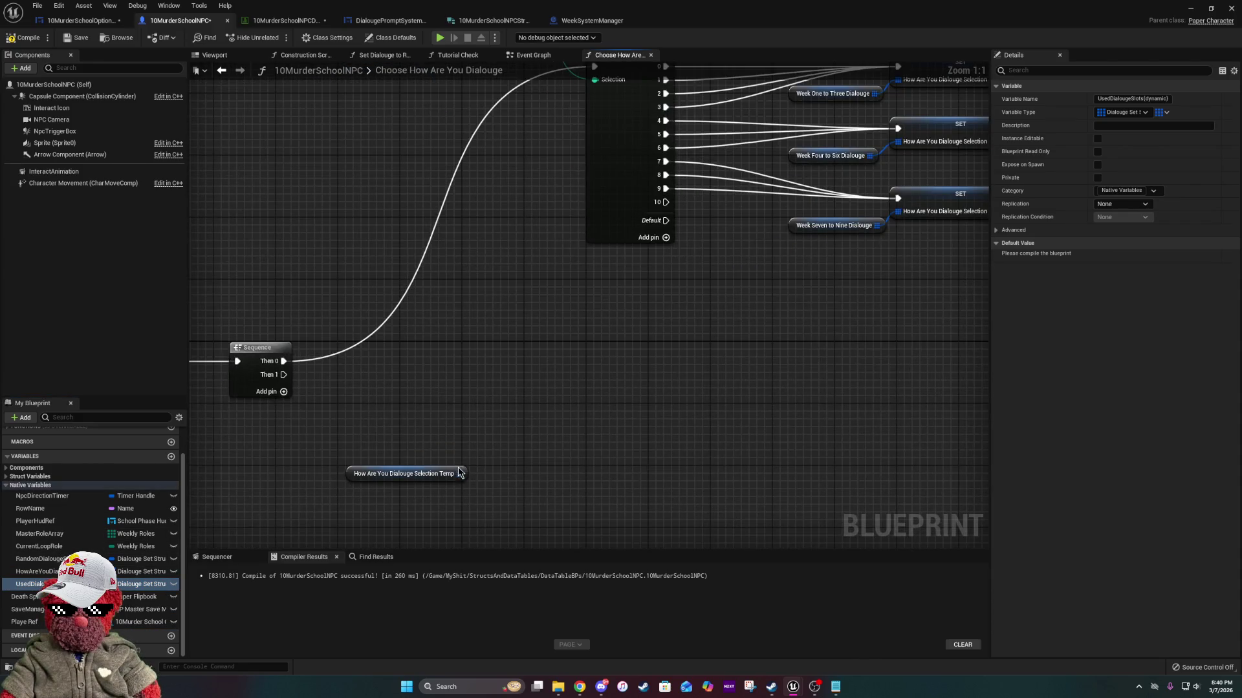
Make UsedDialougeSlots a Boolean, then add and discard a getter with an Add Items node.
drag(460, 473, 467, 434)
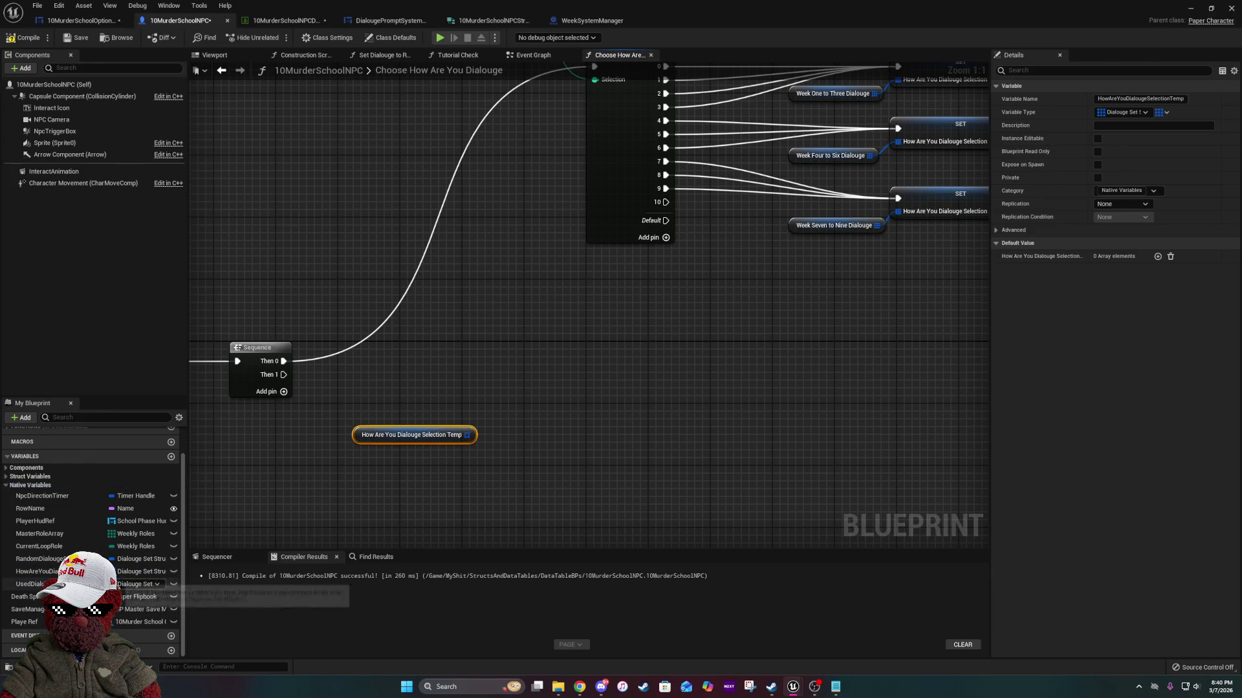
click(139, 584)
click(139, 382)
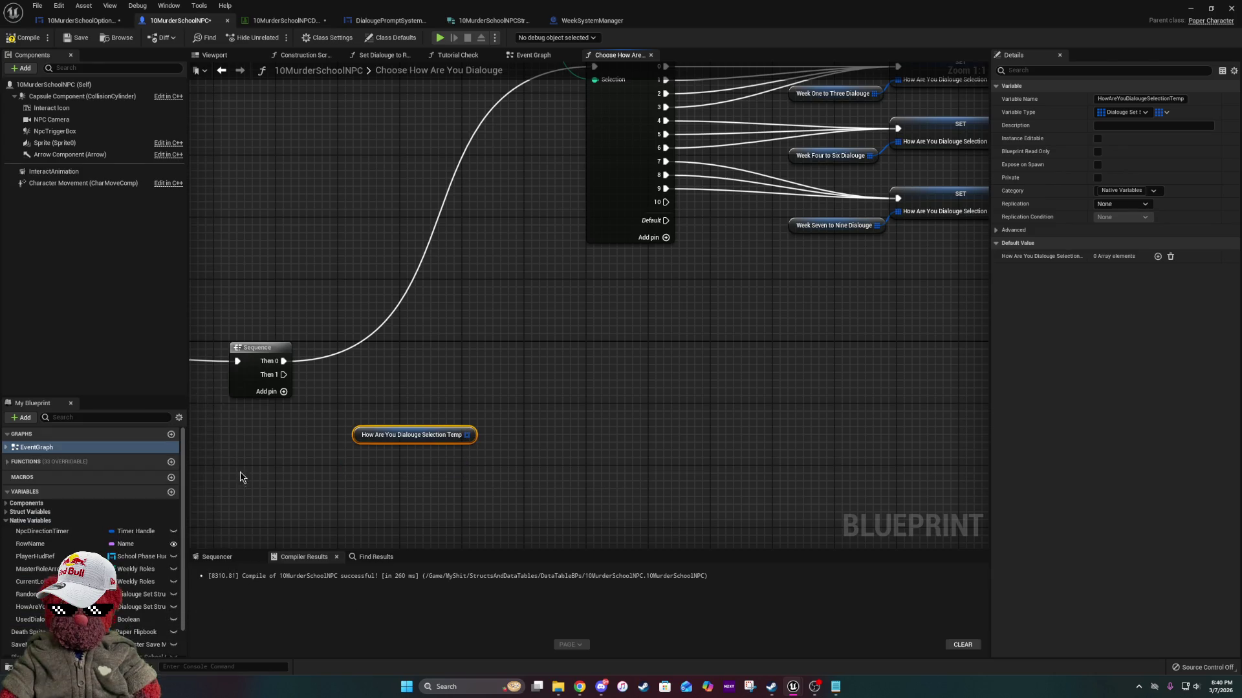
drag(30, 620, 511, 382)
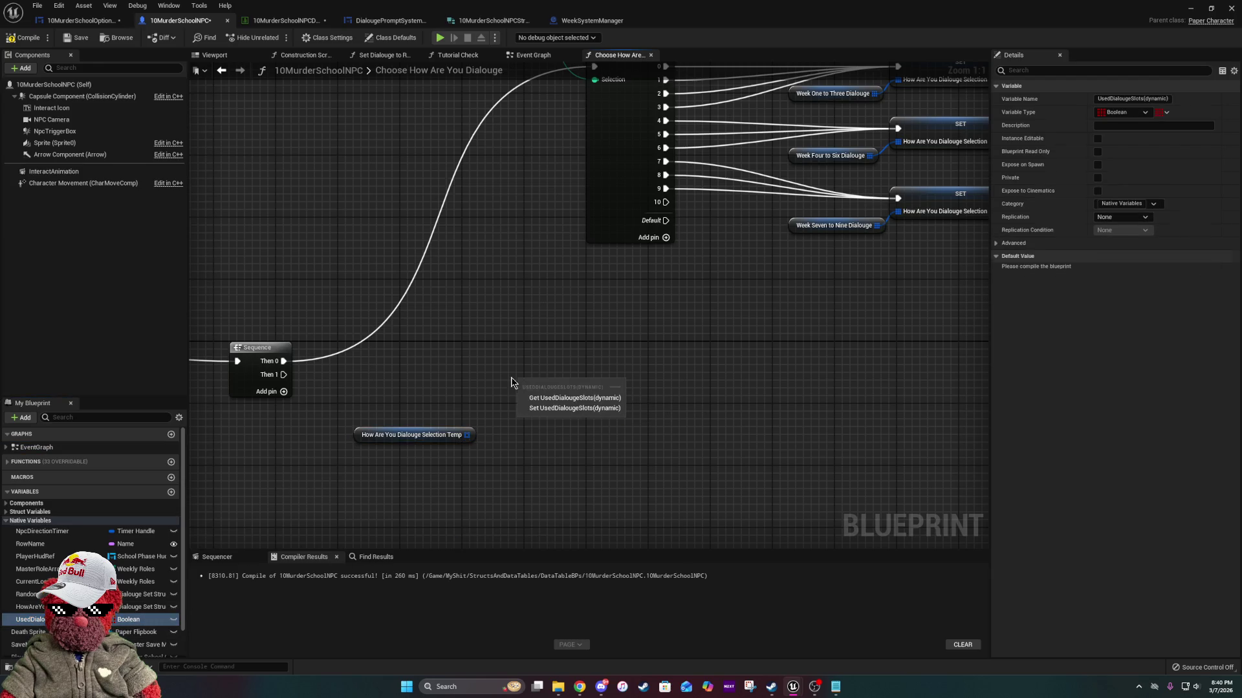
click(556, 398)
drag(611, 388, 623, 411)
text(add)
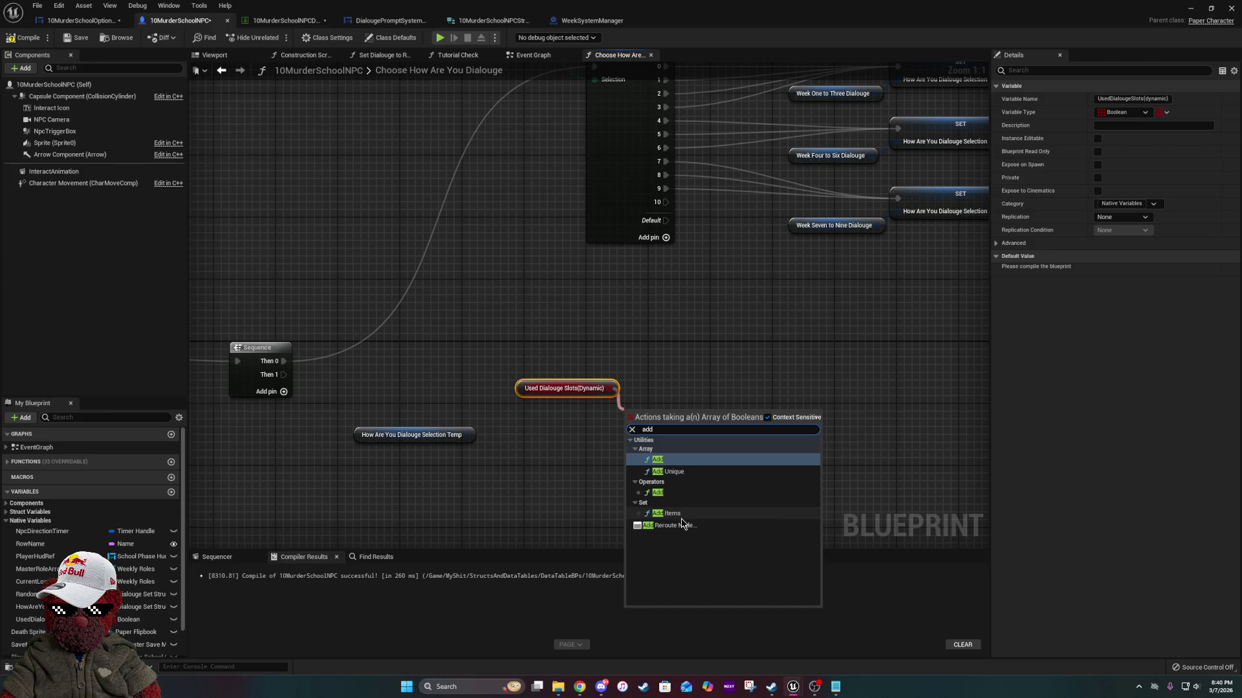
click(682, 518)
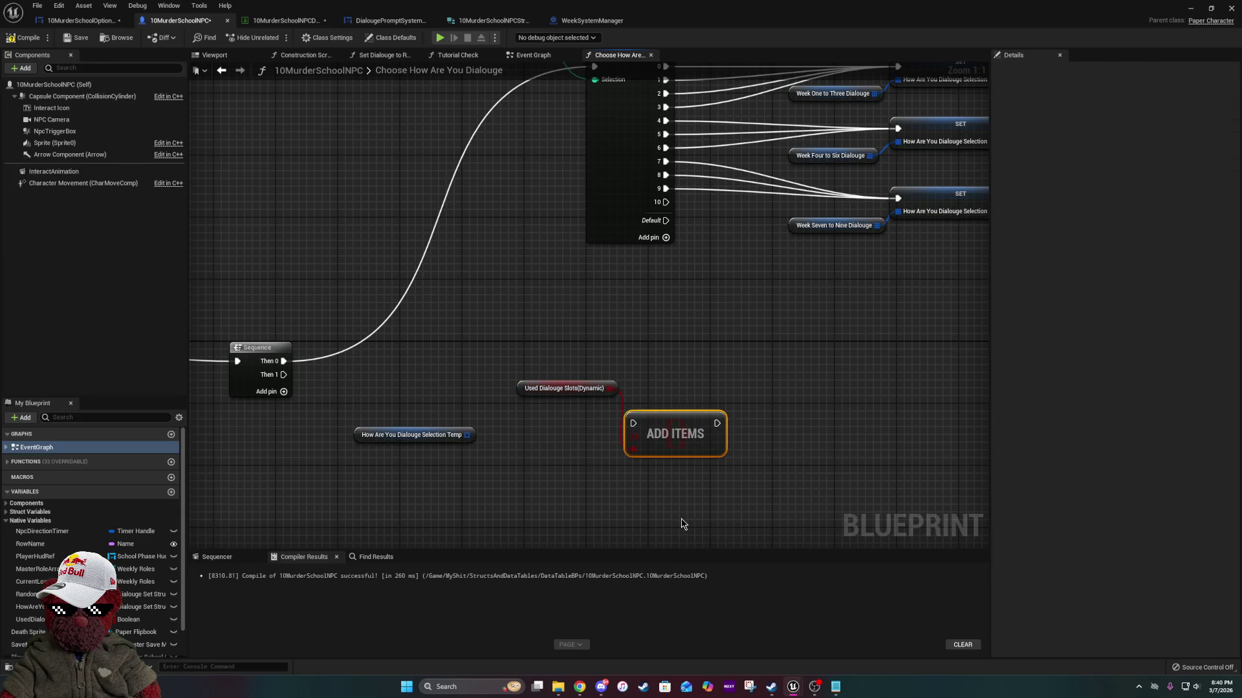
drag(688, 342, 594, 460)
key(Delete)
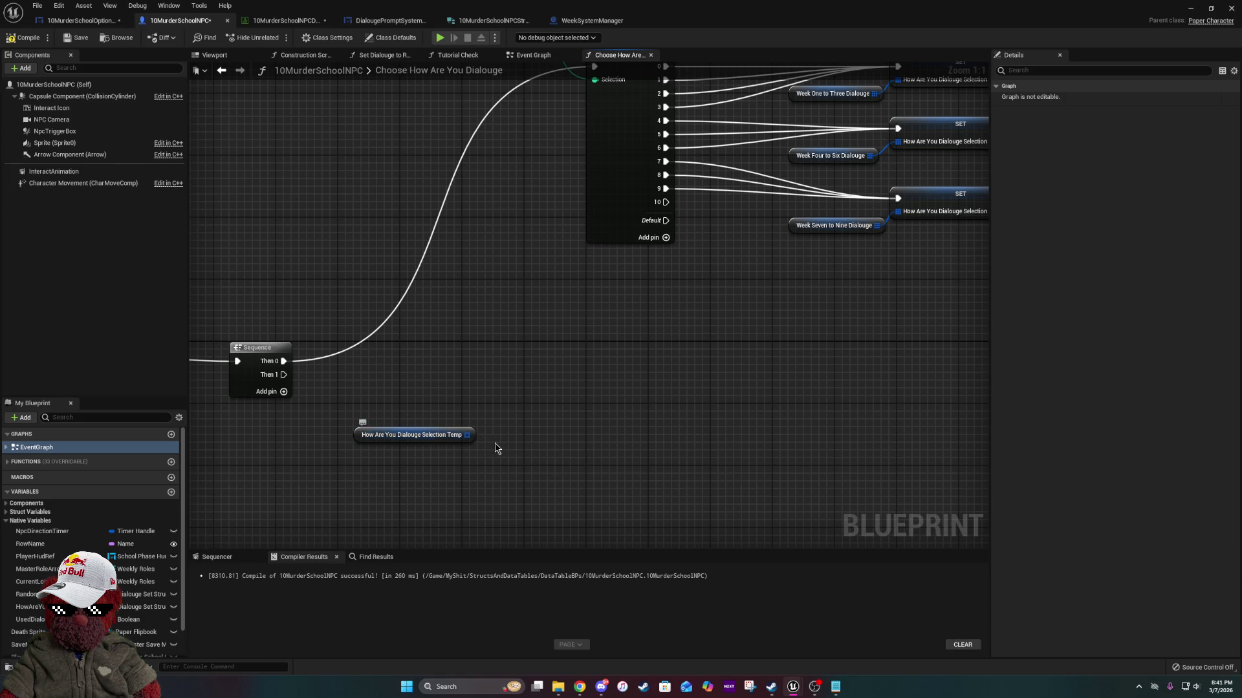
Add a Make Array and a SET UsedDialougeSlots node, then delete both as unused.
right_click(591, 429)
text(make arry)
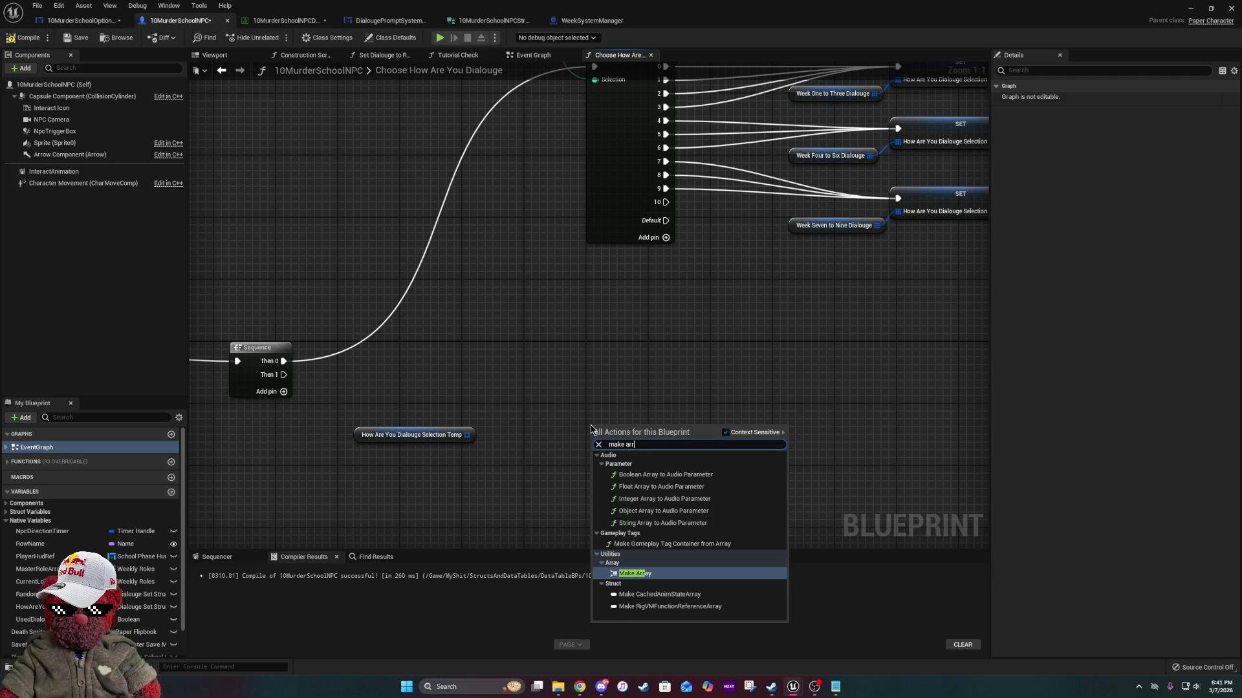
click(620, 576)
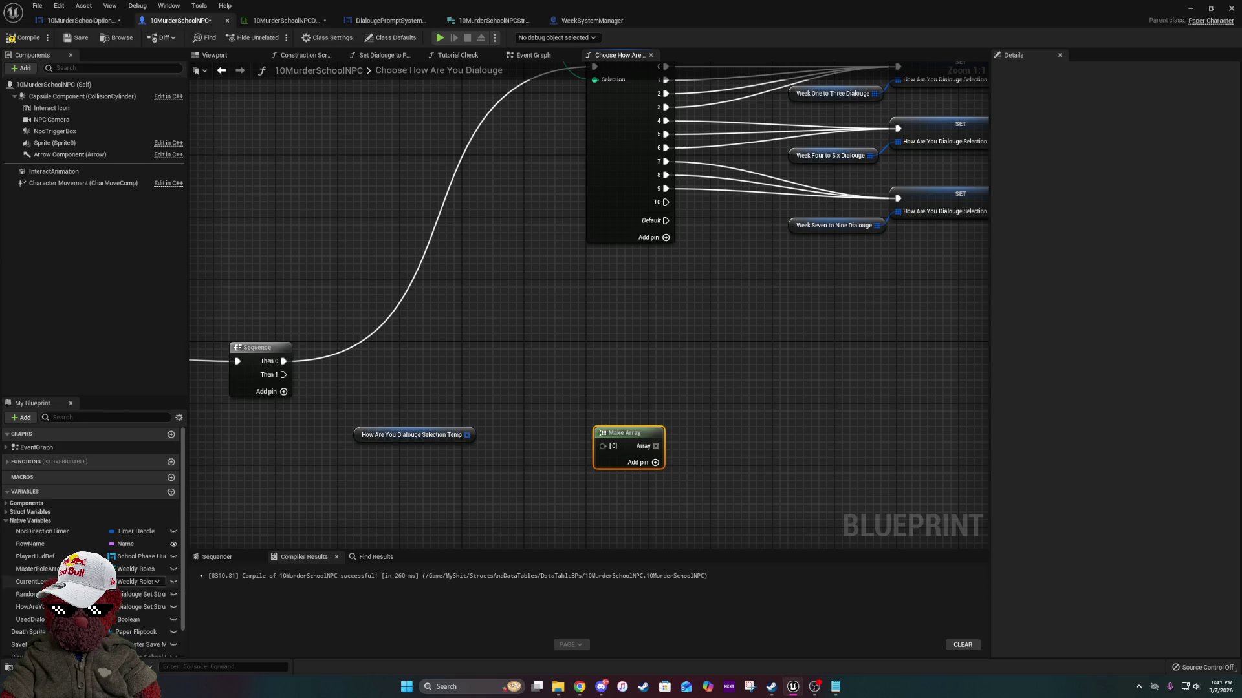
mouse_move(29, 620)
mouse_down()
mouse_move(754, 417)
mouse_move(744, 392)
mouse_move(769, 421)
mouse_move(667, 446)
mouse_up()
click(781, 419)
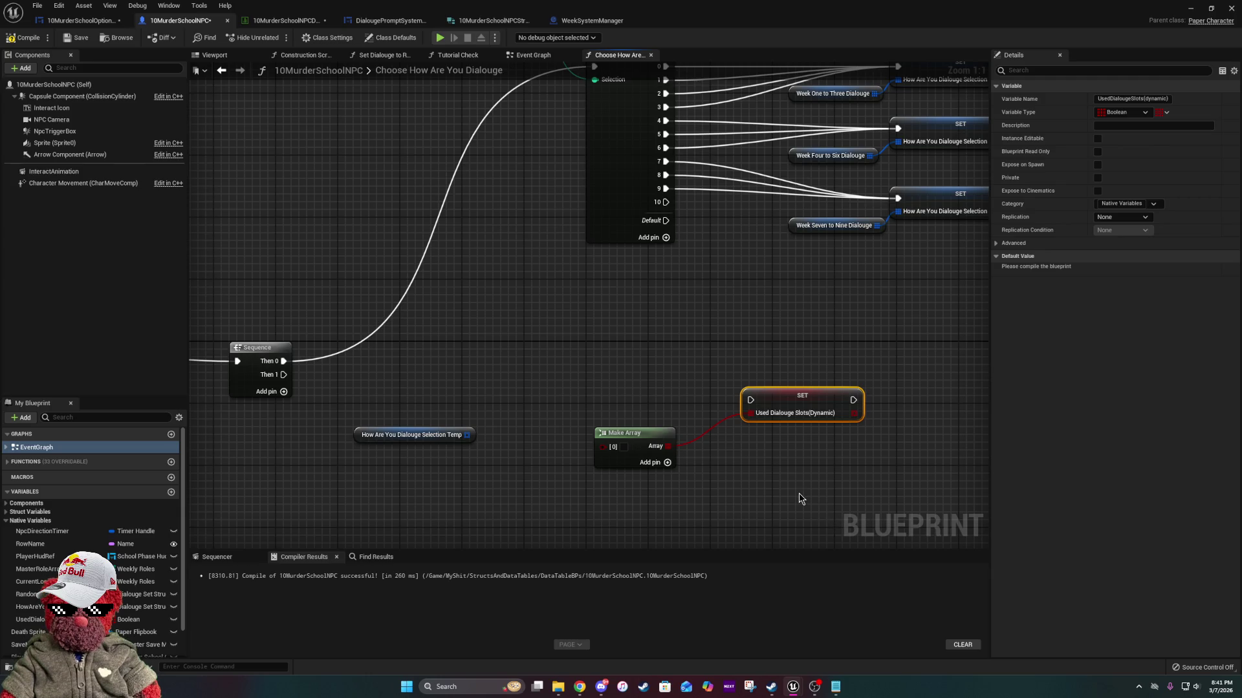
drag(595, 351, 763, 461)
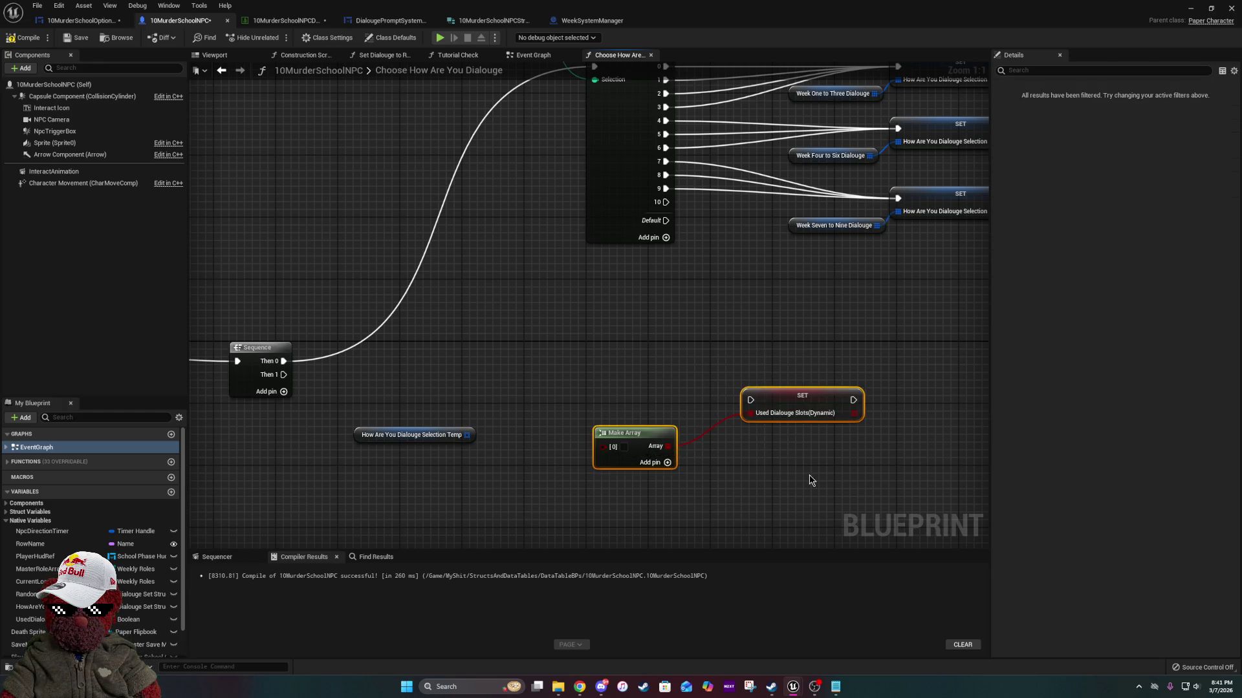
key(Delete)
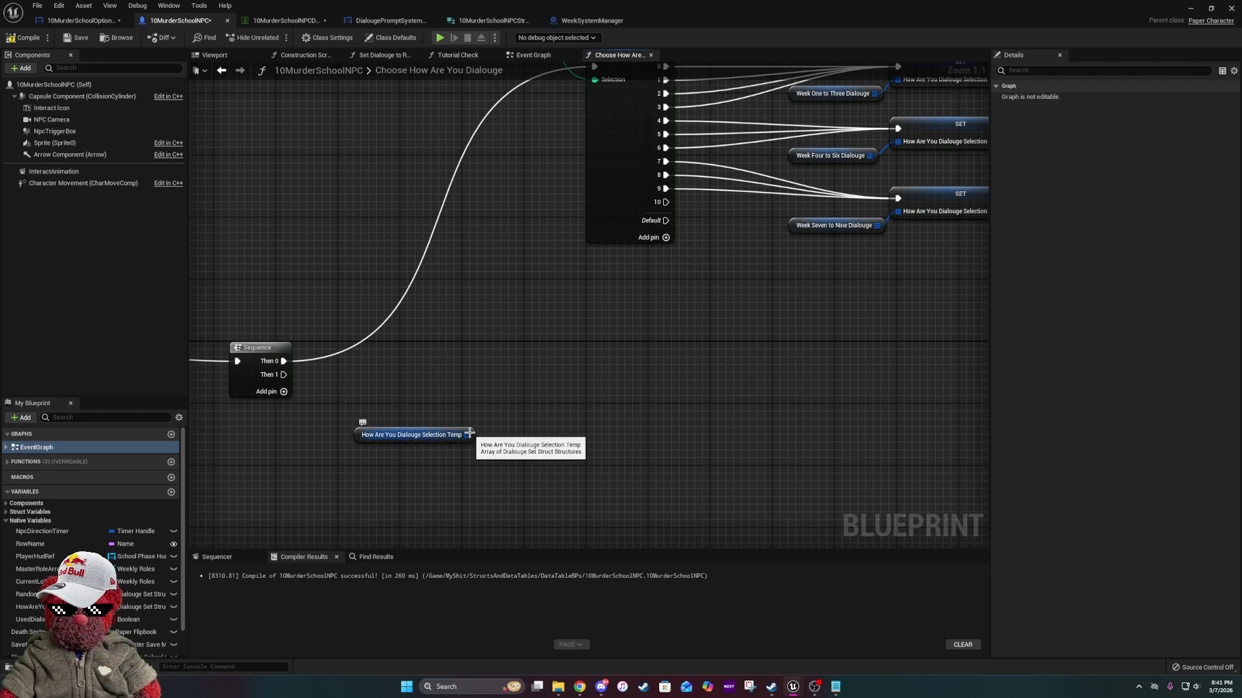
drag(773, 336, 664, 394)
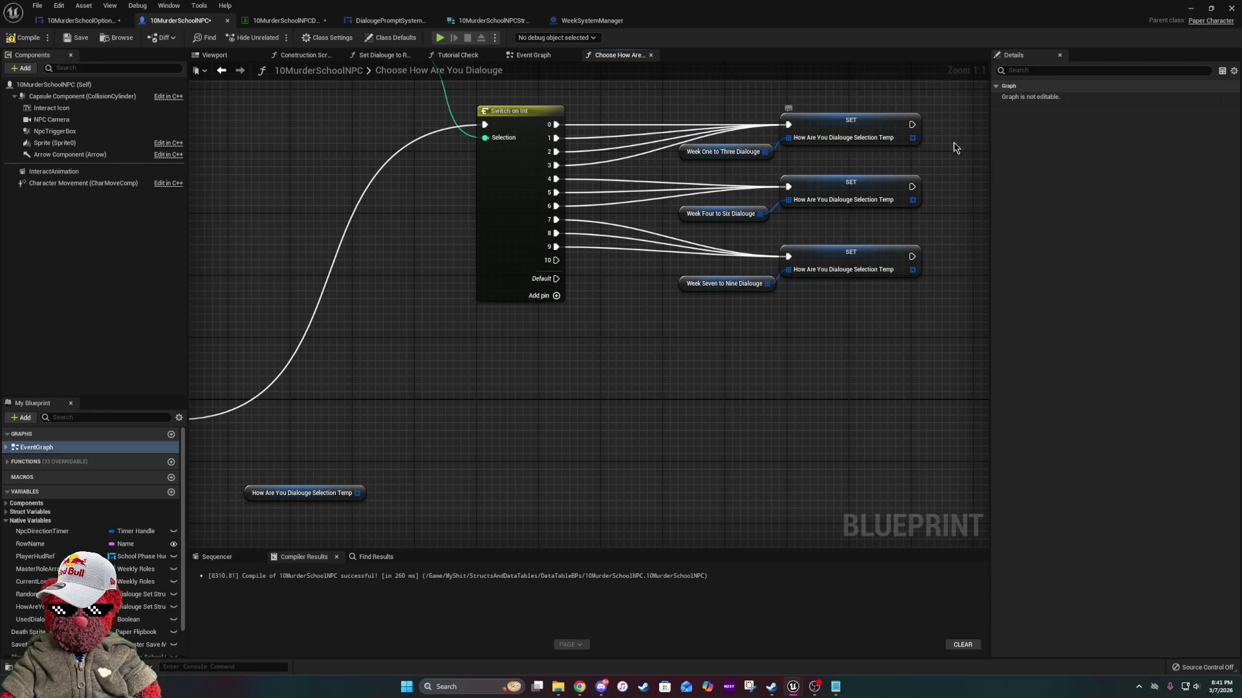
mouse_move(330, 518)
mouse_down()
mouse_move(513, 346)
mouse_move(579, 375)
mouse_move(598, 402)
mouse_up()
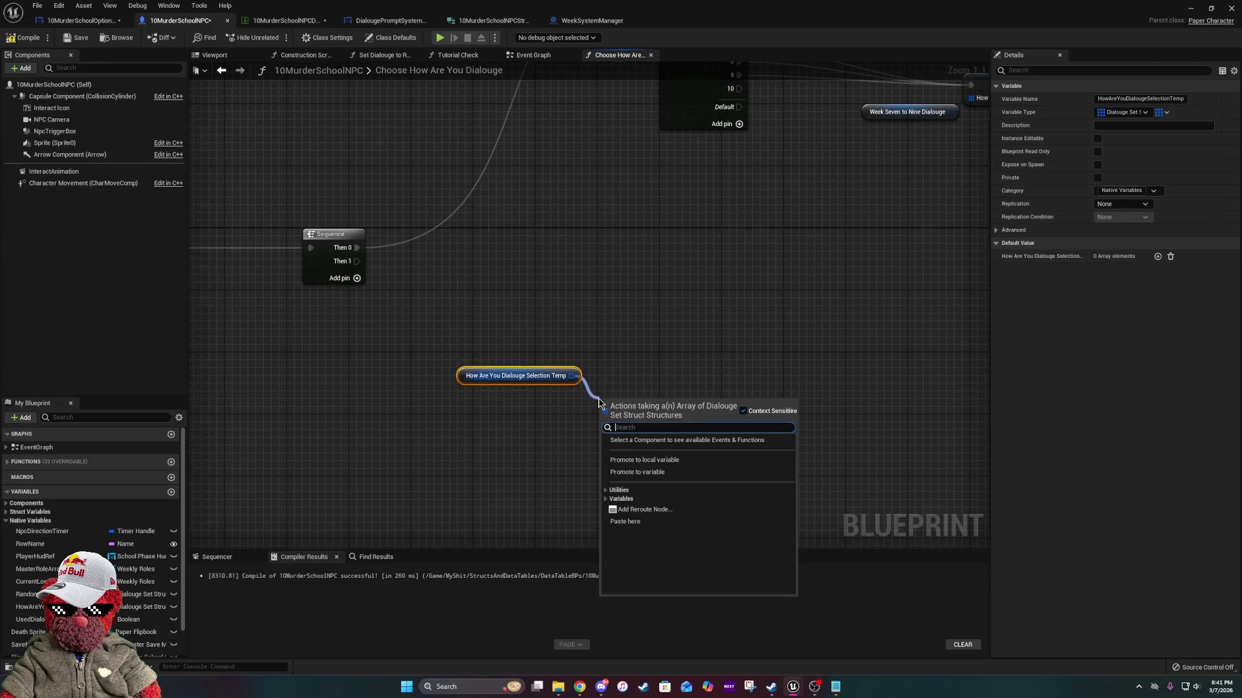
Search 'len' and add a Length node reading the How Are You Dialouge Selection Temp array.
text(get len)
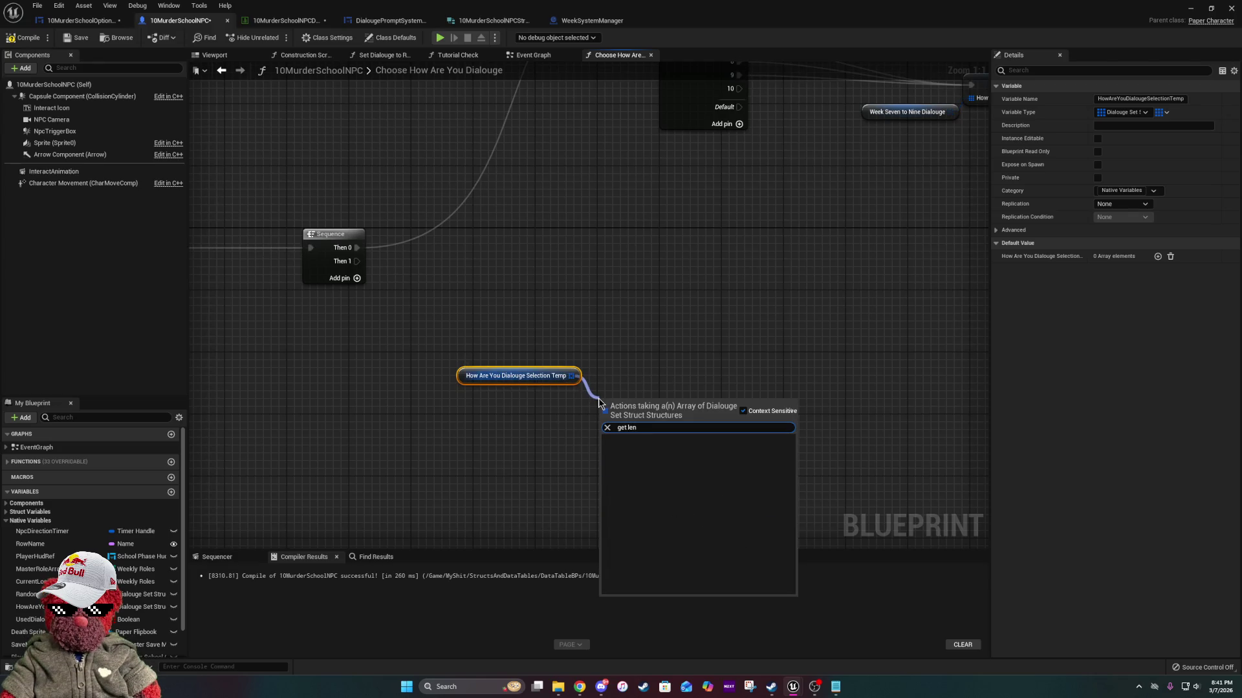
key(BackSpace)
key(BackSpace)
key(BackSpace)
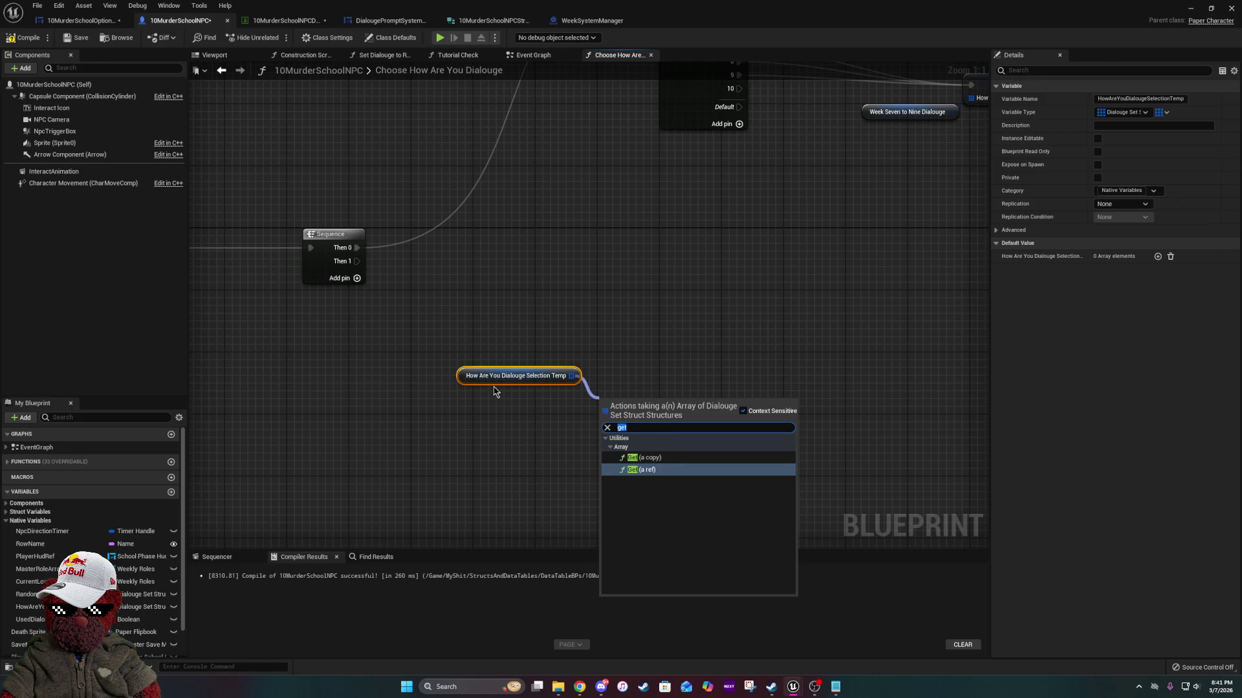
key(BackSpace)
key(BackSpace)
key(BackSpace)
text(len)
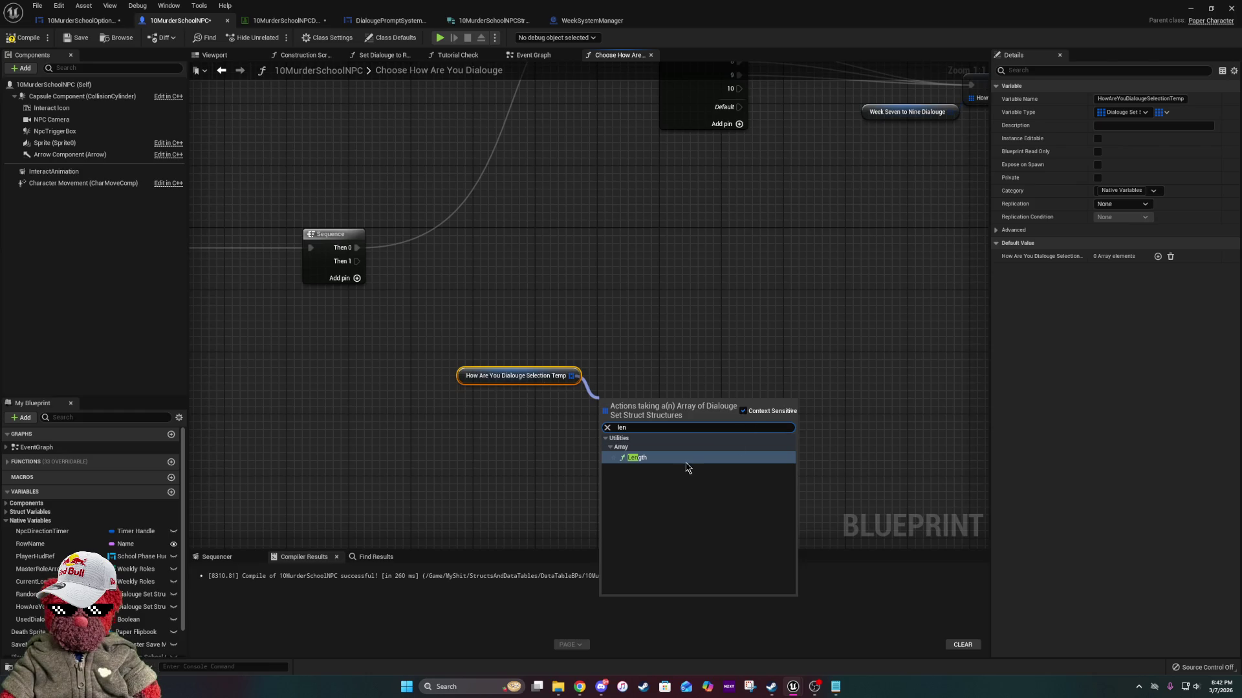
click(688, 456)
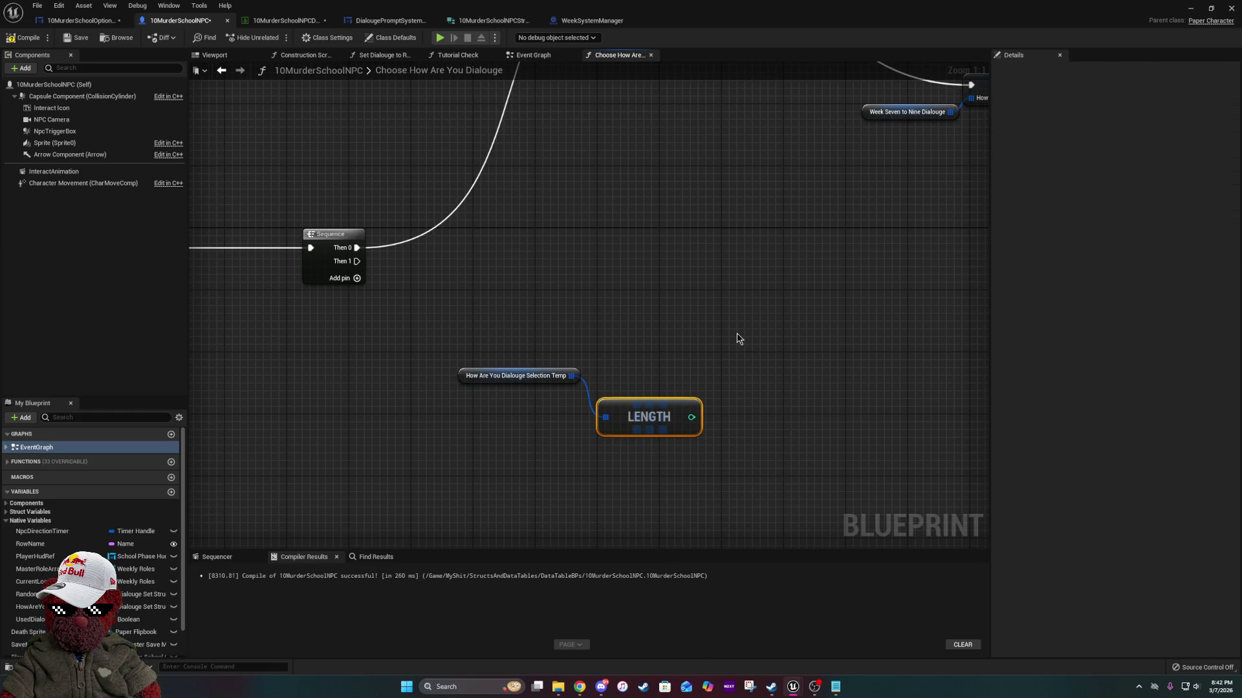
drag(734, 338, 446, 289)
scroll(74, 549, down, 2)
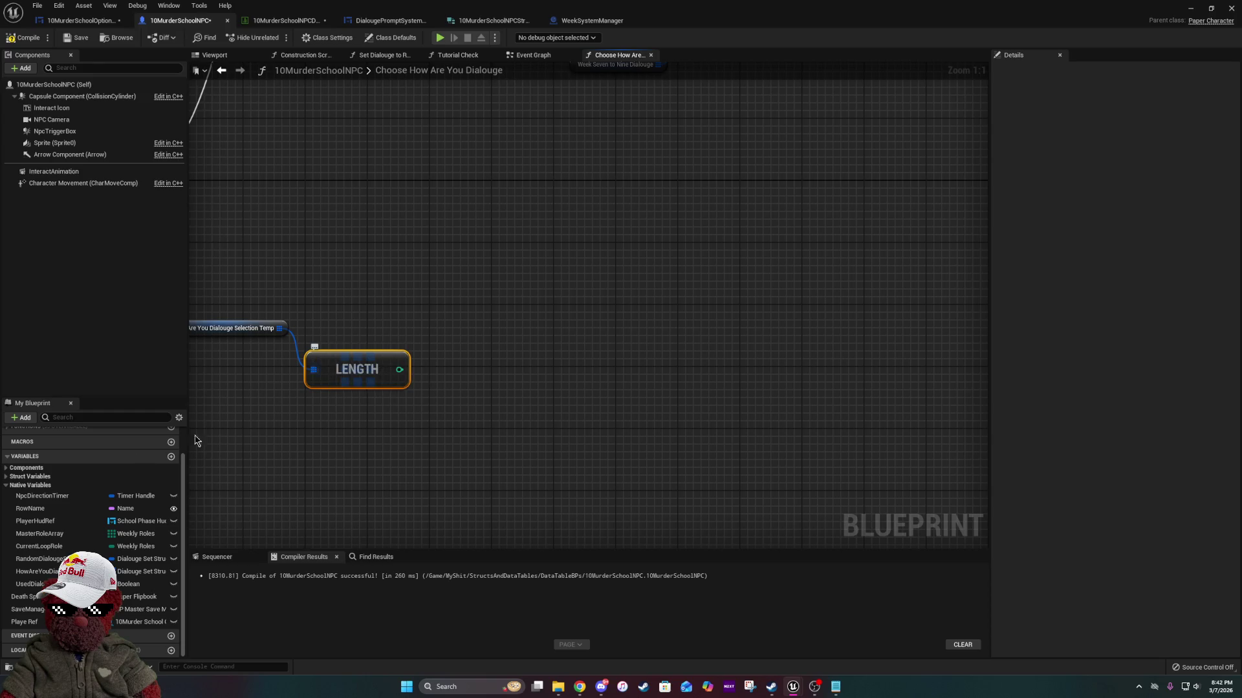
Expand Struct Variables and drop Max Dialouge Tolerance in, deleting the accidental getter.
click(6, 478)
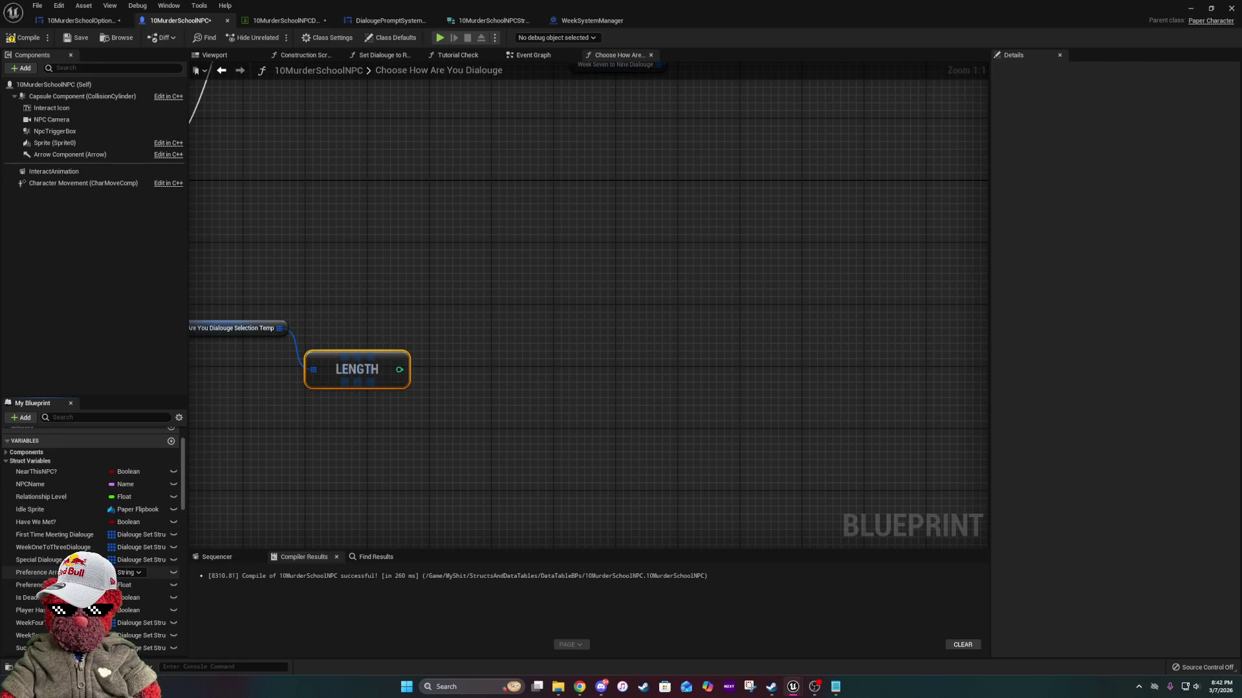
scroll(91, 537, down, 2)
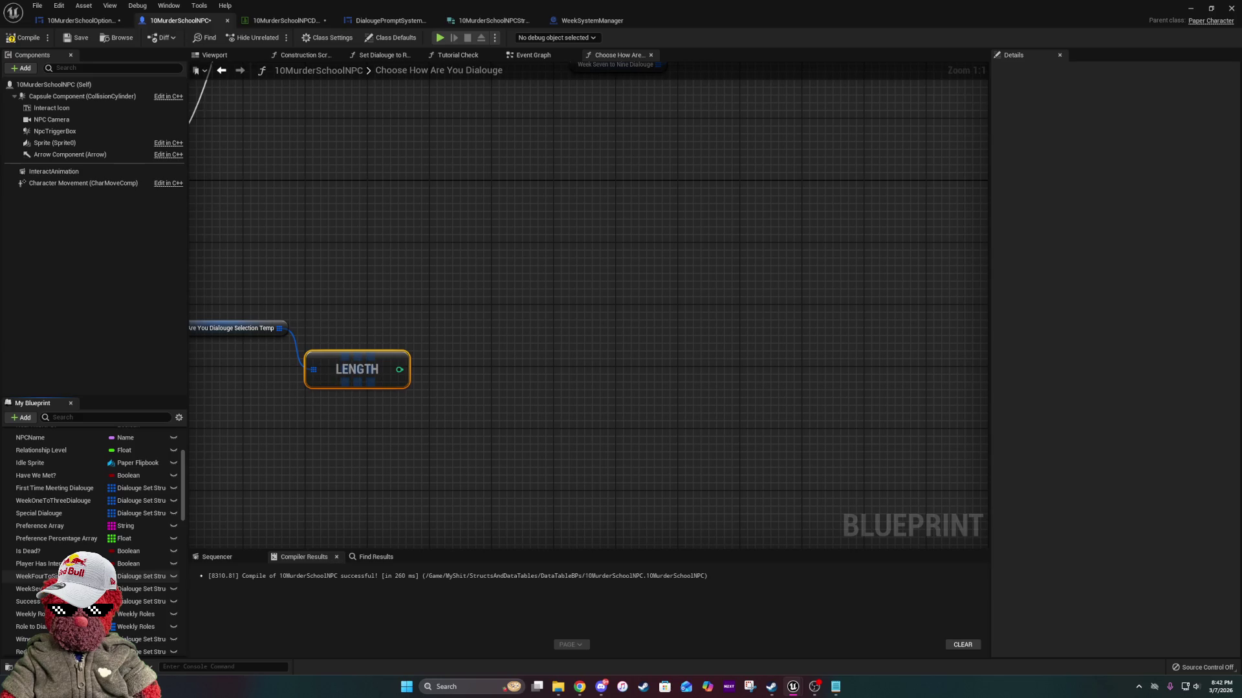
scroll(91, 537, down, 3)
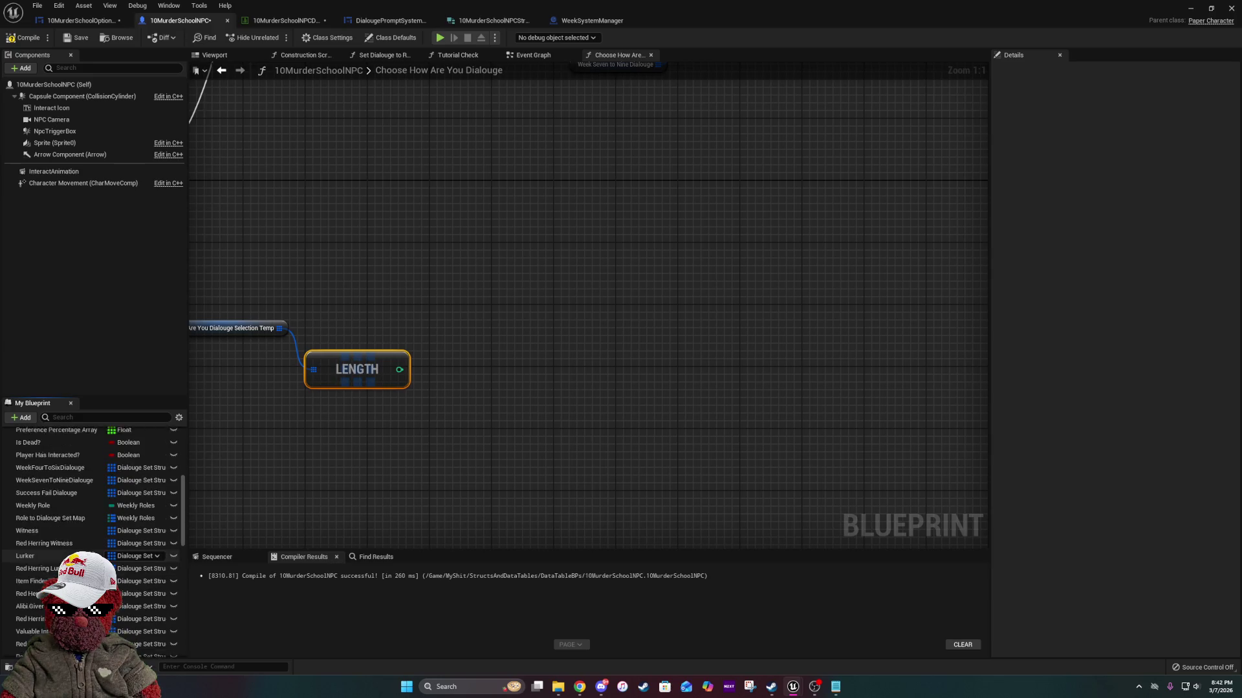
scroll(142, 566, up, 1)
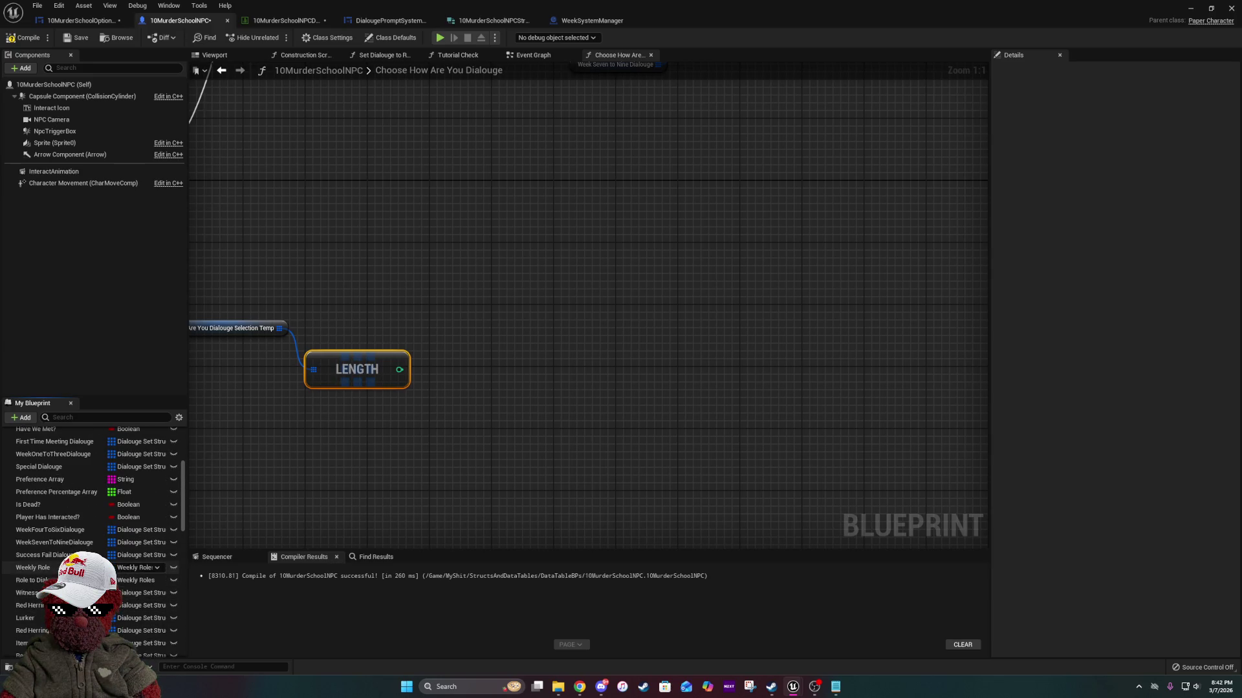
scroll(139, 568, down, 10)
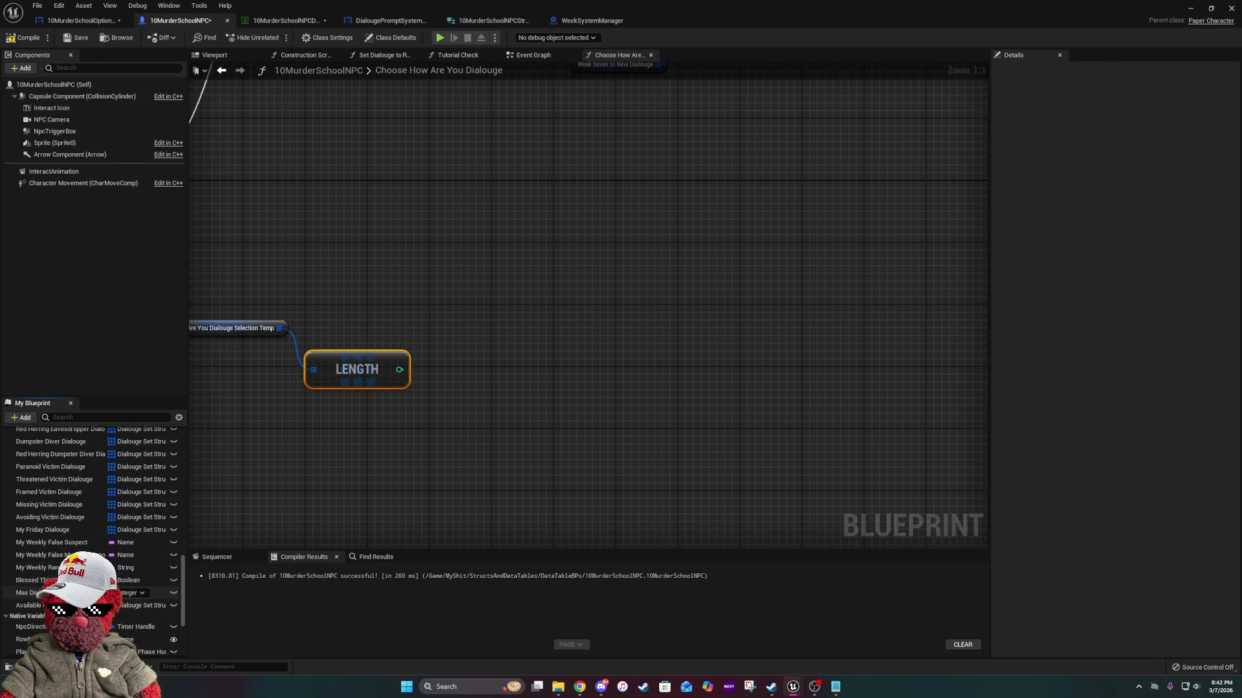
drag(29, 593, 510, 320)
click(518, 331)
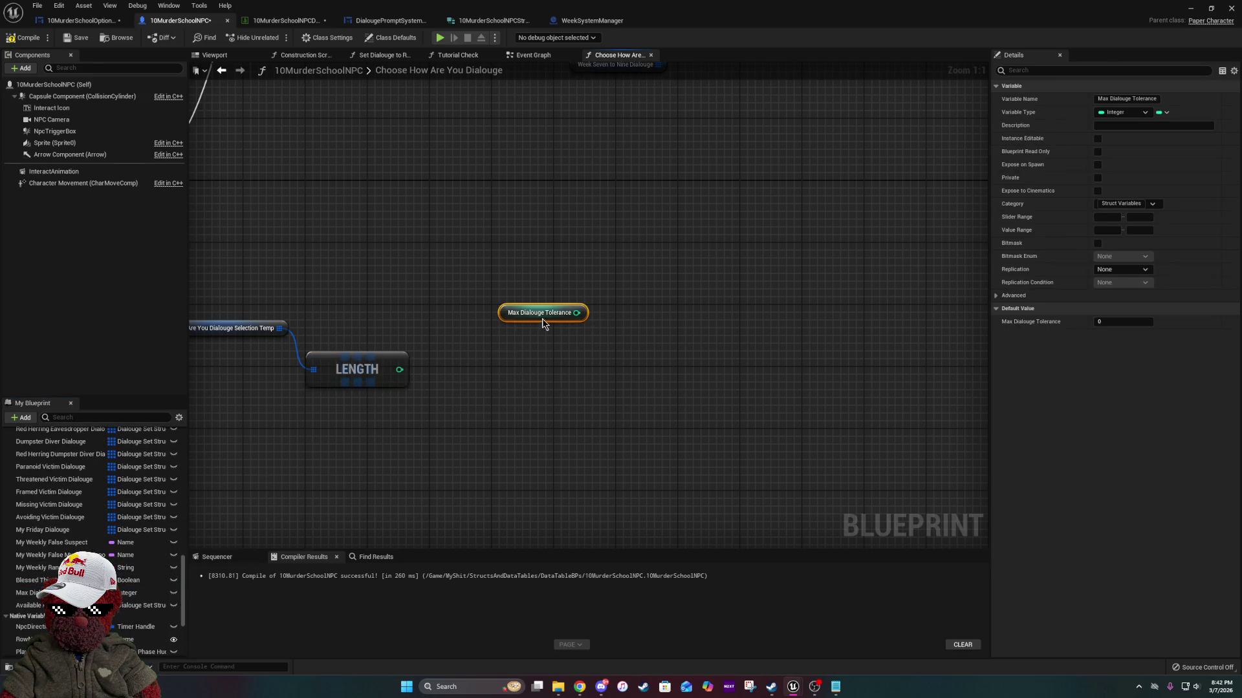
drag(624, 258, 510, 355)
key(Delete)
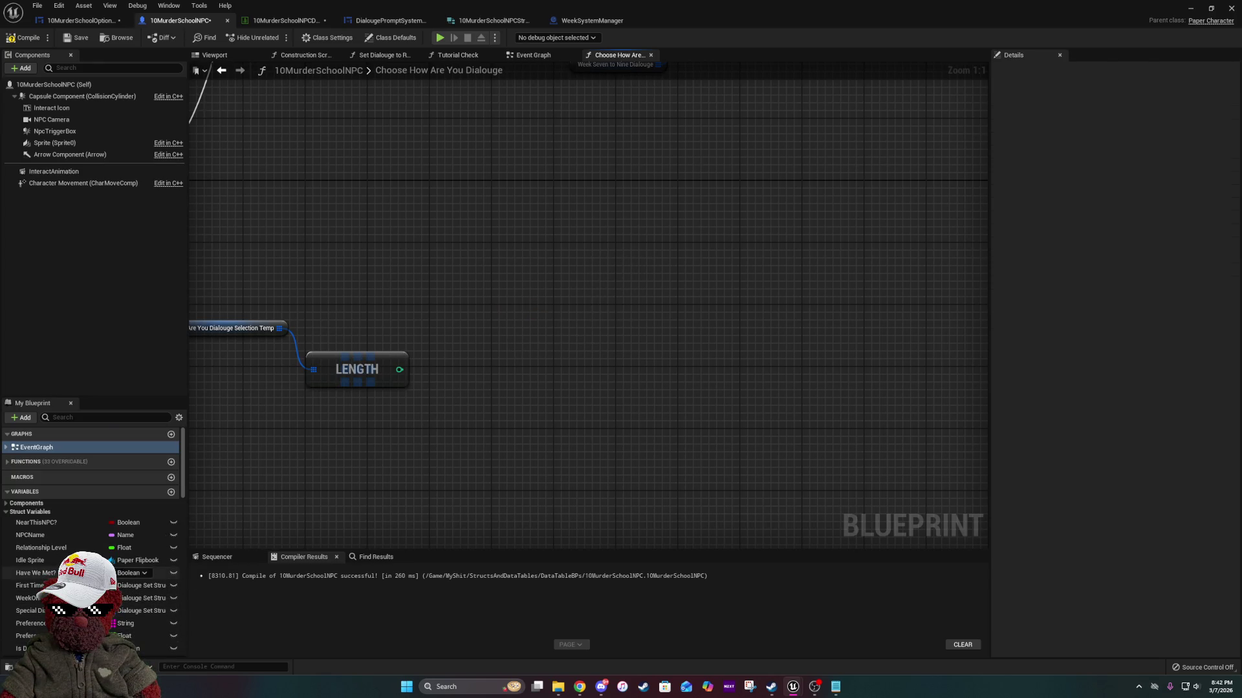
Add a SET Max Dialouge Tolerance node and wire the Length output into it.
scroll(136, 595, down, 3)
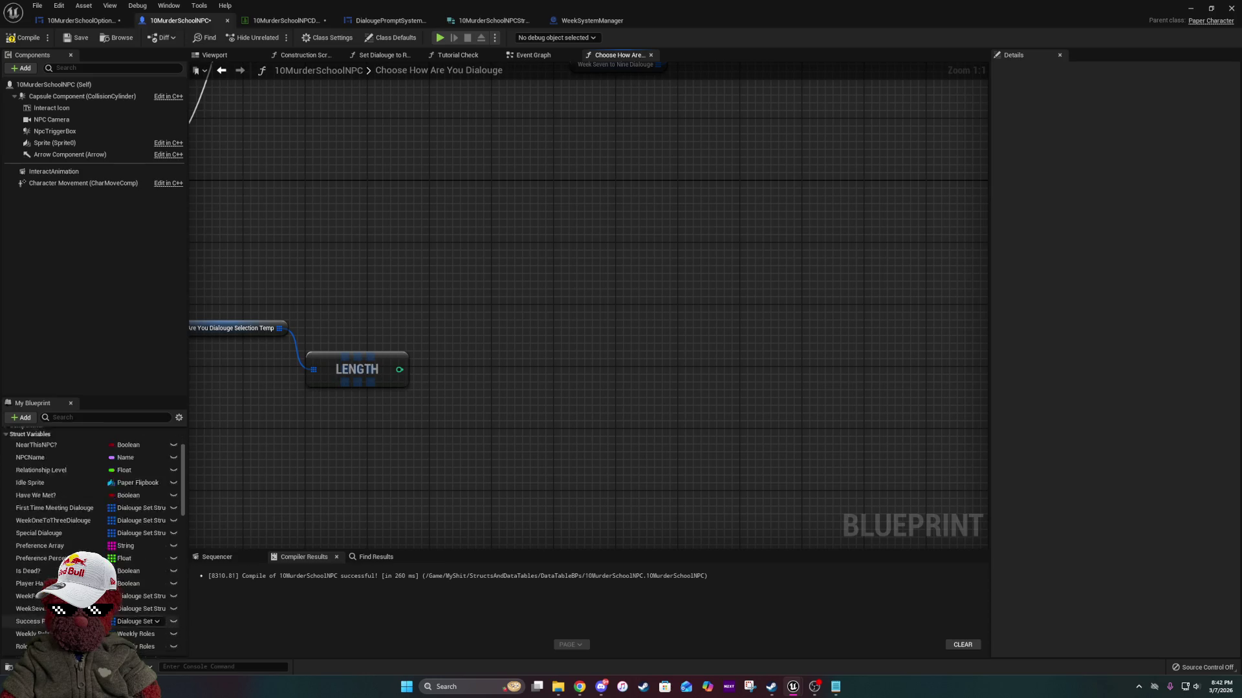
scroll(130, 622, down, 10)
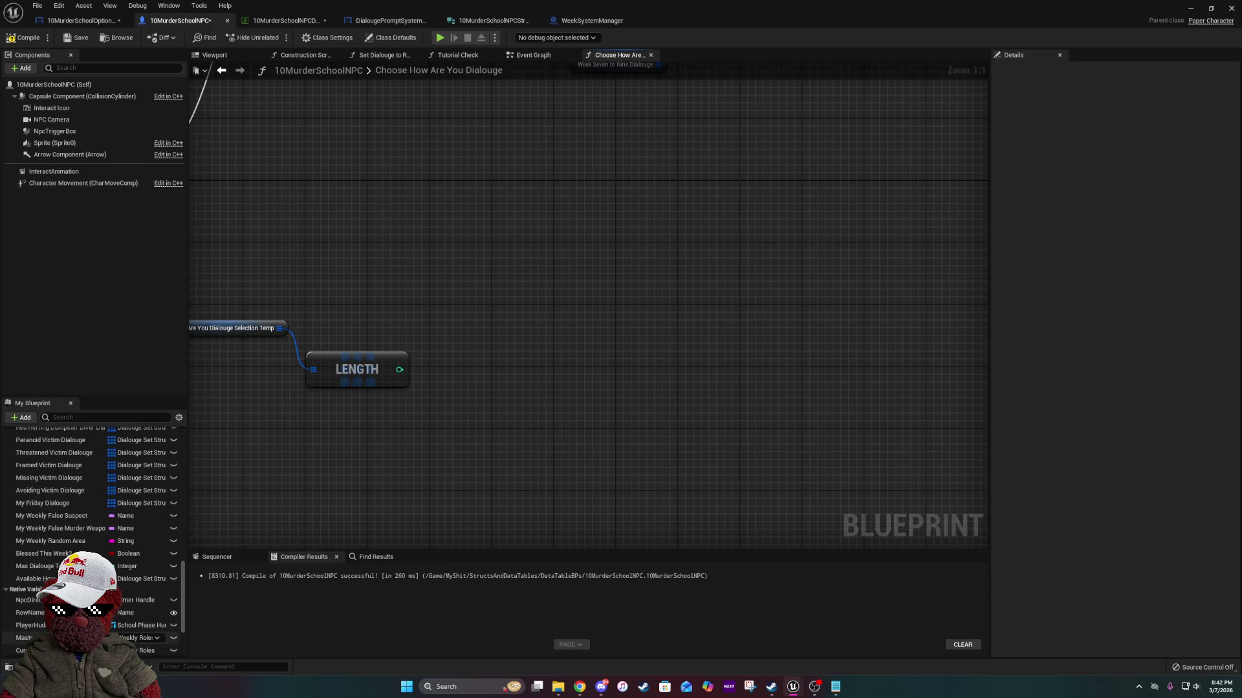
mouse_move(38, 566)
mouse_down()
mouse_move(528, 304)
mouse_move(524, 279)
mouse_move(387, 384)
mouse_move(399, 370)
mouse_up()
click(549, 307)
mouse_move(595, 286)
mouse_down()
mouse_move(534, 333)
mouse_move(530, 323)
mouse_up()
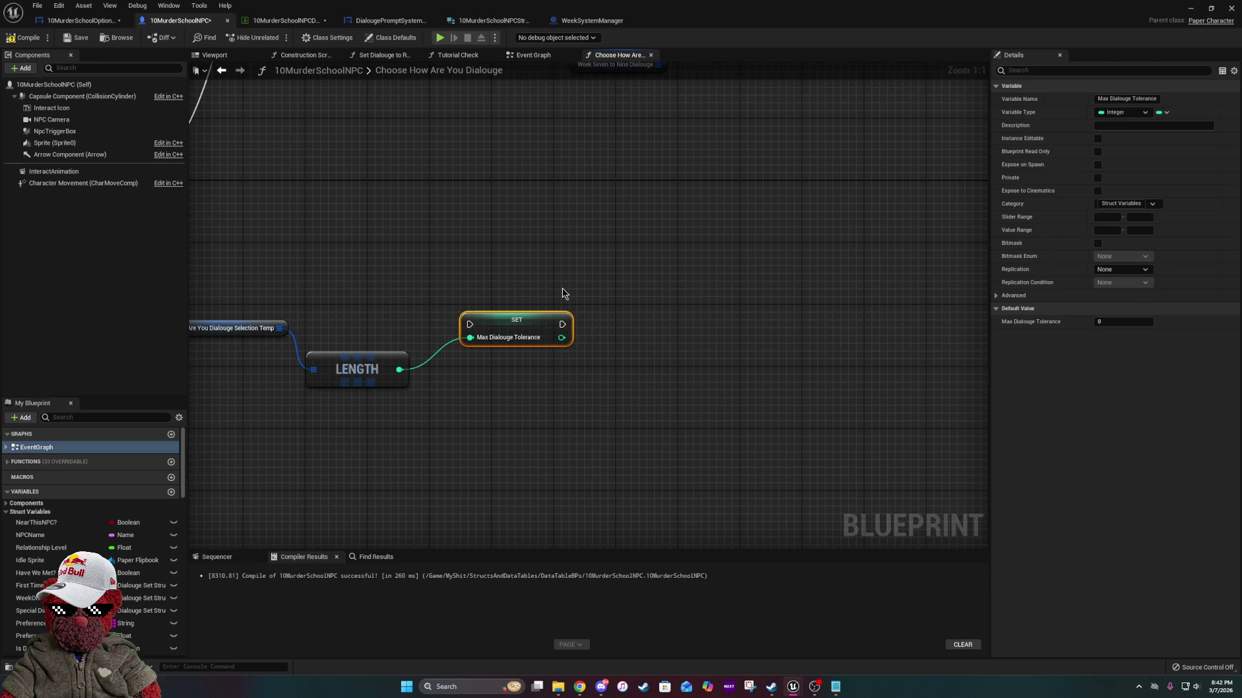
Add, then remove, a mistaken Set Array Elem node off the SET node.
drag(563, 339, 612, 354)
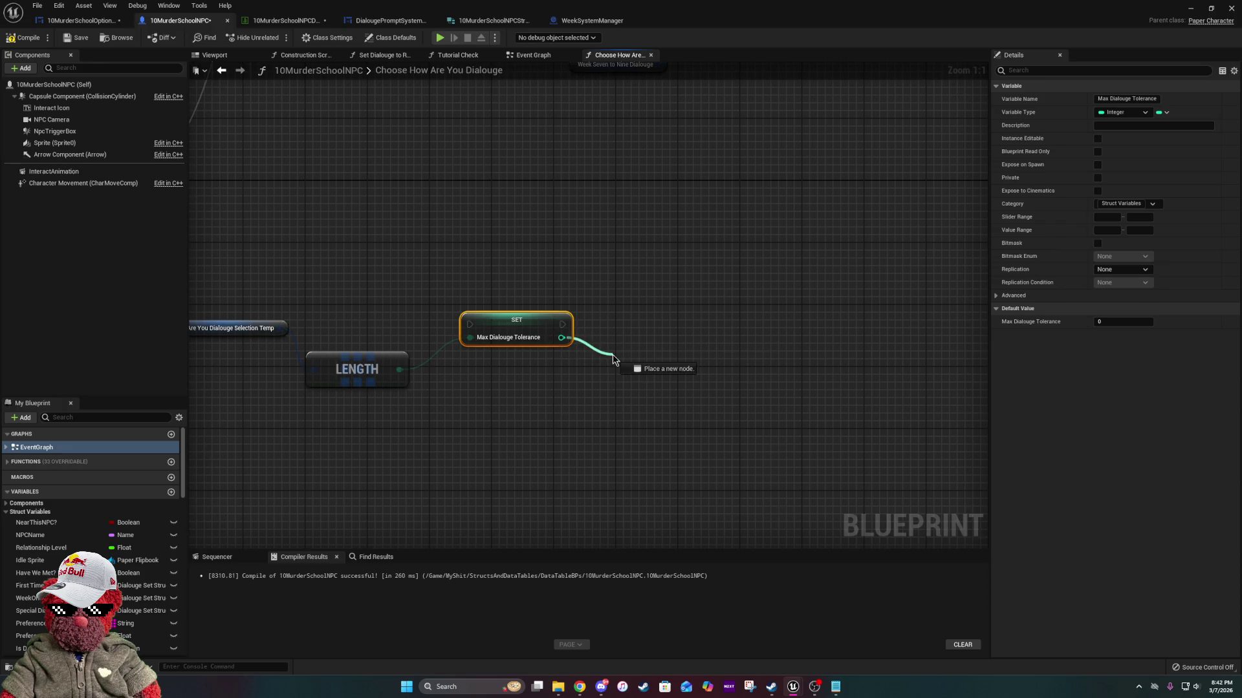
text(arr)
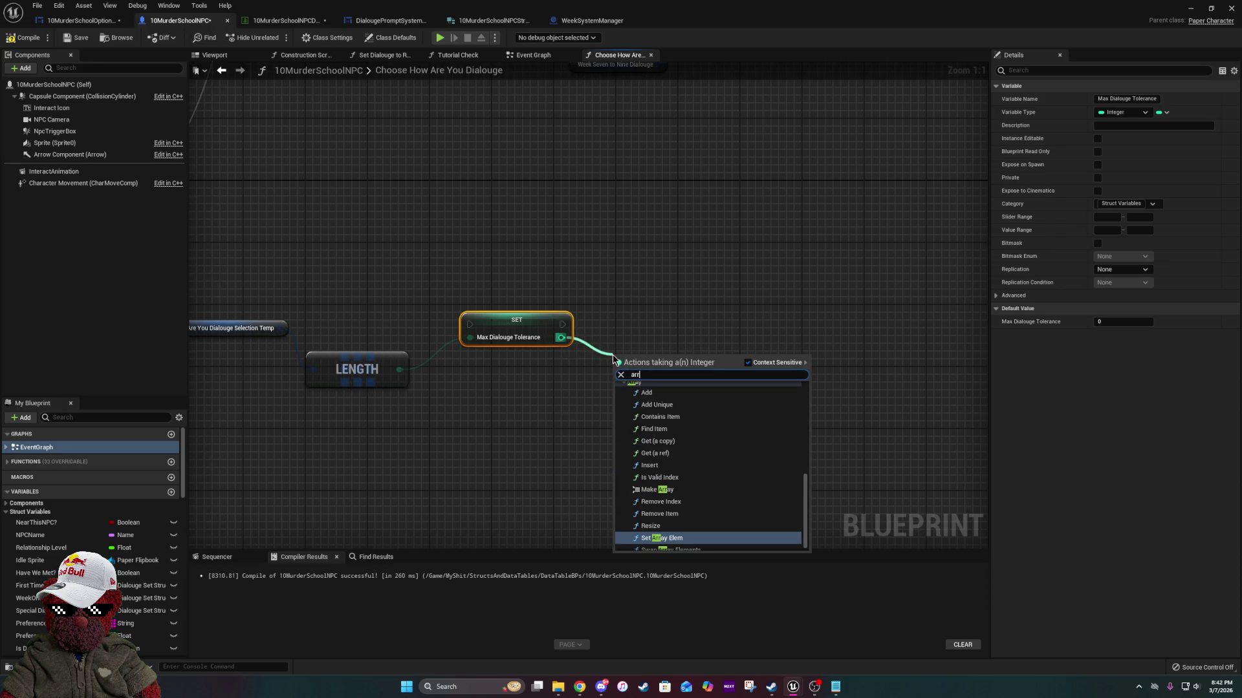
scroll(673, 535, down, 1)
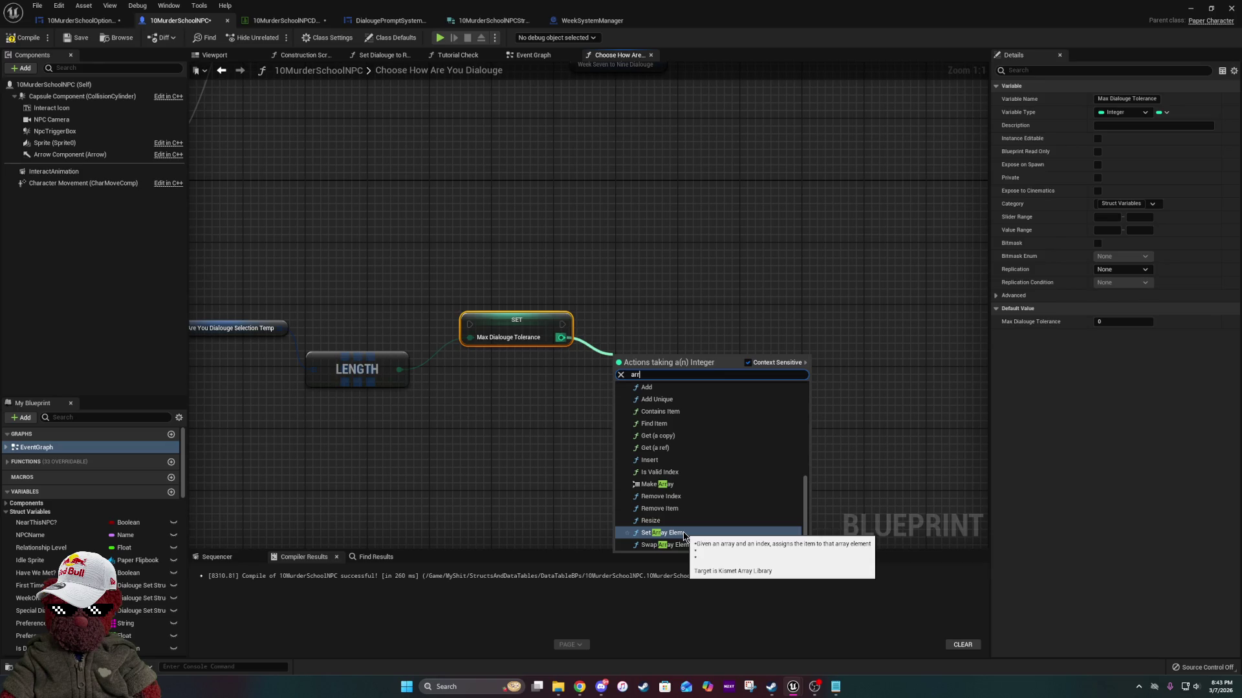
click(672, 533)
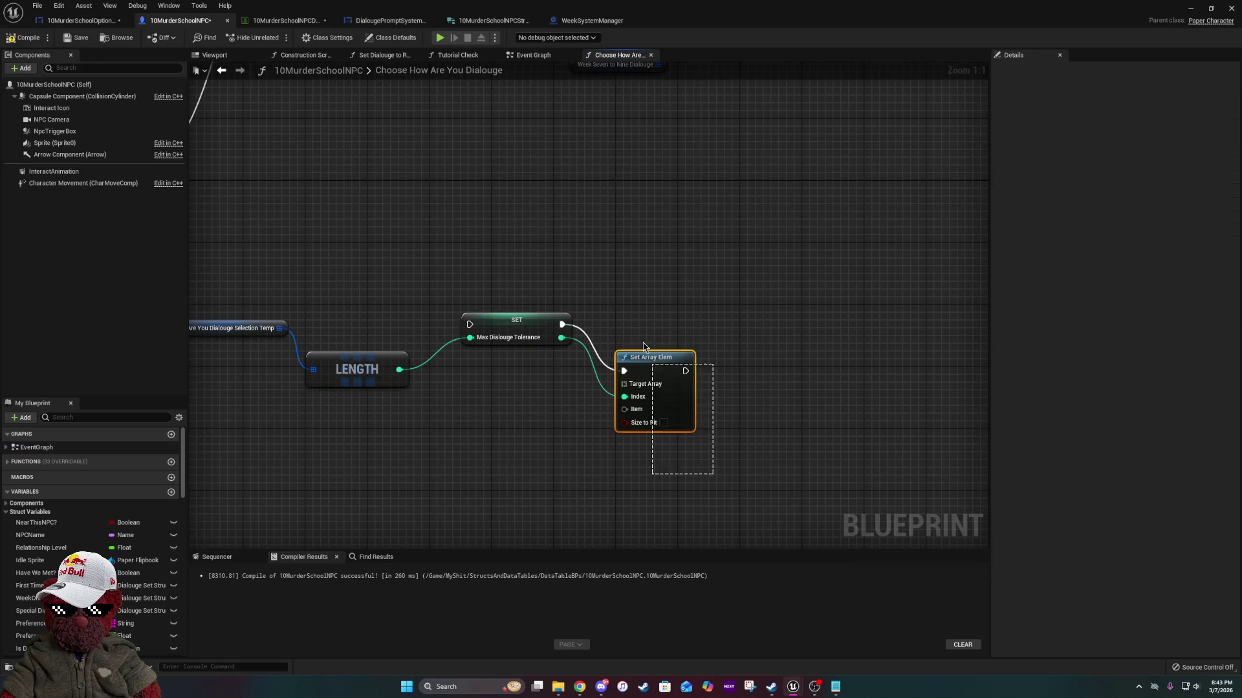
key(Delete)
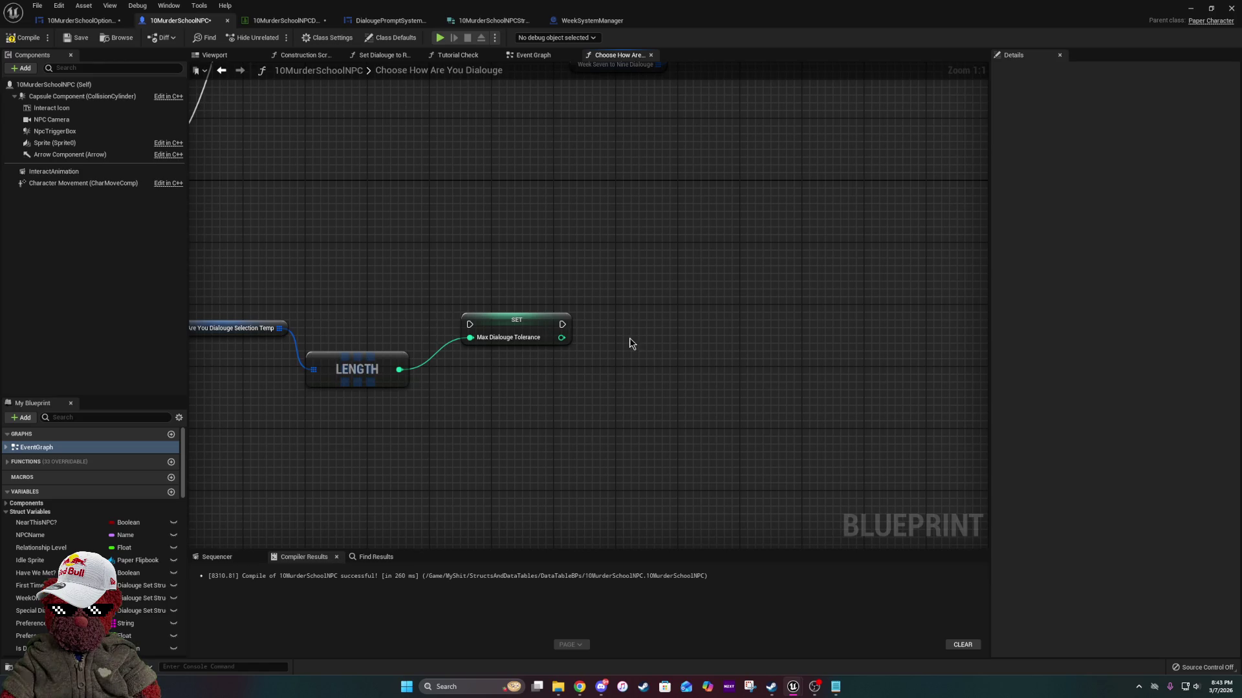
Create a Make Array fed by Max Dialouge Tolerance and extend it to five entries [0]–[4].
drag(560, 337, 634, 330)
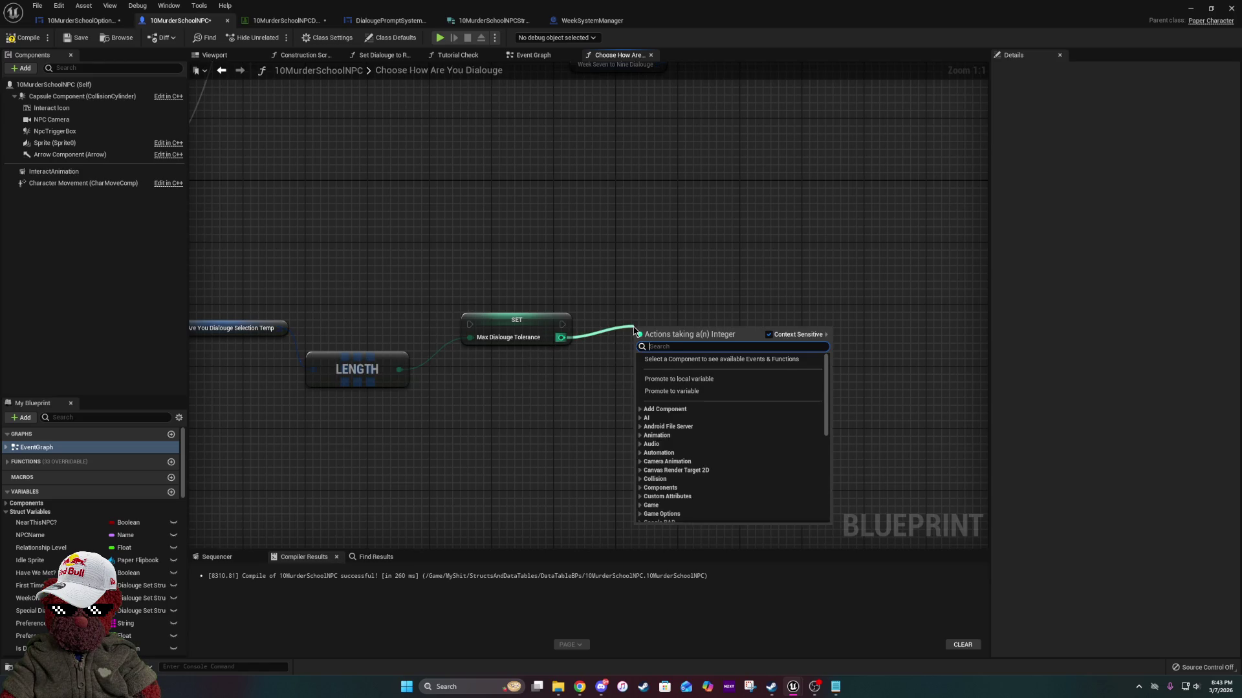
text(make arr)
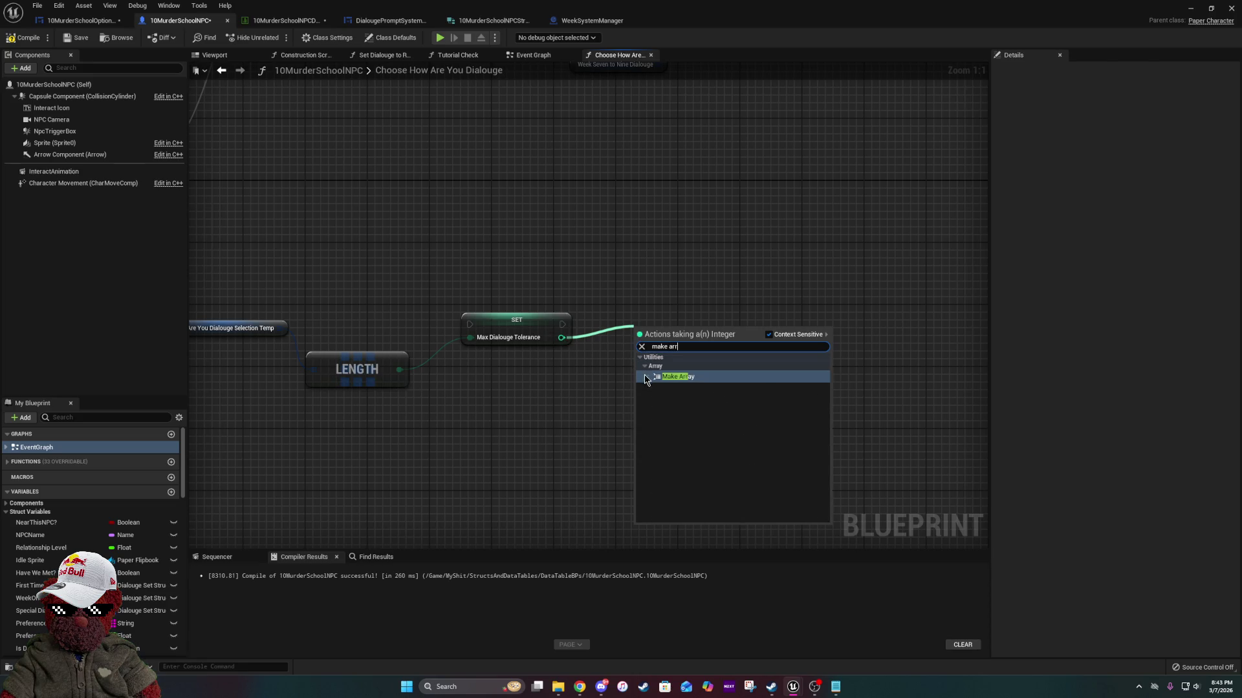
click(667, 383)
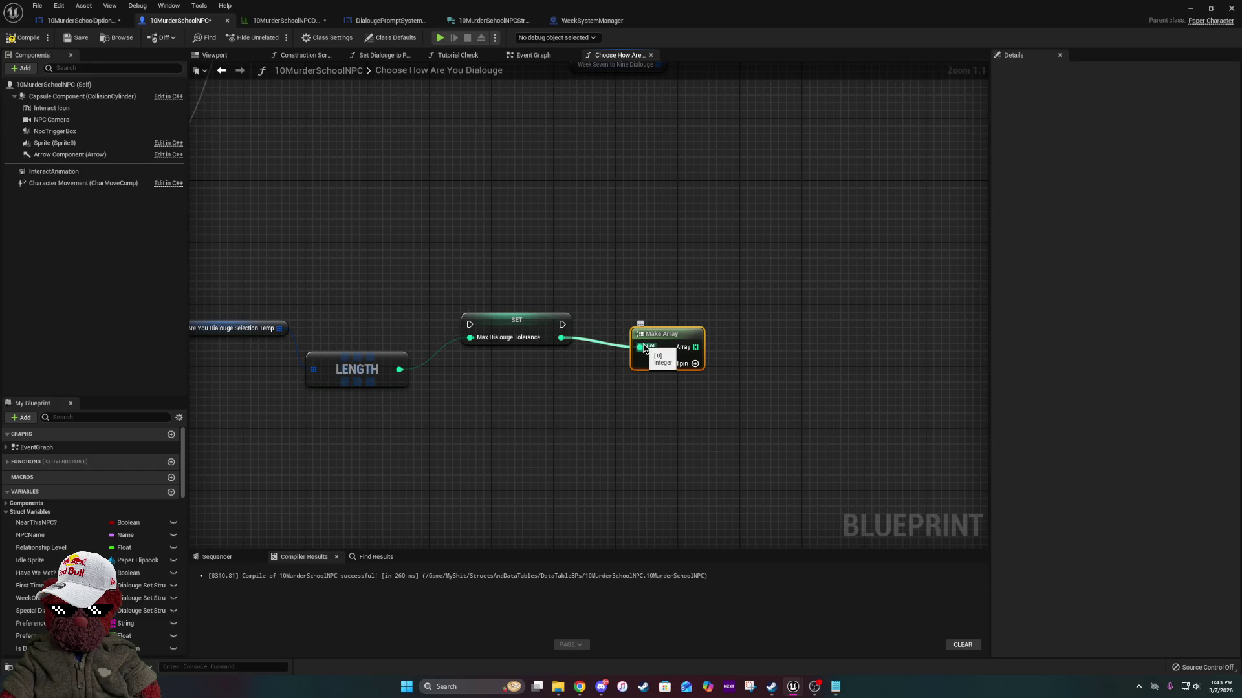
click(702, 364)
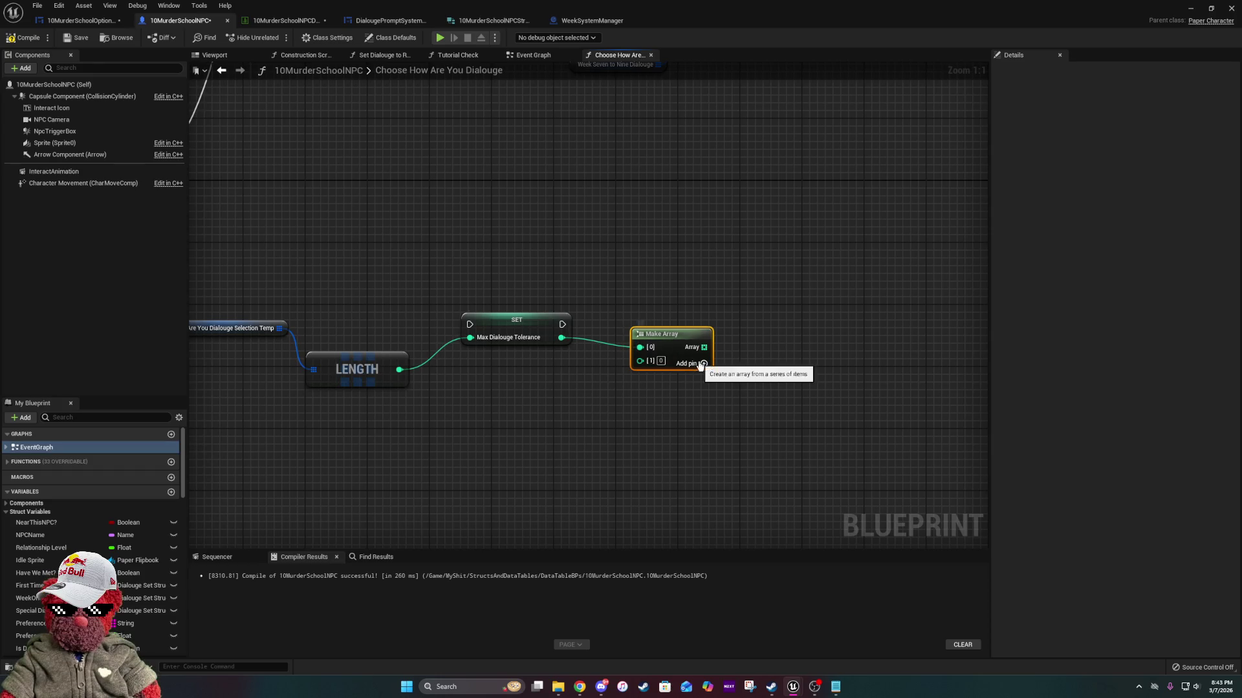
click(701, 364)
click(702, 364)
click(702, 364)
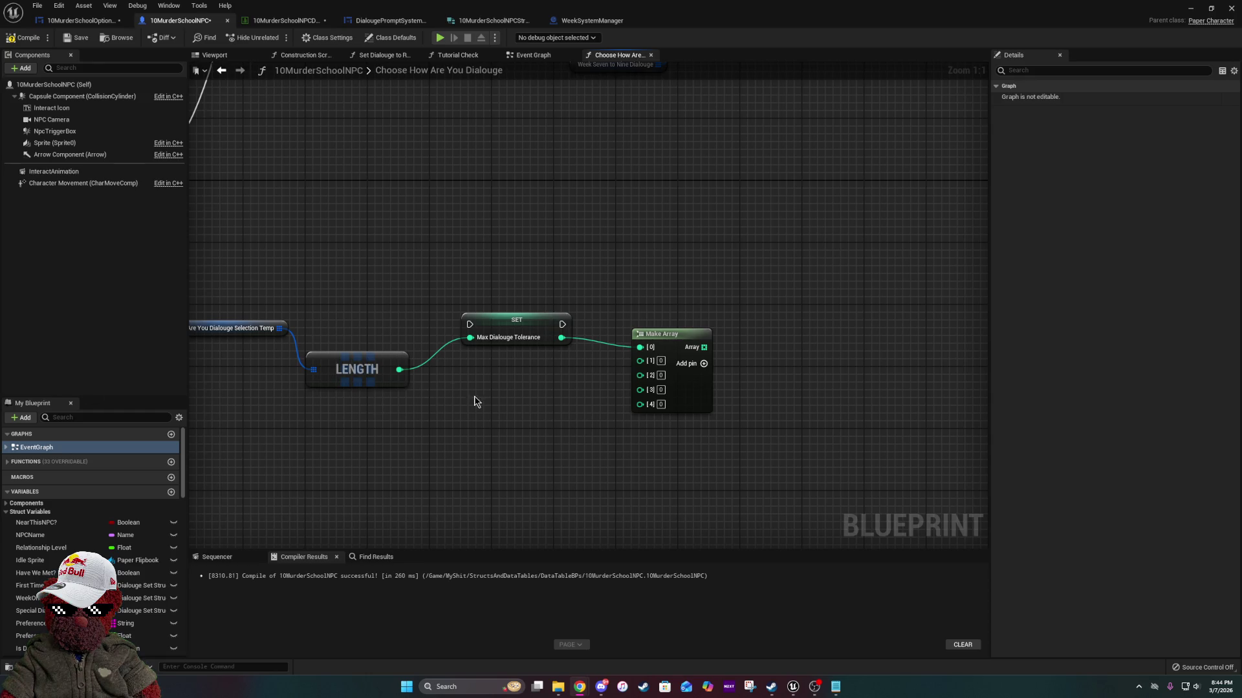
drag(820, 291, 662, 236)
Delete the leftover Make Array node from the graph.
drag(523, 222, 539, 449)
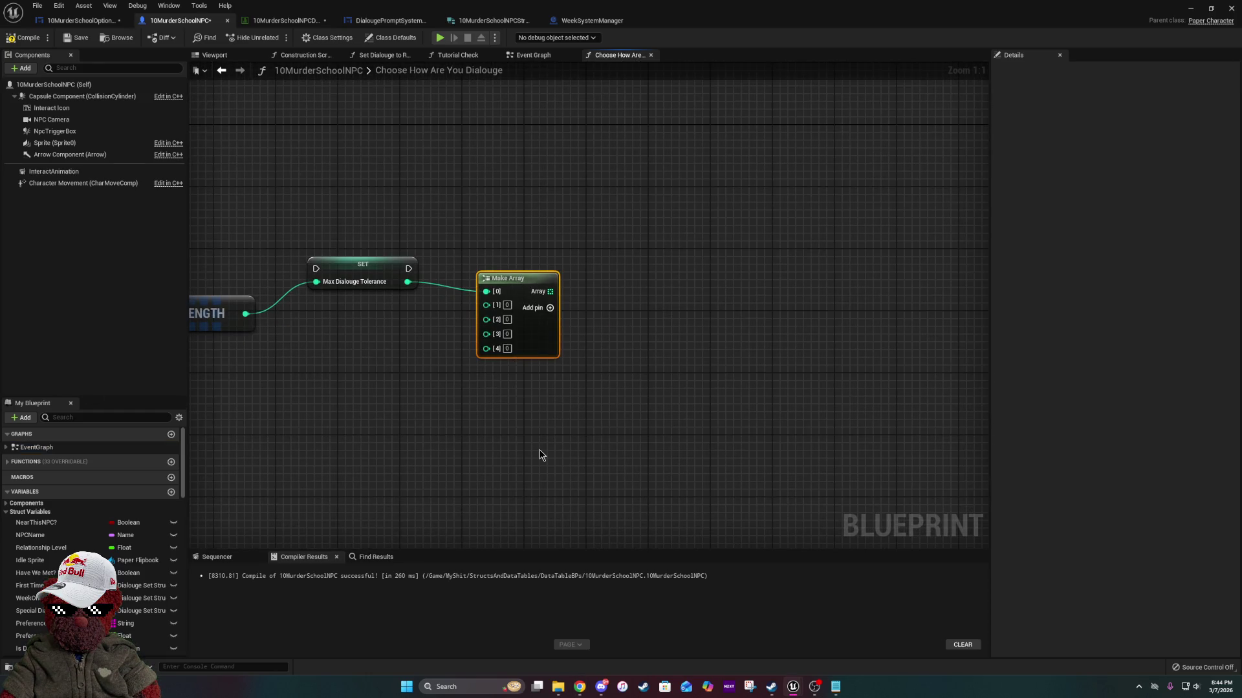
key(Delete)
scroll(91, 537, down, 10)
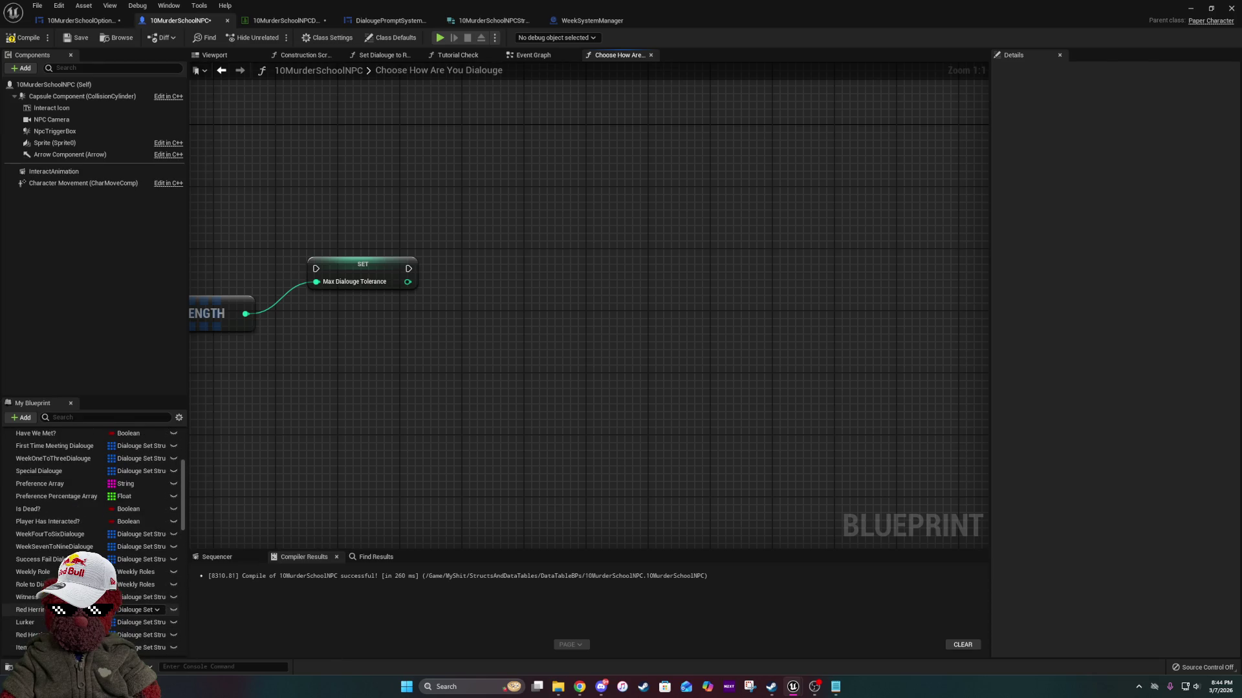
scroll(139, 607, up, 3)
scroll(139, 607, down, 10)
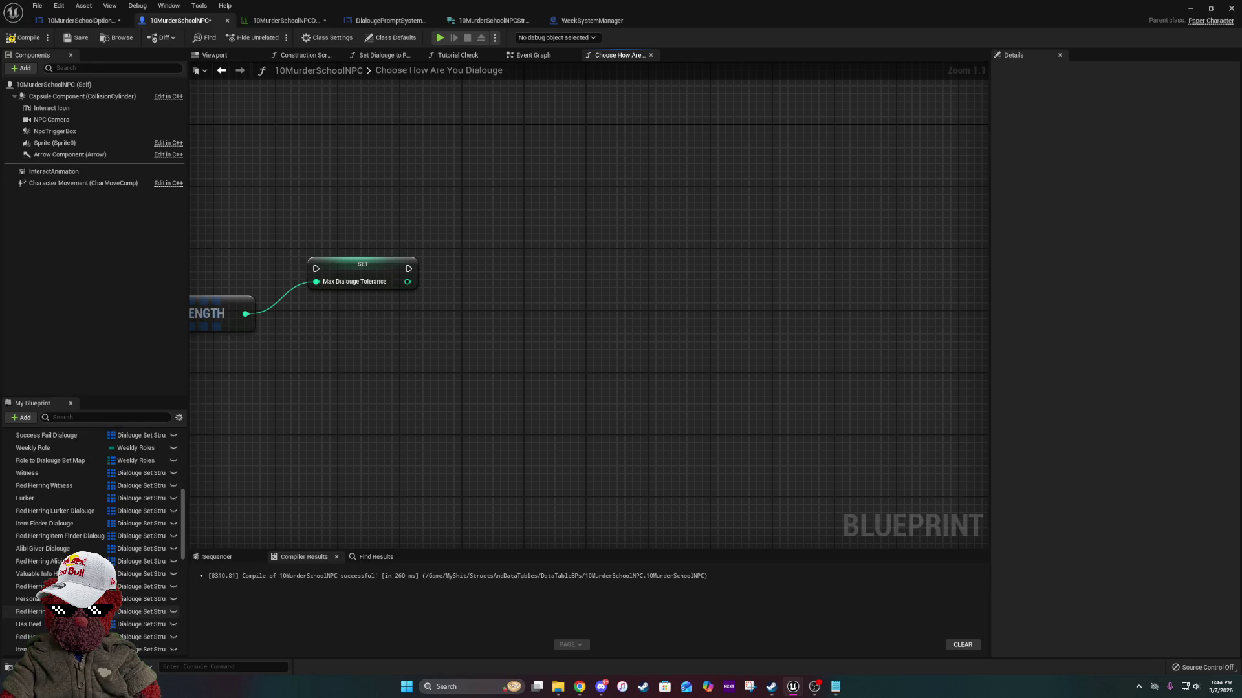
Add a Used Dialouge Slots getter feeding a new Resize node.
drag(29, 584, 556, 238)
click(582, 239)
mouse_move(630, 226)
mouse_down()
mouse_move(684, 294)
mouse_move(663, 284)
mouse_up()
text(resi)
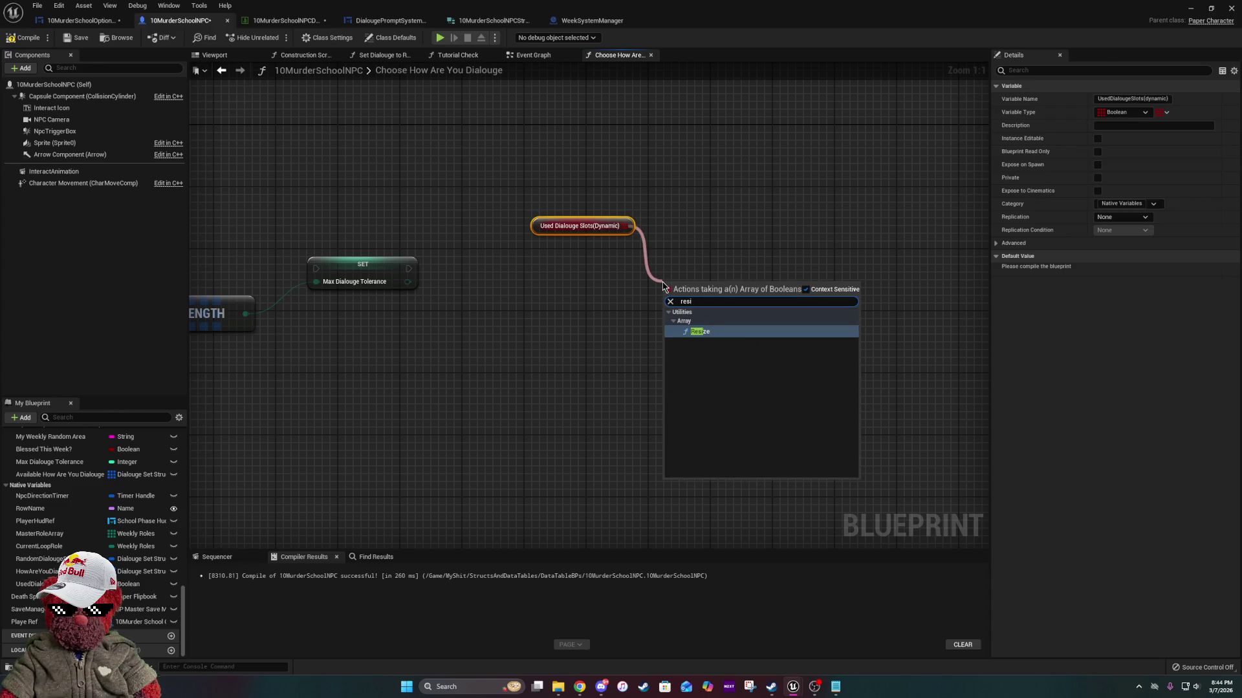
click(710, 331)
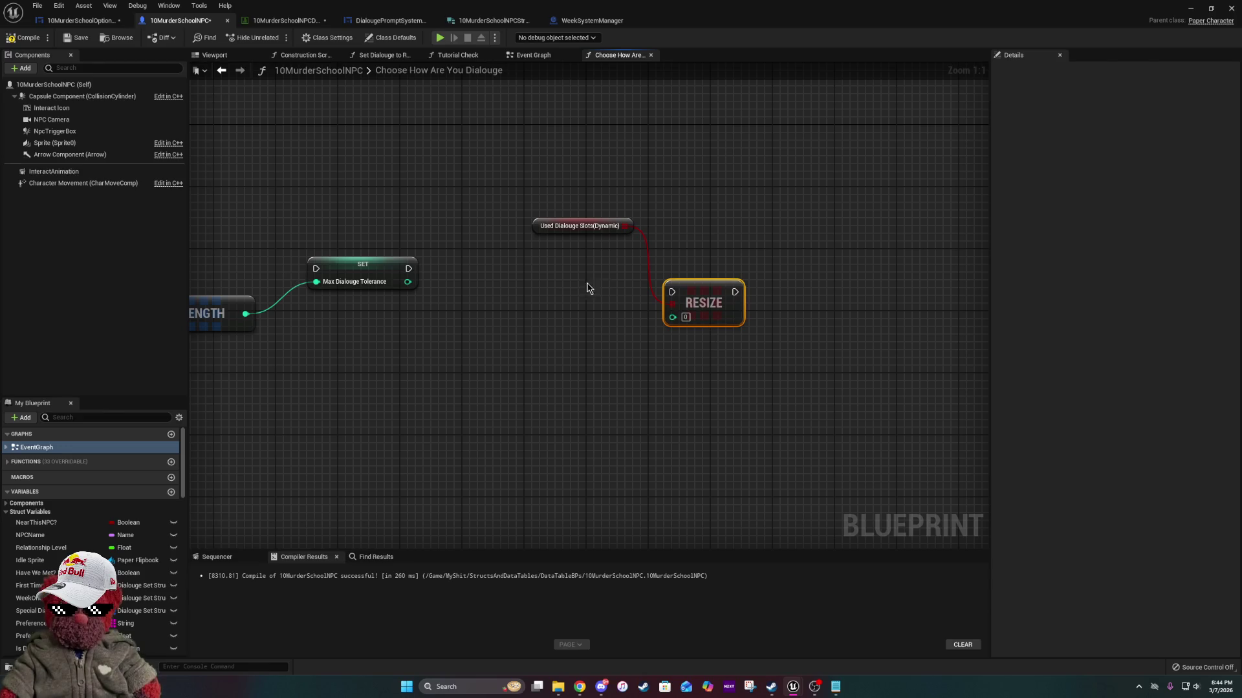
Wire Max Dialouge Tolerance into Resize's Size and run the SET from Sequence Then 1.
drag(407, 280, 816, 322)
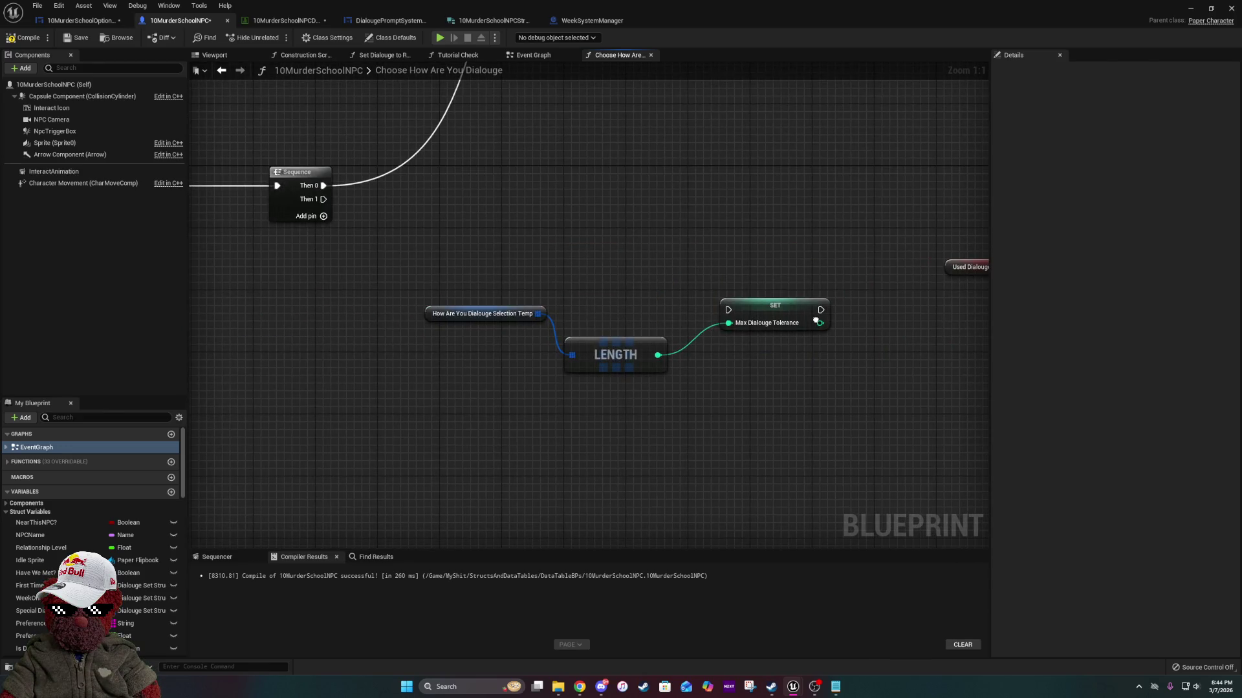
drag(819, 385, 486, 351)
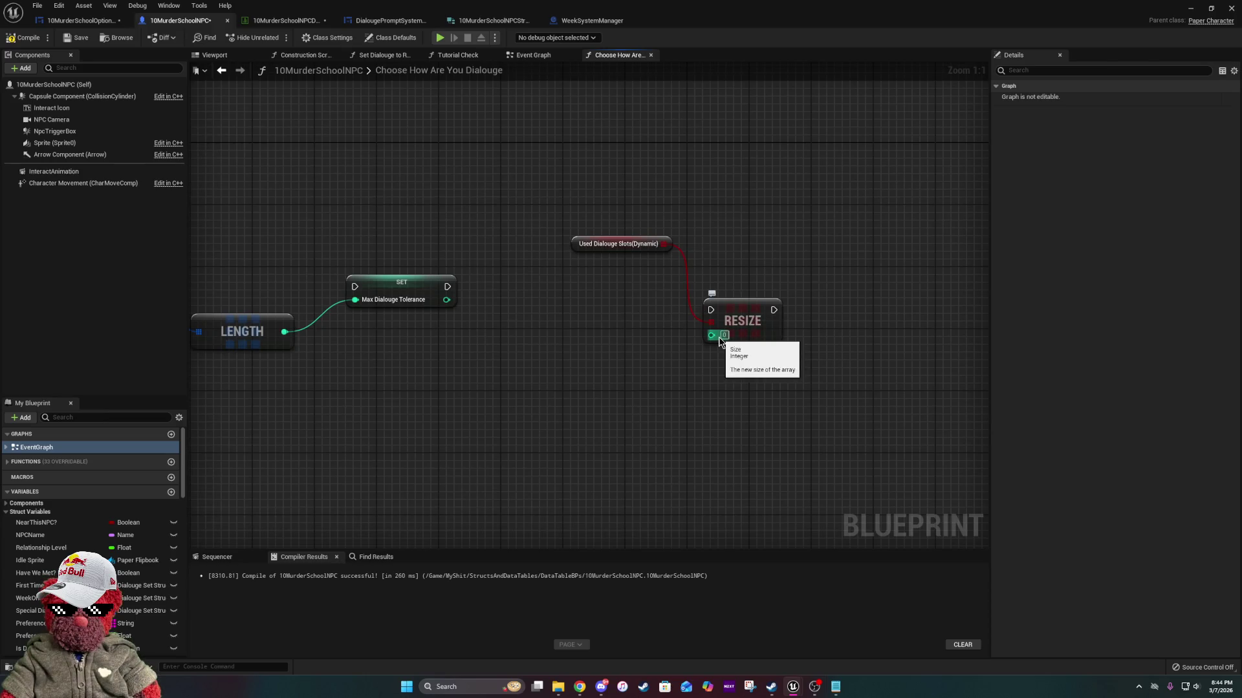
mouse_move(712, 334)
mouse_down()
mouse_move(446, 299)
mouse_move(651, 293)
mouse_move(892, 322)
mouse_up()
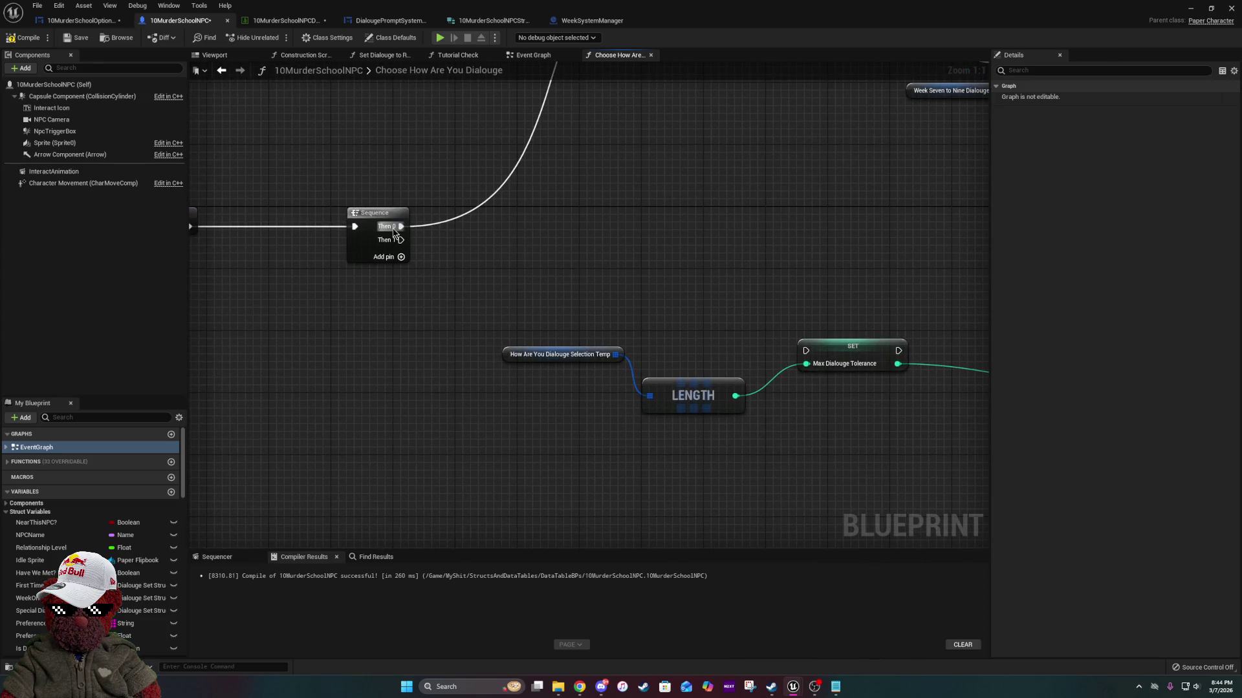
drag(399, 242, 806, 351)
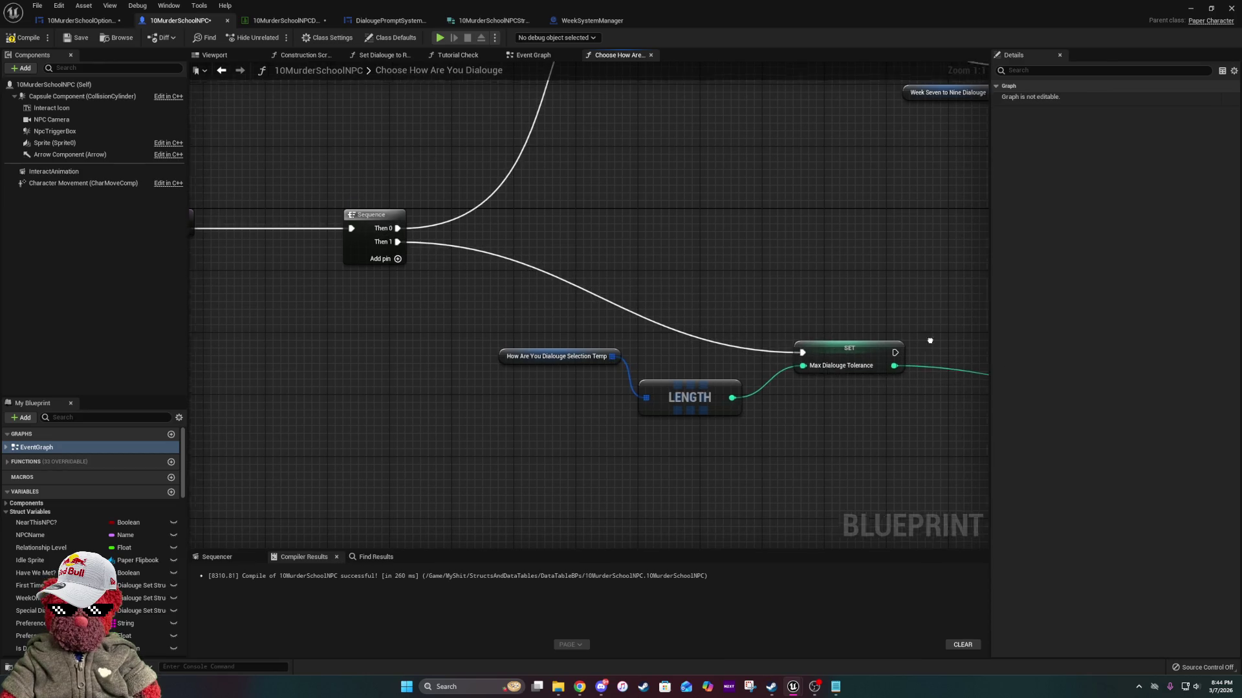
drag(977, 346, 620, 352)
Align Resize with the SET node and make it run right after SET.
mouse_move(633, 294)
mouse_down()
mouse_move(859, 360)
mouse_move(863, 385)
mouse_up()
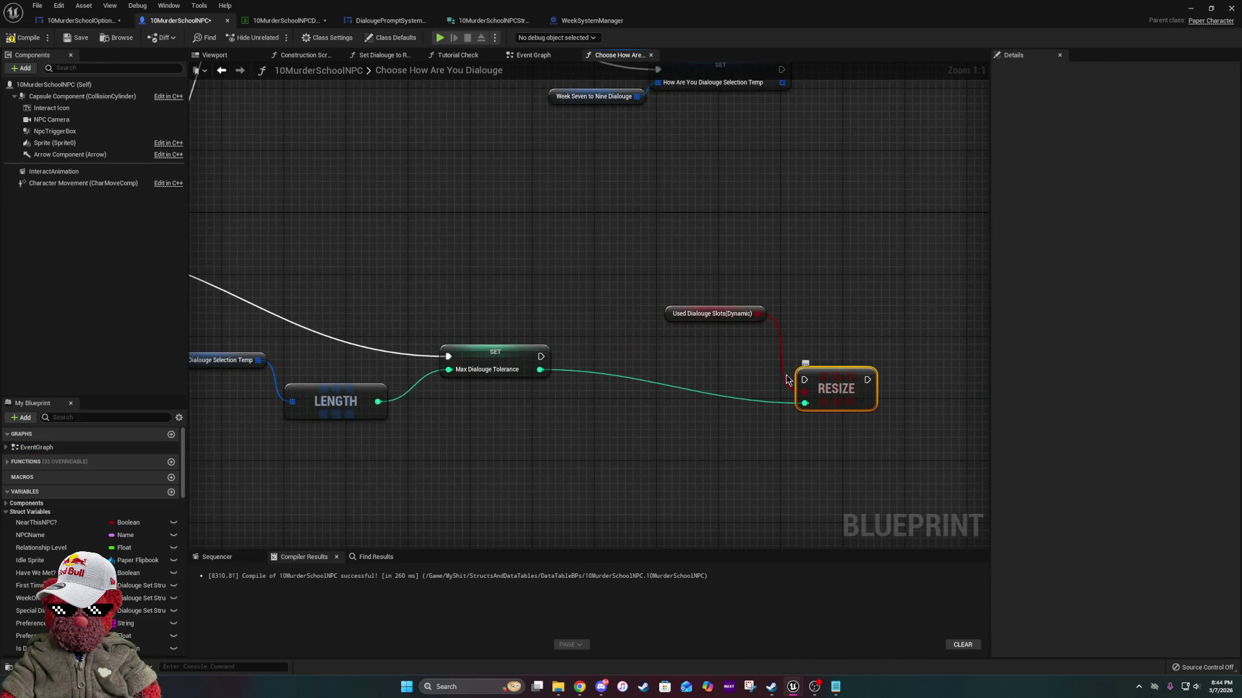
shift+click(472, 352)
key(q)
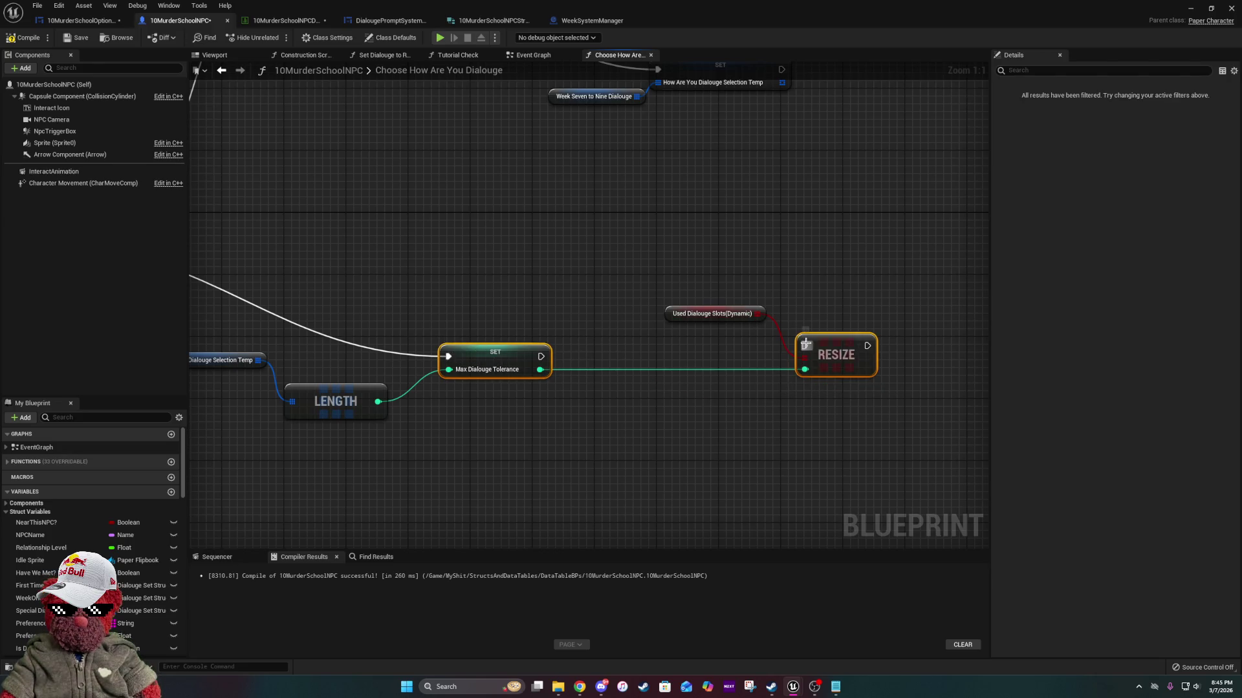
drag(804, 346, 540, 357)
mouse_move(624, 300)
mouse_down()
mouse_move(665, 324)
mouse_move(781, 336)
mouse_move(672, 337)
mouse_up()
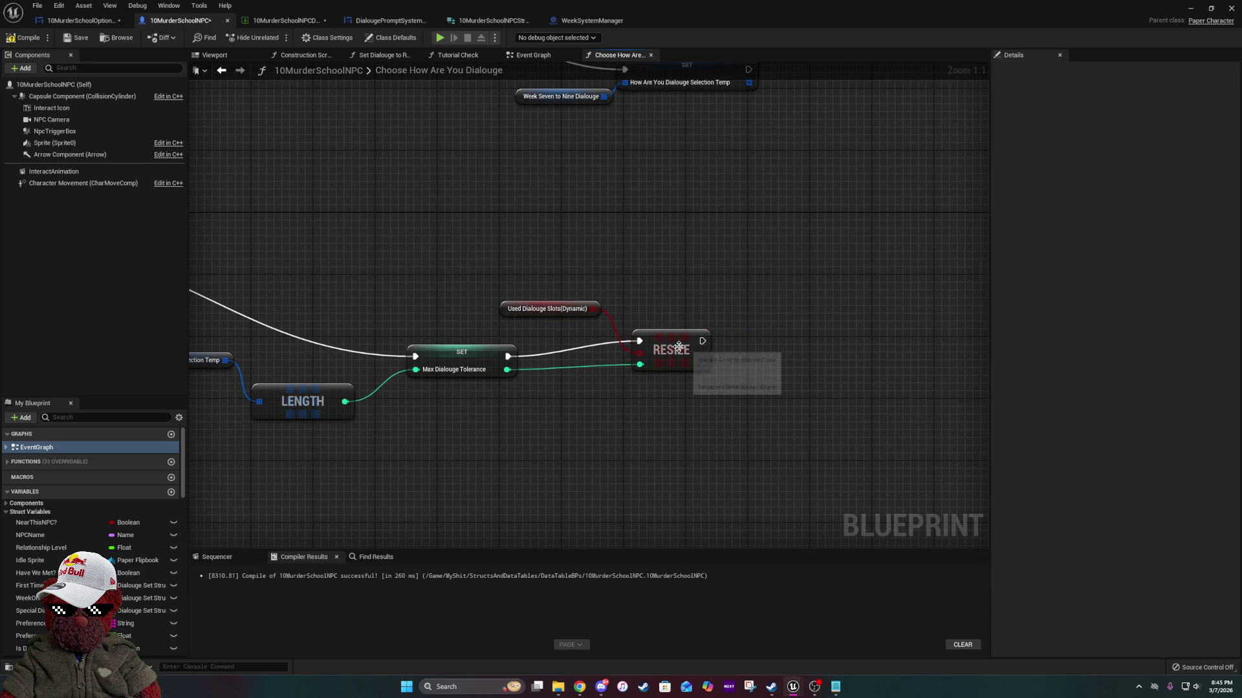
Straighten Resize in line with SET and move the Used Dialouge Slots getter closer.
click(673, 352)
ctrl+click(462, 363)
key(q)
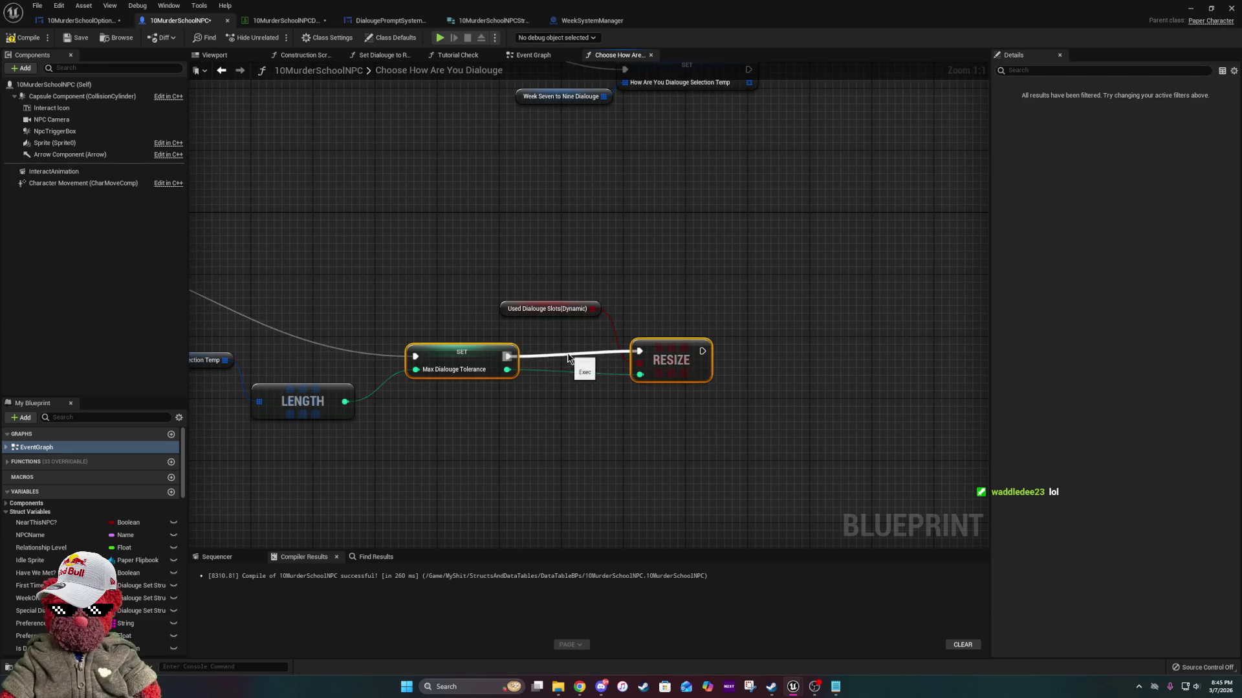
drag(602, 309, 624, 329)
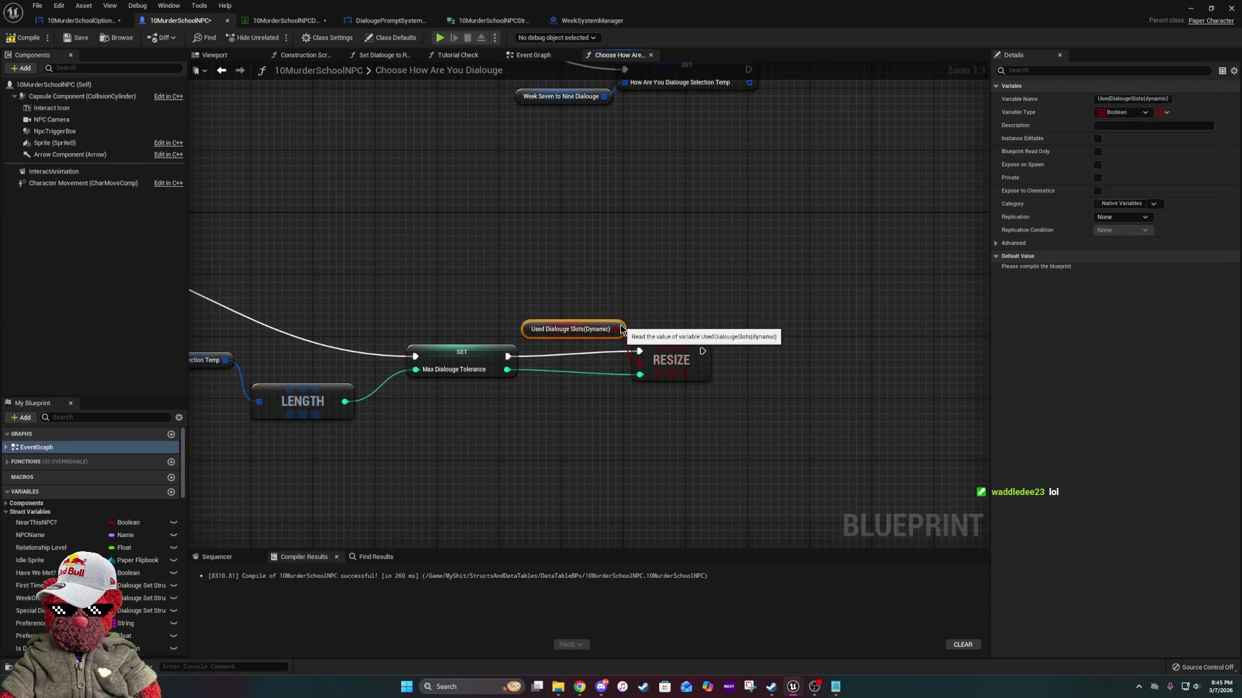
ctrl+click(672, 362)
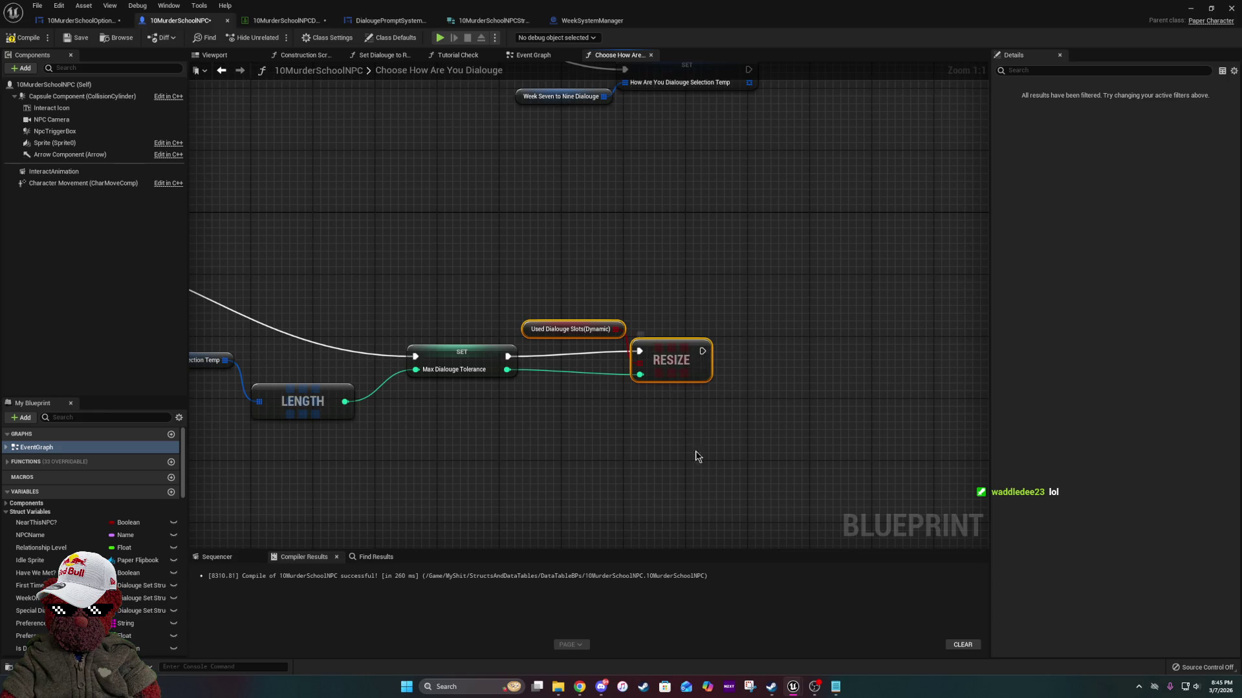
click(698, 534)
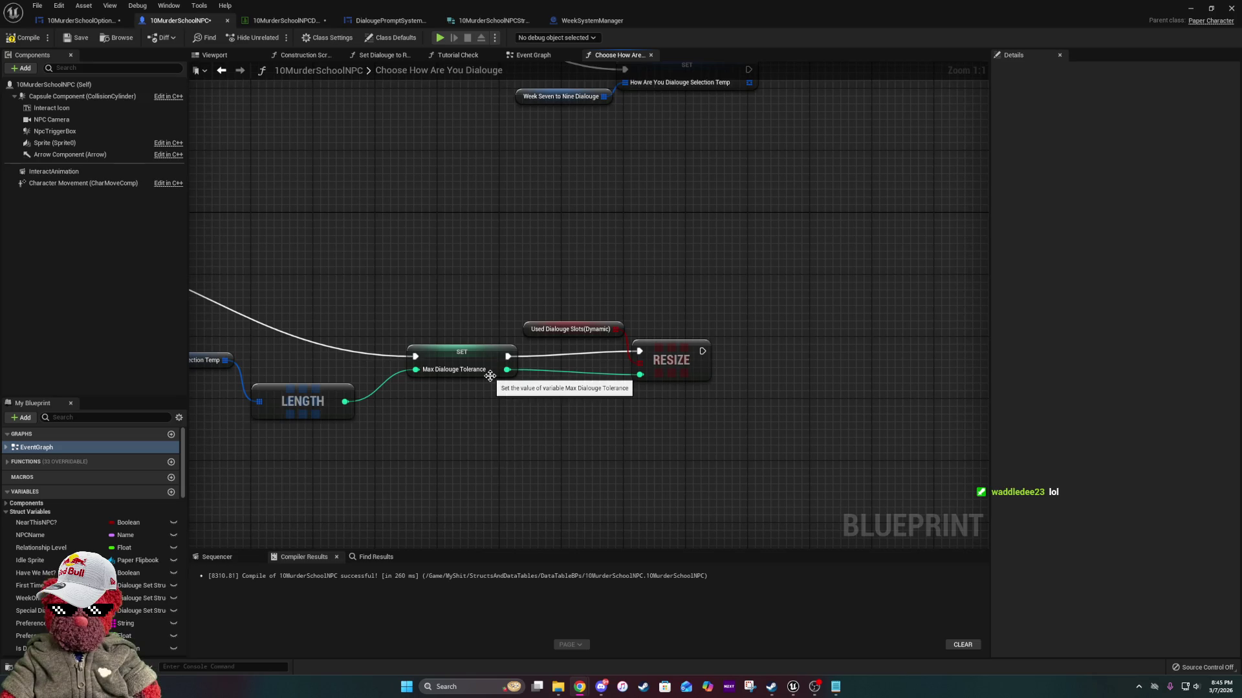
mouse_move(467, 423)
mouse_down()
mouse_move(738, 439)
mouse_move(718, 424)
mouse_move(592, 586)
mouse_move(564, 403)
mouse_move(552, 459)
mouse_up()
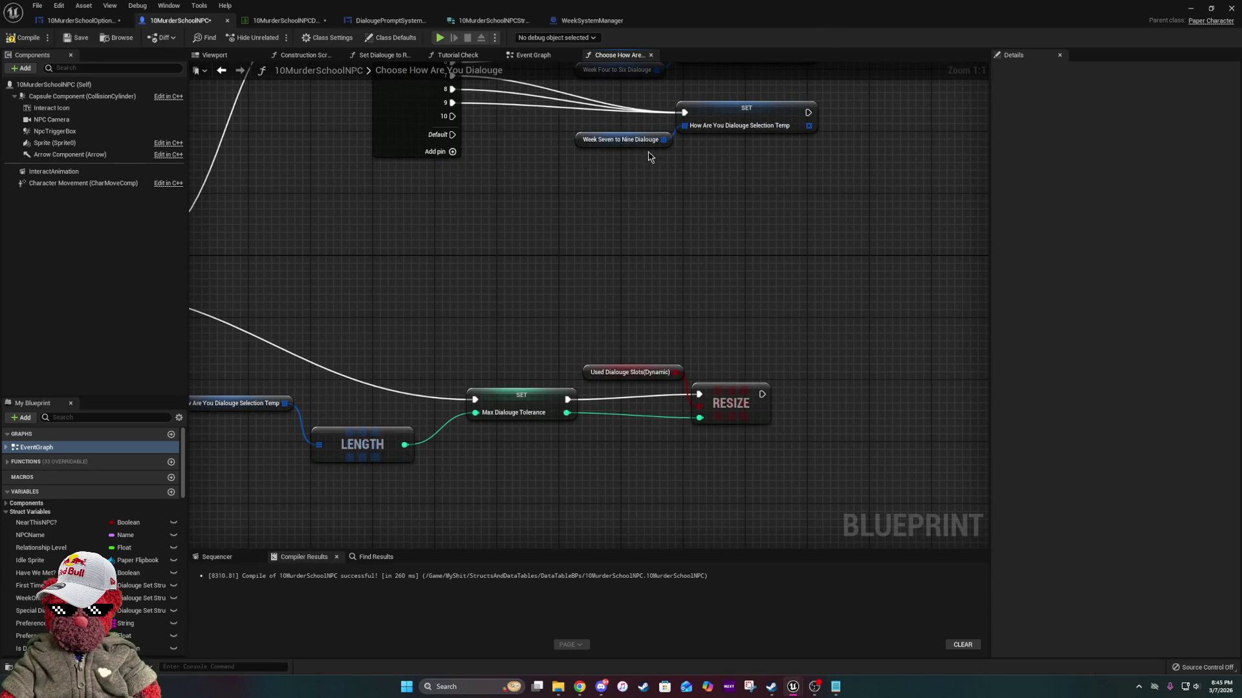
Reposition the How Are You Dialouge Selection Temp variable and LENGTH nodes.
drag(461, 309, 606, 191)
drag(695, 340, 545, 343)
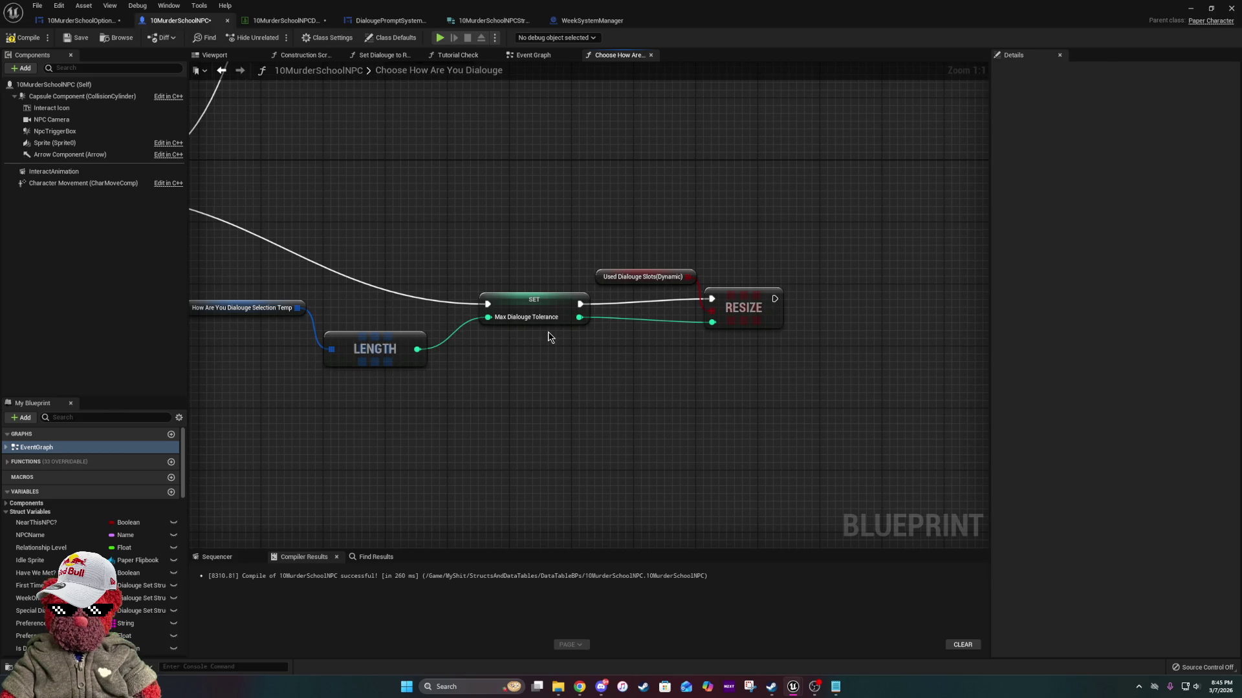
drag(682, 311, 513, 308)
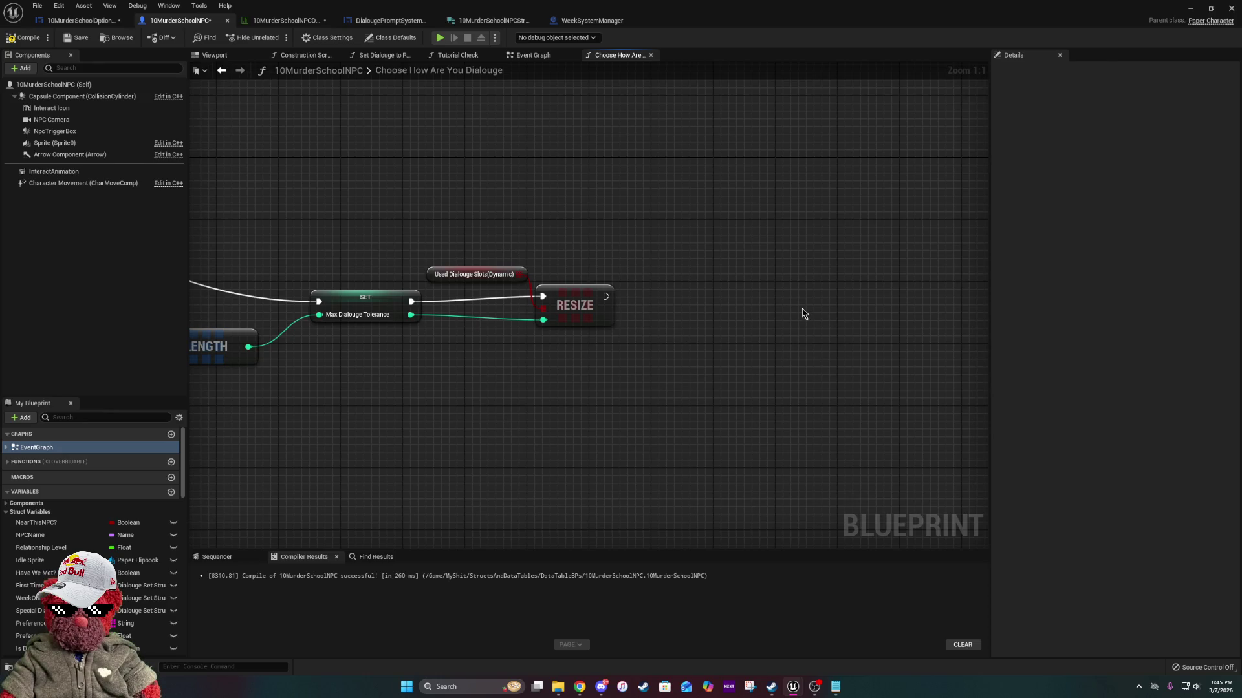
drag(642, 345, 658, 306)
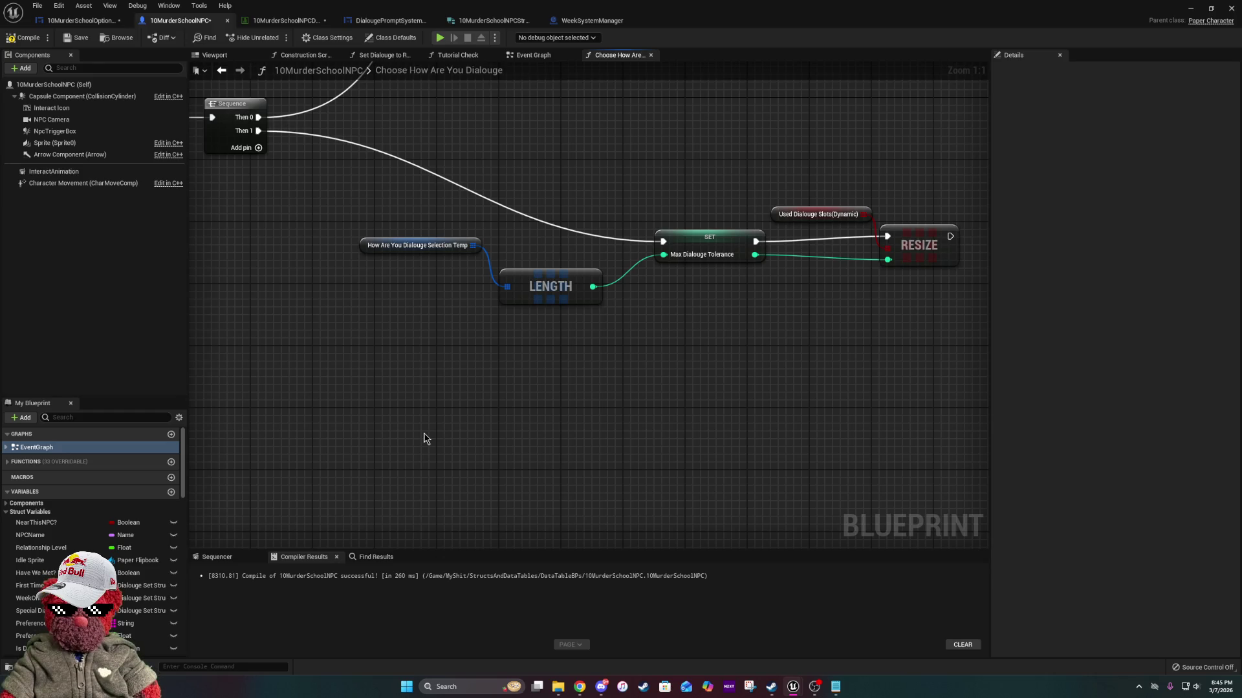
mouse_move(307, 237)
mouse_down()
mouse_move(598, 294)
mouse_move(554, 289)
mouse_move(593, 282)
mouse_up()
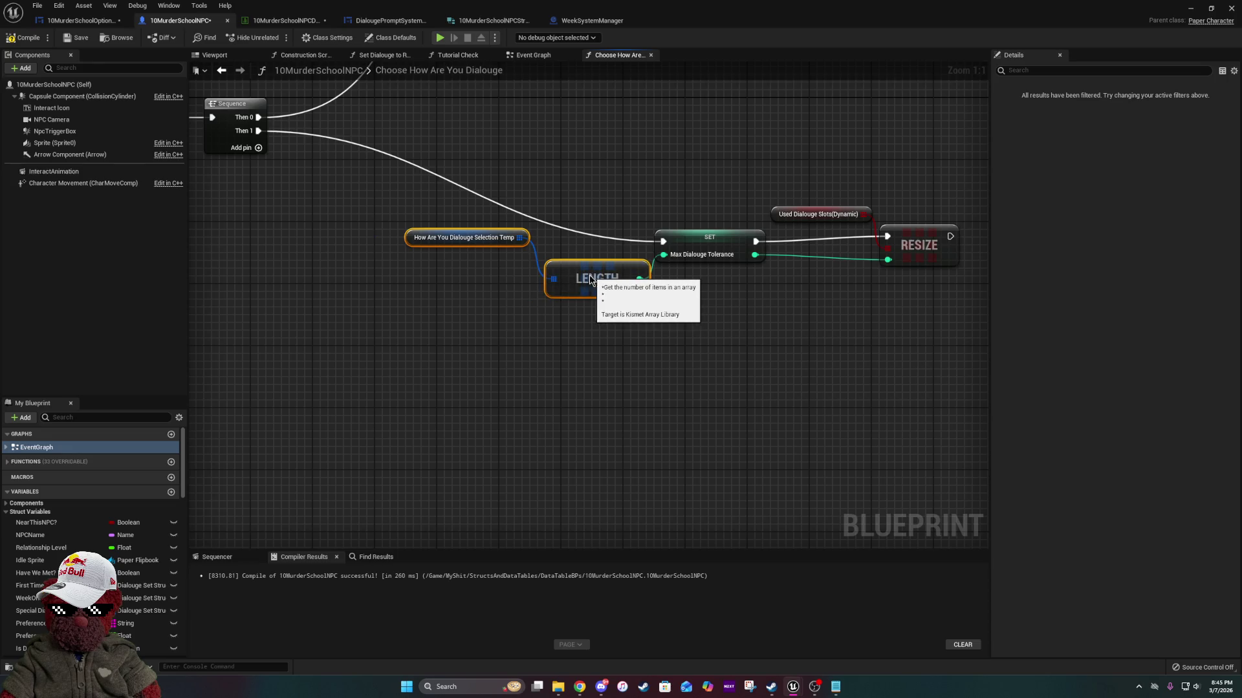
click(571, 343)
drag(517, 237, 525, 253)
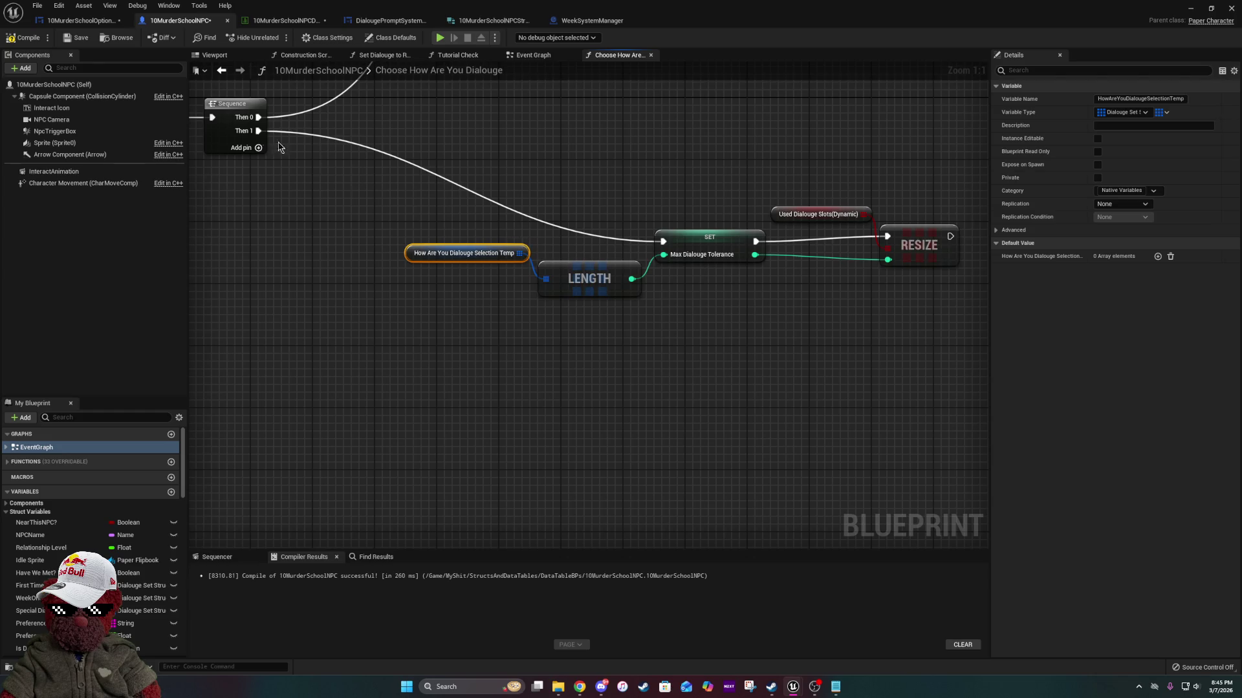
Add a Then 2 output to the Sequence and move the tolerance-resize chain up under the switch.
click(258, 148)
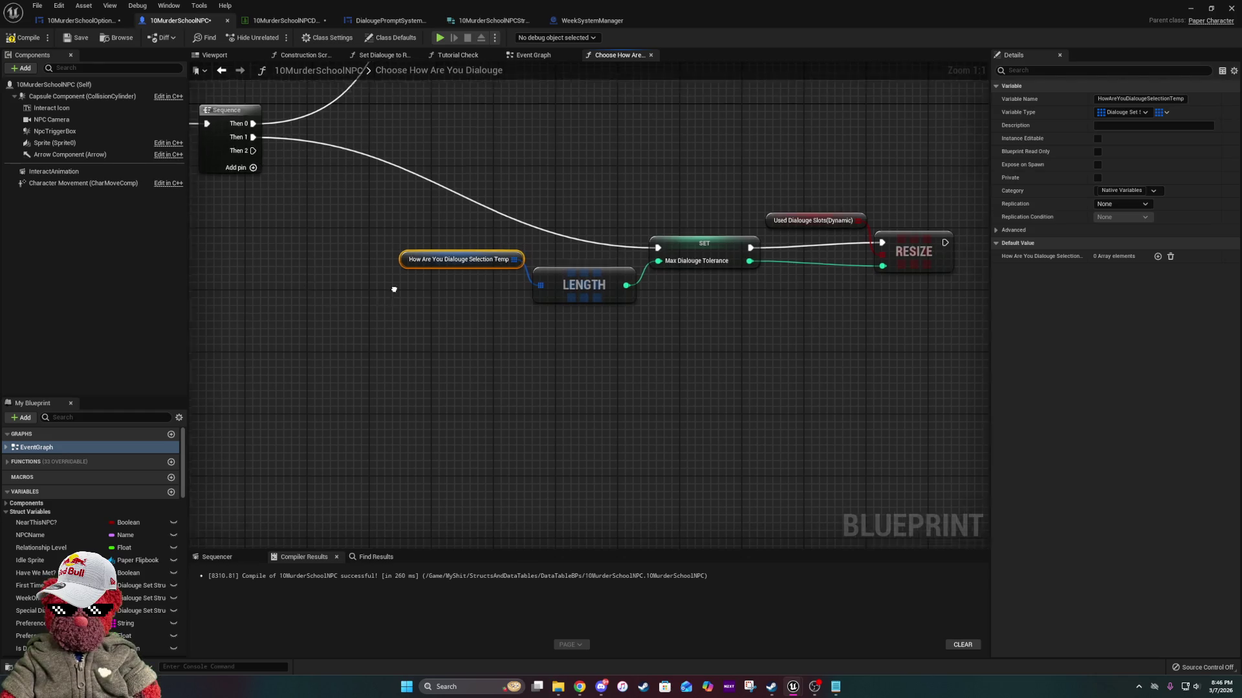
scroll(268, 333, down, 2)
mouse_move(335, 369)
mouse_down()
mouse_move(554, 429)
mouse_move(770, 521)
mouse_up()
mouse_move(698, 438)
mouse_down()
mouse_move(714, 332)
mouse_move(708, 377)
mouse_up()
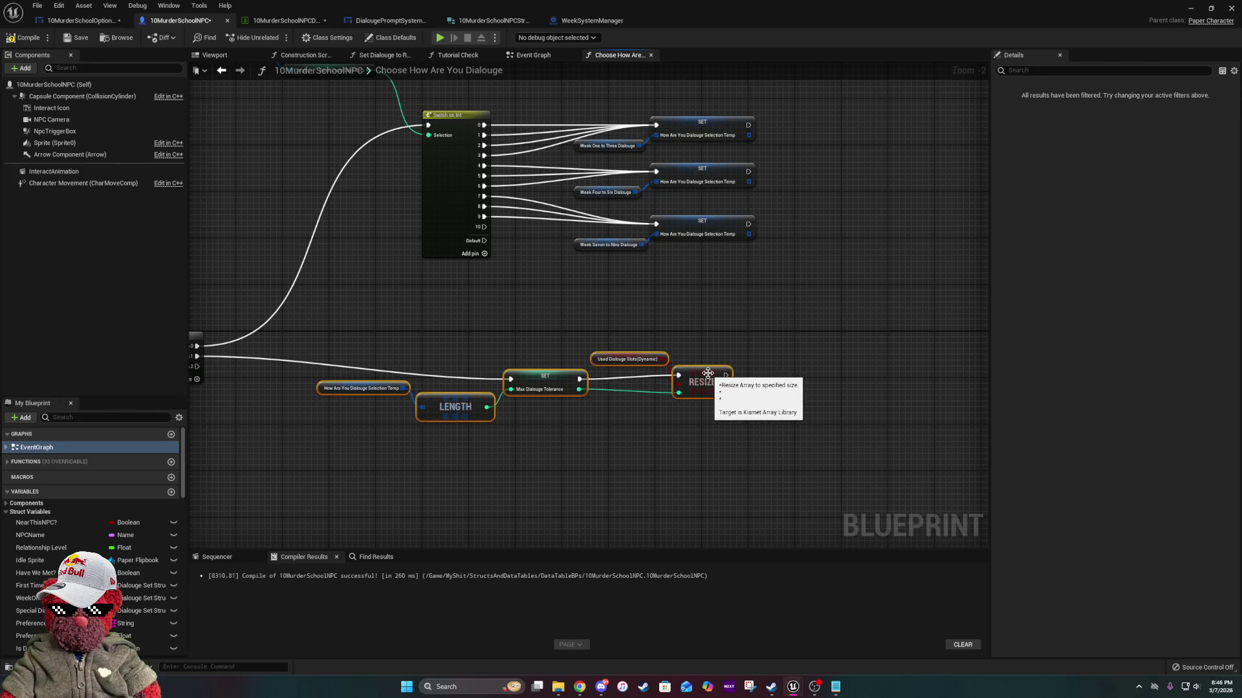
click(530, 439)
scroll(529, 437, up, 2)
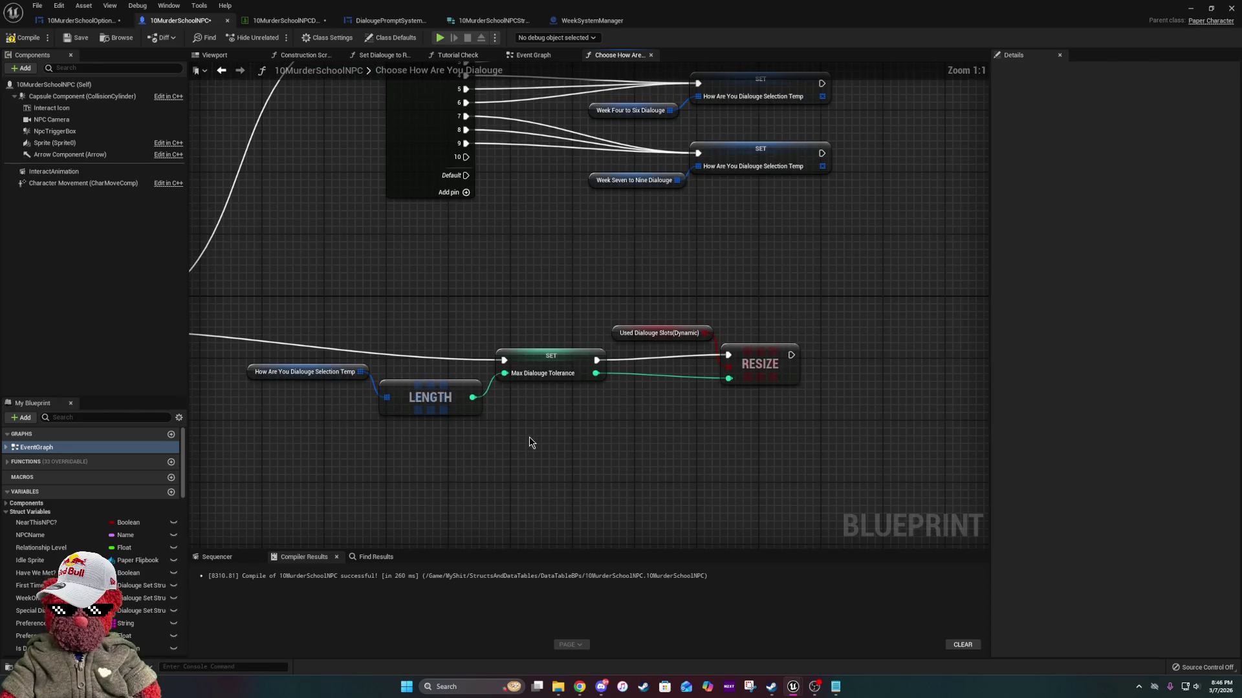